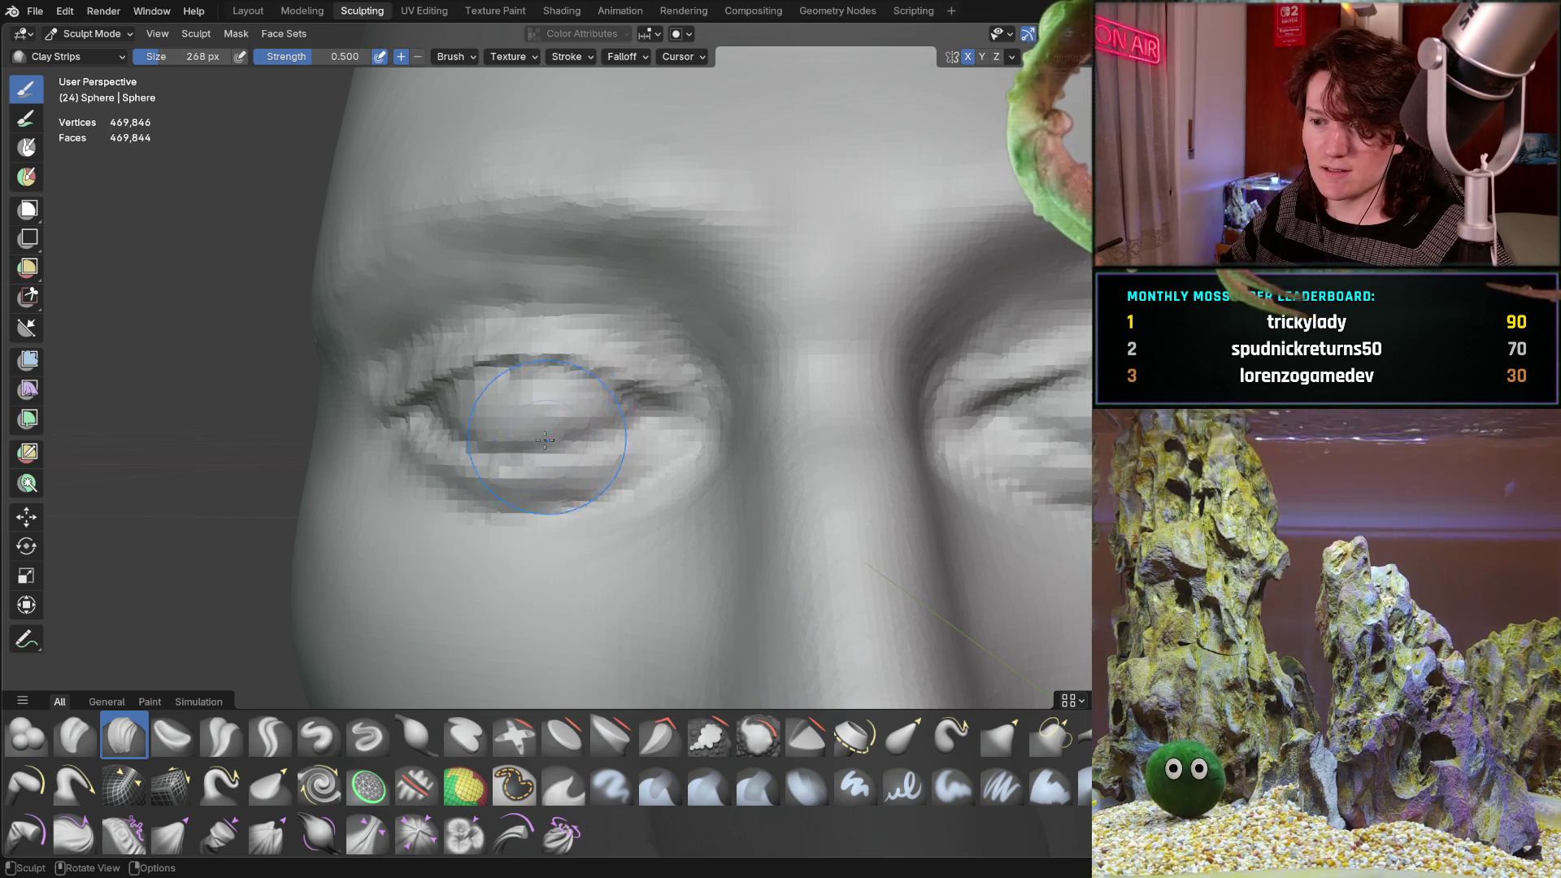
Frame the eye up close and shrink the brush to 164 px.
scroll(529, 390, down, 2)
mouse_move(540, 453)
middle_down()
mouse_move(511, 544)
mouse_move(610, 488)
mouse_move(418, 523)
mouse_move(618, 547)
middle_up()
scroll(662, 383, up, 8)
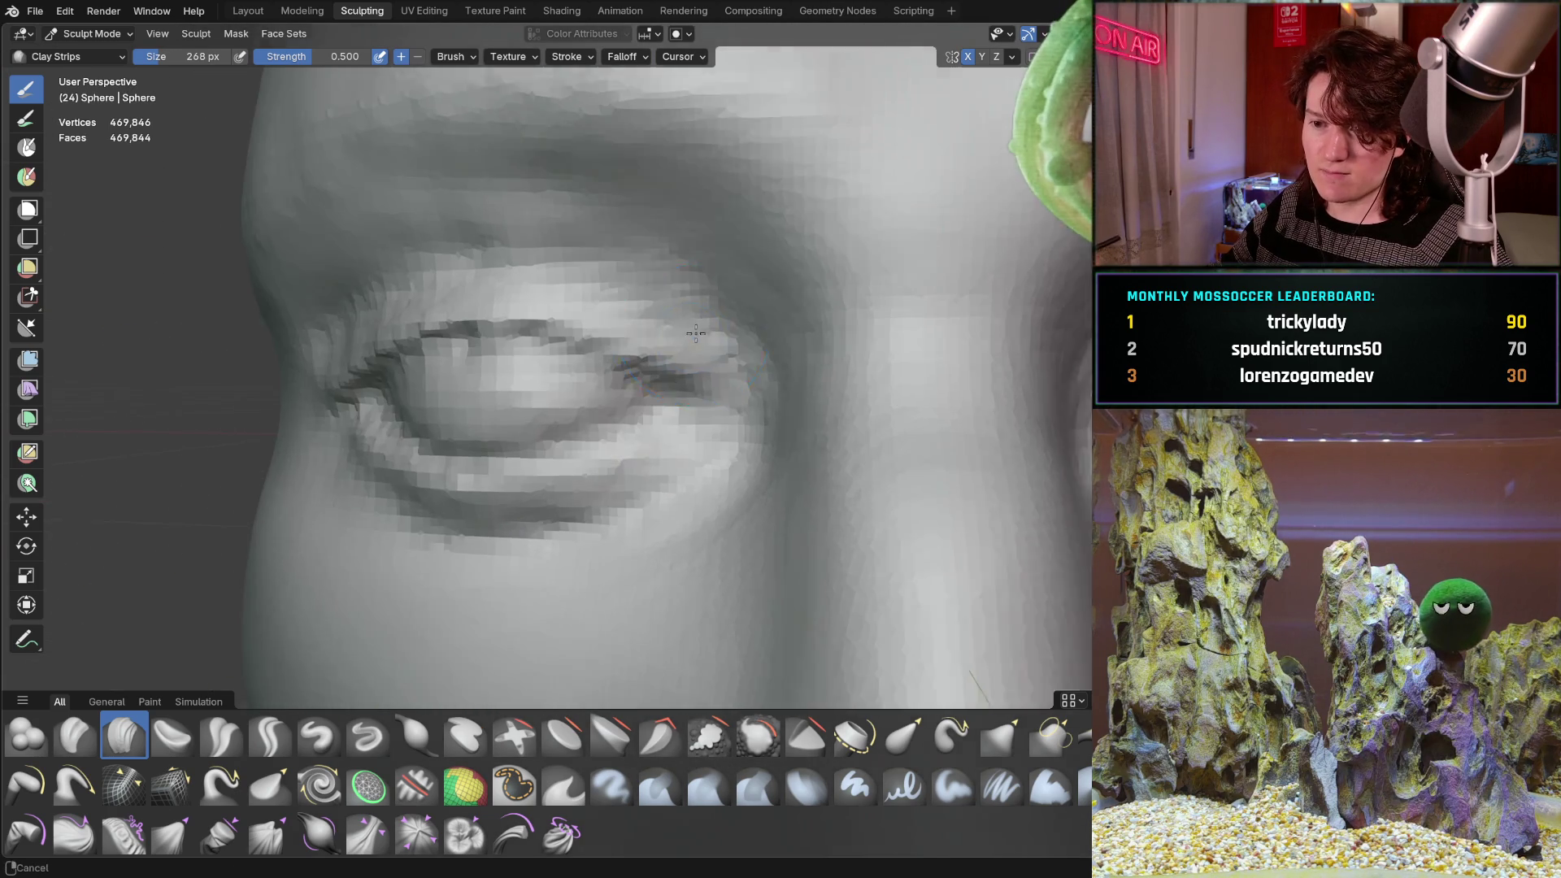
scroll(593, 492, up, 5)
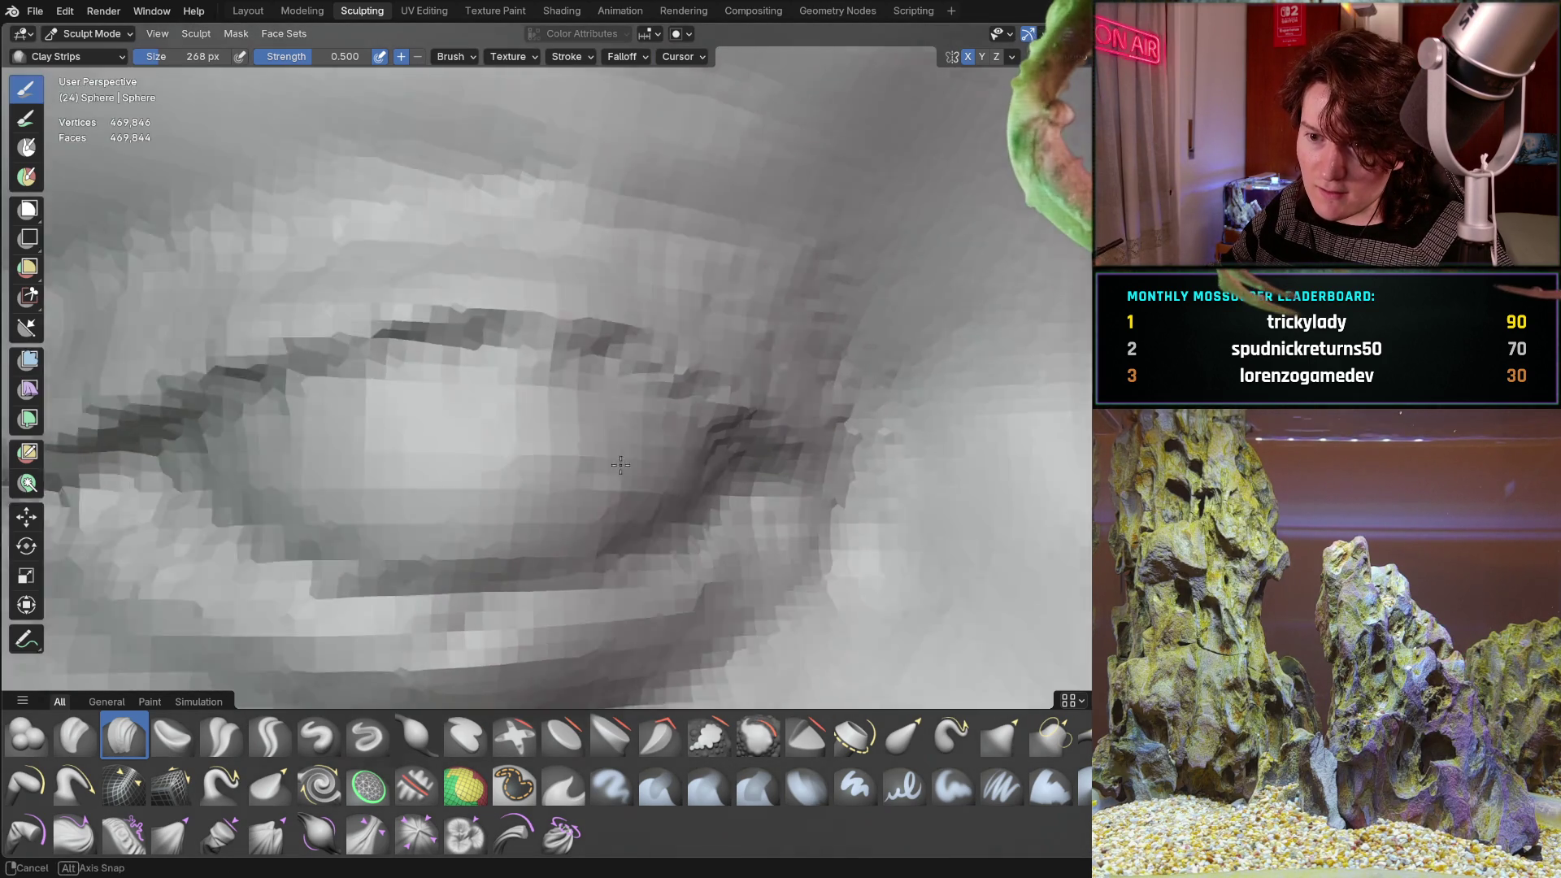
mouse_move(527, 455)
middle_down()
mouse_move(500, 491)
mouse_move(540, 453)
mouse_move(529, 439)
mouse_move(524, 456)
middle_up()
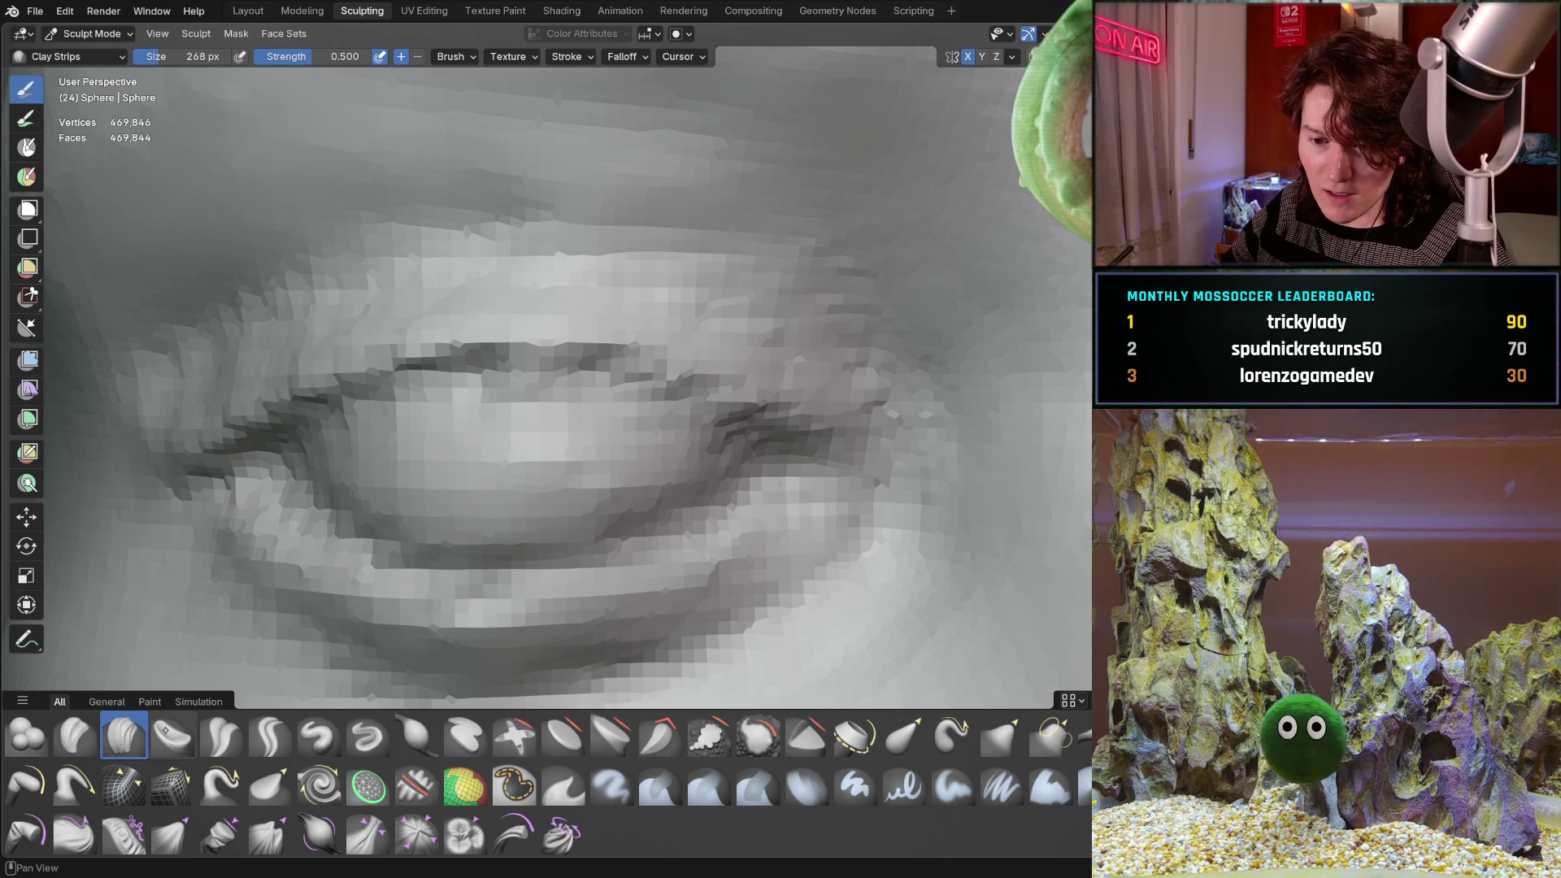
key(f)
click(486, 485)
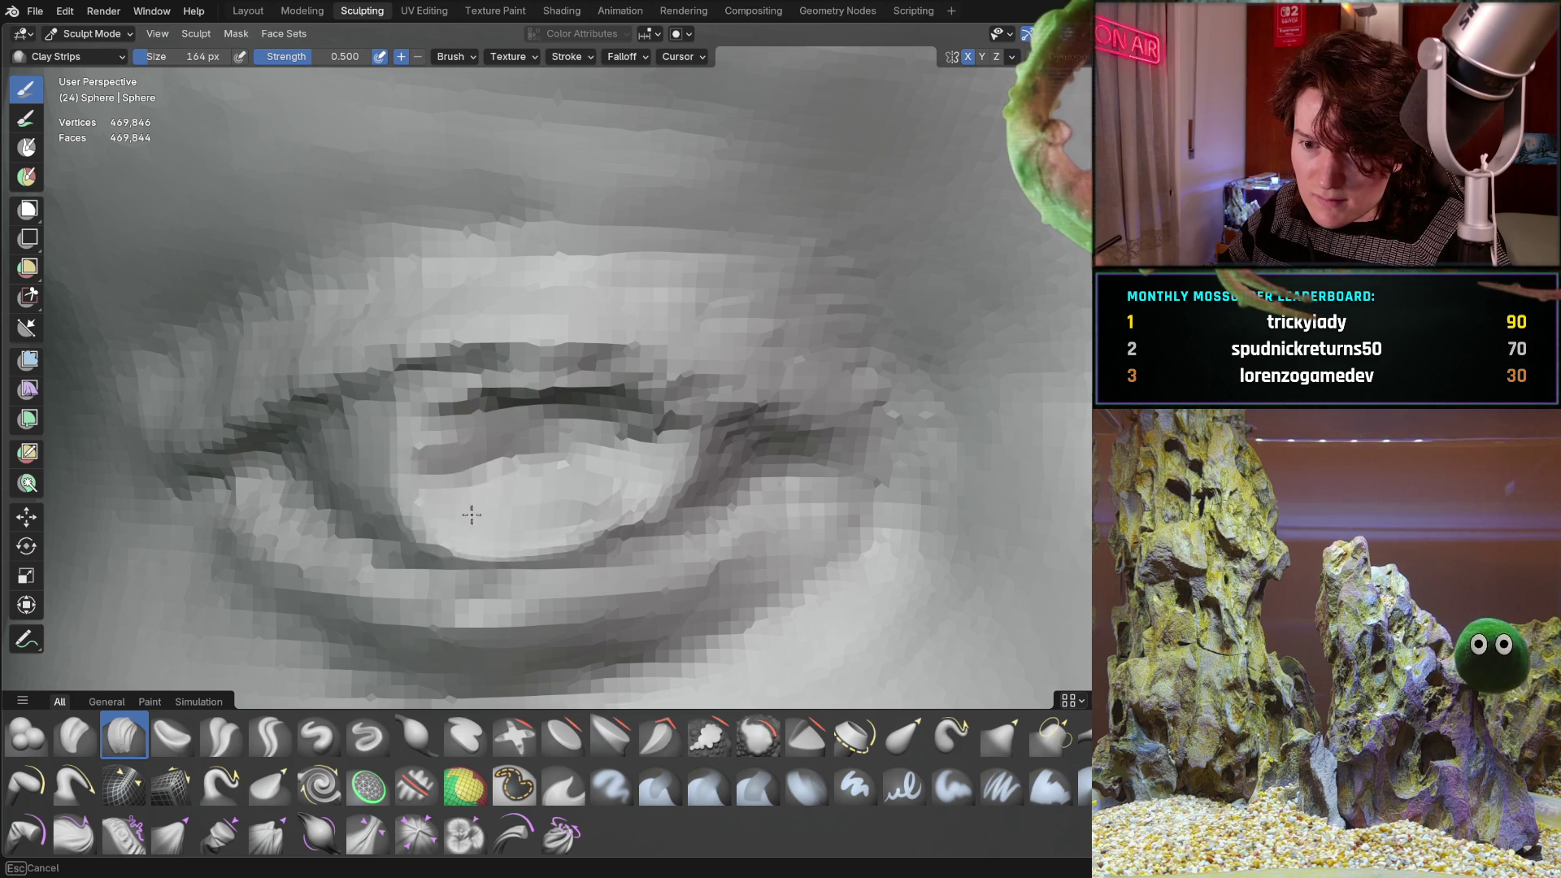
Build up clay below the eyelid crease with Clay Strips, then deepen and reshape the crease.
mouse_move(484, 483)
middle_down()
mouse_move(287, 438)
mouse_move(374, 551)
middle_up()
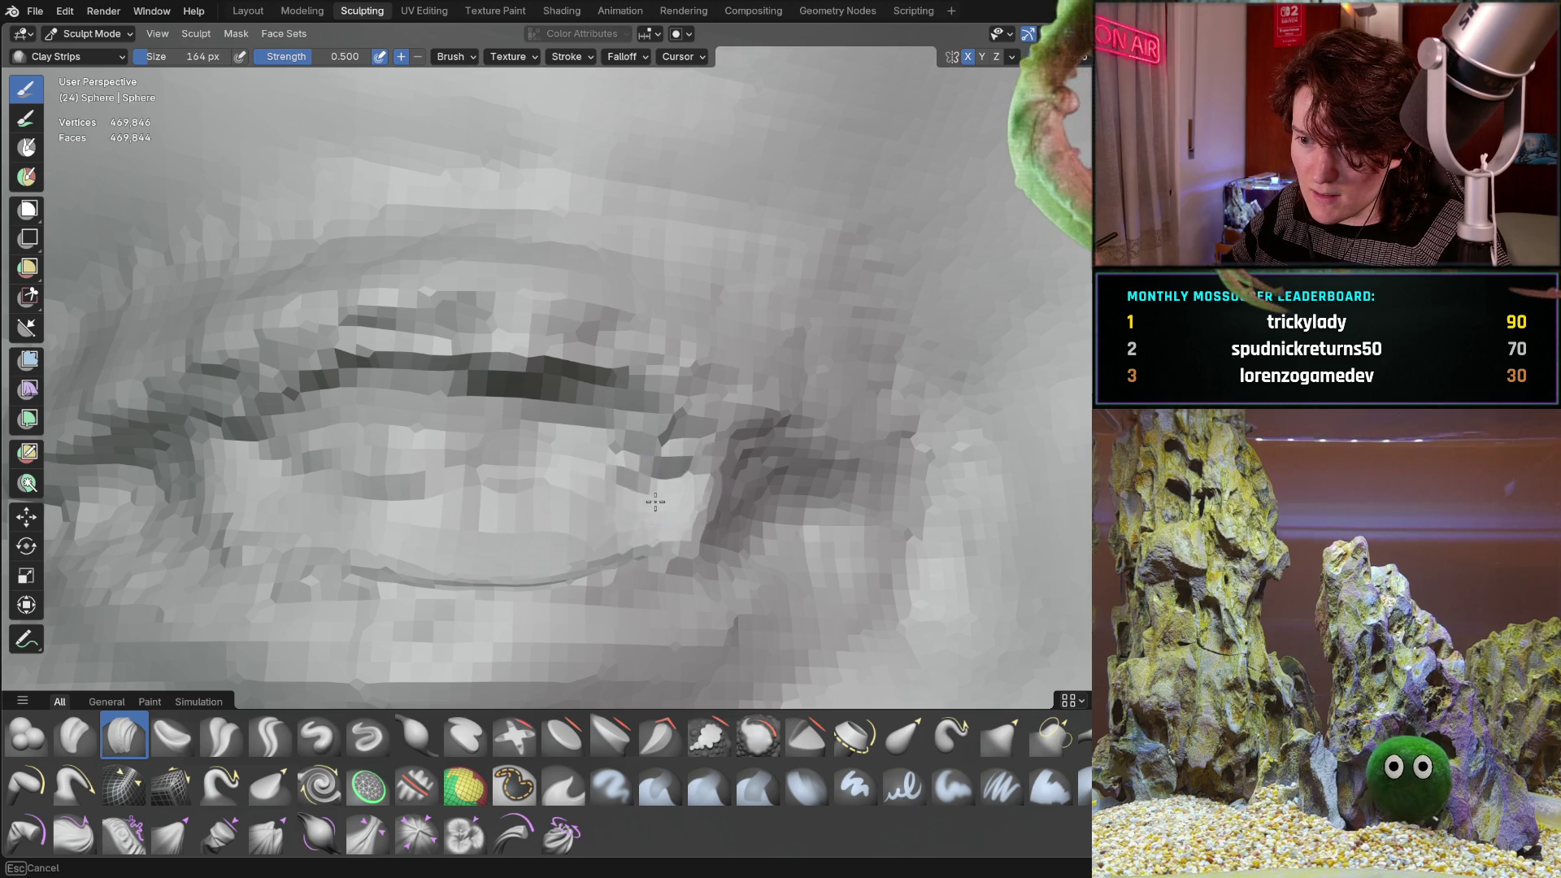
drag(484, 488, 439, 453)
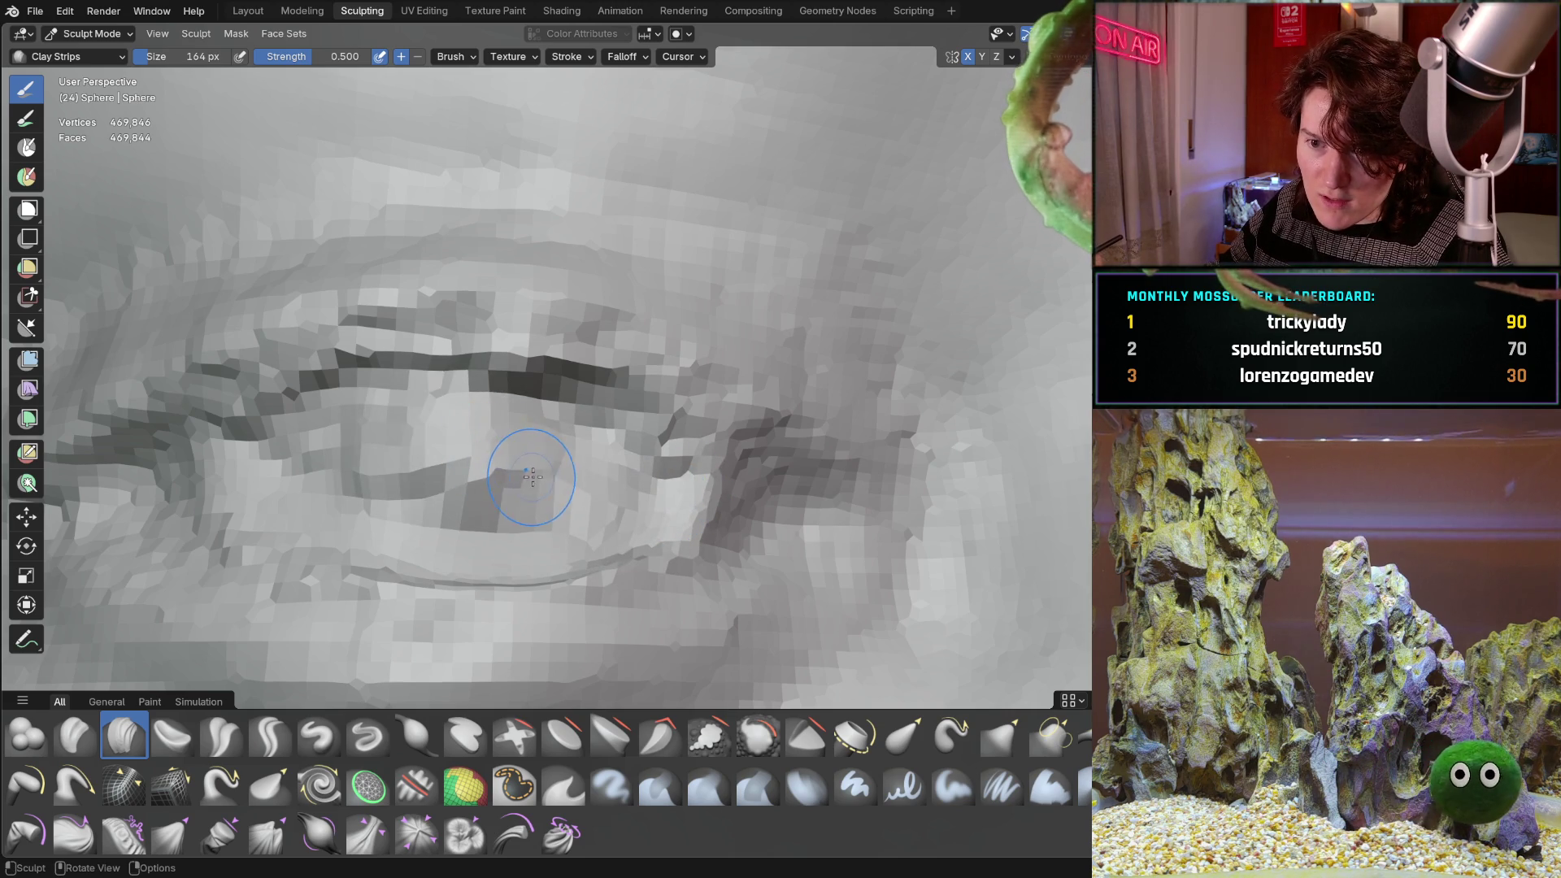
key(ctrl+z)
mouse_move(559, 465)
mouse_down()
mouse_move(341, 423)
mouse_move(406, 434)
mouse_move(211, 512)
mouse_move(421, 529)
mouse_up()
middle_drag(421, 529, 426, 542)
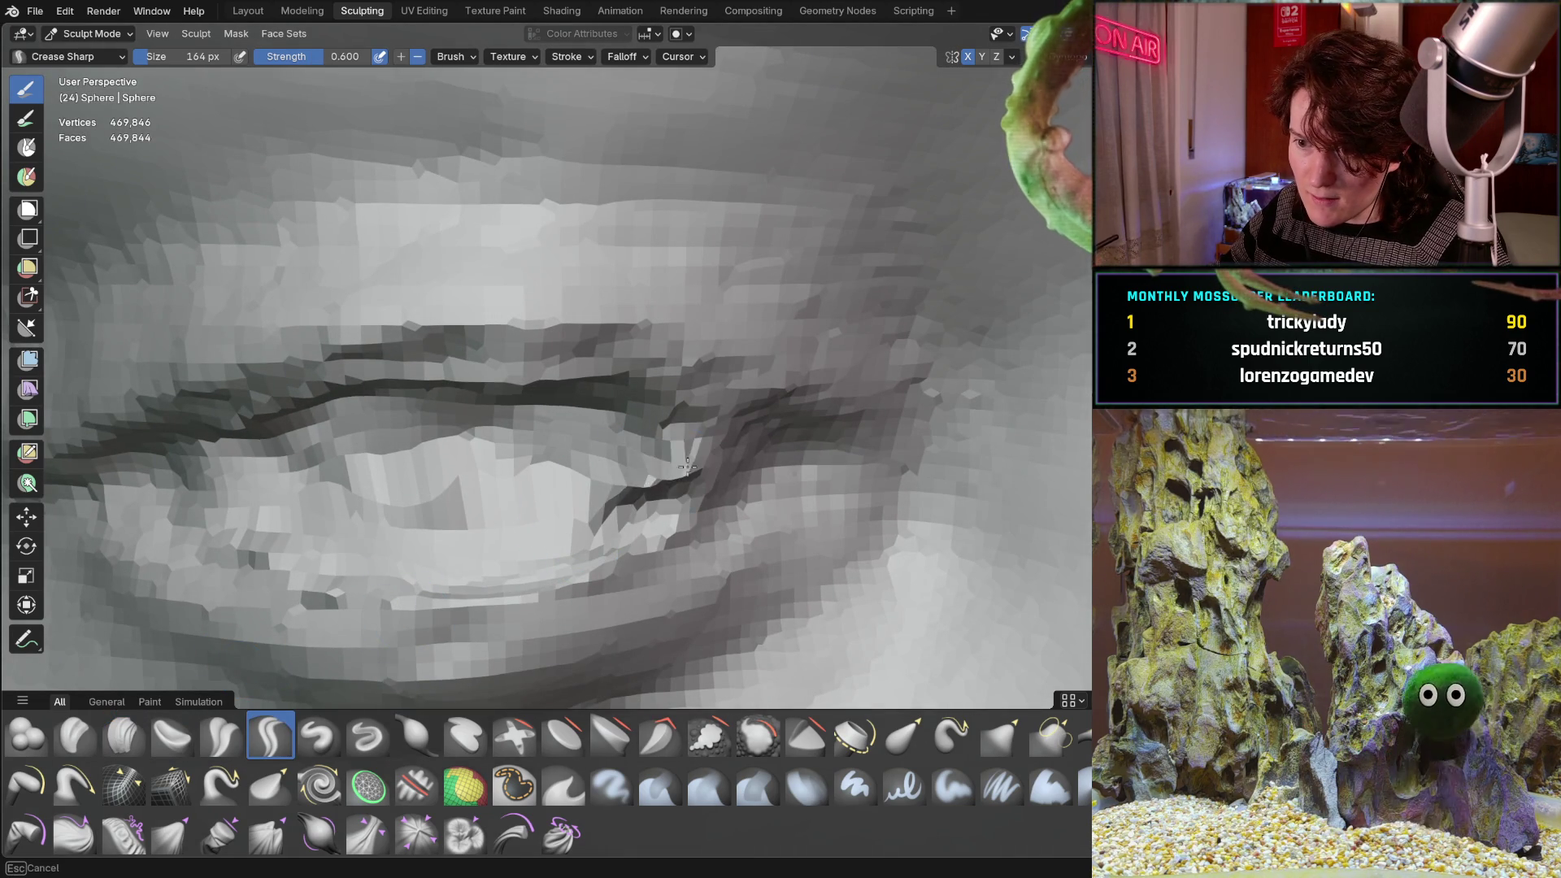
Smooth the dark pit in the crease and start creasing the lower eyelid line.
middle_drag(687, 466, 697, 472)
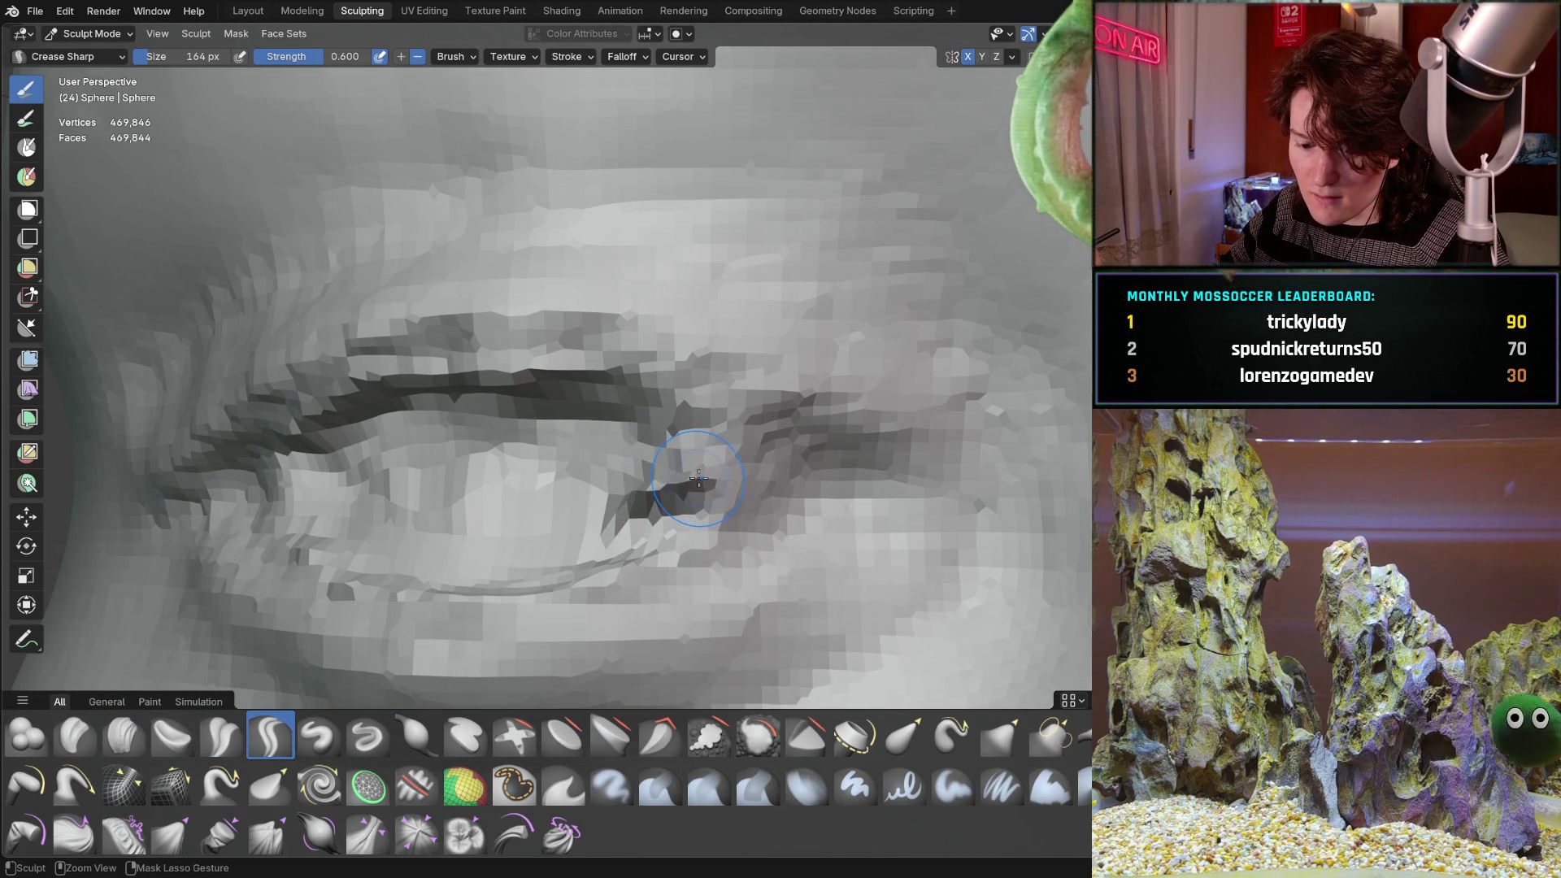
mouse_move(698, 479)
shift+mouse_down()
mouse_move(728, 488)
mouse_move(729, 510)
mouse_move(616, 554)
shift+mouse_up()
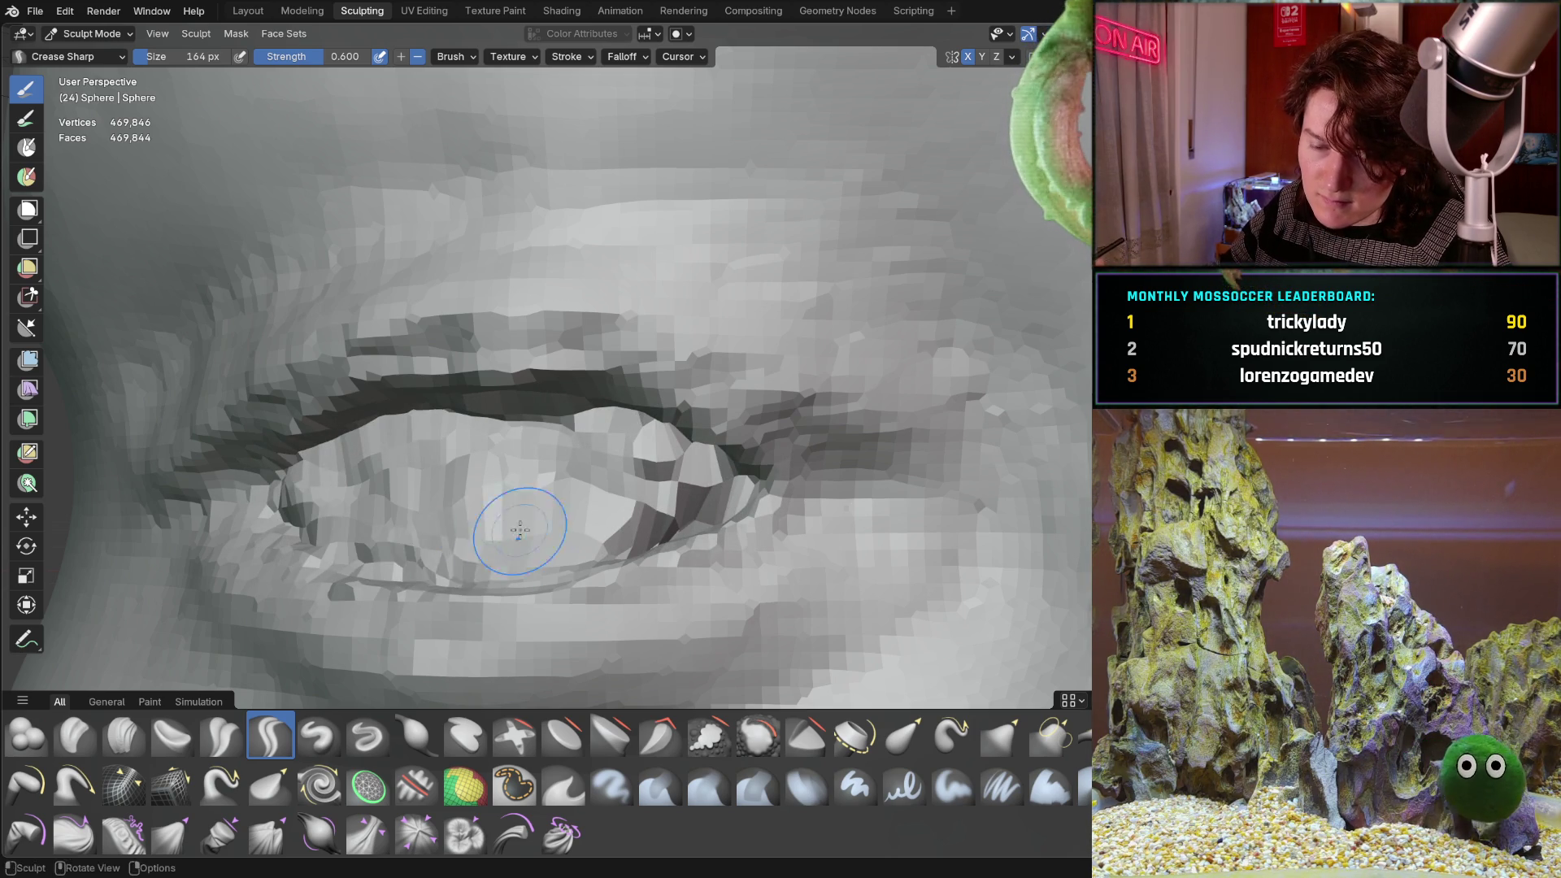
middle_drag(520, 530, 523, 551)
drag(523, 550, 494, 549)
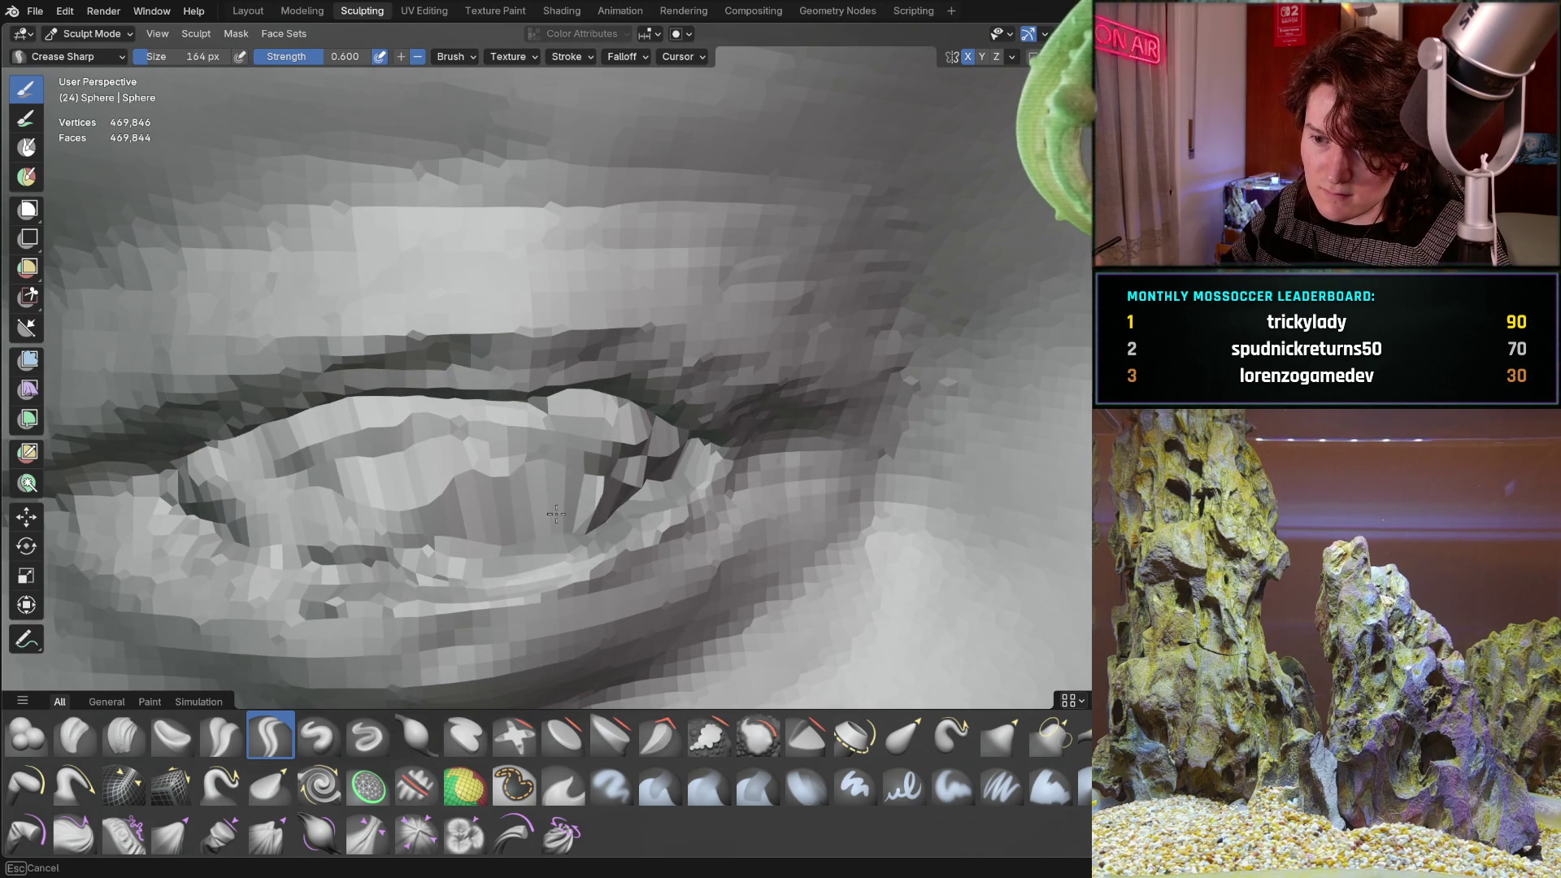
mouse_move(577, 446)
mouse_down()
mouse_move(423, 488)
mouse_move(244, 480)
mouse_move(469, 422)
mouse_up()
Raise sharp creases along the lower lid edge, undoing the final stroke.
middle_drag(468, 422, 582, 459)
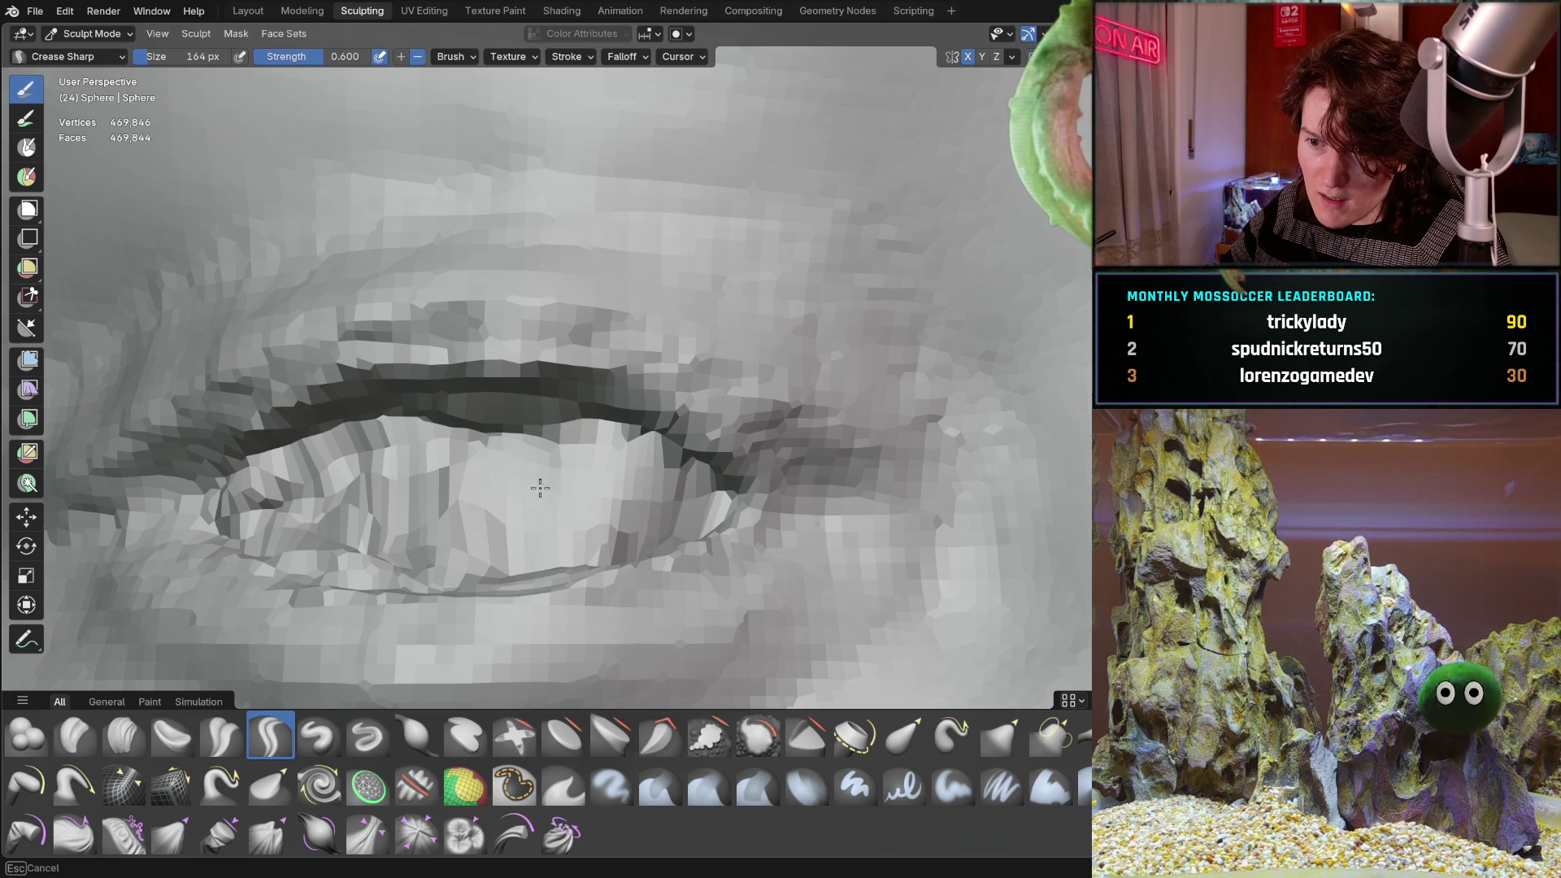
mouse_move(404, 518)
mouse_down()
mouse_move(325, 488)
mouse_move(244, 496)
mouse_move(383, 561)
mouse_move(496, 562)
mouse_up()
mouse_move(496, 561)
middle_down()
mouse_move(447, 512)
mouse_move(470, 540)
middle_up()
mouse_move(470, 540)
mouse_down()
mouse_move(602, 488)
mouse_move(543, 526)
mouse_move(506, 506)
mouse_up()
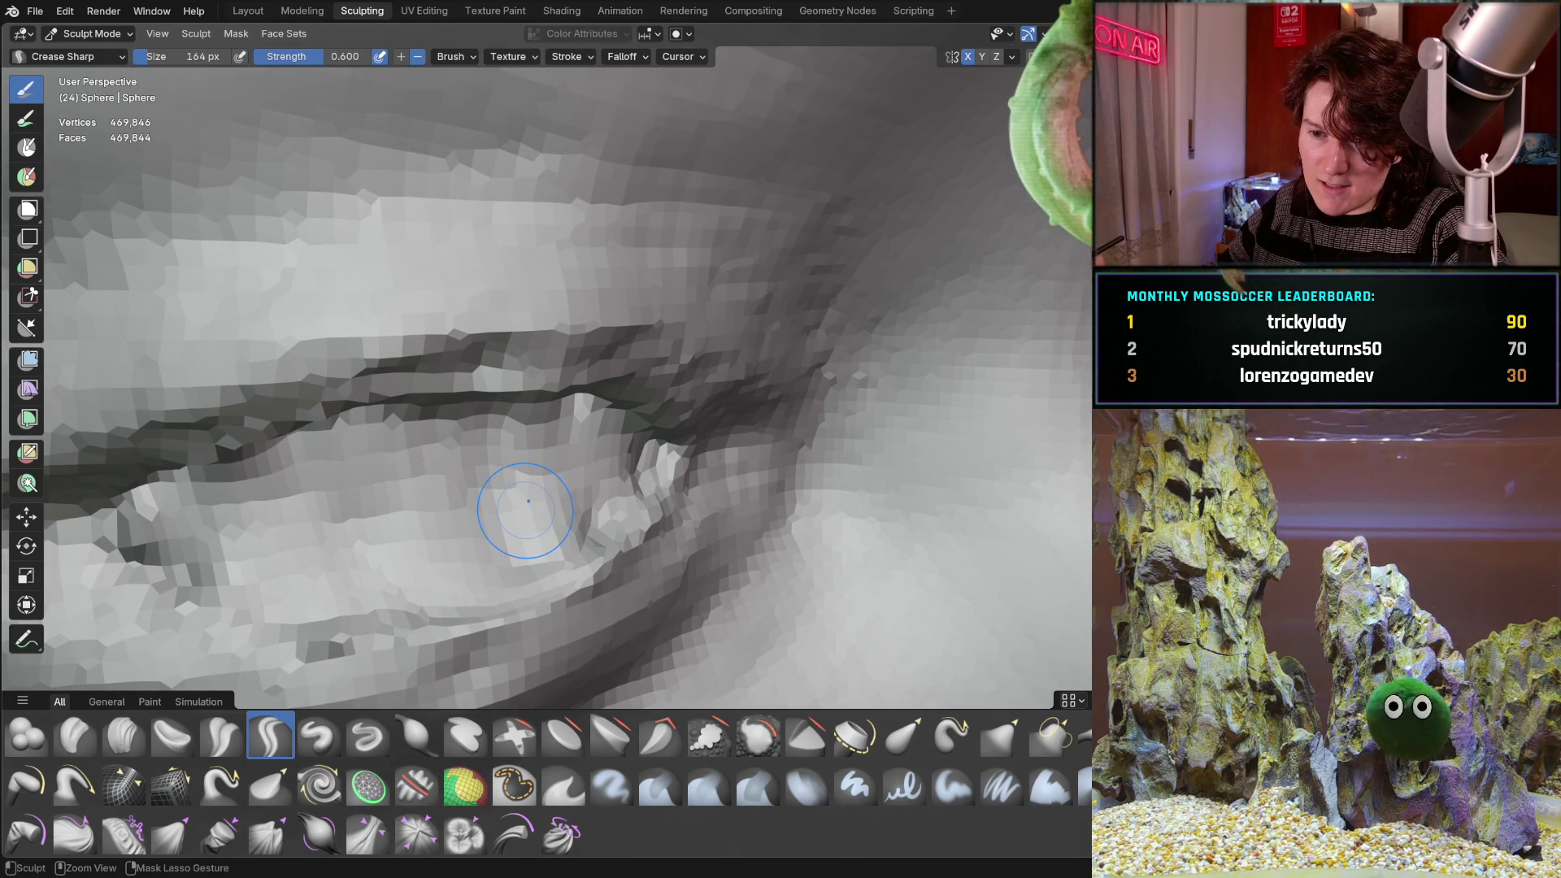
mouse_move(476, 498)
middle_down()
mouse_move(435, 515)
mouse_move(486, 489)
middle_up()
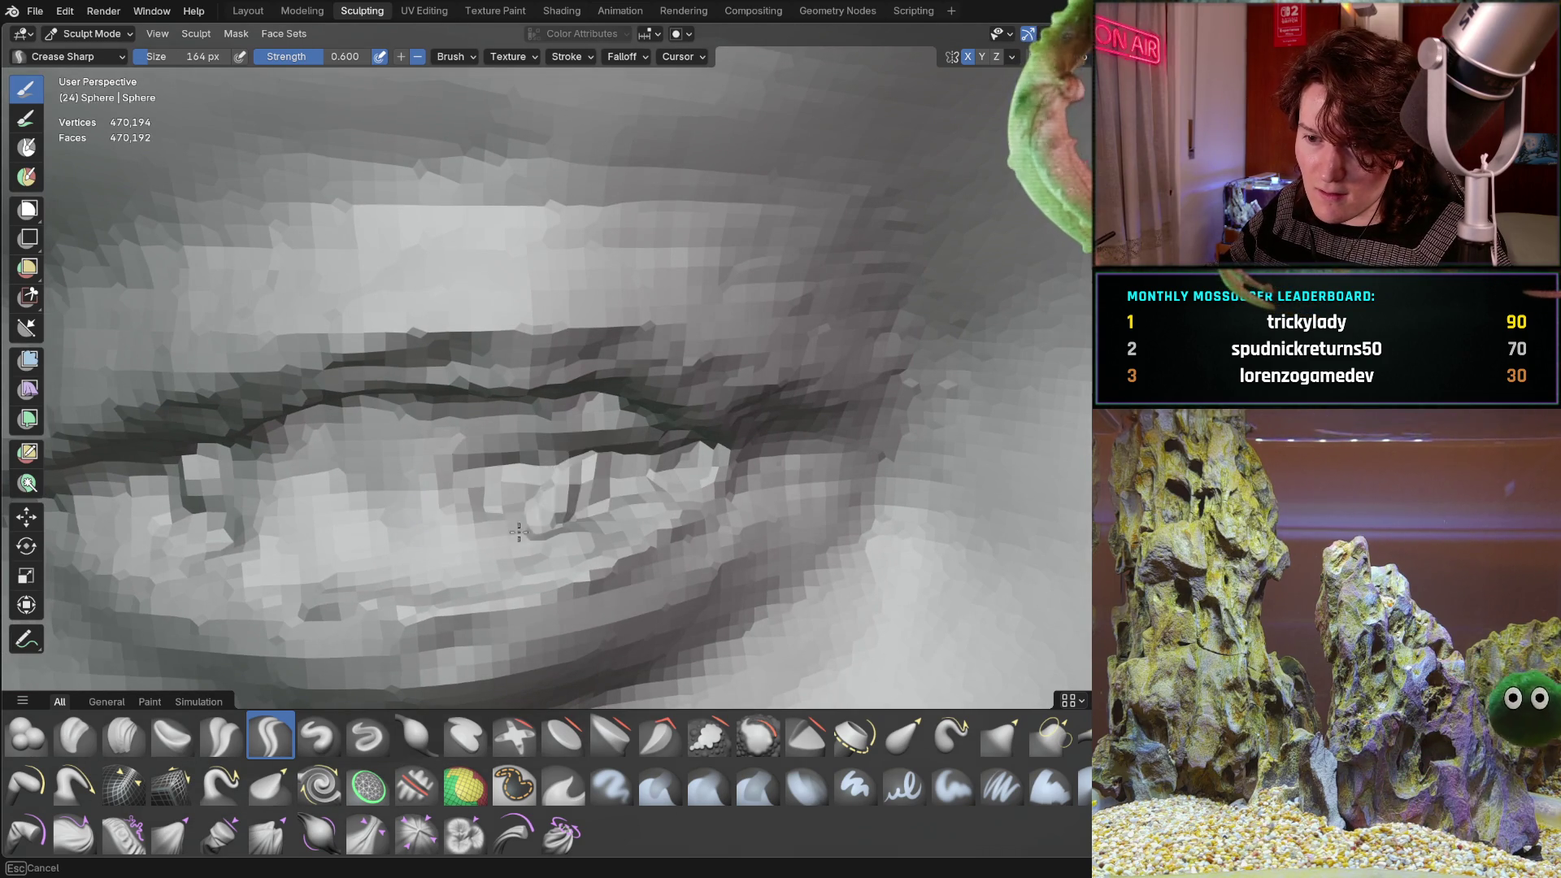
key(ctrl+z)
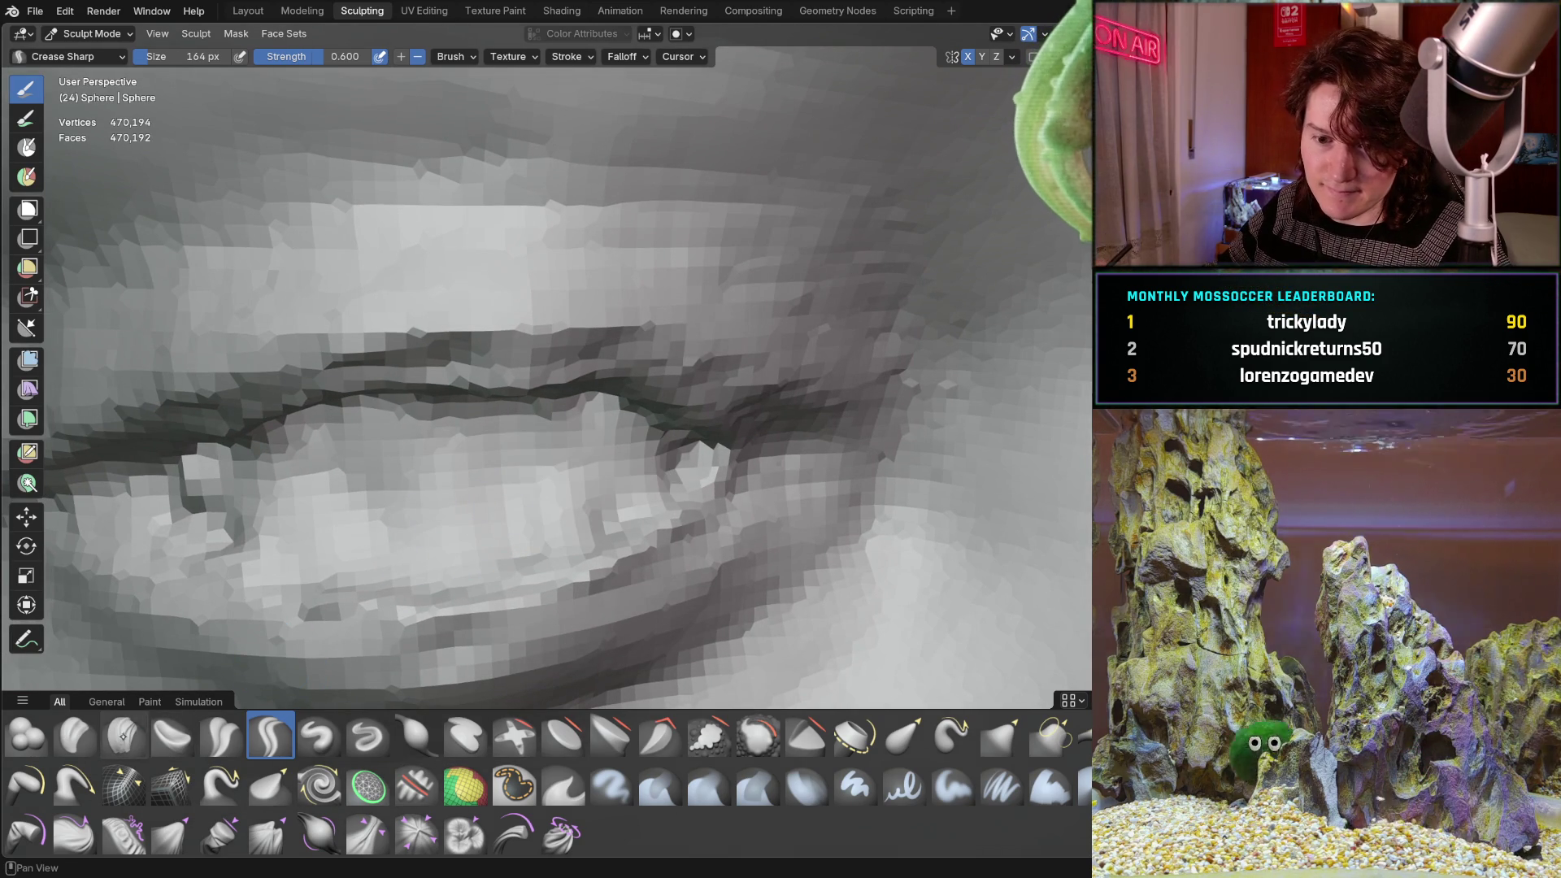
Switch back to Clay Strips and fill in the area below the upper eyelid crease.
key(c)
scroll(360, 482, up, 1)
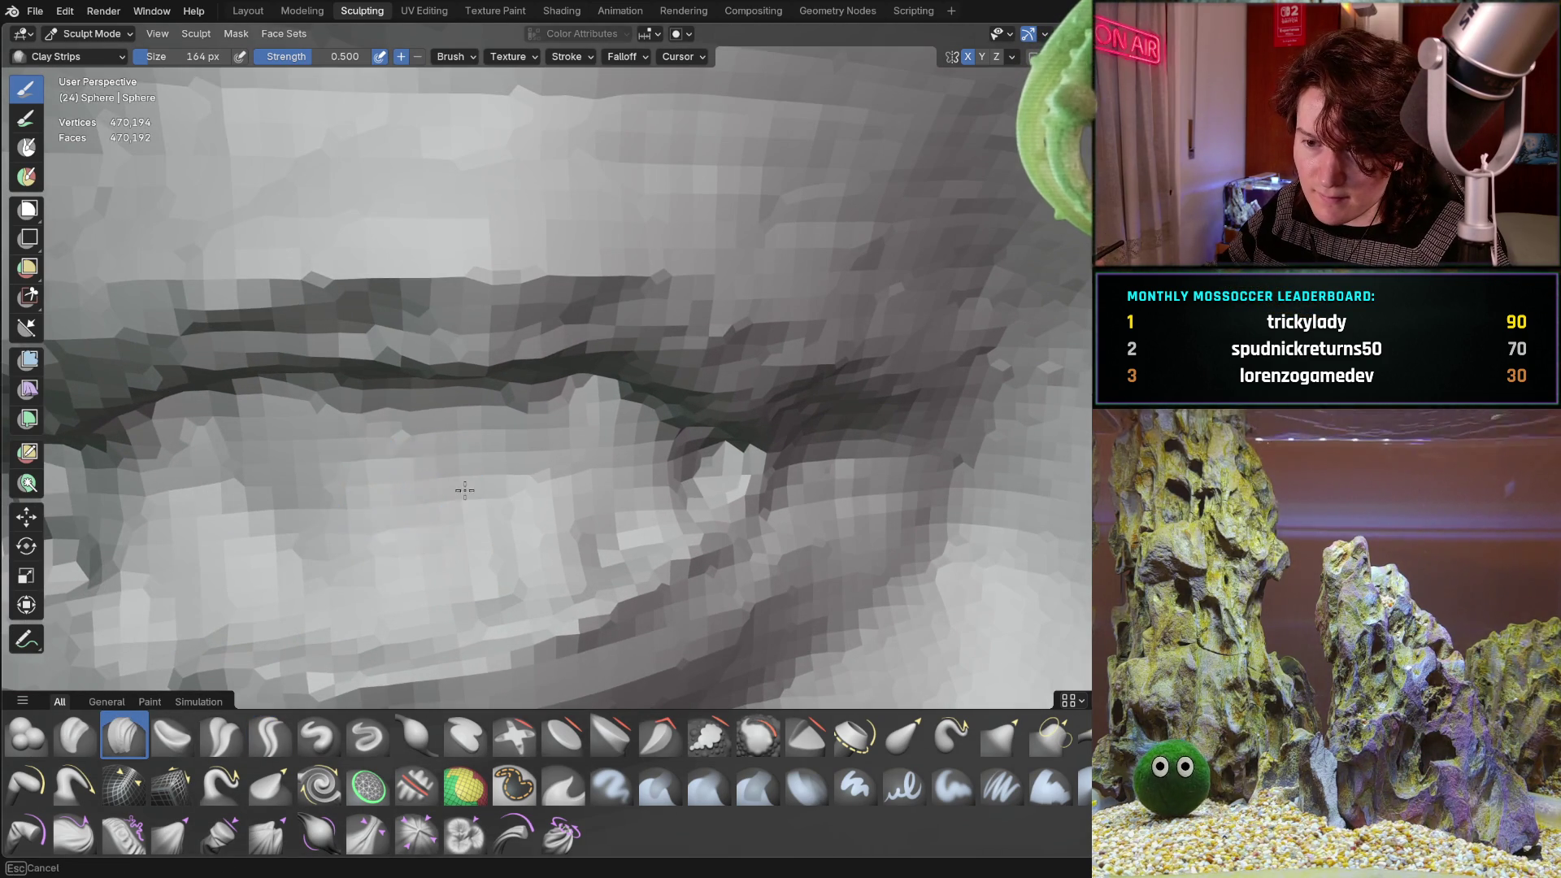
mouse_move(464, 490)
mouse_down()
mouse_move(260, 472)
mouse_move(667, 456)
mouse_move(384, 431)
mouse_move(122, 455)
mouse_move(179, 553)
mouse_move(390, 504)
mouse_move(603, 517)
mouse_move(558, 529)
mouse_up()
drag(402, 603, 218, 593)
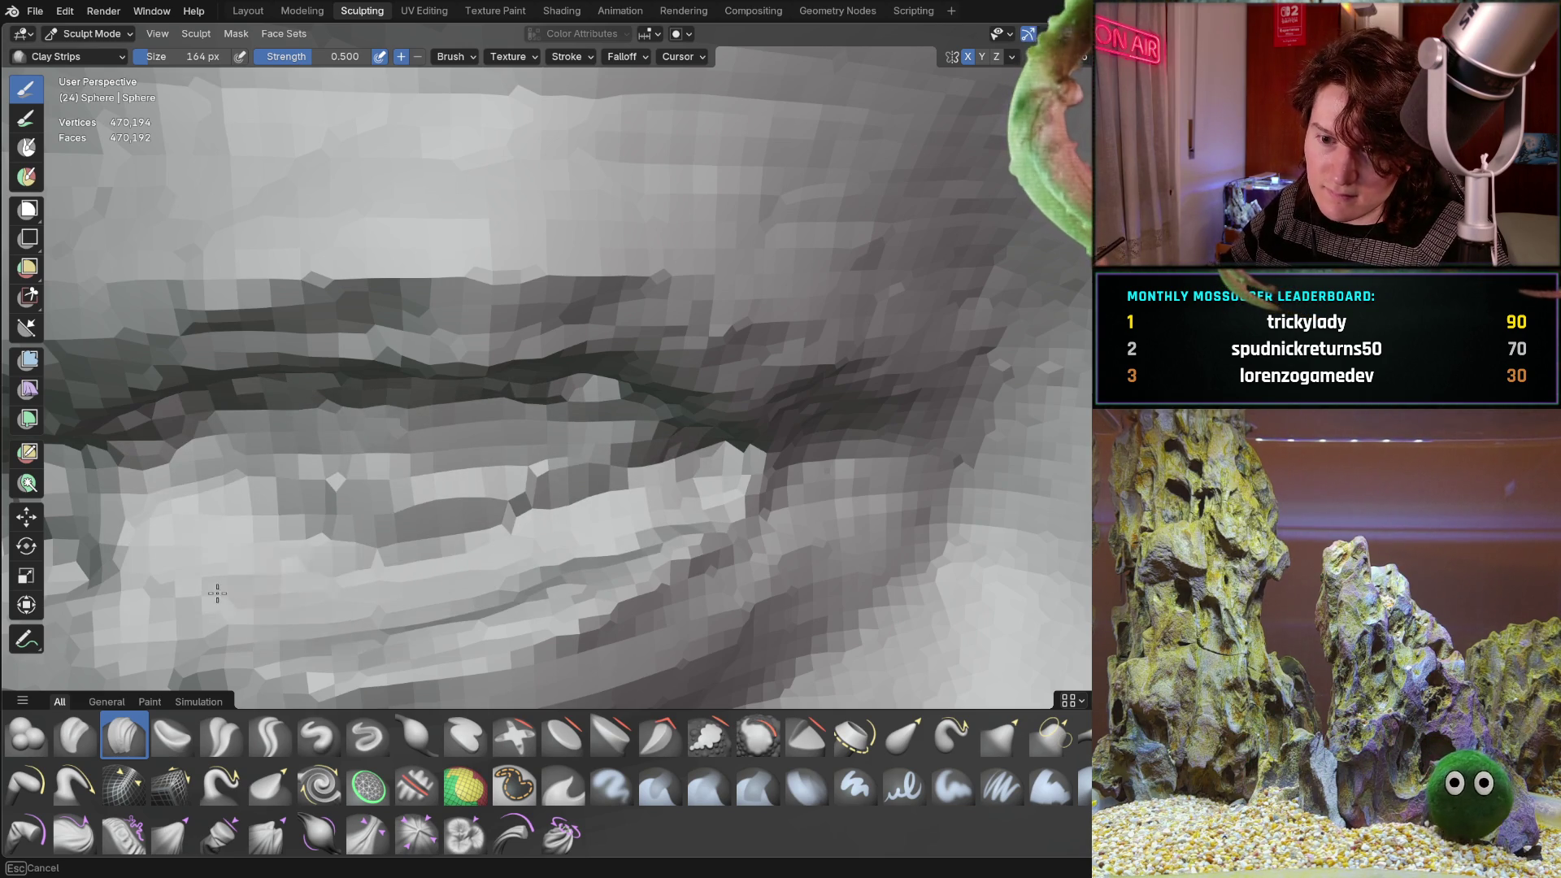
middle_drag(363, 509, 550, 410)
mouse_move(474, 387)
mouse_down()
mouse_move(492, 443)
mouse_move(488, 382)
mouse_move(553, 375)
mouse_move(464, 304)
mouse_up()
Build up the upper eyelid surface and reshape the lower eyelid.
middle_drag(464, 304, 781, 305)
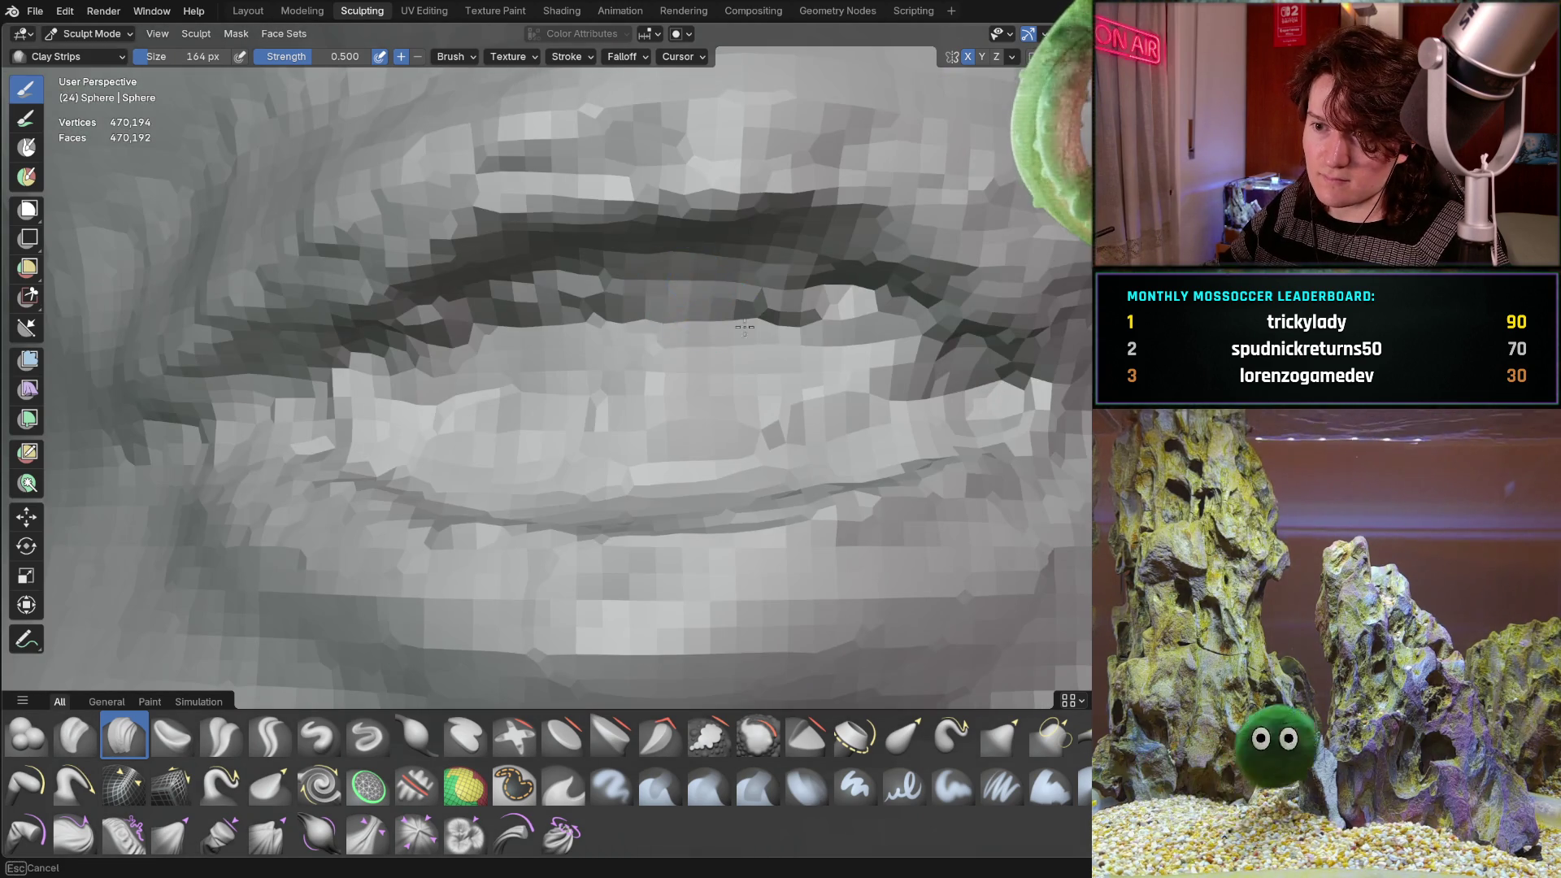
mouse_move(805, 309)
mouse_down()
mouse_move(511, 291)
mouse_move(453, 335)
mouse_up()
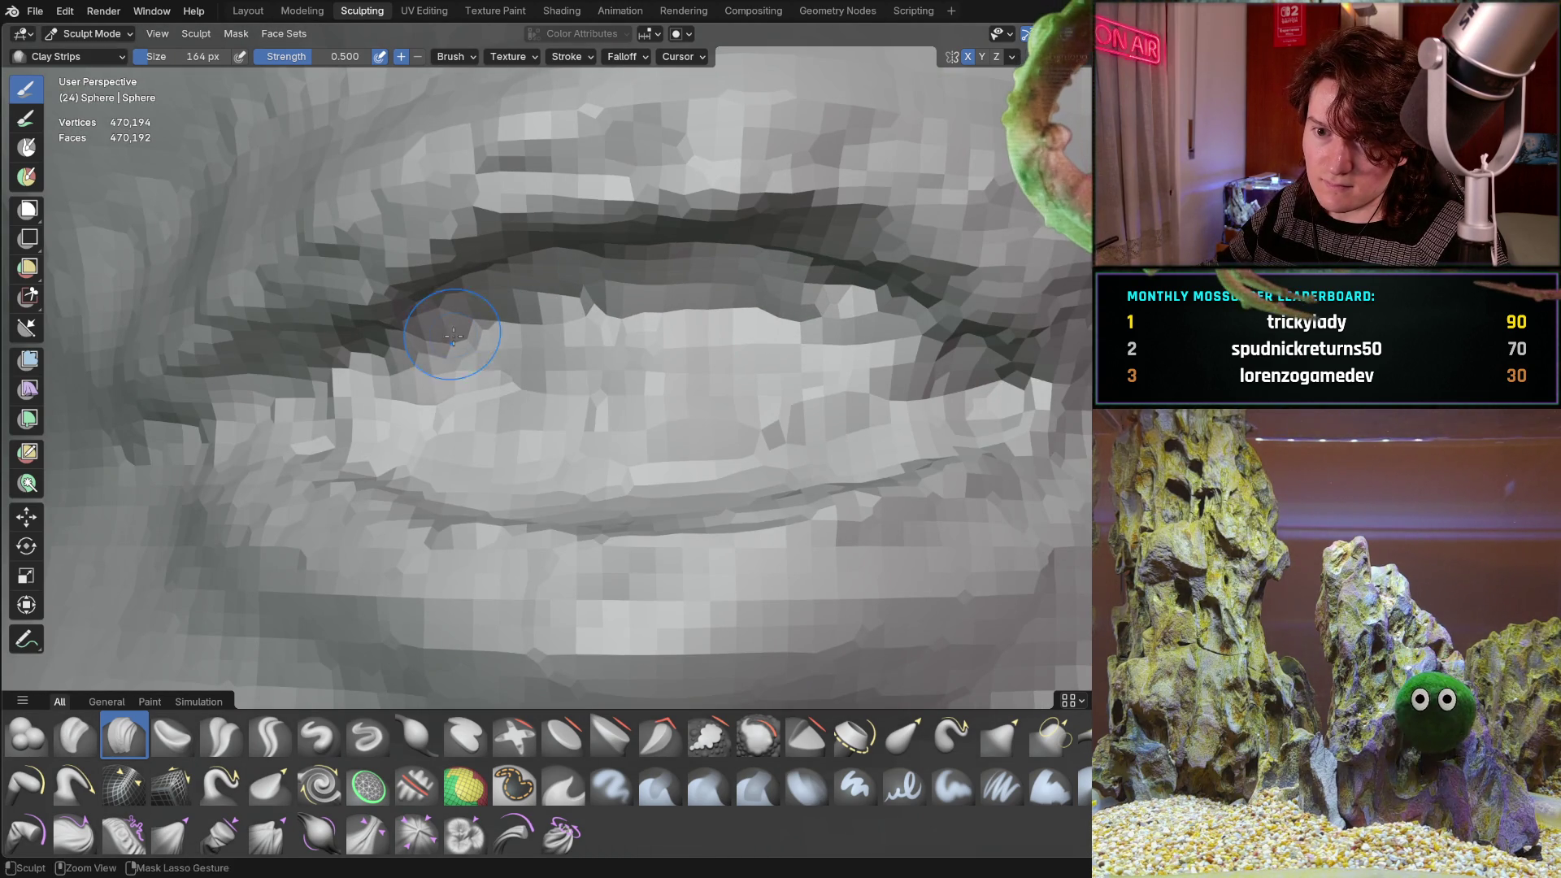
mouse_move(326, 397)
mouse_down()
mouse_move(544, 429)
mouse_move(407, 382)
mouse_move(569, 455)
mouse_move(649, 466)
mouse_move(813, 382)
mouse_move(645, 324)
mouse_move(340, 394)
mouse_move(878, 341)
mouse_move(911, 383)
mouse_move(716, 469)
mouse_up()
middle_drag(716, 469, 889, 400)
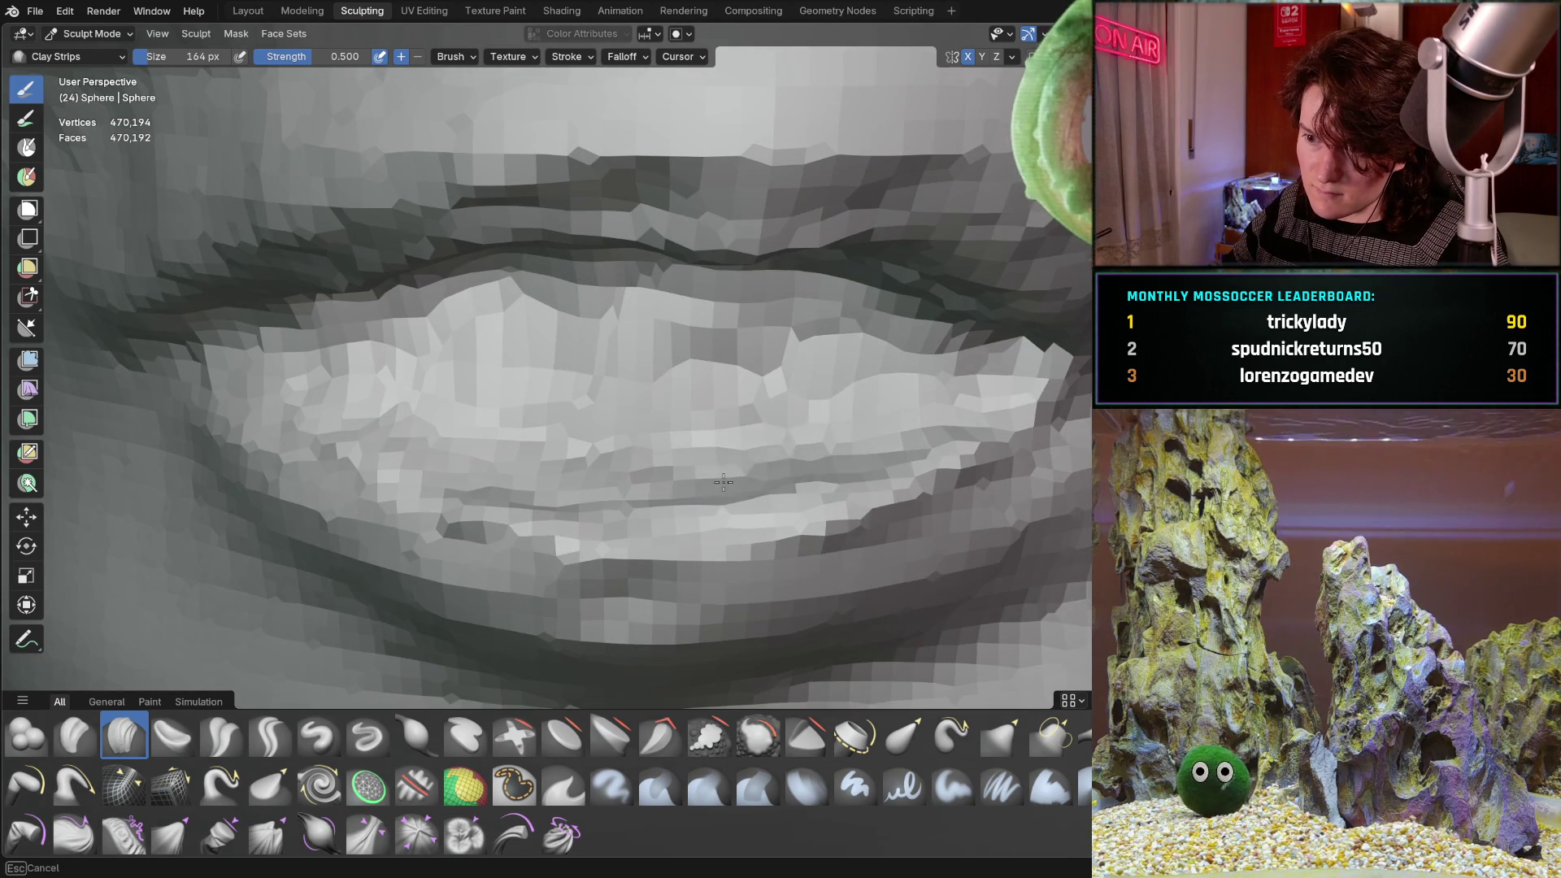
mouse_move(723, 482)
mouse_down()
mouse_move(715, 509)
mouse_move(634, 512)
mouse_move(513, 464)
mouse_move(432, 462)
mouse_move(463, 421)
mouse_up()
mouse_move(464, 421)
middle_down()
mouse_move(711, 384)
mouse_move(736, 340)
middle_up()
scroll(561, 374, up, 5)
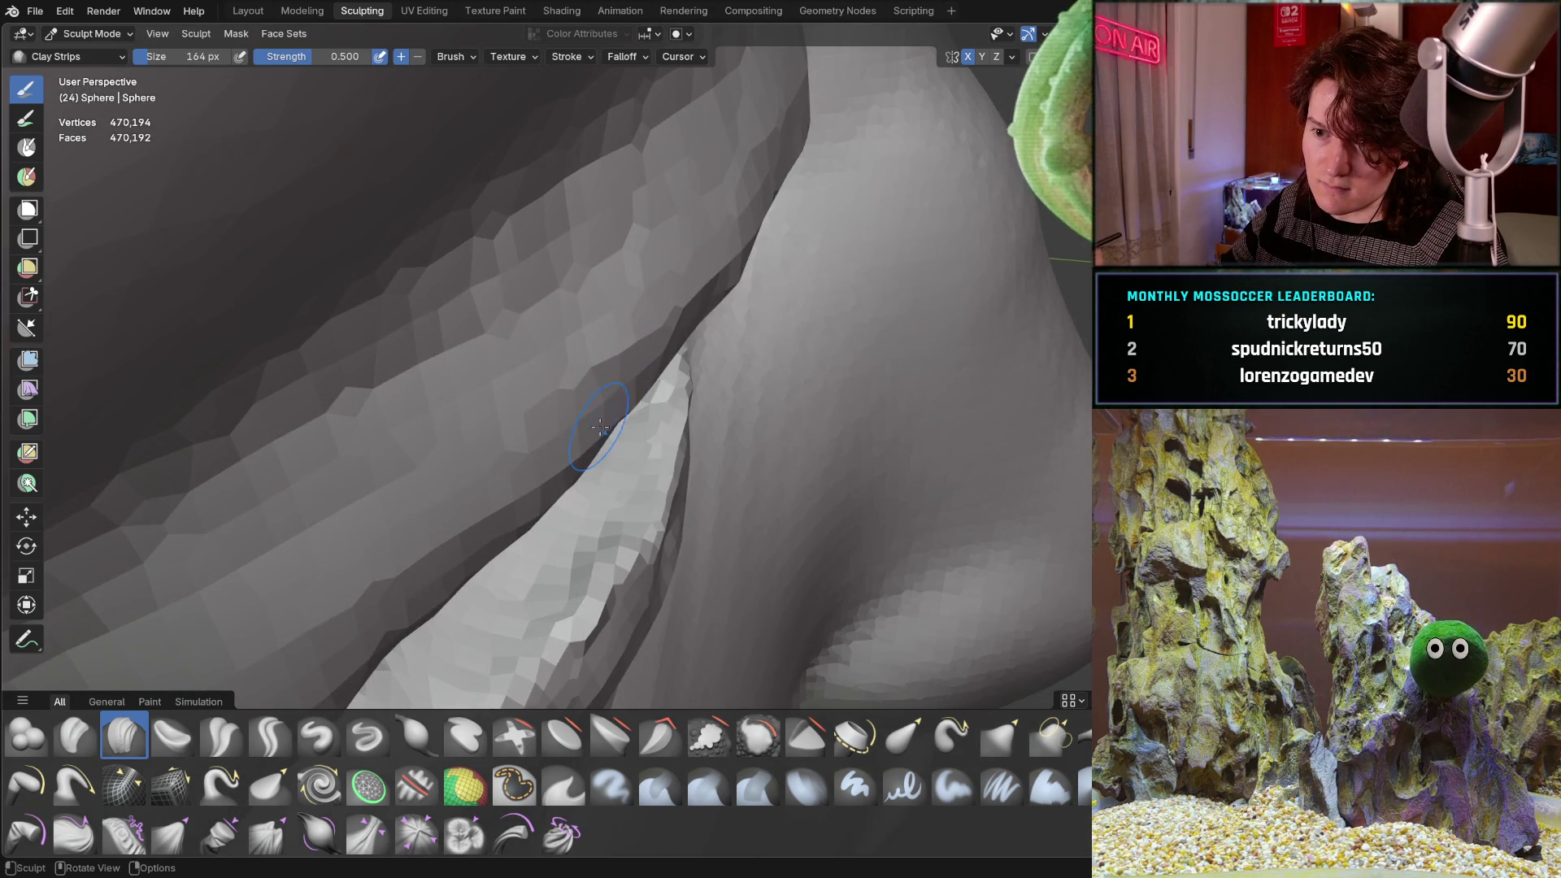
middle_drag(600, 428, 709, 356)
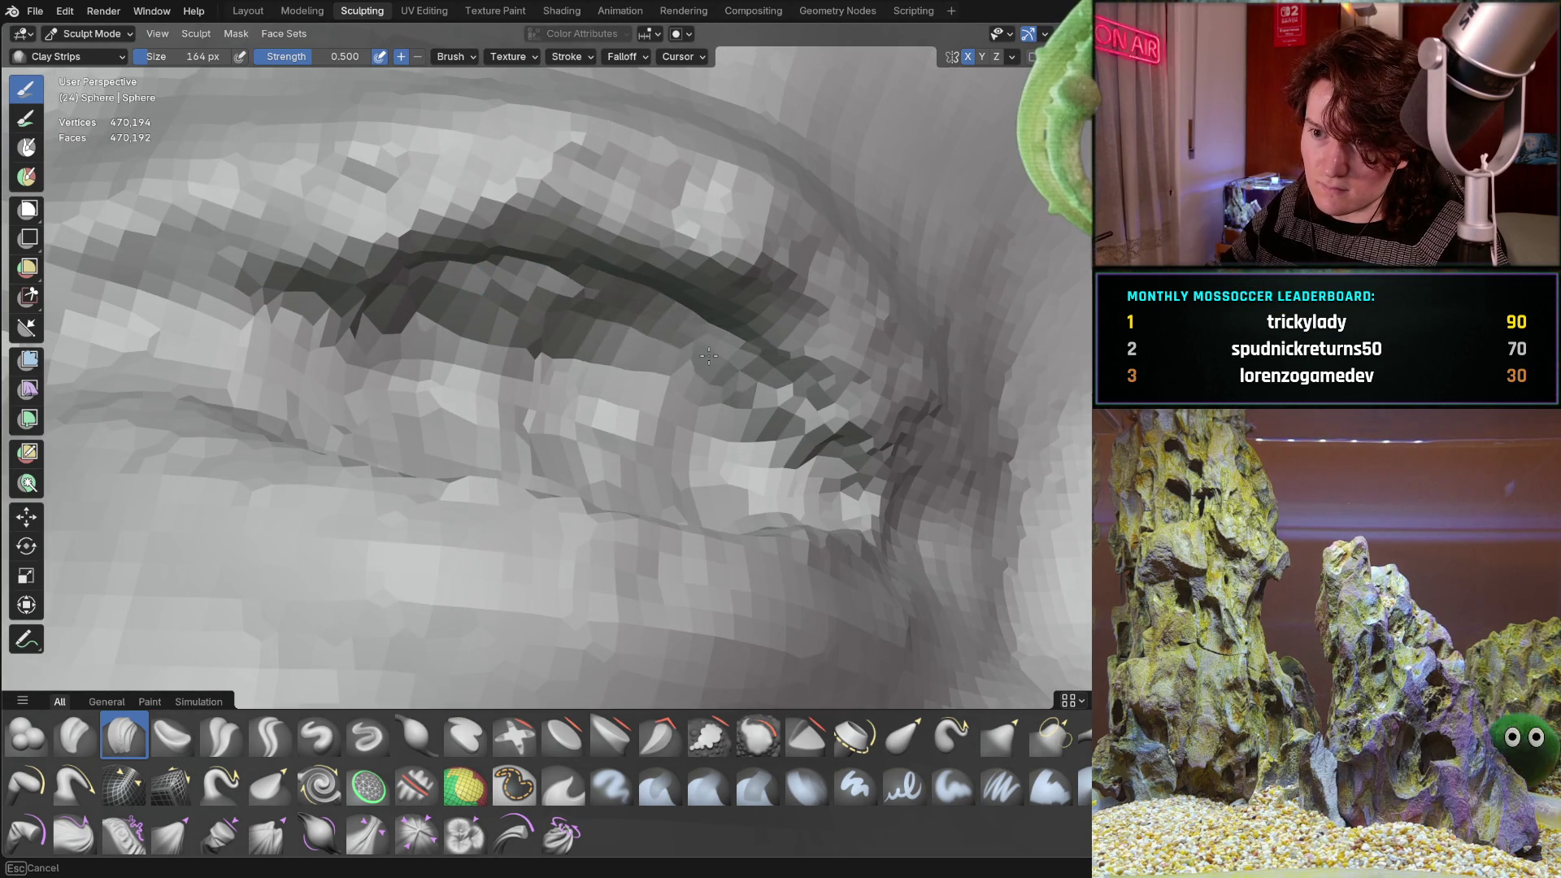
Add more clay detail across the eyelid after checking the crease from flatter angles.
middle_drag(457, 291, 452, 294)
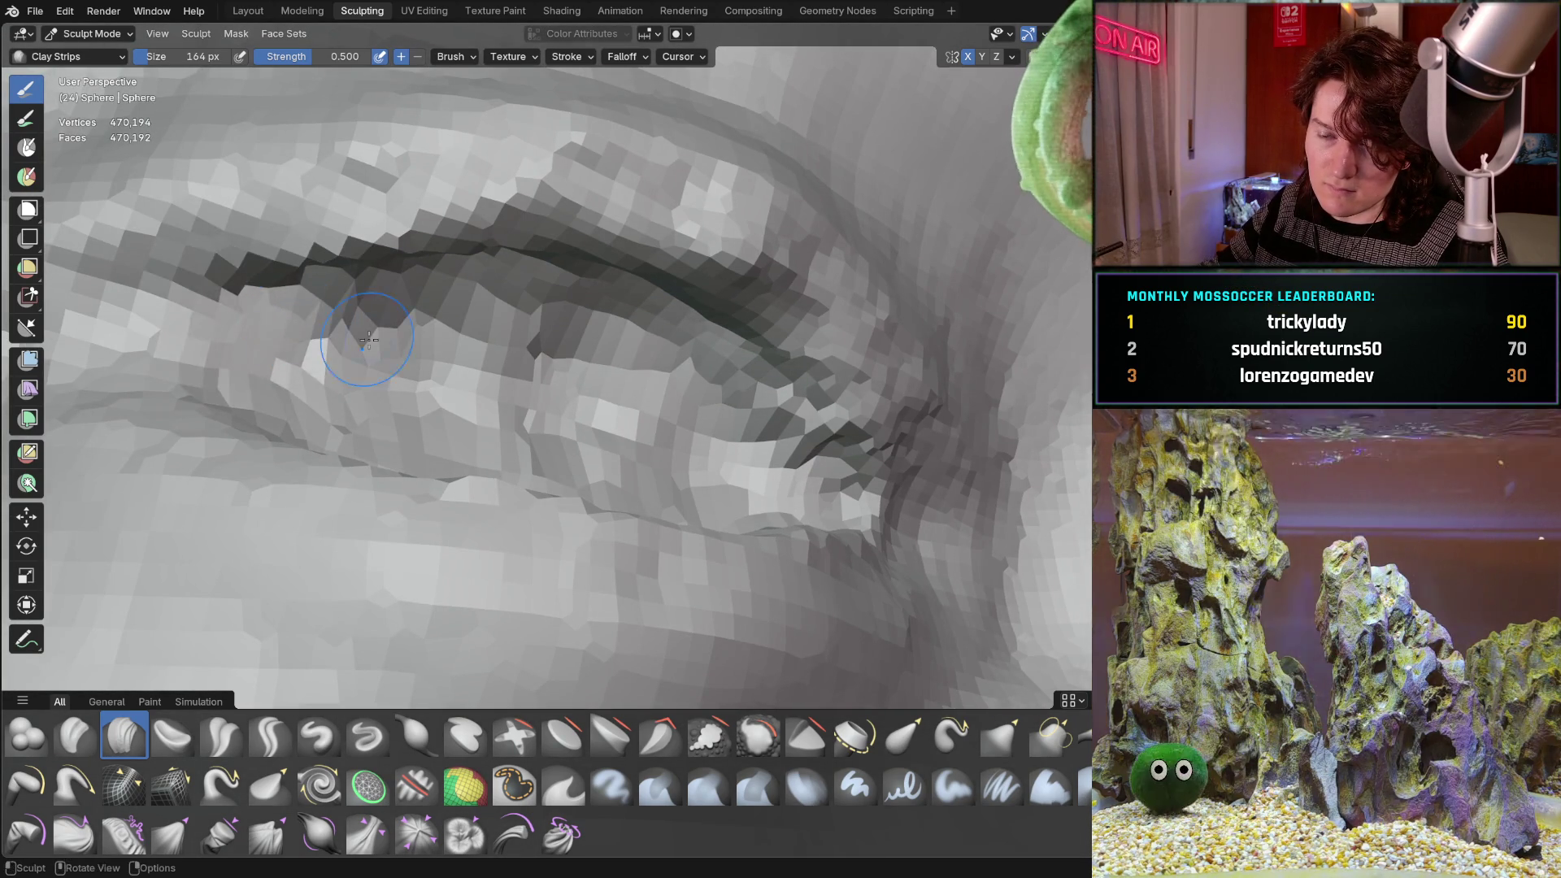
middle_drag(268, 330, 401, 323)
middle_drag(715, 313, 809, 349)
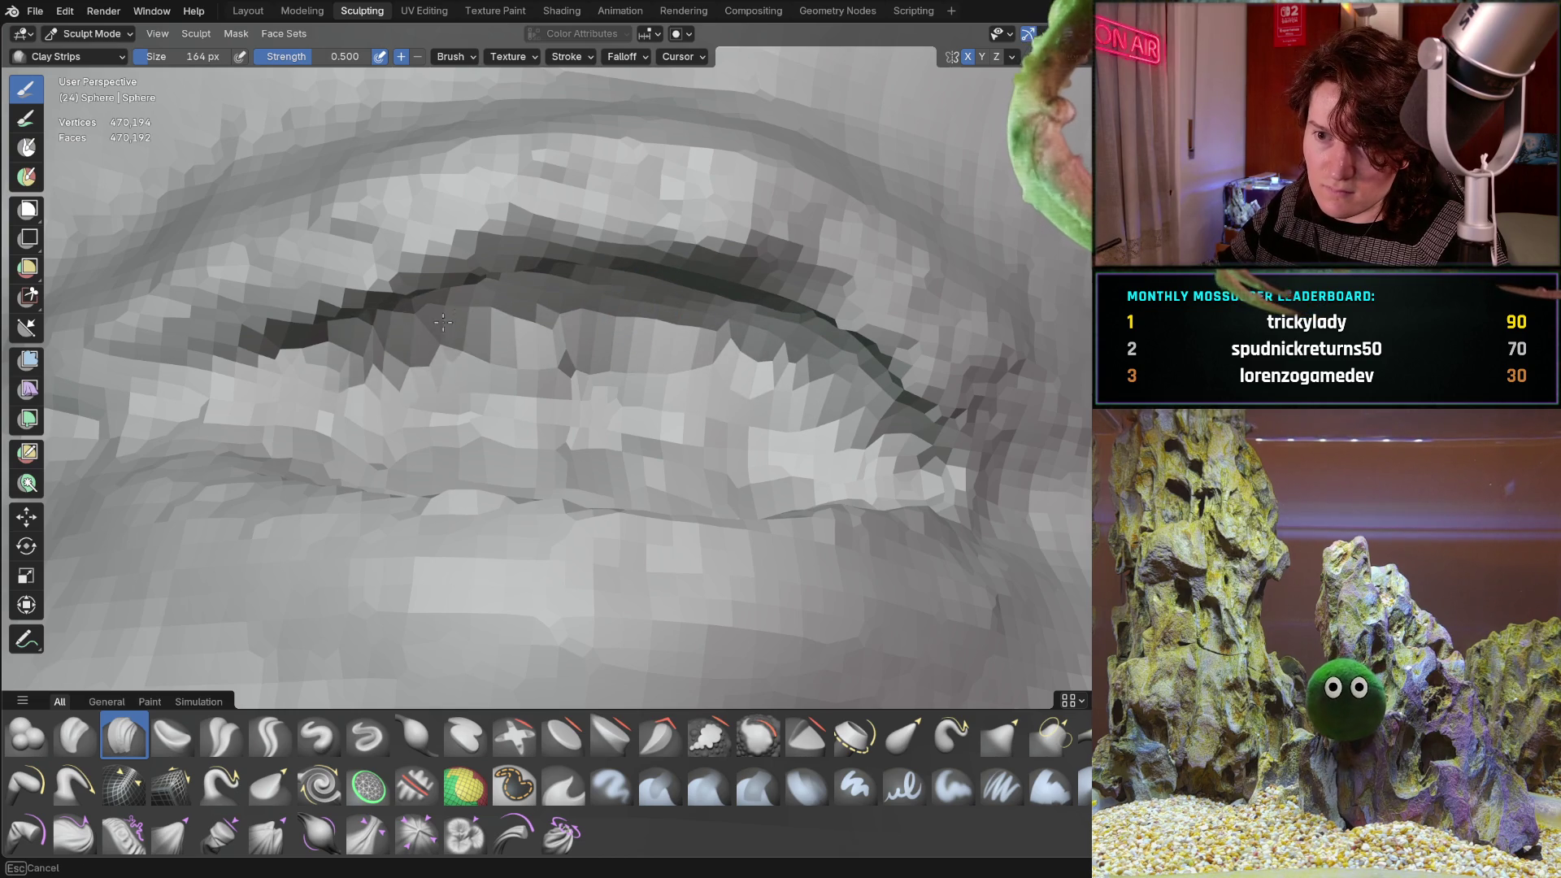
mouse_move(257, 406)
middle_down()
mouse_move(402, 414)
mouse_move(524, 482)
middle_up()
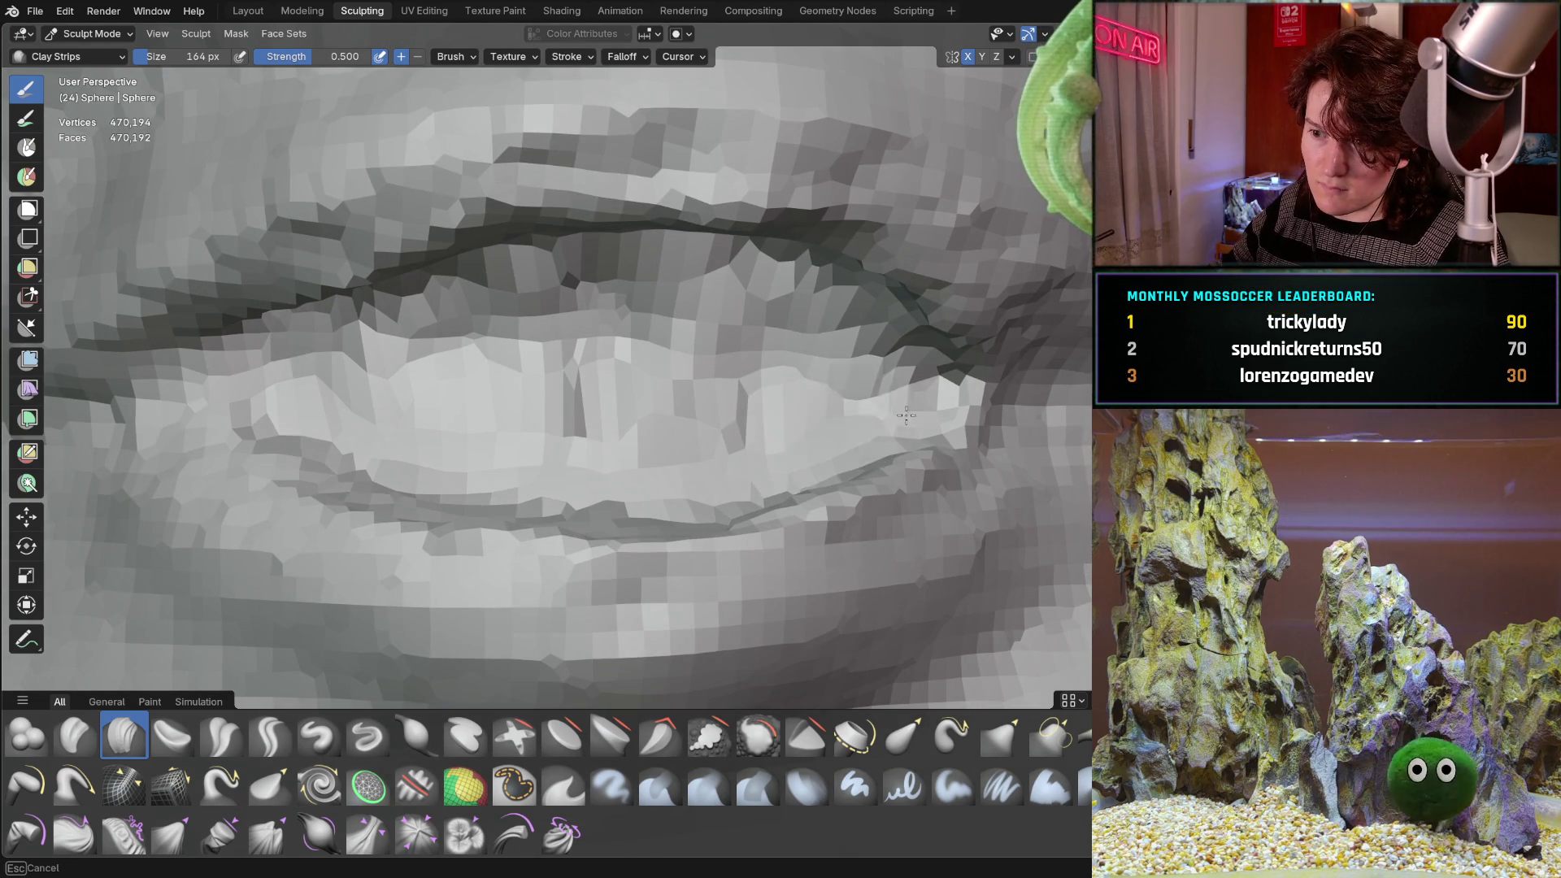
mouse_move(906, 415)
middle_down()
mouse_move(619, 372)
mouse_move(751, 422)
middle_up()
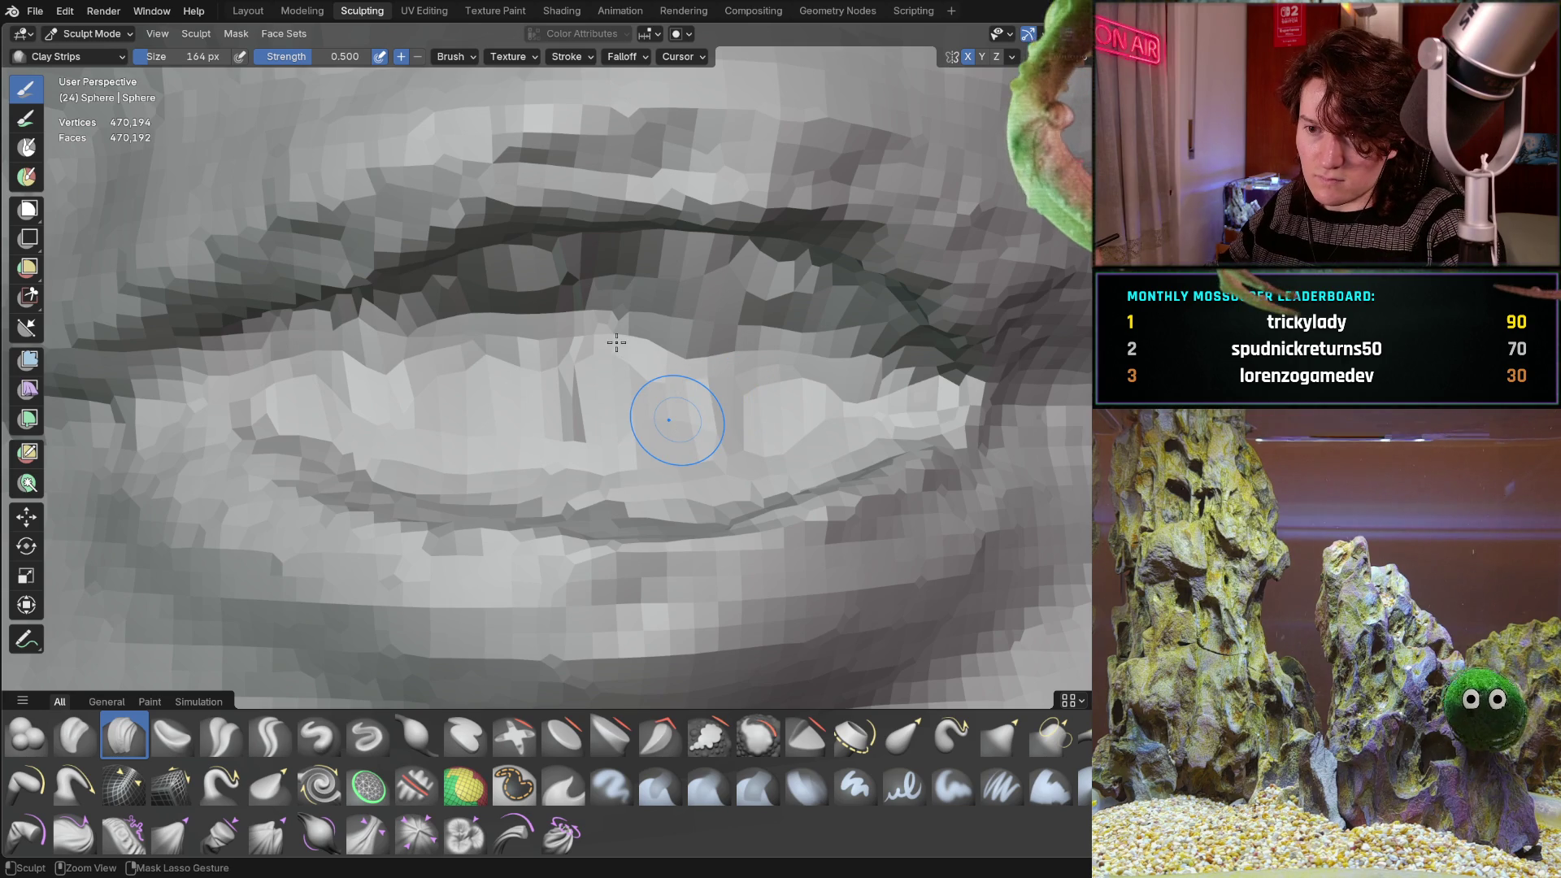
scroll(620, 382, up, 3)
mouse_move(621, 374)
mouse_down()
mouse_move(796, 287)
mouse_move(643, 260)
mouse_move(715, 228)
mouse_move(626, 199)
mouse_move(256, 243)
mouse_move(325, 358)
mouse_move(520, 423)
mouse_move(762, 549)
mouse_up()
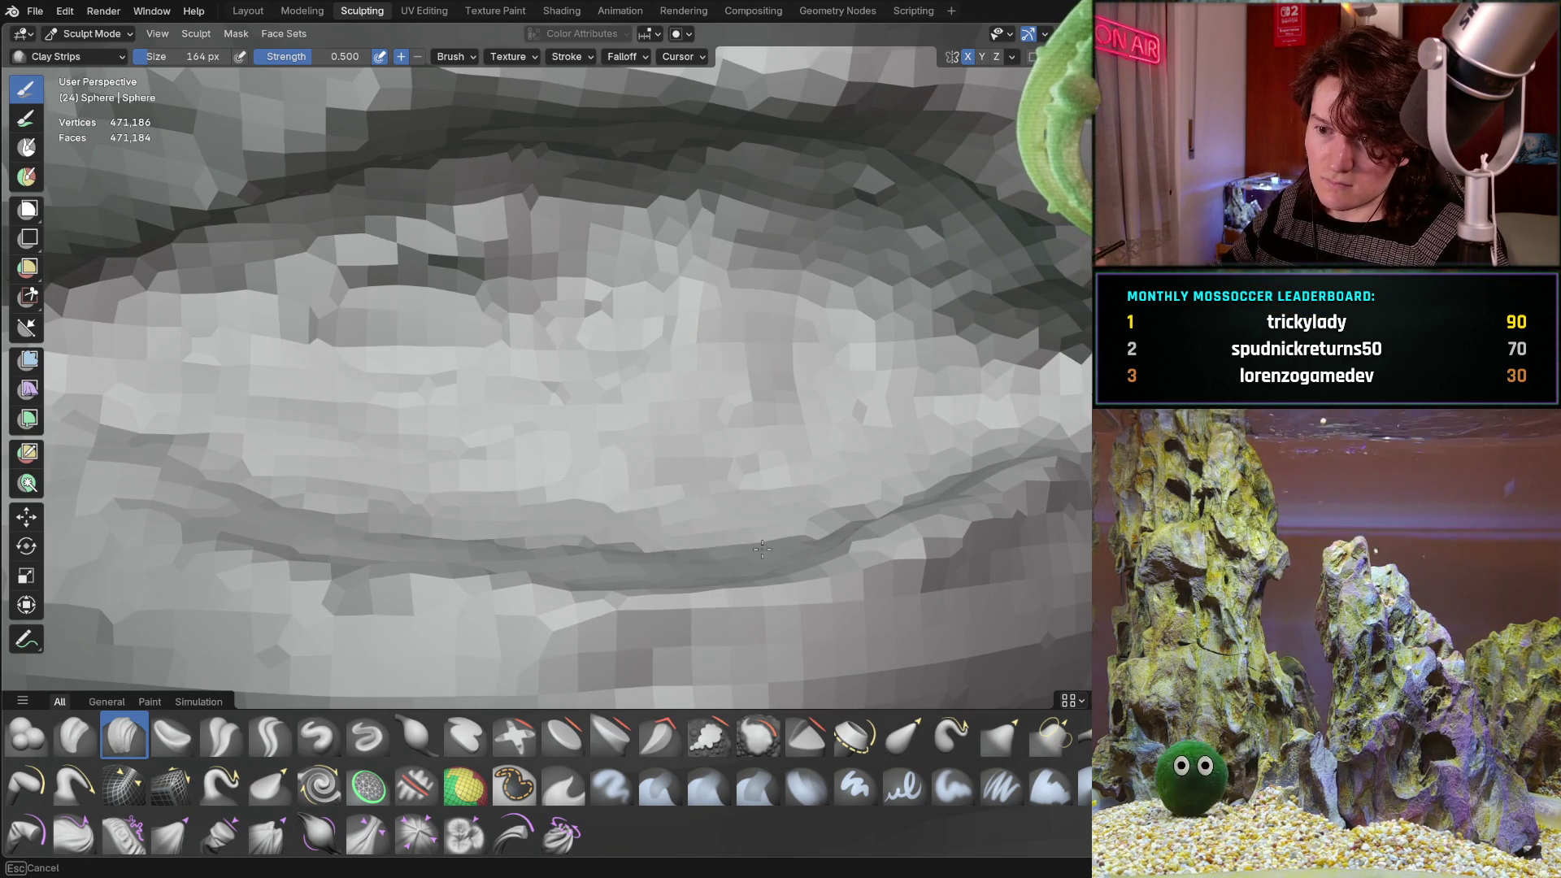
Reshape the lid surface beside the crease and deepen the groove above the lid.
middle_drag(762, 549, 766, 331)
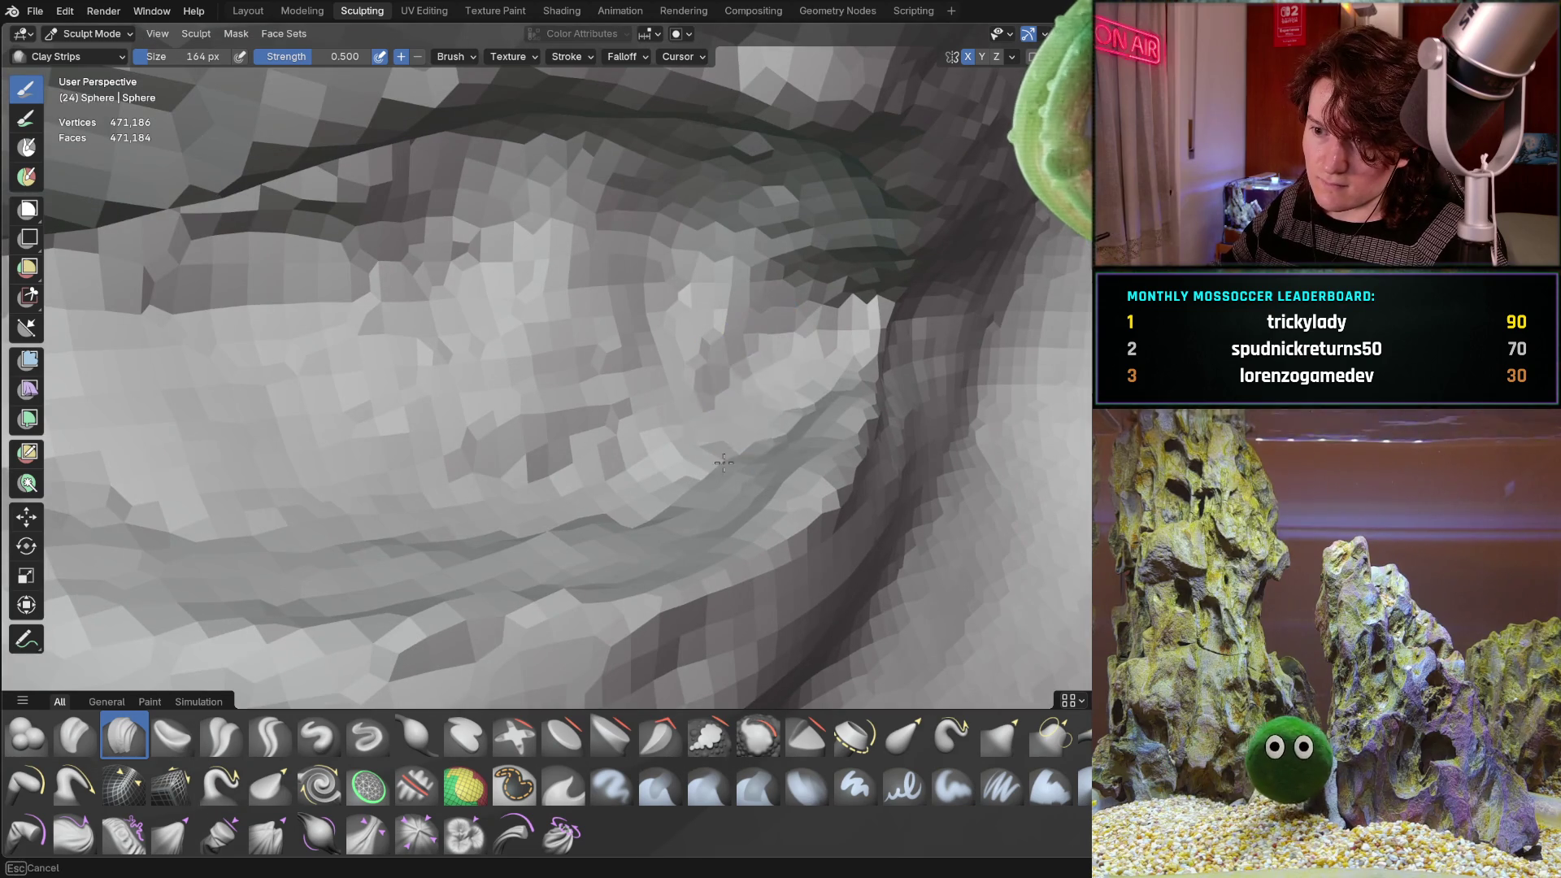
mouse_move(724, 463)
mouse_down()
mouse_move(724, 479)
mouse_move(504, 541)
mouse_move(233, 540)
mouse_move(326, 439)
mouse_move(764, 326)
mouse_move(732, 227)
mouse_move(687, 207)
mouse_up()
middle_drag(687, 207, 707, 235)
mouse_move(746, 319)
mouse_down()
mouse_move(886, 429)
mouse_move(935, 366)
mouse_move(801, 301)
mouse_move(781, 358)
mouse_move(529, 244)
mouse_move(488, 260)
mouse_up()
mouse_move(488, 260)
middle_down()
mouse_move(512, 276)
mouse_move(563, 270)
middle_up()
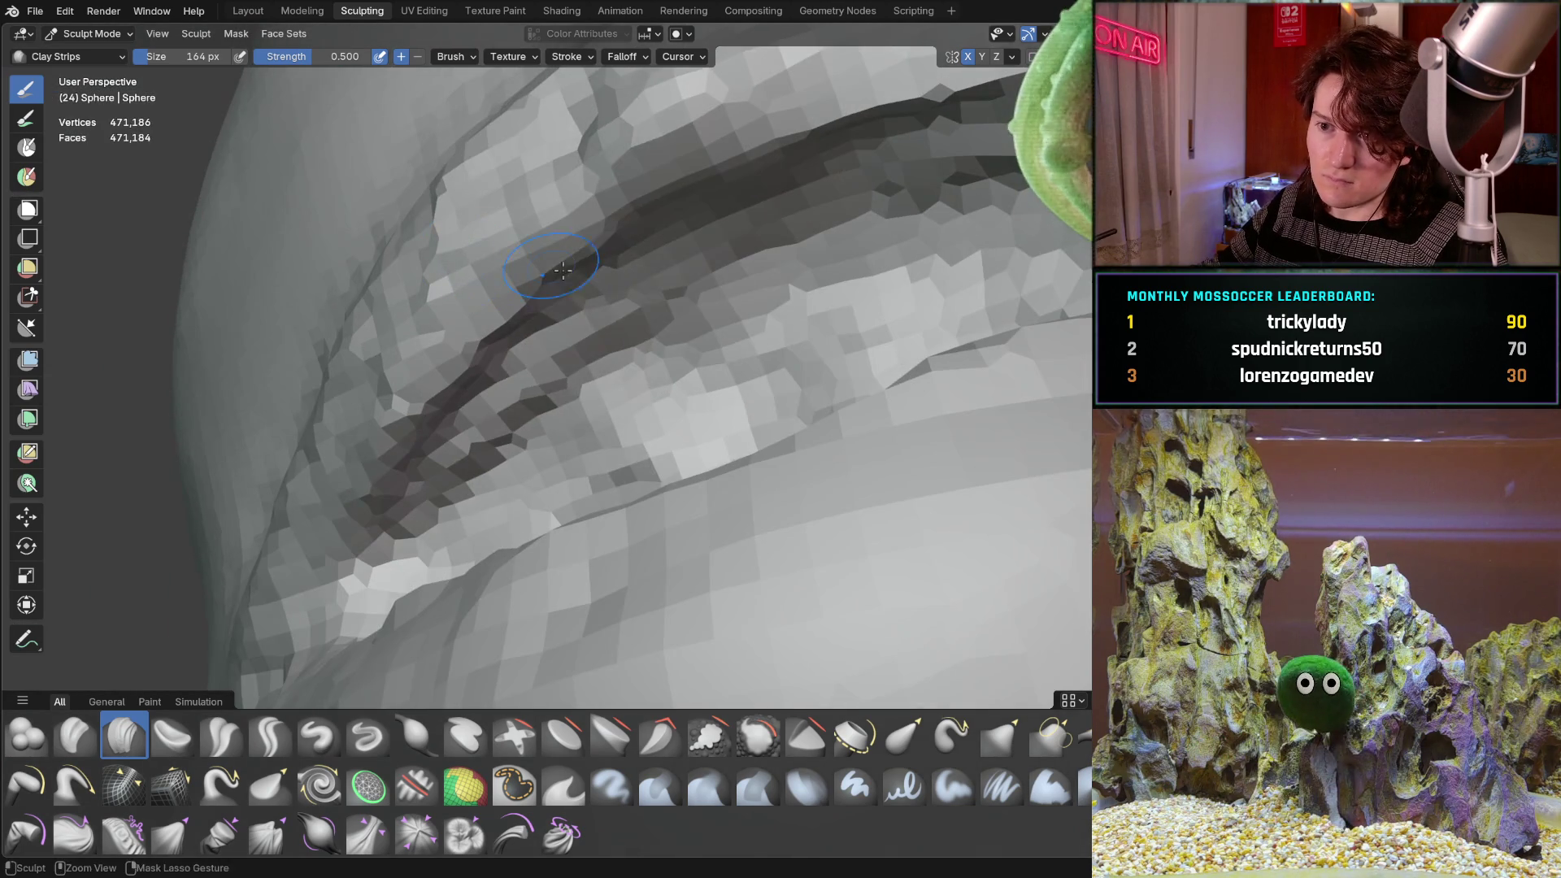
drag(611, 331, 495, 436)
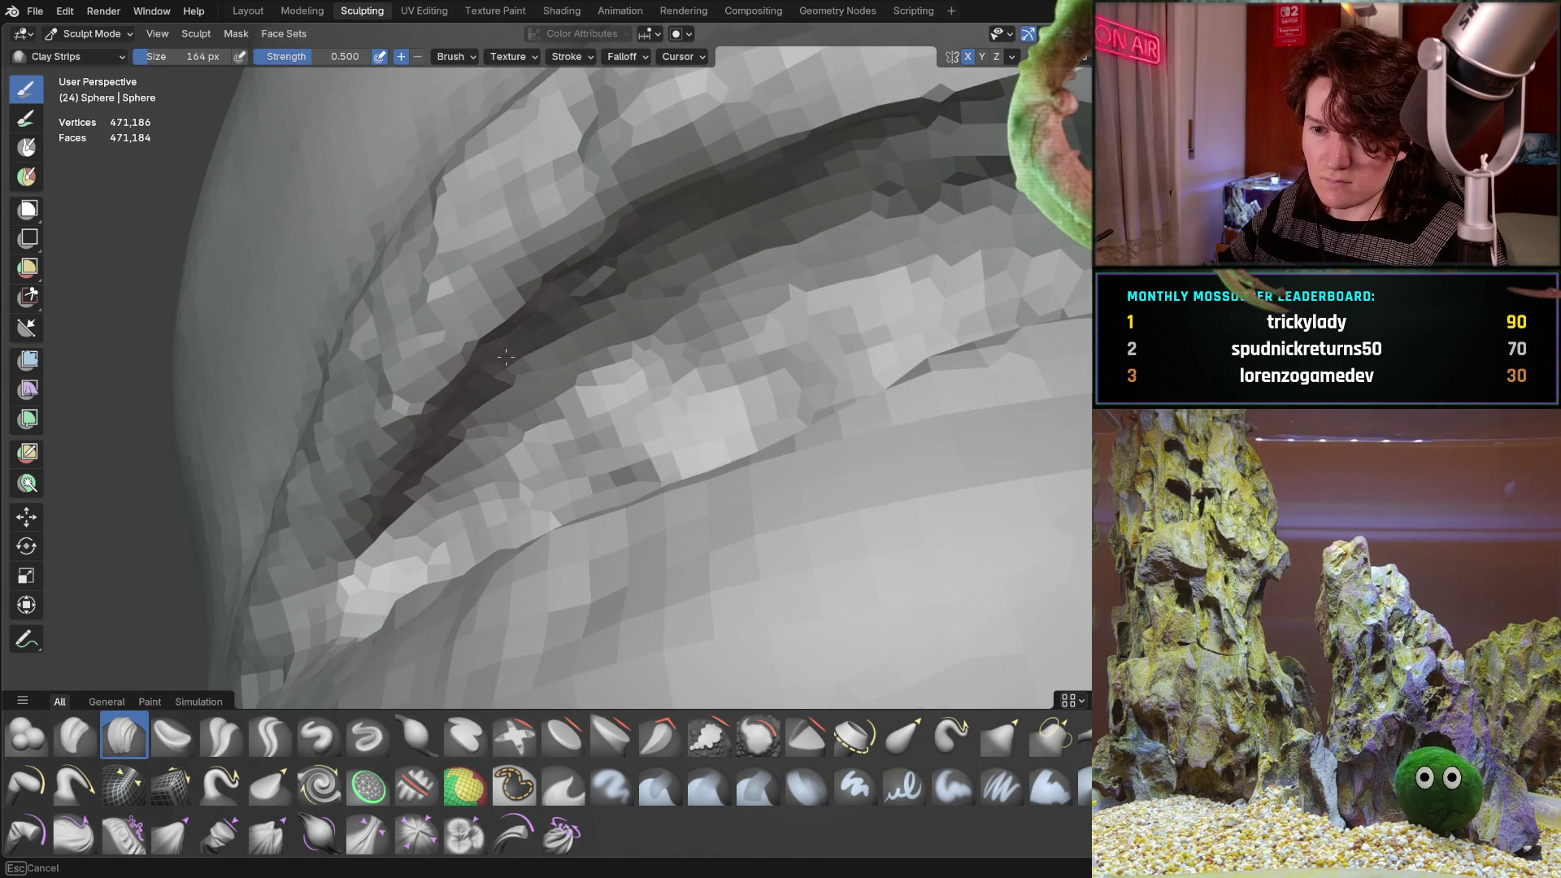
Even out and deepen the groove along the eyelid with clay strokes across it.
middle_drag(579, 309, 802, 306)
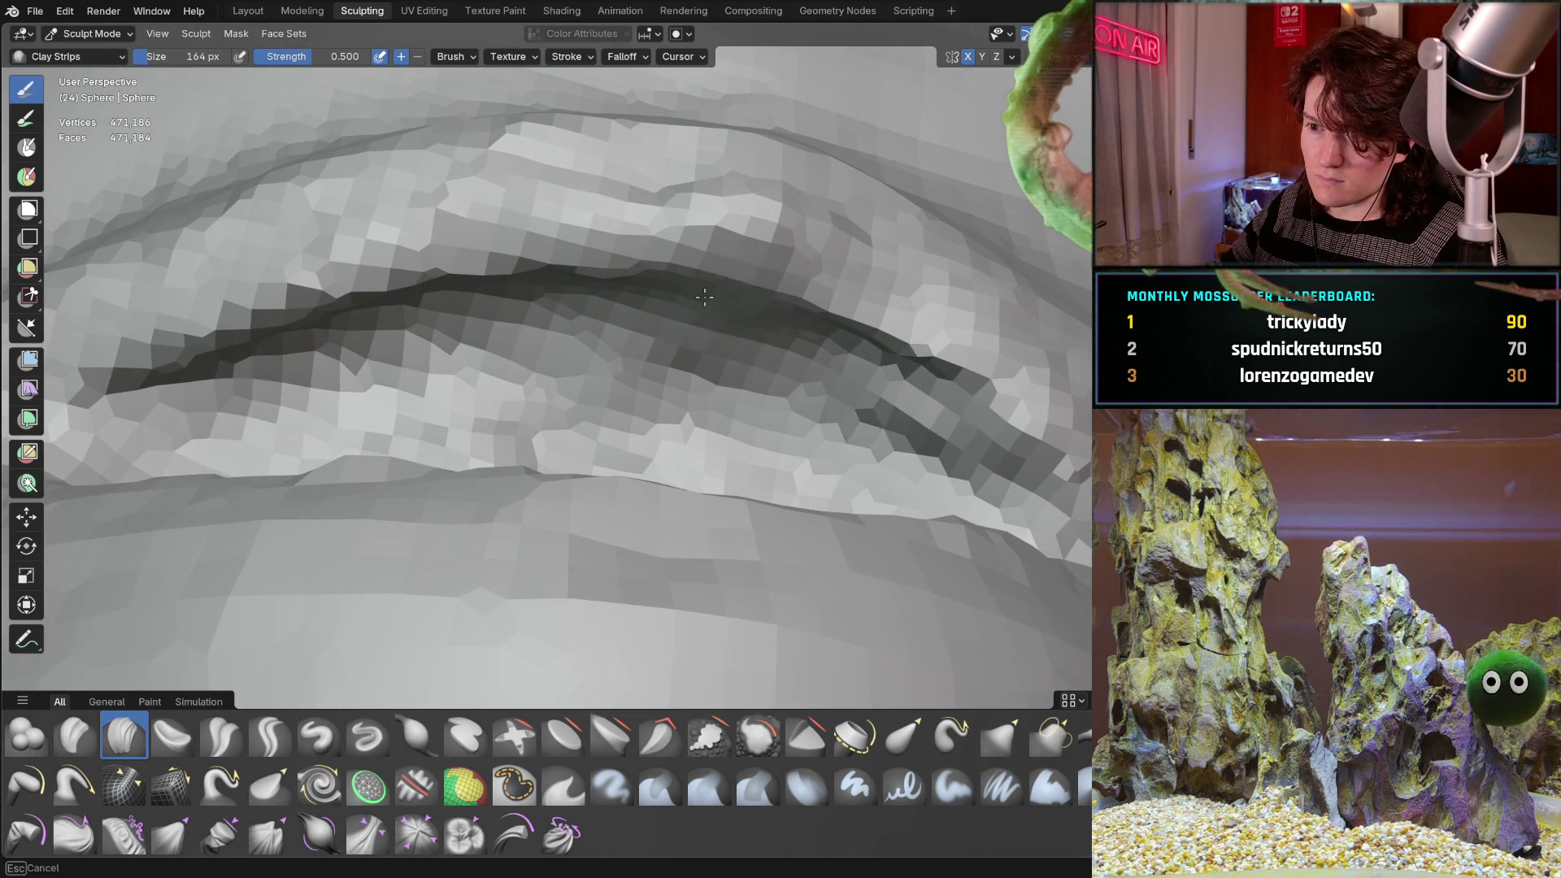
mouse_move(705, 297)
mouse_down()
mouse_move(645, 310)
mouse_move(968, 439)
mouse_move(988, 533)
mouse_up()
mouse_move(935, 488)
middle_down()
mouse_move(812, 479)
mouse_move(906, 419)
middle_up()
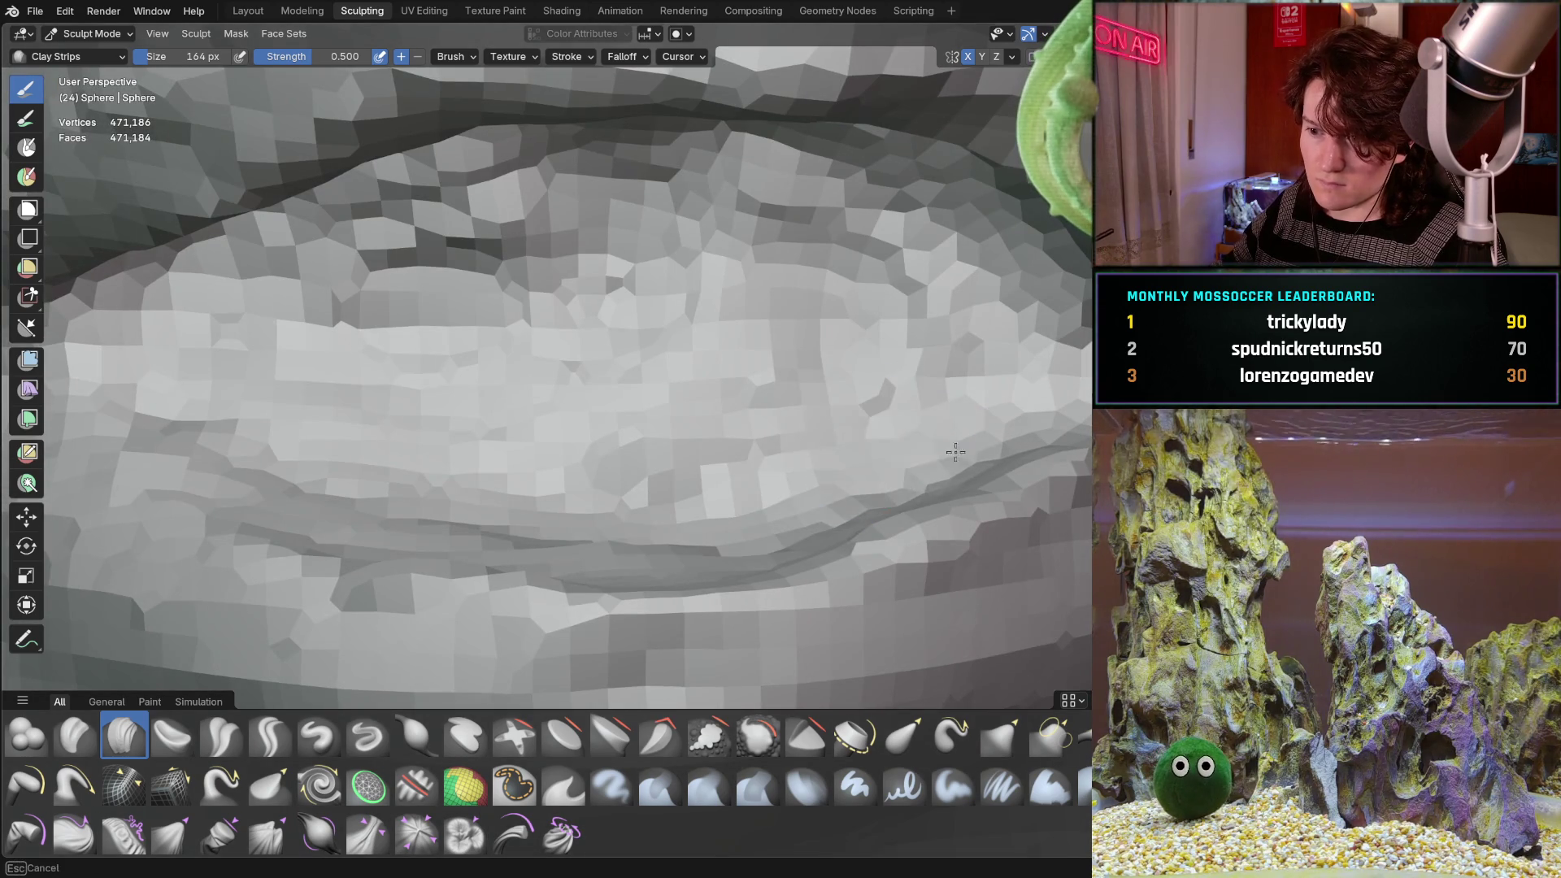
mouse_move(955, 452)
mouse_down()
mouse_move(732, 456)
mouse_move(522, 391)
mouse_move(813, 292)
mouse_move(735, 211)
mouse_move(358, 219)
mouse_move(227, 342)
mouse_move(724, 480)
mouse_move(614, 531)
mouse_move(642, 520)
mouse_up()
middle_drag(643, 521, 680, 418)
drag(680, 418, 763, 464)
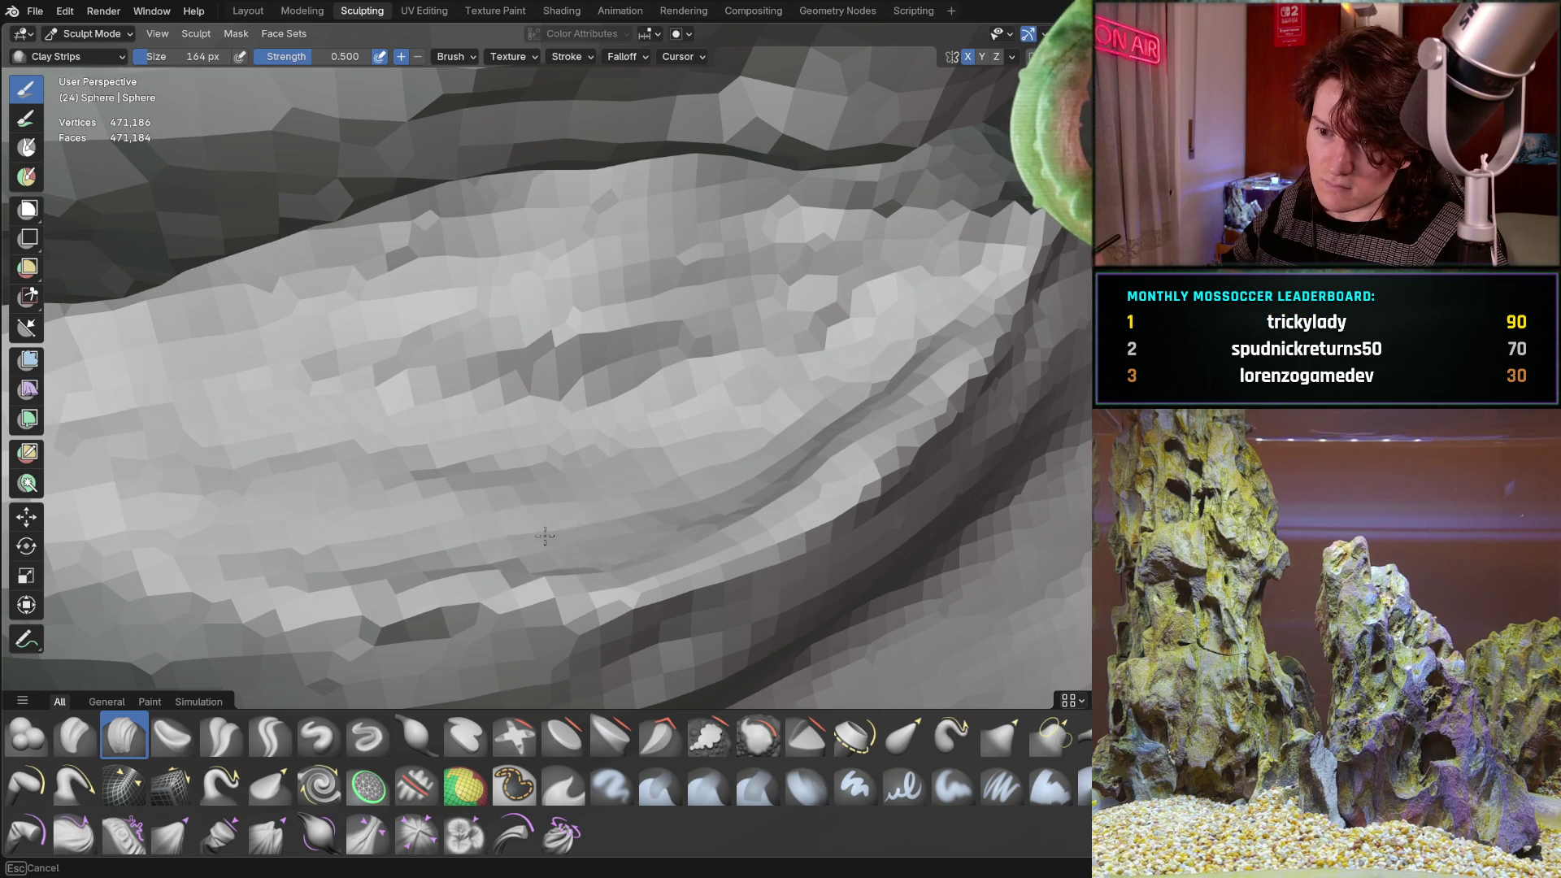
Layer clay across the lid from right to left and reshape its right side.
middle_drag(490, 519, 437, 400)
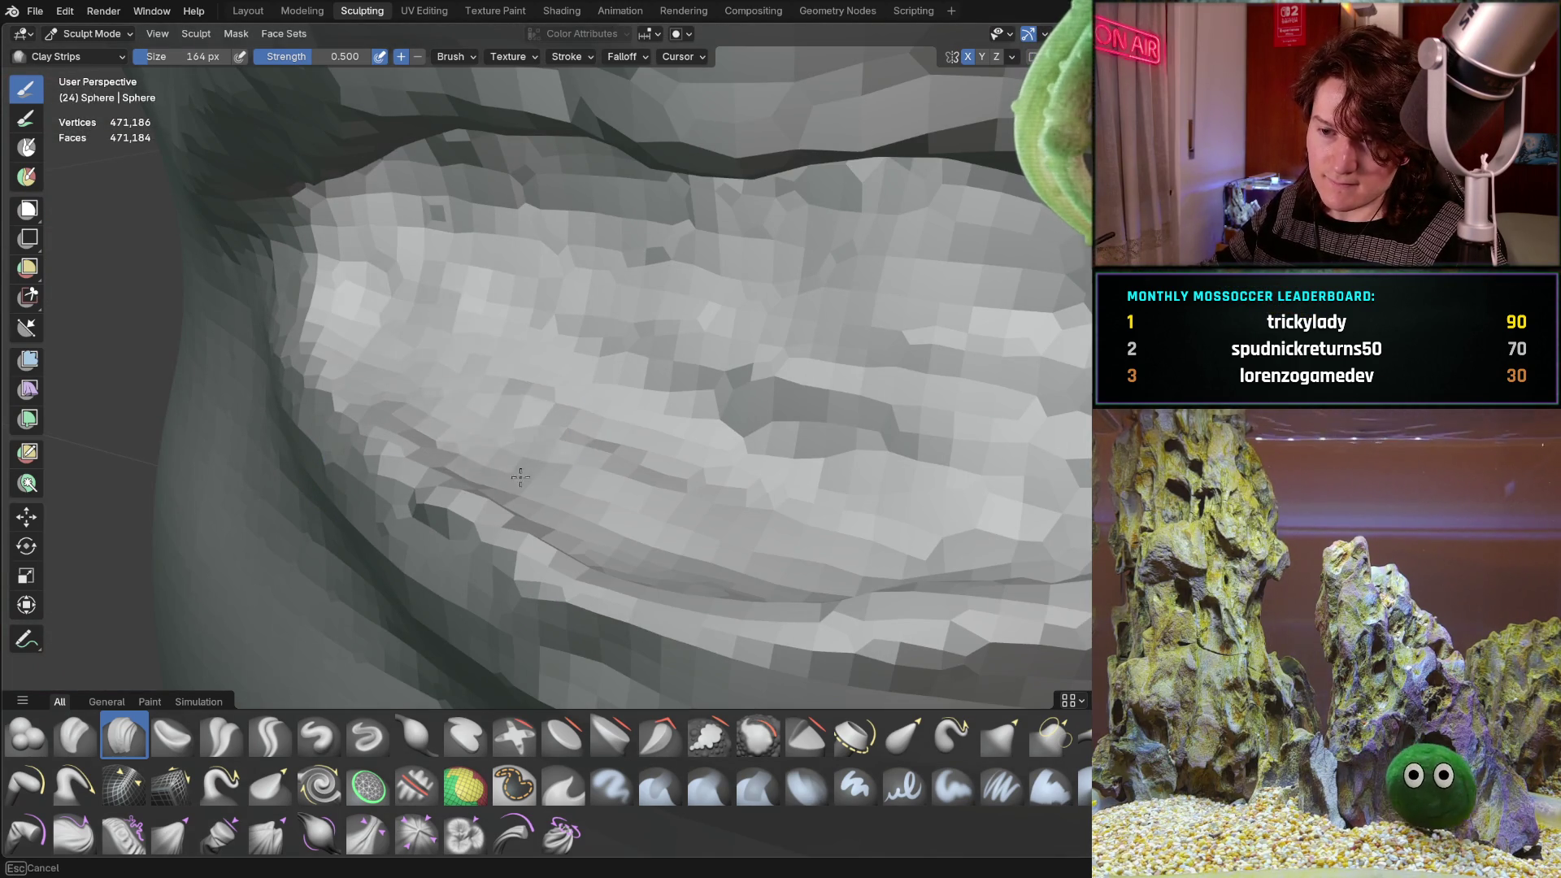
mouse_move(649, 428)
mouse_down()
mouse_move(814, 317)
mouse_move(903, 325)
mouse_up()
mouse_move(903, 325)
middle_down()
mouse_move(881, 310)
mouse_move(854, 321)
middle_up()
mouse_move(829, 301)
mouse_down()
mouse_move(700, 252)
mouse_move(504, 277)
mouse_move(250, 356)
mouse_move(575, 387)
mouse_move(709, 496)
mouse_up()
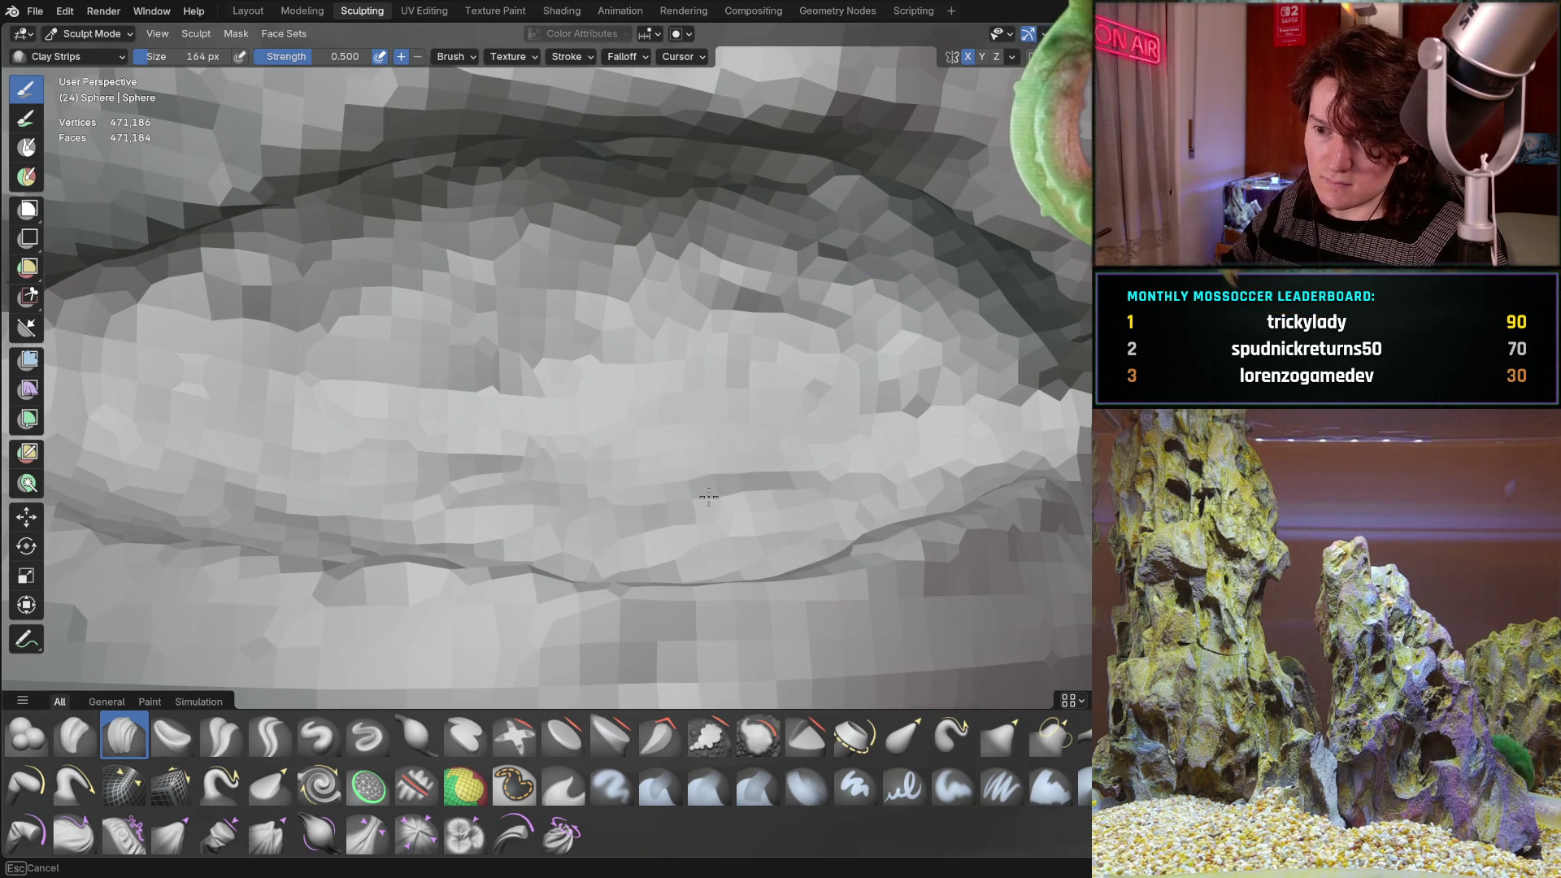
middle_drag(775, 464, 767, 488)
Build up the upper ridge of the eyelid, sweeping clay back and forth along it.
mouse_move(1049, 423)
mouse_down()
mouse_move(992, 325)
mouse_move(879, 209)
mouse_move(456, 252)
mouse_move(325, 244)
mouse_move(638, 350)
mouse_up()
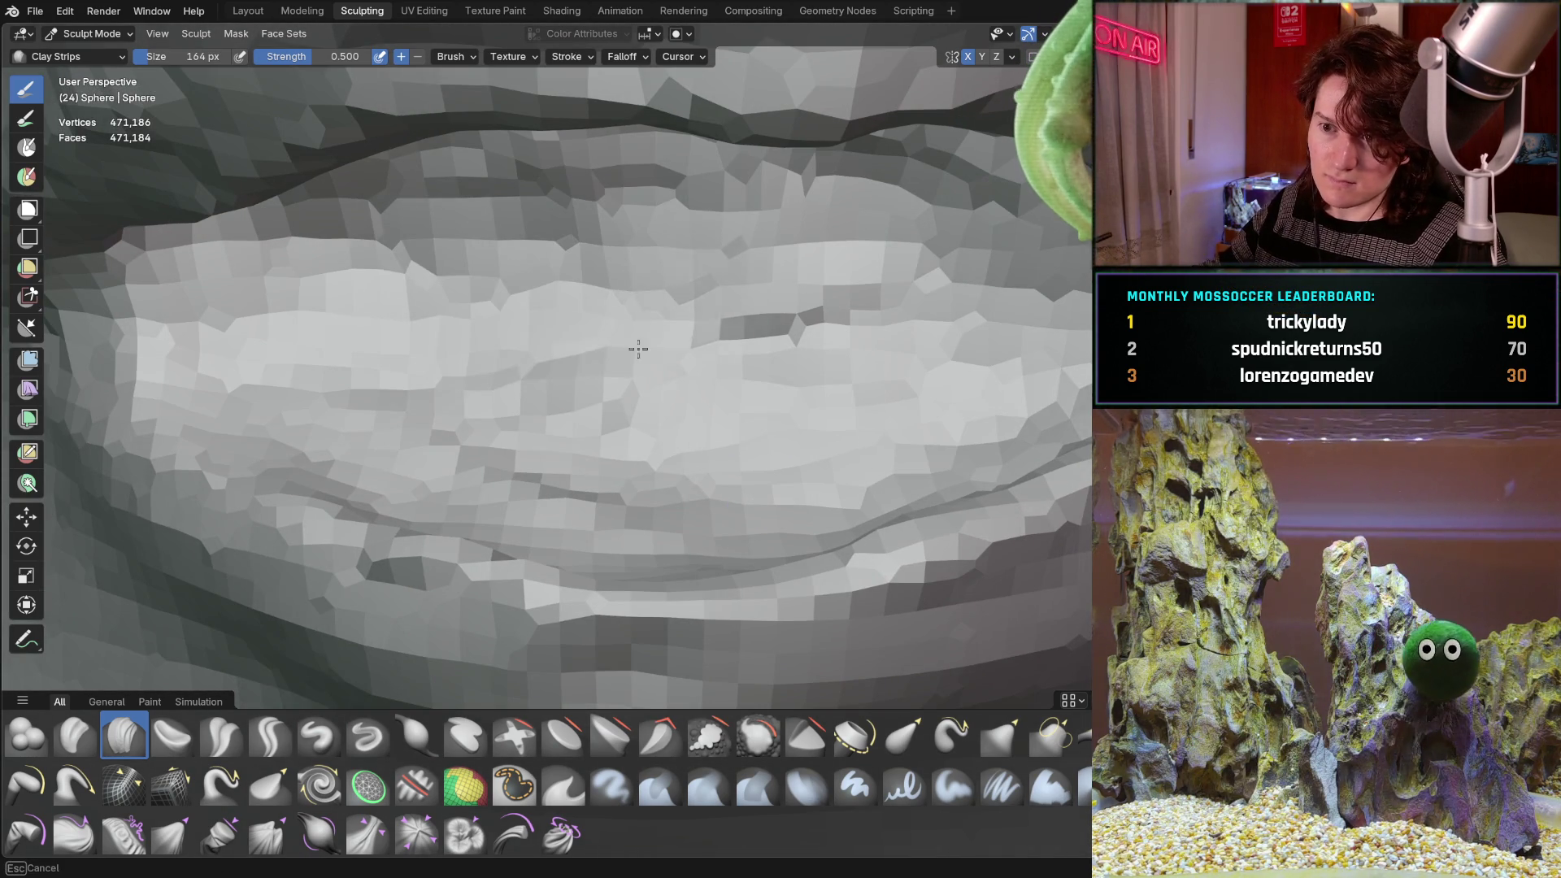
drag(836, 250, 781, 272)
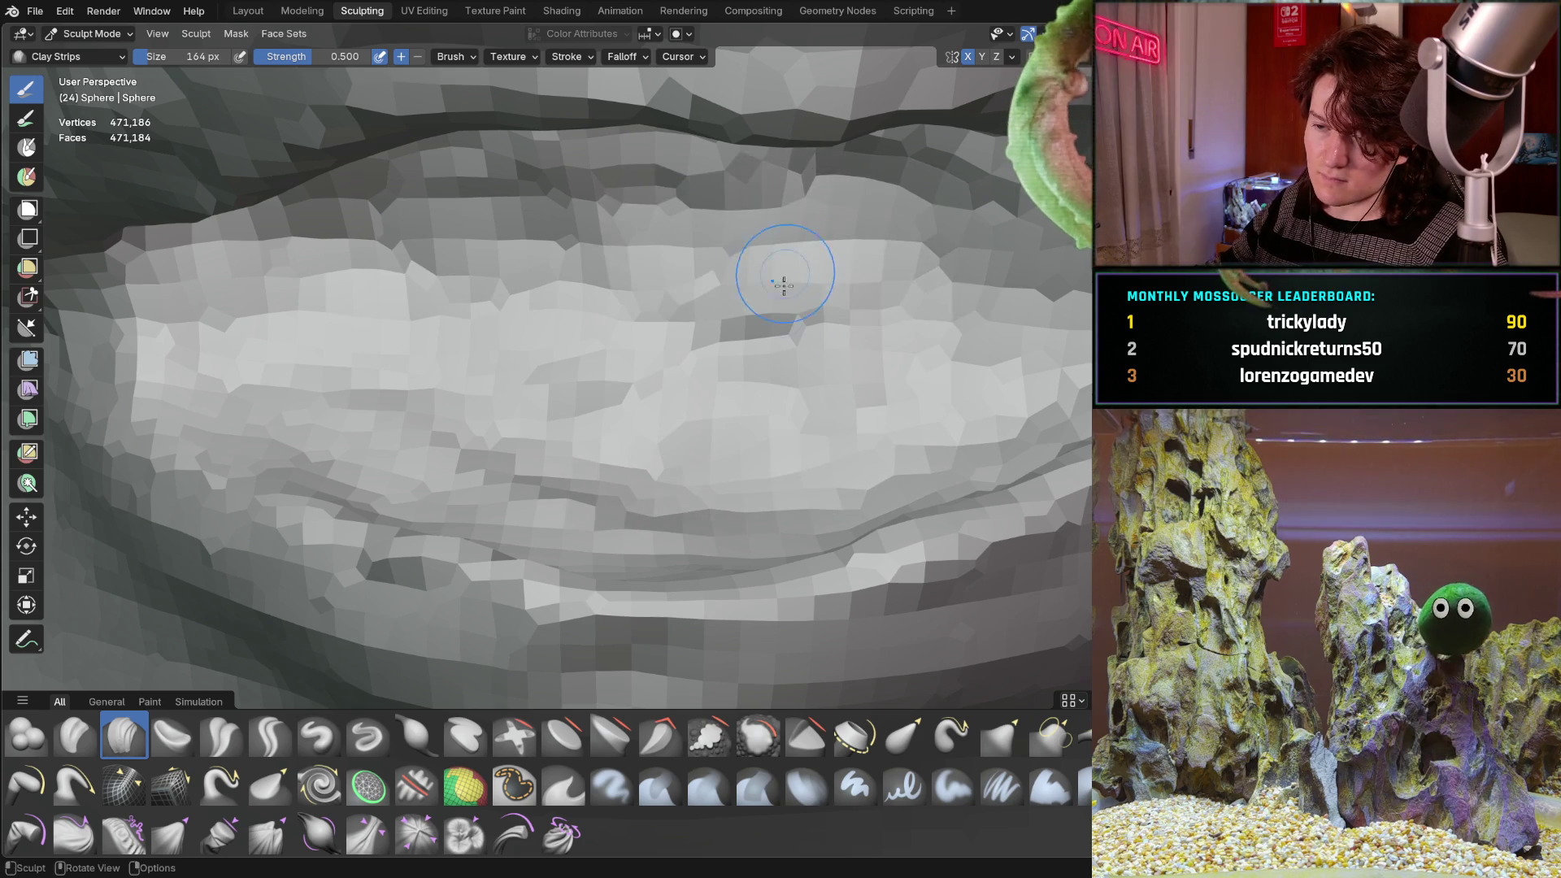
middle_drag(781, 272, 943, 382)
mouse_move(944, 382)
mouse_down()
mouse_move(715, 236)
mouse_move(773, 180)
mouse_move(585, 292)
mouse_move(648, 330)
mouse_up()
middle_drag(648, 331, 760, 294)
mouse_move(759, 295)
mouse_down()
mouse_move(537, 357)
mouse_move(455, 407)
mouse_up()
mouse_move(456, 406)
middle_down()
mouse_move(476, 443)
mouse_move(472, 431)
middle_up()
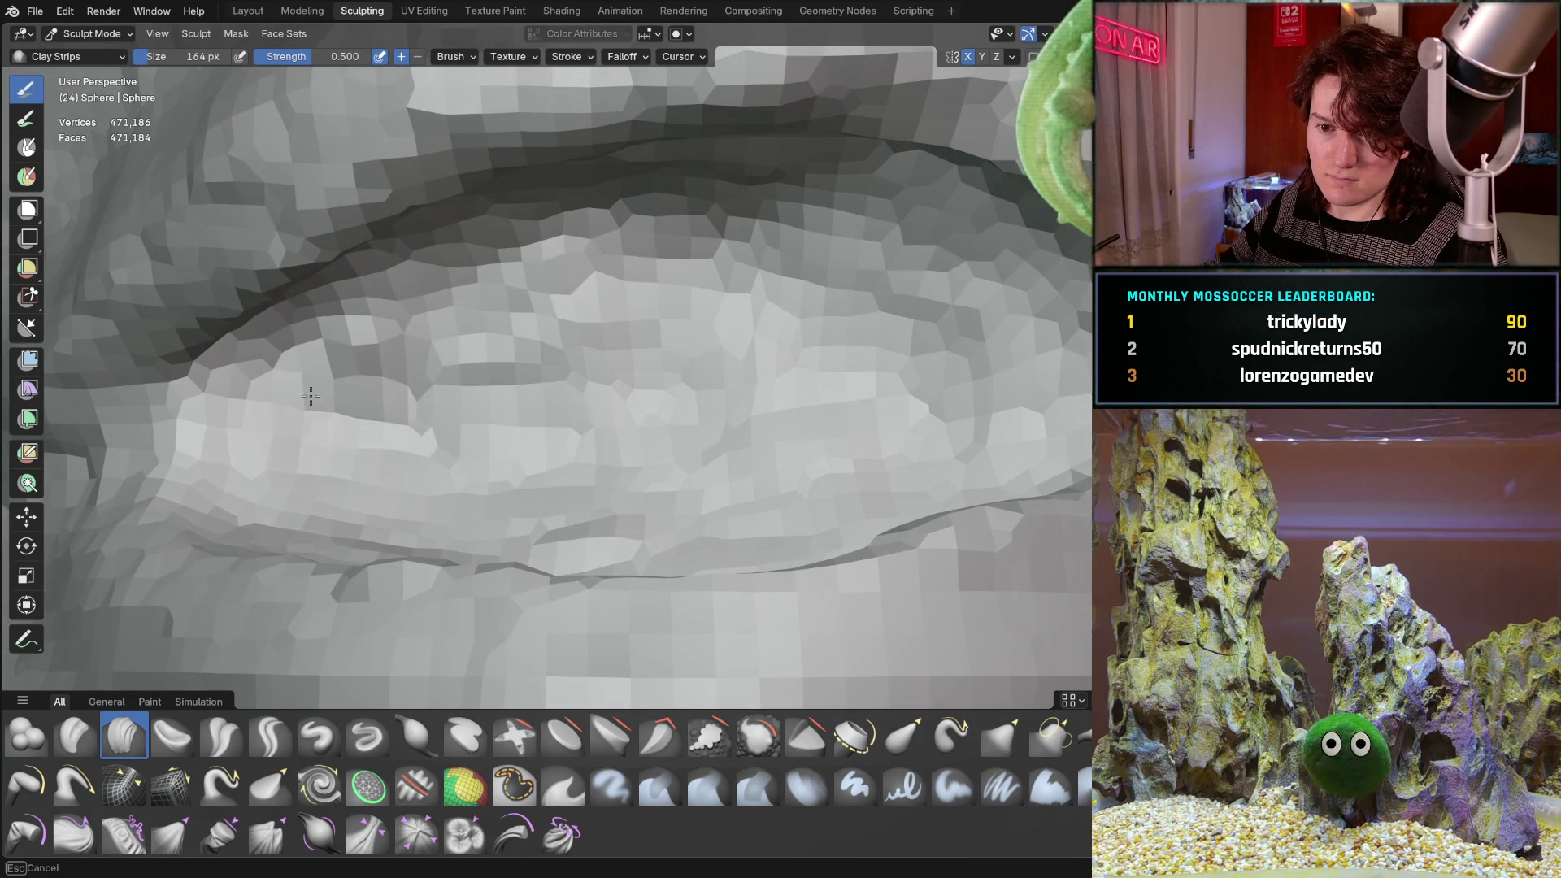
mouse_move(471, 431)
mouse_down()
mouse_move(767, 296)
mouse_move(917, 283)
mouse_move(813, 415)
mouse_move(813, 439)
mouse_up()
middle_drag(813, 439, 720, 476)
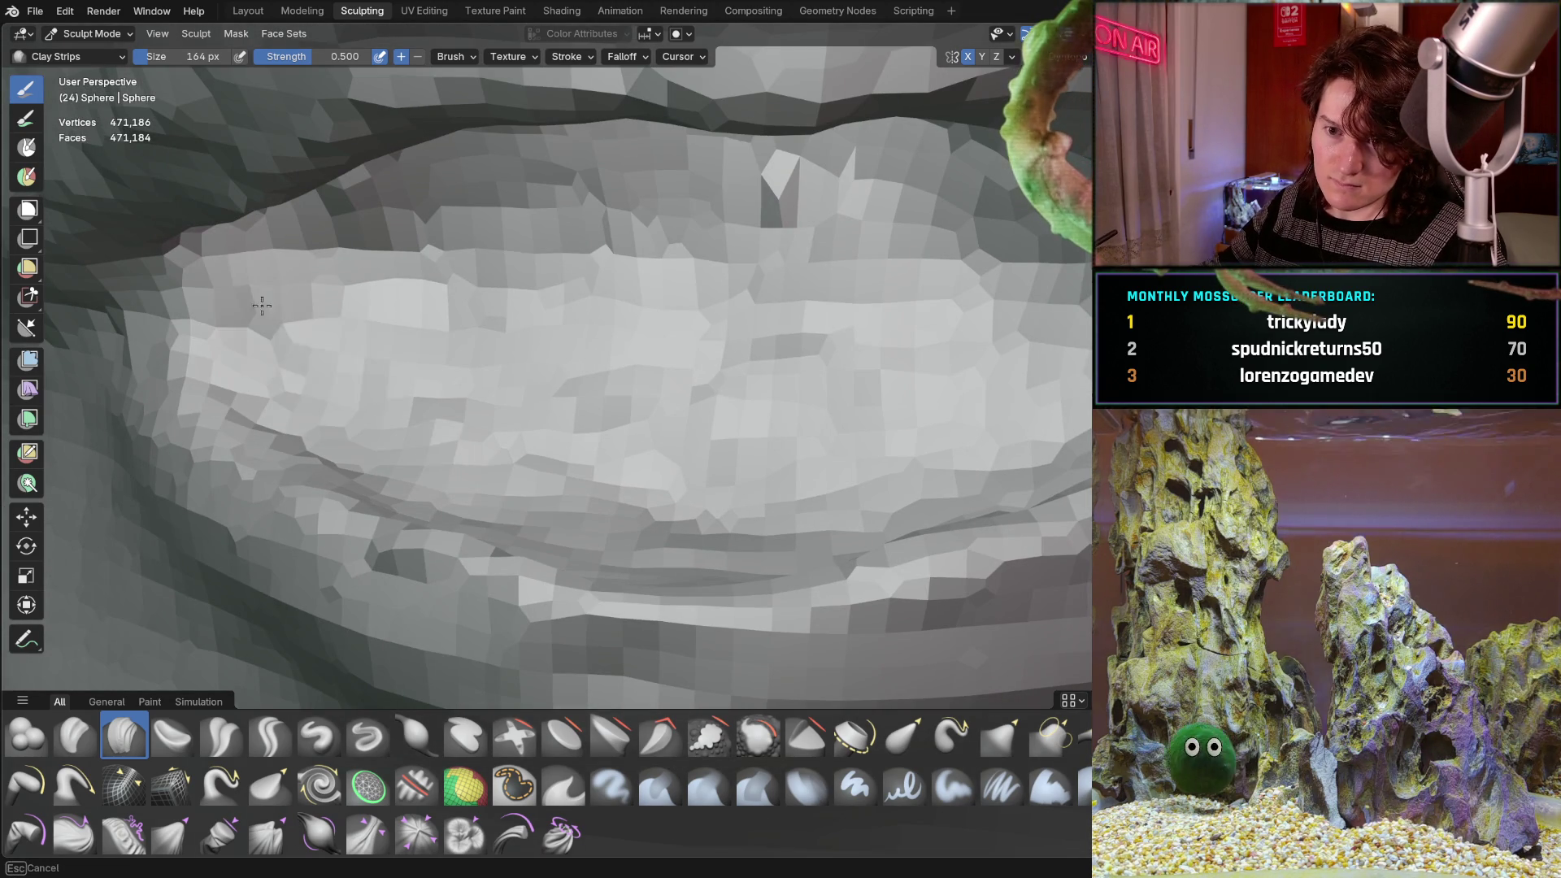
Add clay rightward across the lid ridge and reshape its upper edge.
mouse_move(261, 305)
mouse_down()
mouse_move(732, 326)
mouse_move(935, 244)
mouse_up()
mouse_move(935, 244)
middle_down()
mouse_move(1078, 325)
mouse_move(870, 244)
middle_up()
drag(870, 244, 852, 235)
mouse_move(626, 199)
mouse_down()
mouse_move(390, 219)
mouse_move(708, 241)
mouse_up()
mouse_move(631, 372)
middle_down()
mouse_move(555, 480)
mouse_move(472, 446)
mouse_move(640, 454)
mouse_move(638, 411)
mouse_move(753, 426)
middle_up()
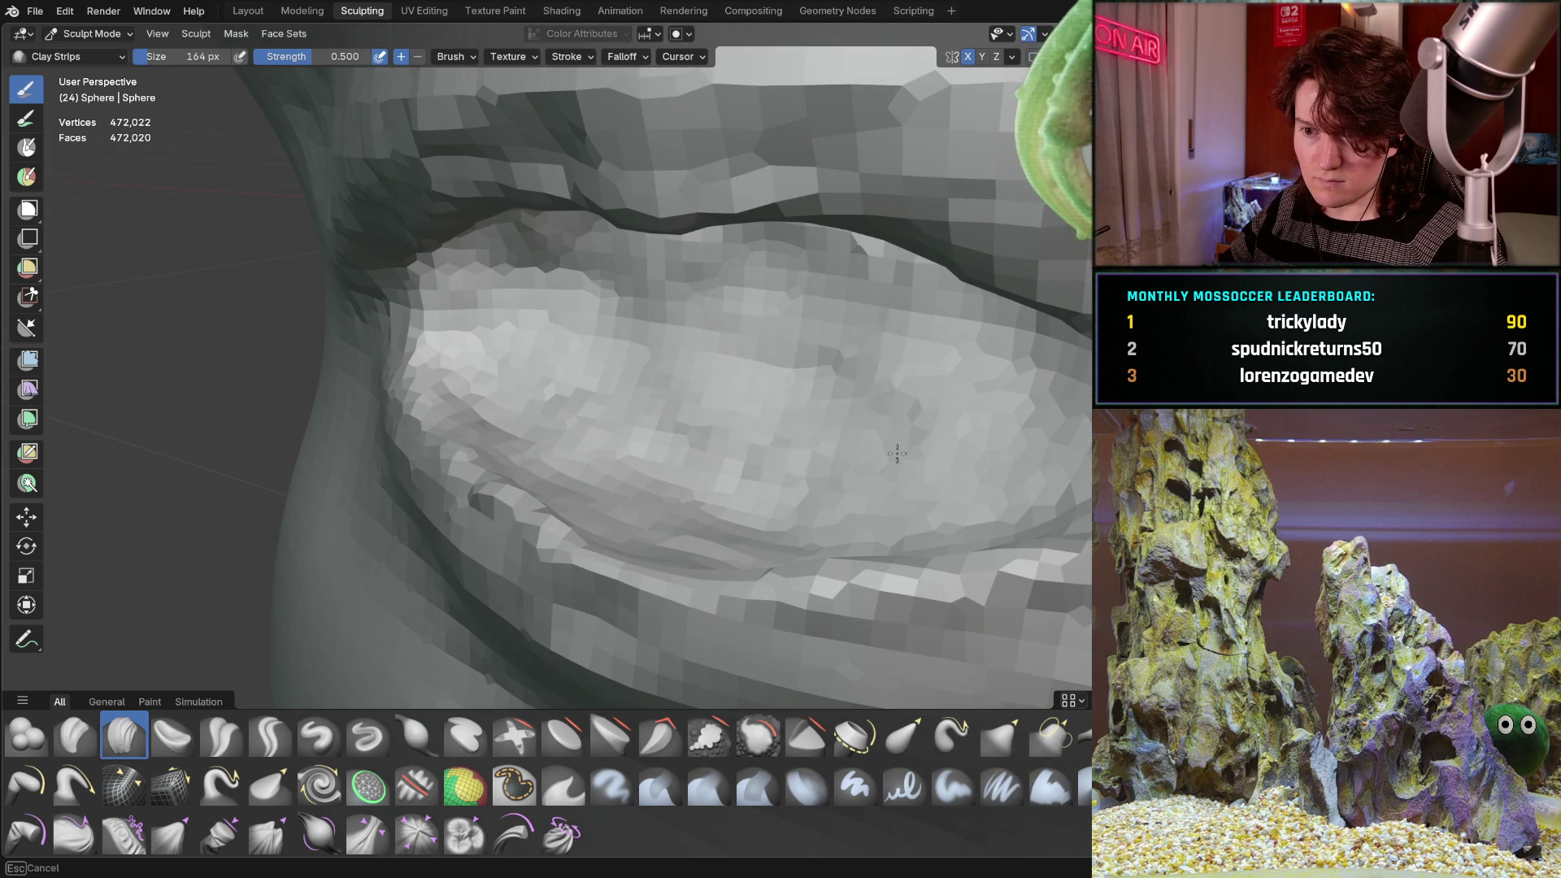
Deepen and sharpen the upper eyelid crease and reshape the lower lid crease.
mouse_move(897, 454)
mouse_down()
mouse_move(924, 366)
mouse_move(861, 304)
mouse_up()
middle_drag(861, 303, 813, 293)
mouse_move(813, 293)
mouse_down()
mouse_move(715, 260)
mouse_move(642, 264)
mouse_up()
middle_drag(642, 264, 744, 271)
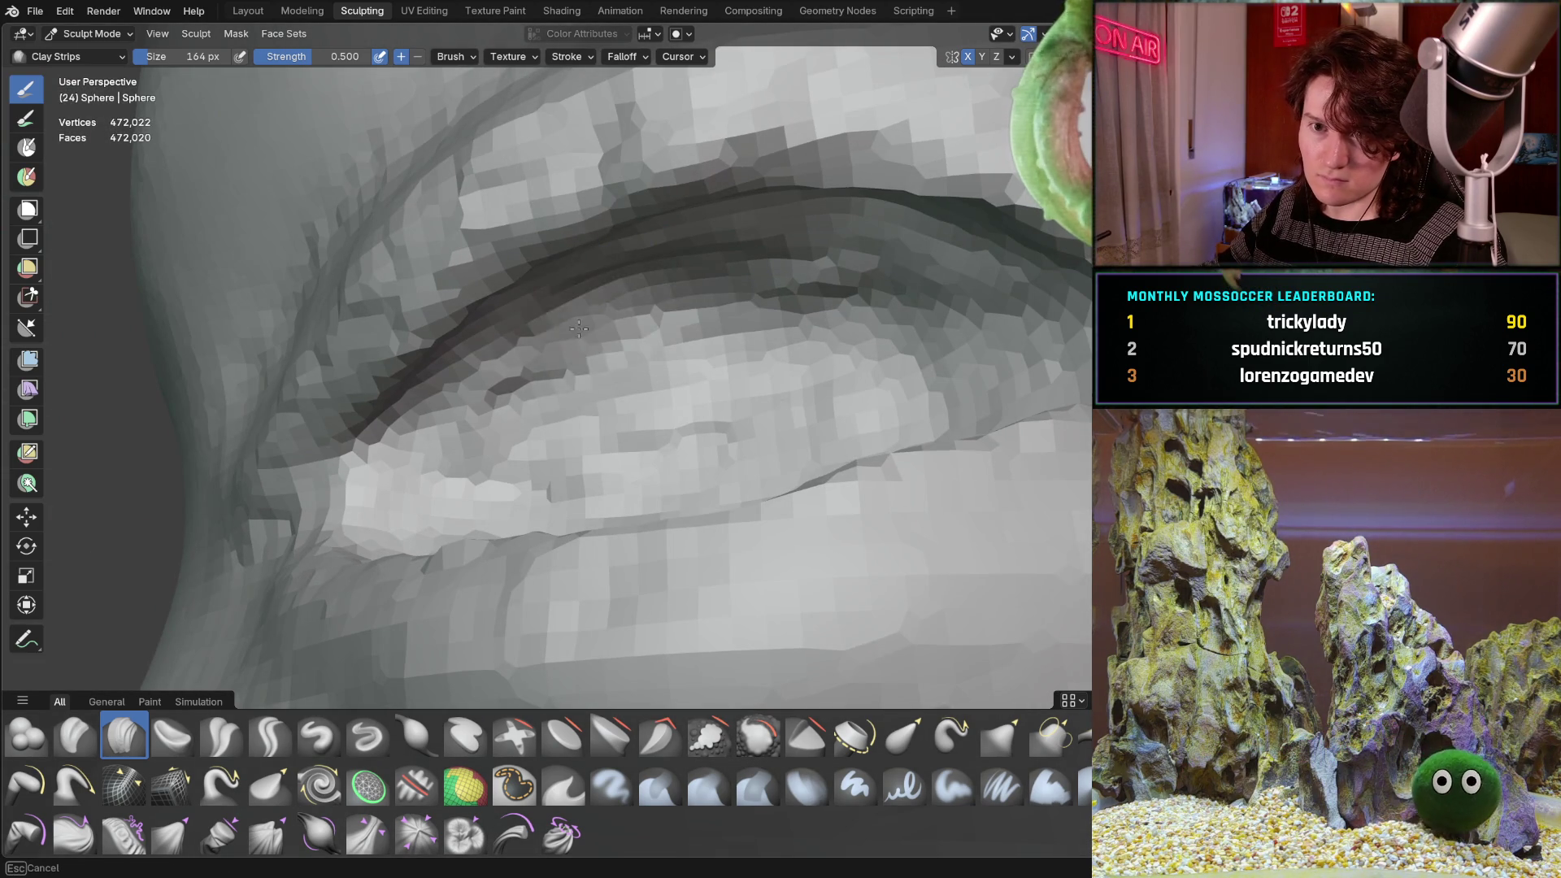
mouse_move(637, 250)
mouse_down()
mouse_move(952, 273)
mouse_move(887, 350)
mouse_move(634, 382)
mouse_move(554, 451)
mouse_up()
middle_drag(554, 451, 780, 455)
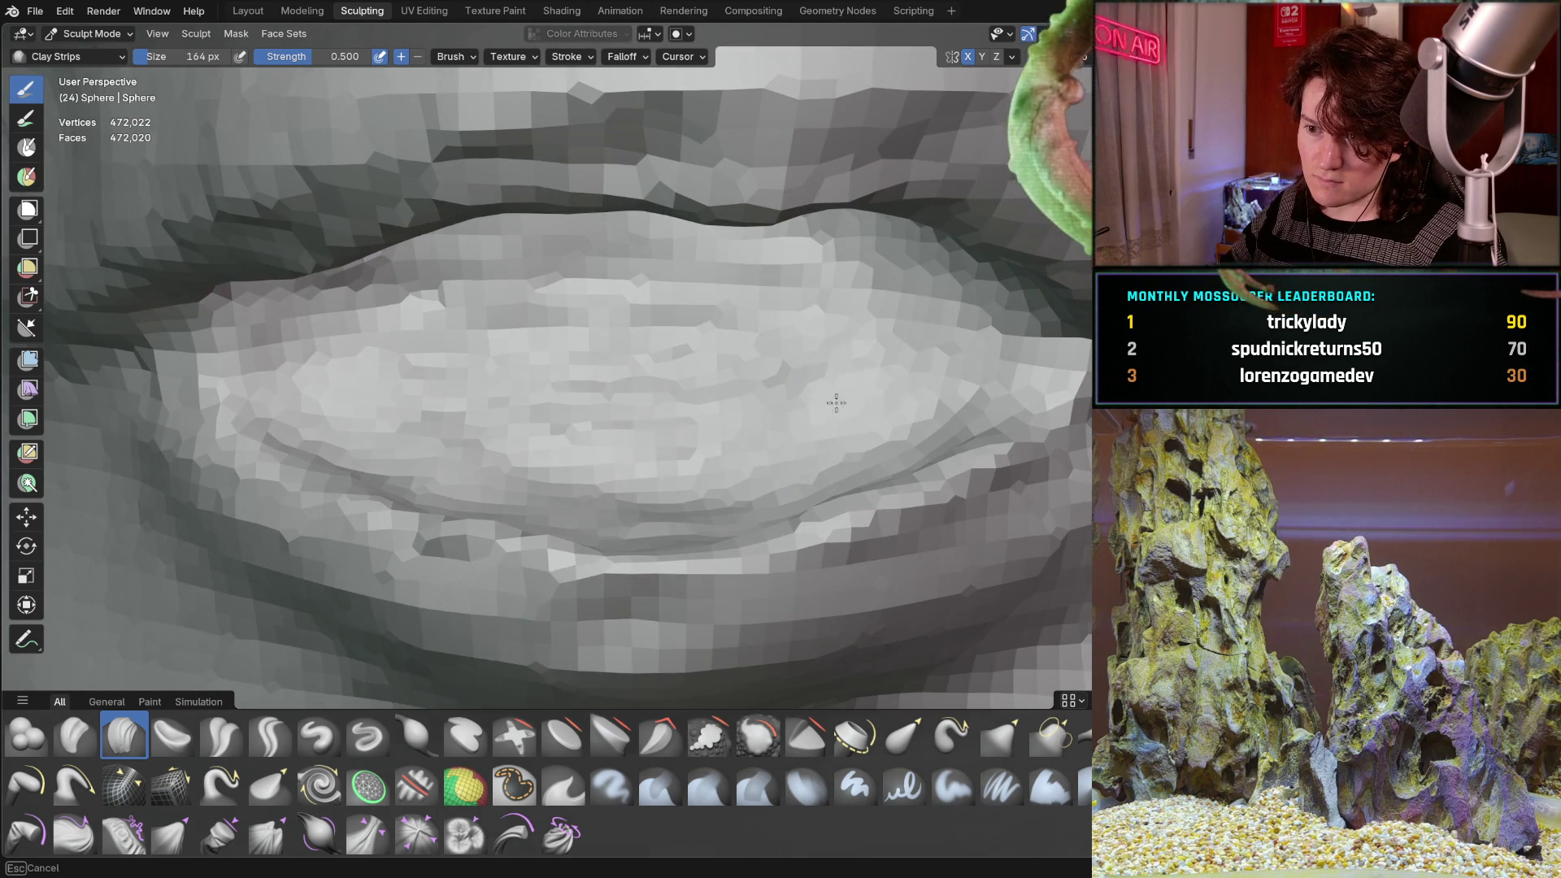
mouse_move(781, 456)
mouse_down()
mouse_move(732, 453)
mouse_move(679, 510)
mouse_up()
drag(455, 455, 683, 452)
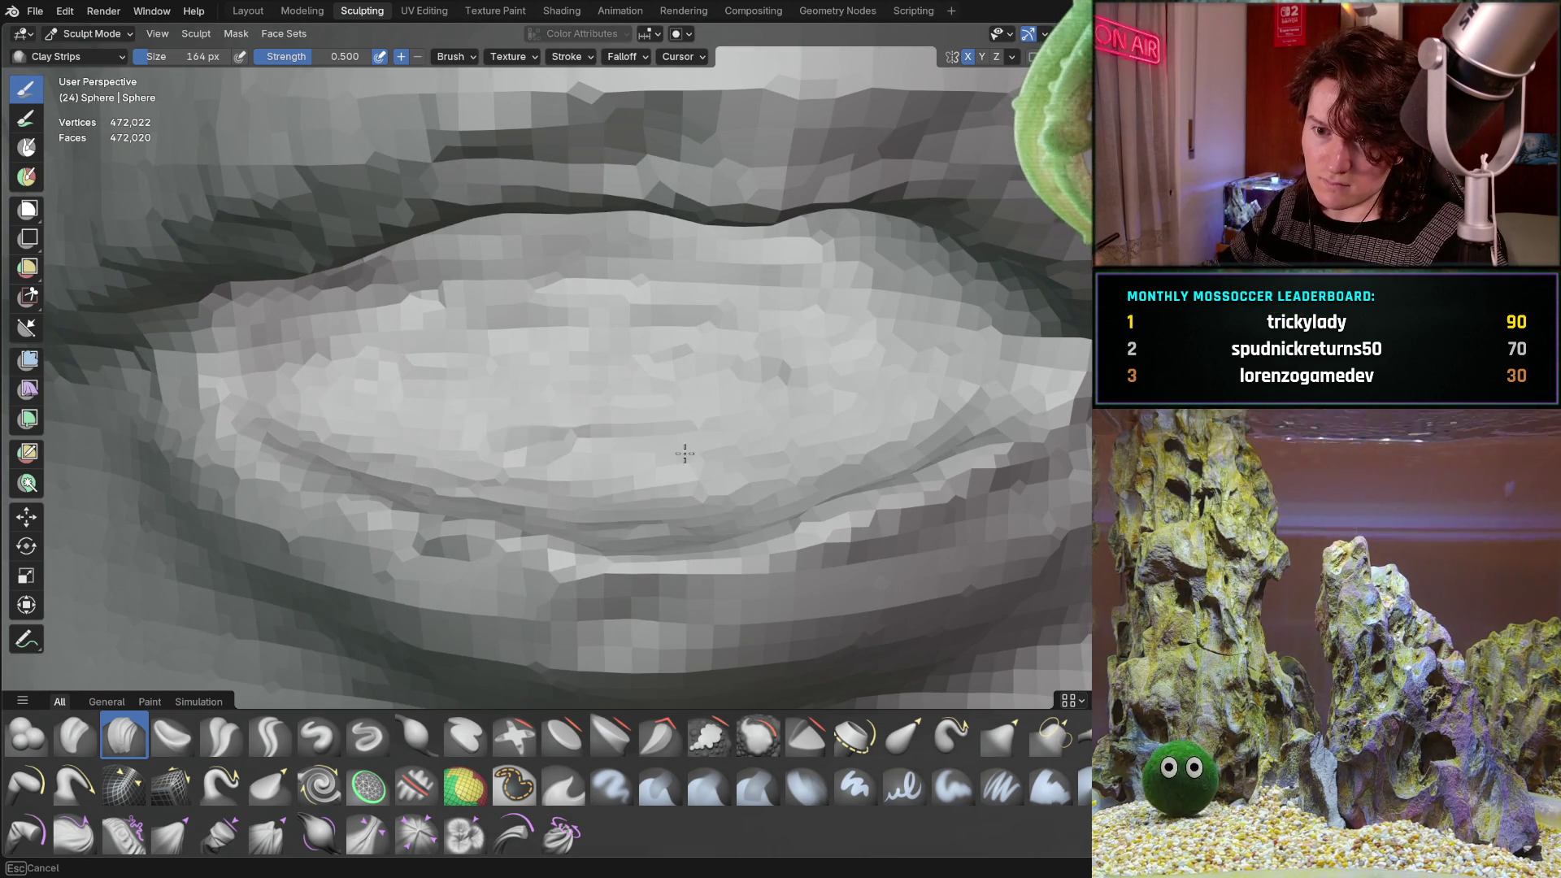
mouse_move(488, 325)
mouse_down()
mouse_move(963, 339)
mouse_move(766, 355)
mouse_up()
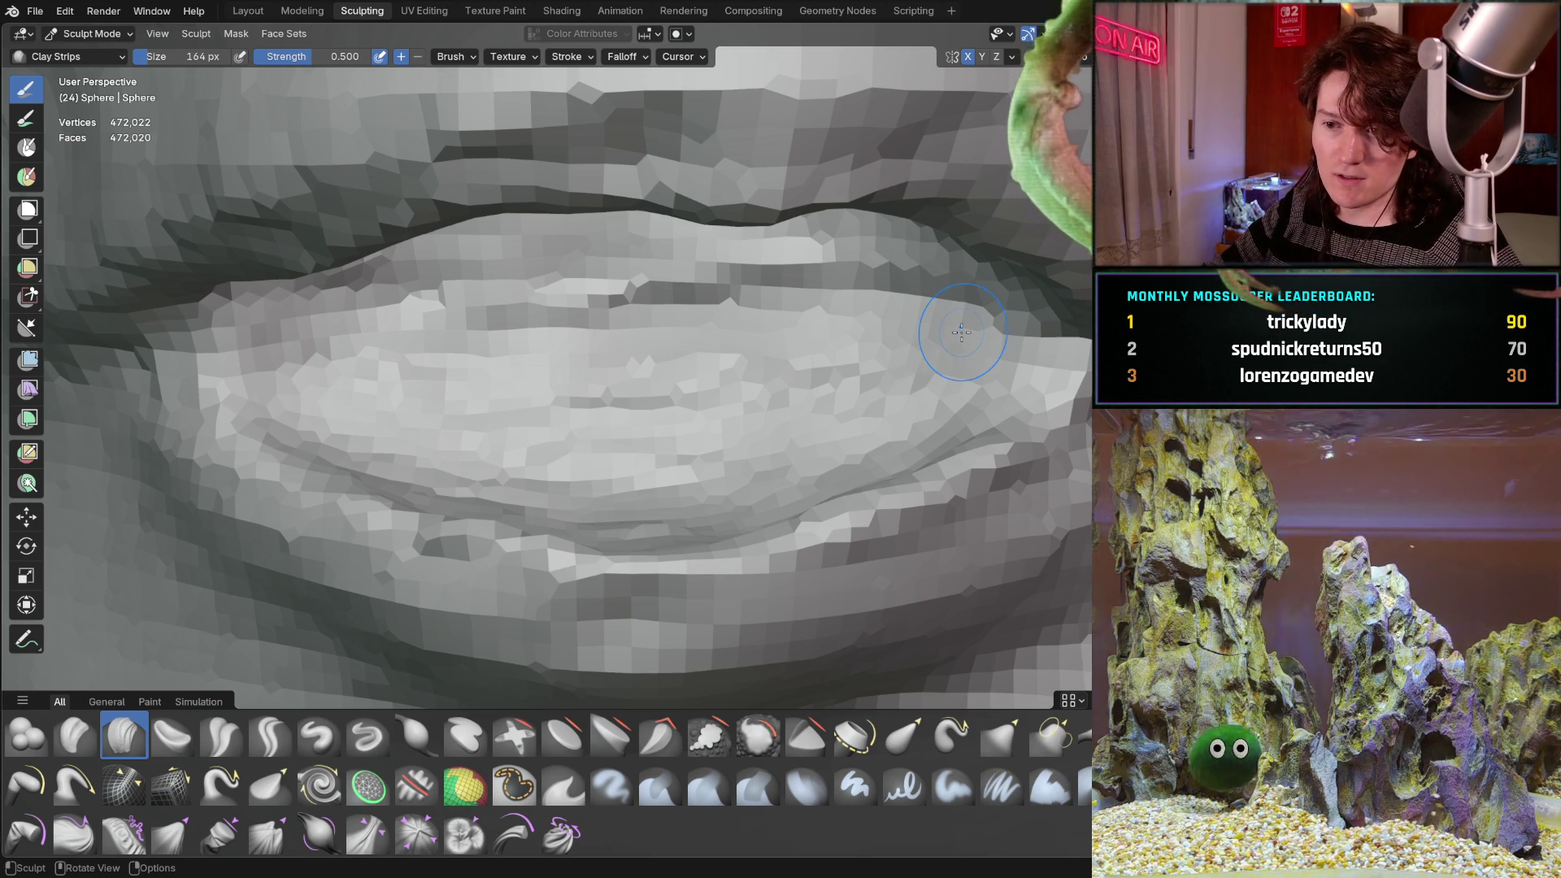
Add a ridge along the lower lid and lightly sculpt the lid surface.
mouse_move(548, 401)
middle_down()
mouse_move(567, 431)
mouse_move(560, 403)
mouse_move(673, 392)
middle_up()
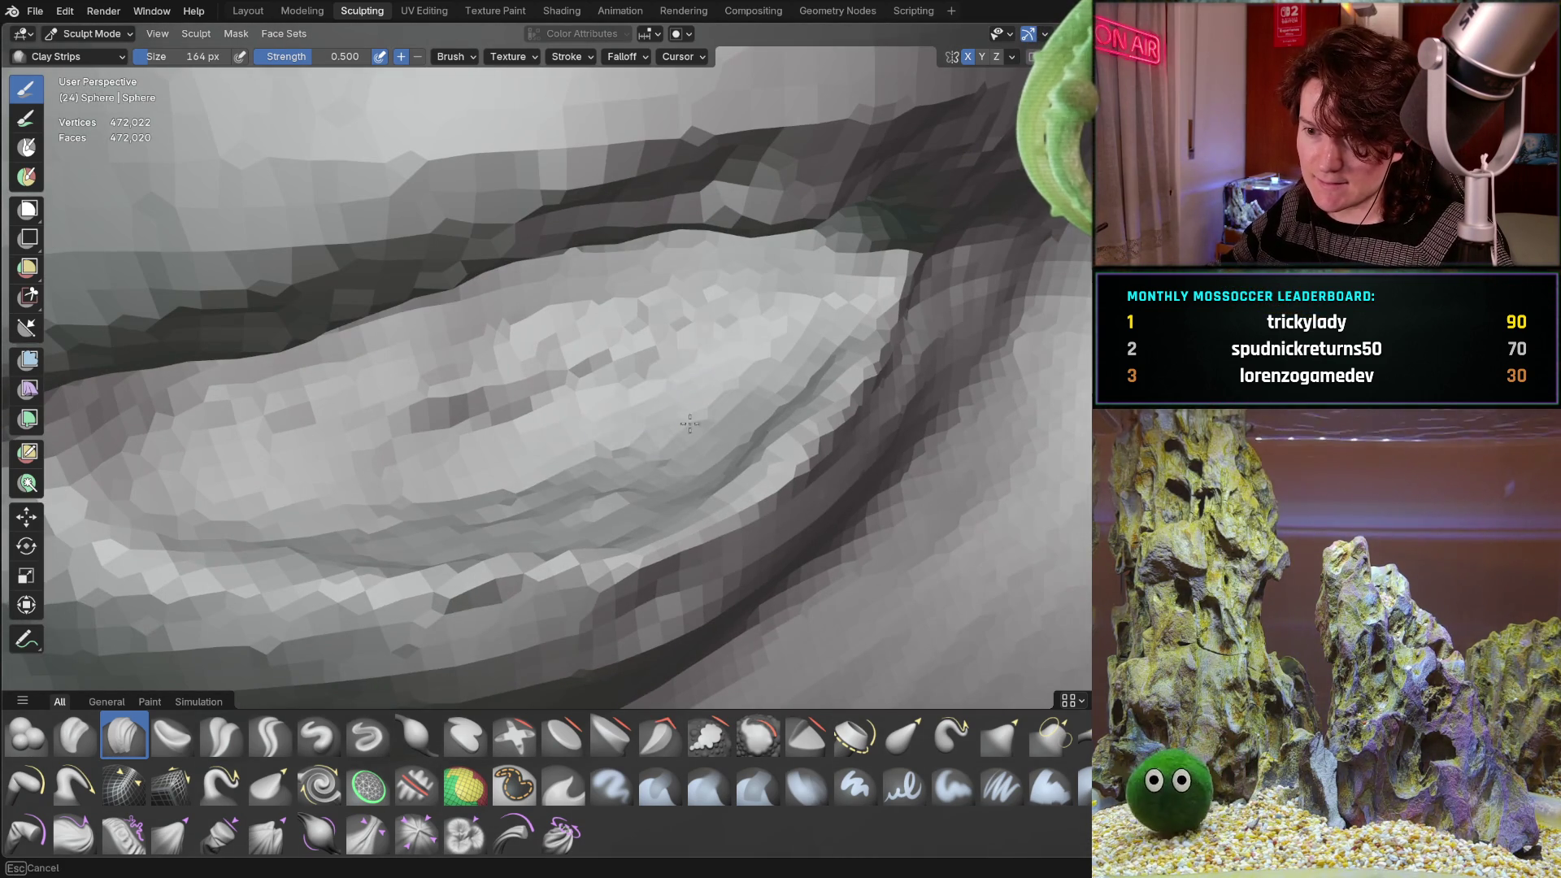
mouse_move(582, 516)
middle_down()
mouse_move(586, 349)
mouse_move(770, 366)
mouse_move(721, 293)
mouse_move(675, 305)
mouse_move(624, 285)
middle_up()
mouse_move(350, 374)
mouse_down()
mouse_move(569, 358)
mouse_move(841, 399)
mouse_up()
scroll(862, 422, down, 1)
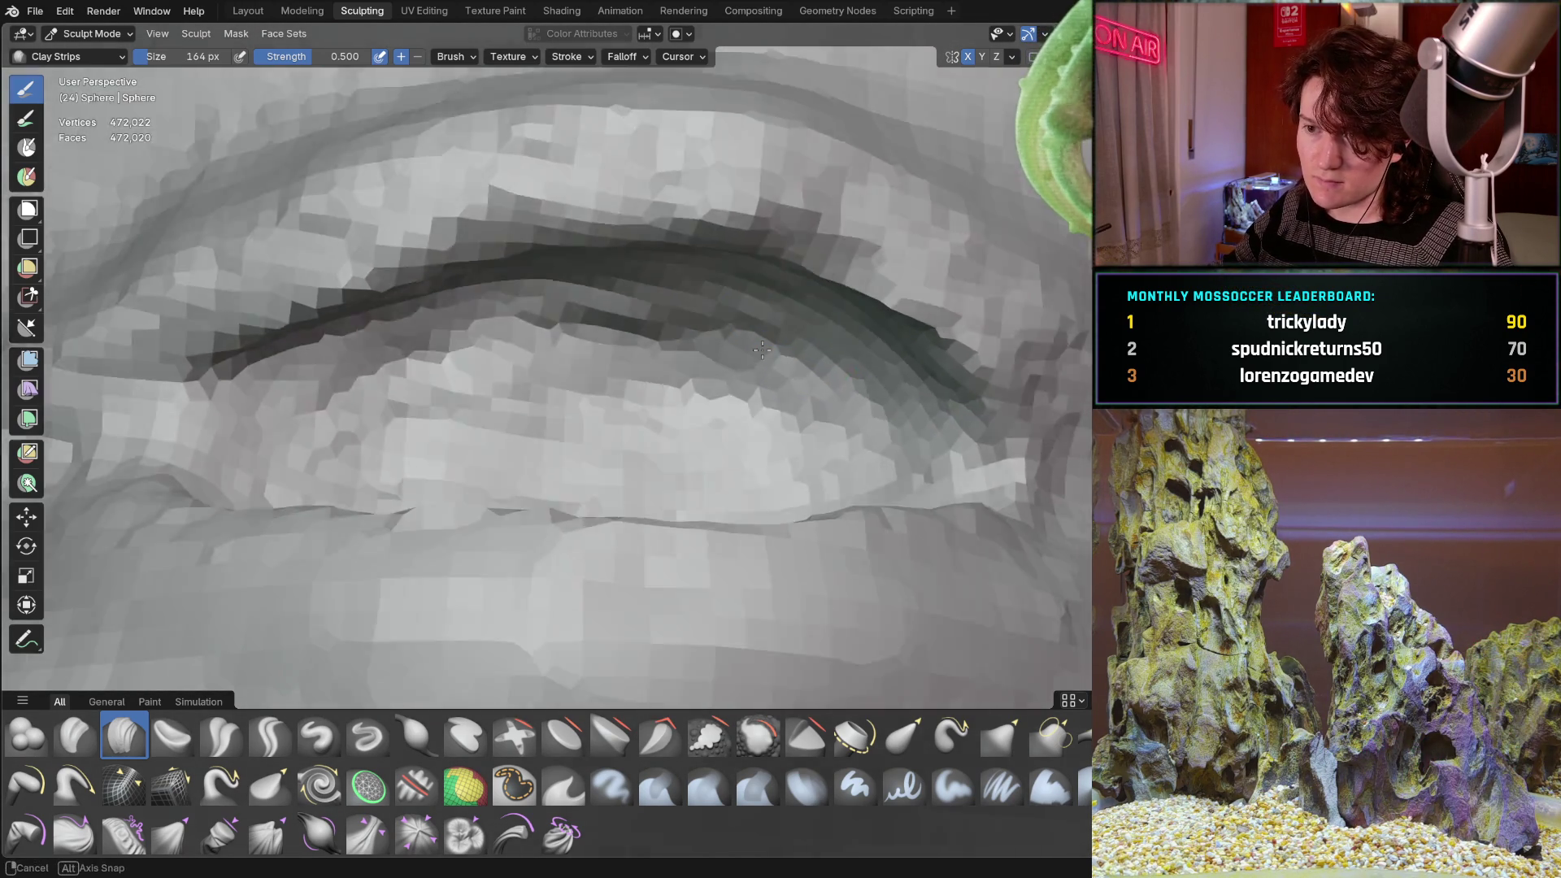
middle_drag(723, 341, 811, 373)
mouse_move(490, 387)
middle_down()
mouse_move(439, 439)
mouse_move(294, 405)
mouse_move(665, 418)
mouse_move(840, 397)
middle_up()
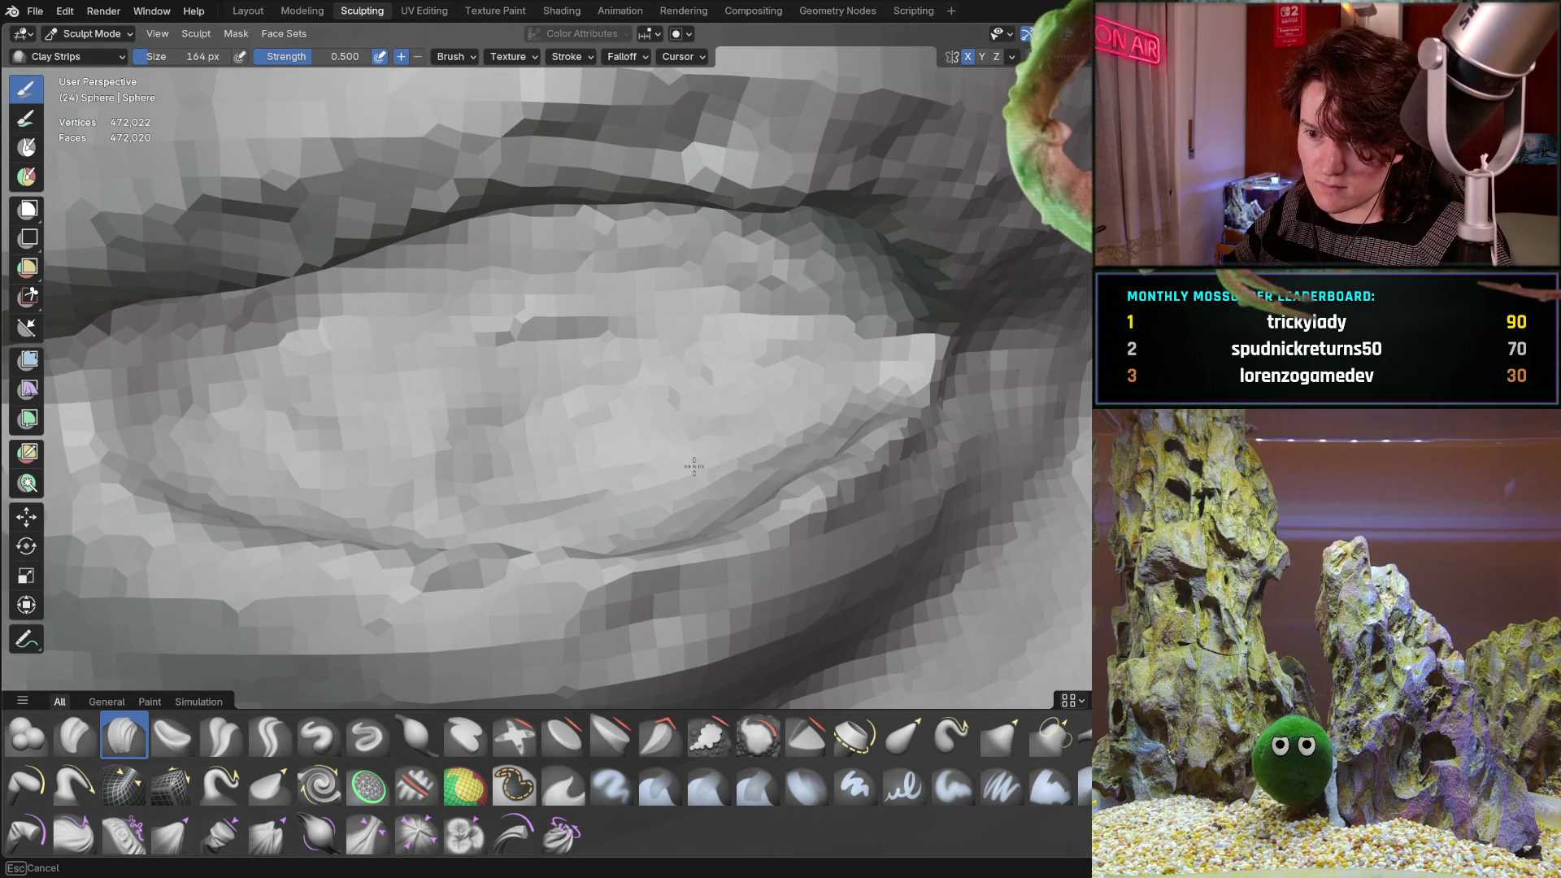
mouse_move(485, 492)
middle_down()
mouse_move(431, 459)
mouse_move(485, 447)
mouse_move(435, 394)
middle_up()
drag(392, 333, 481, 455)
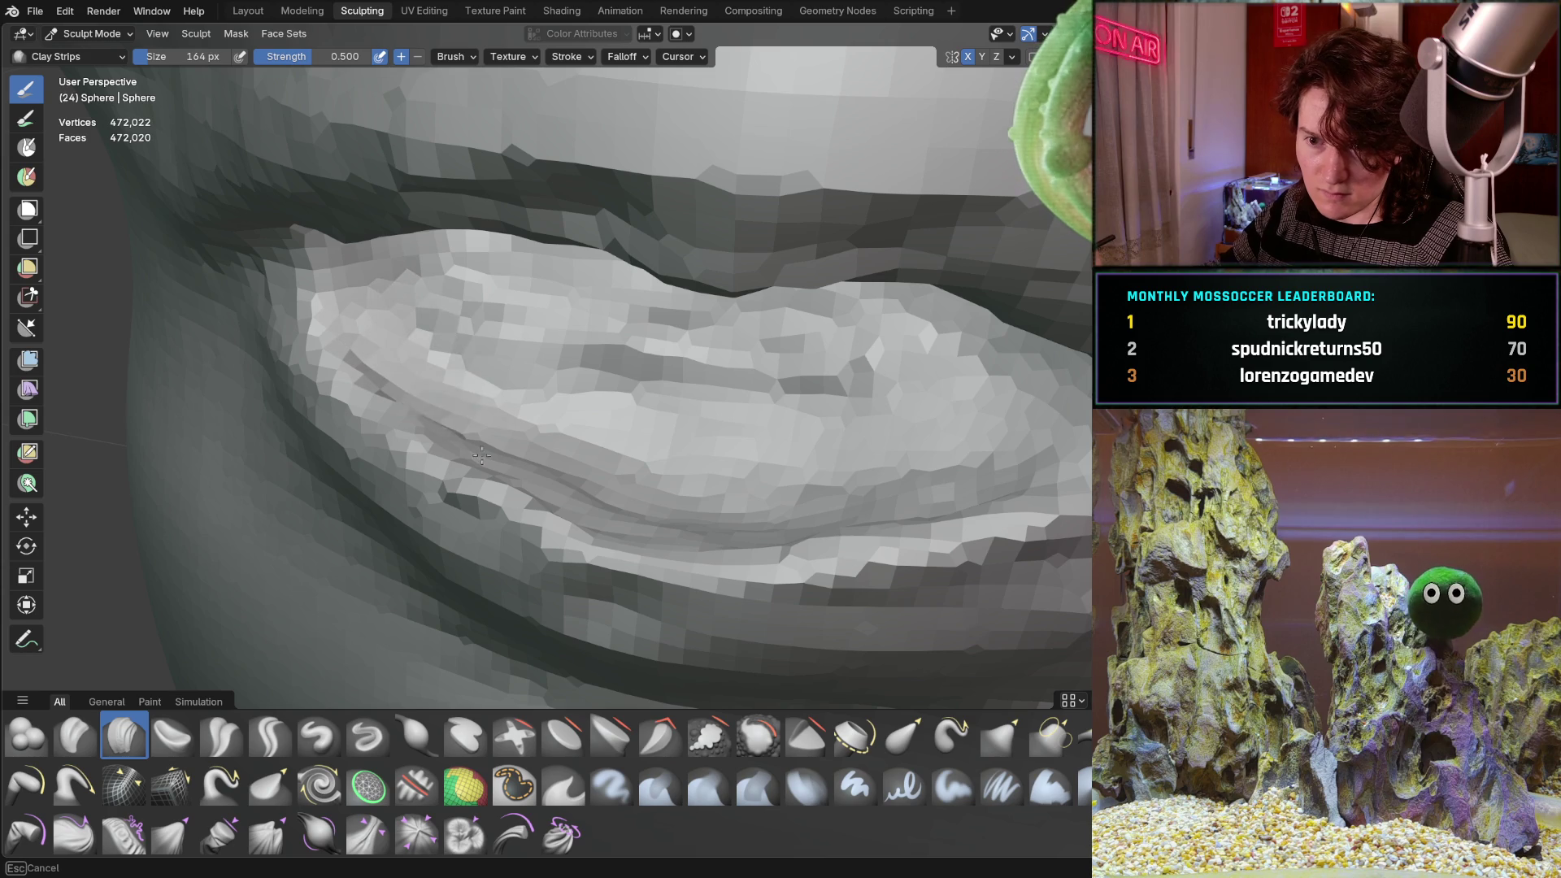
Build up the lid surface, sculpting it upward toward the right.
mouse_move(684, 427)
middle_down()
mouse_move(857, 352)
mouse_move(679, 306)
middle_up()
drag(680, 306, 560, 317)
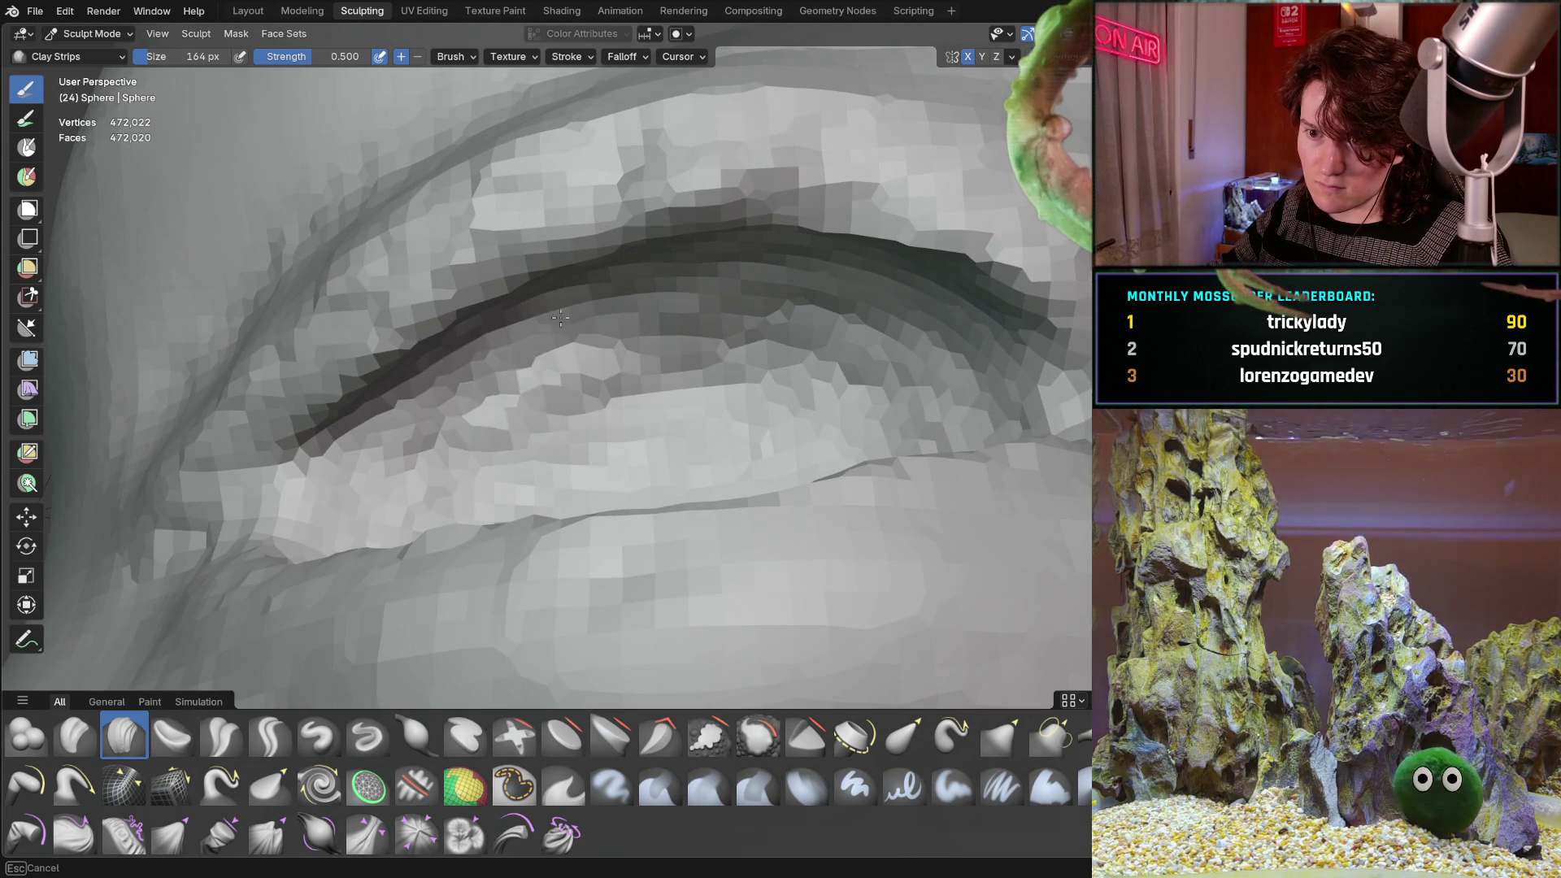
middle_drag(545, 404, 522, 405)
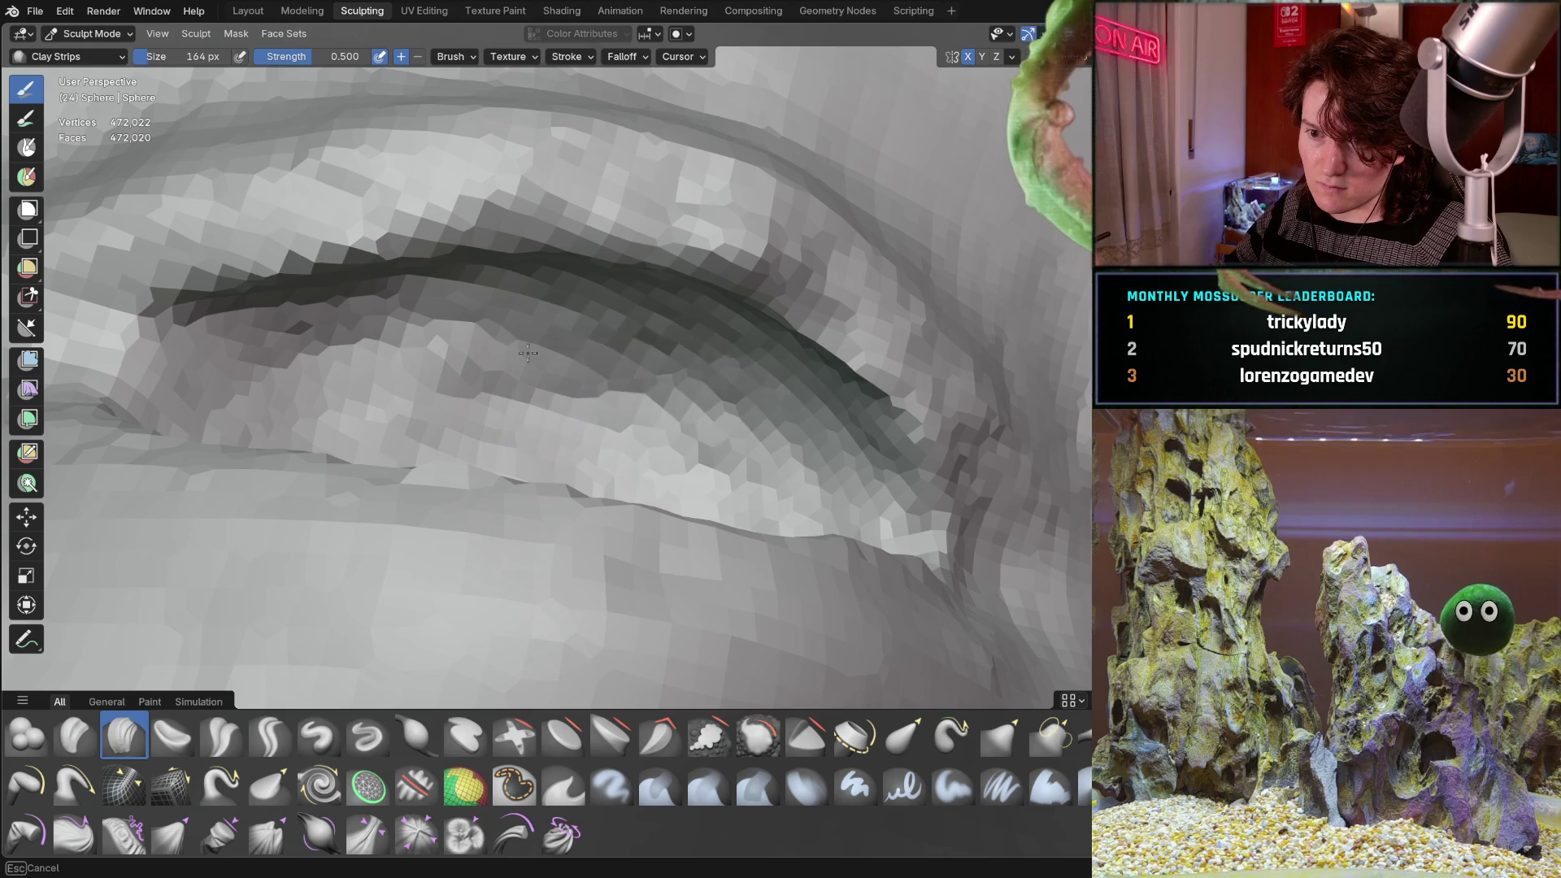
middle_drag(642, 431, 641, 539)
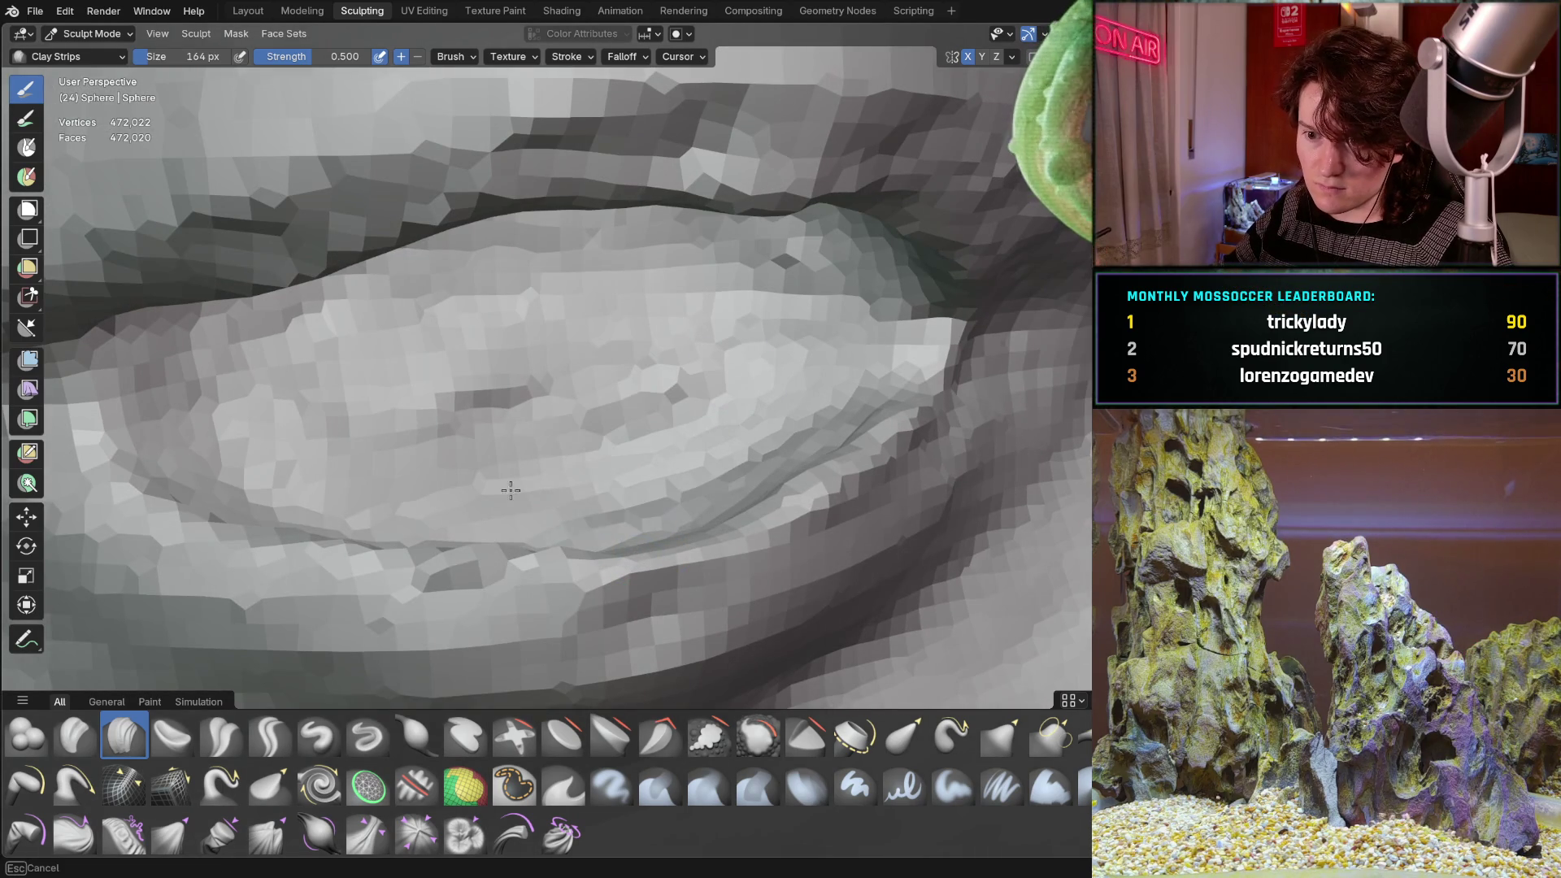
mouse_move(394, 473)
mouse_down()
mouse_move(697, 321)
mouse_move(650, 325)
mouse_up()
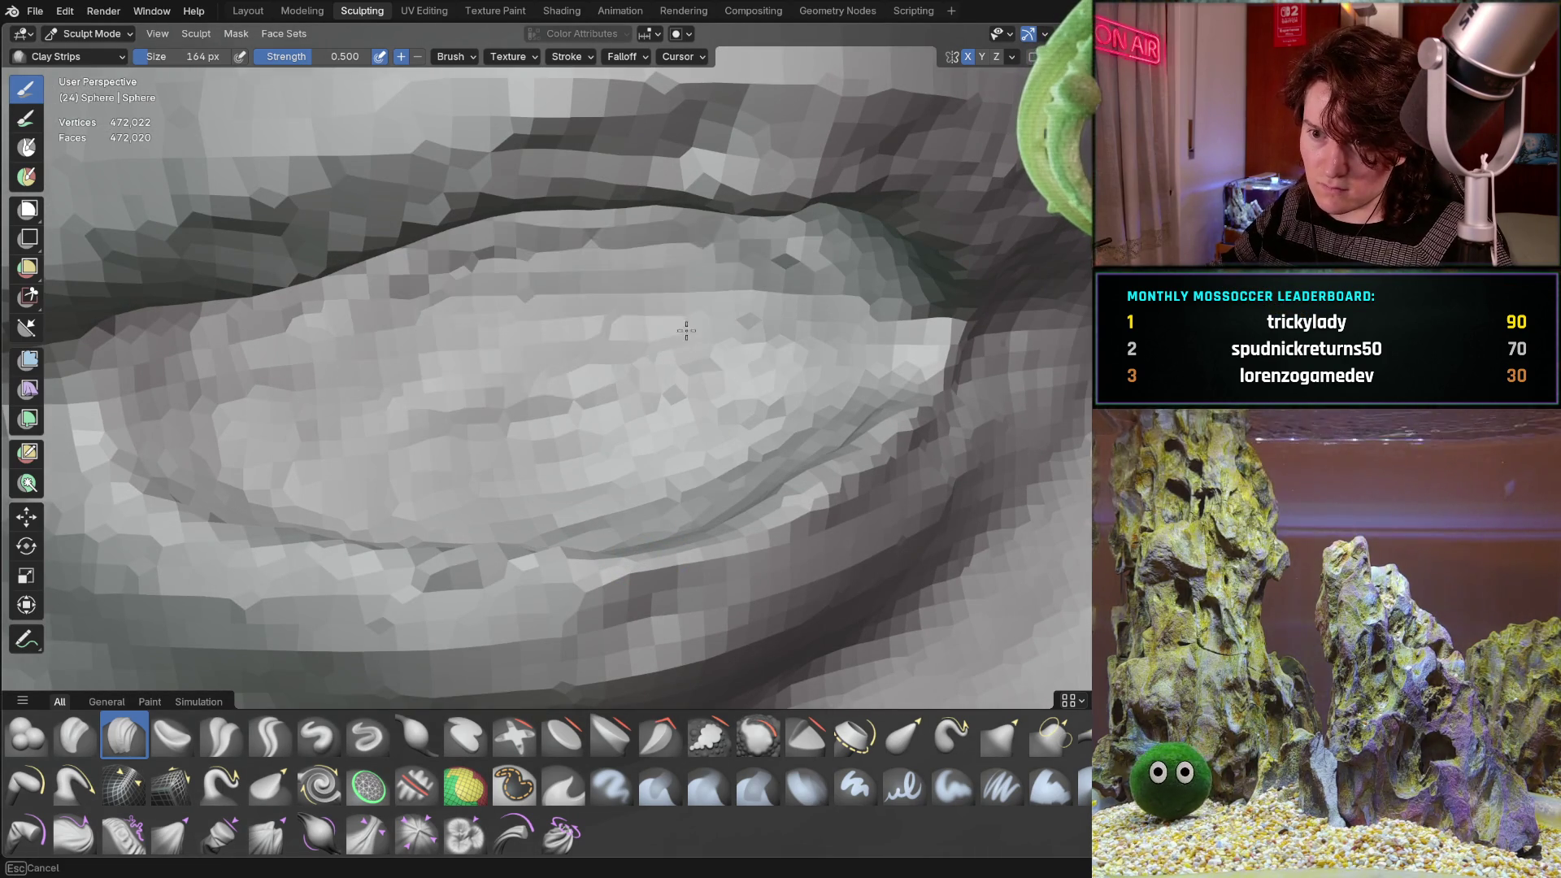
middle_drag(651, 325, 376, 416)
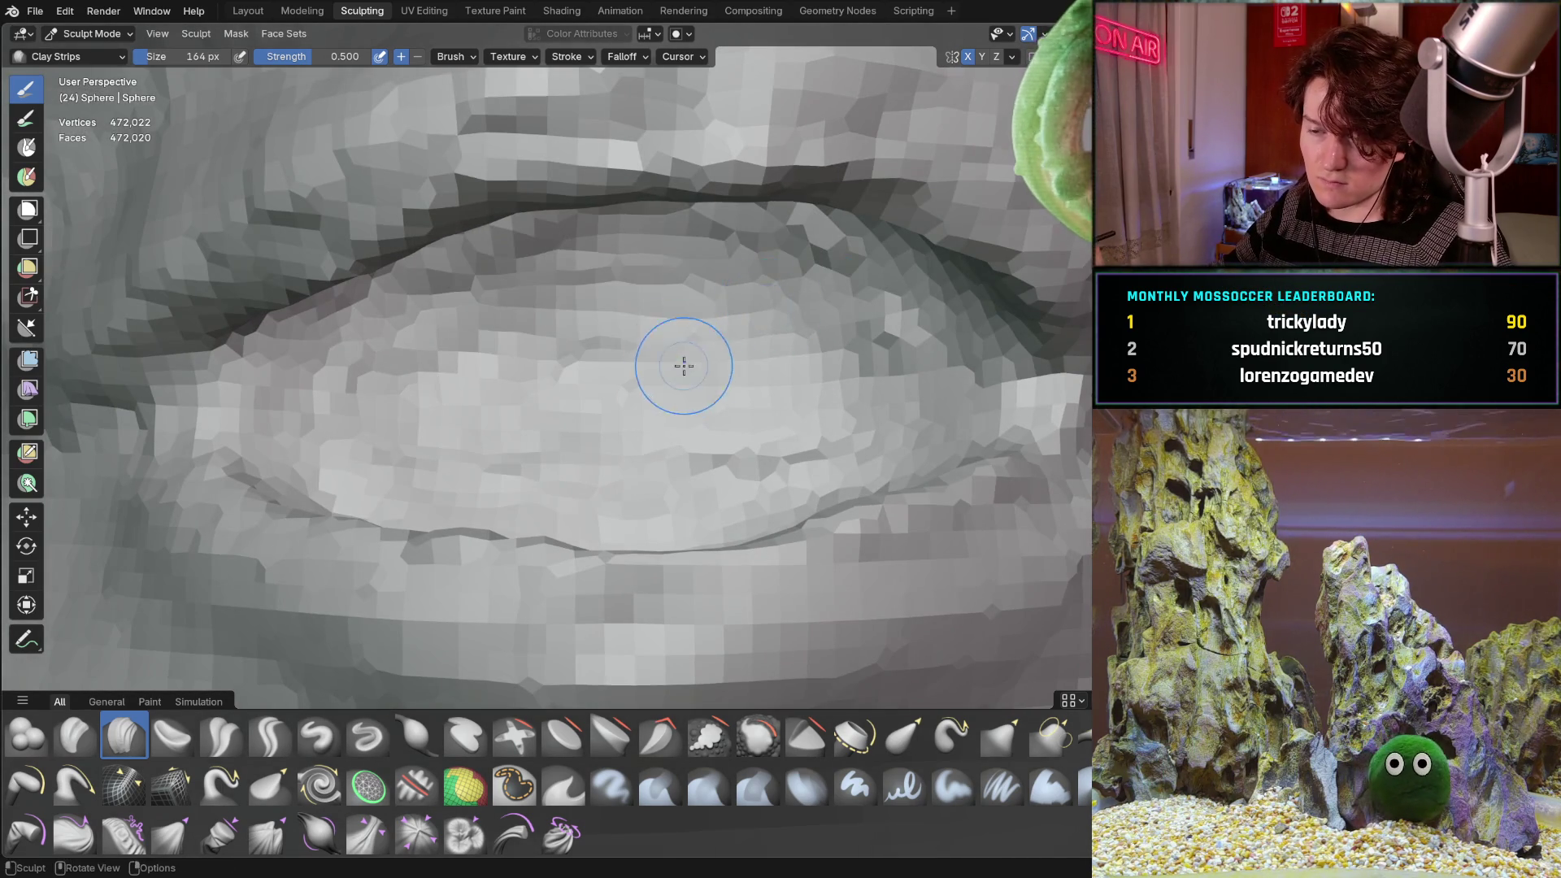
Add subtle clay along the lid, checking it from flat and side views.
middle_drag(683, 358, 407, 370)
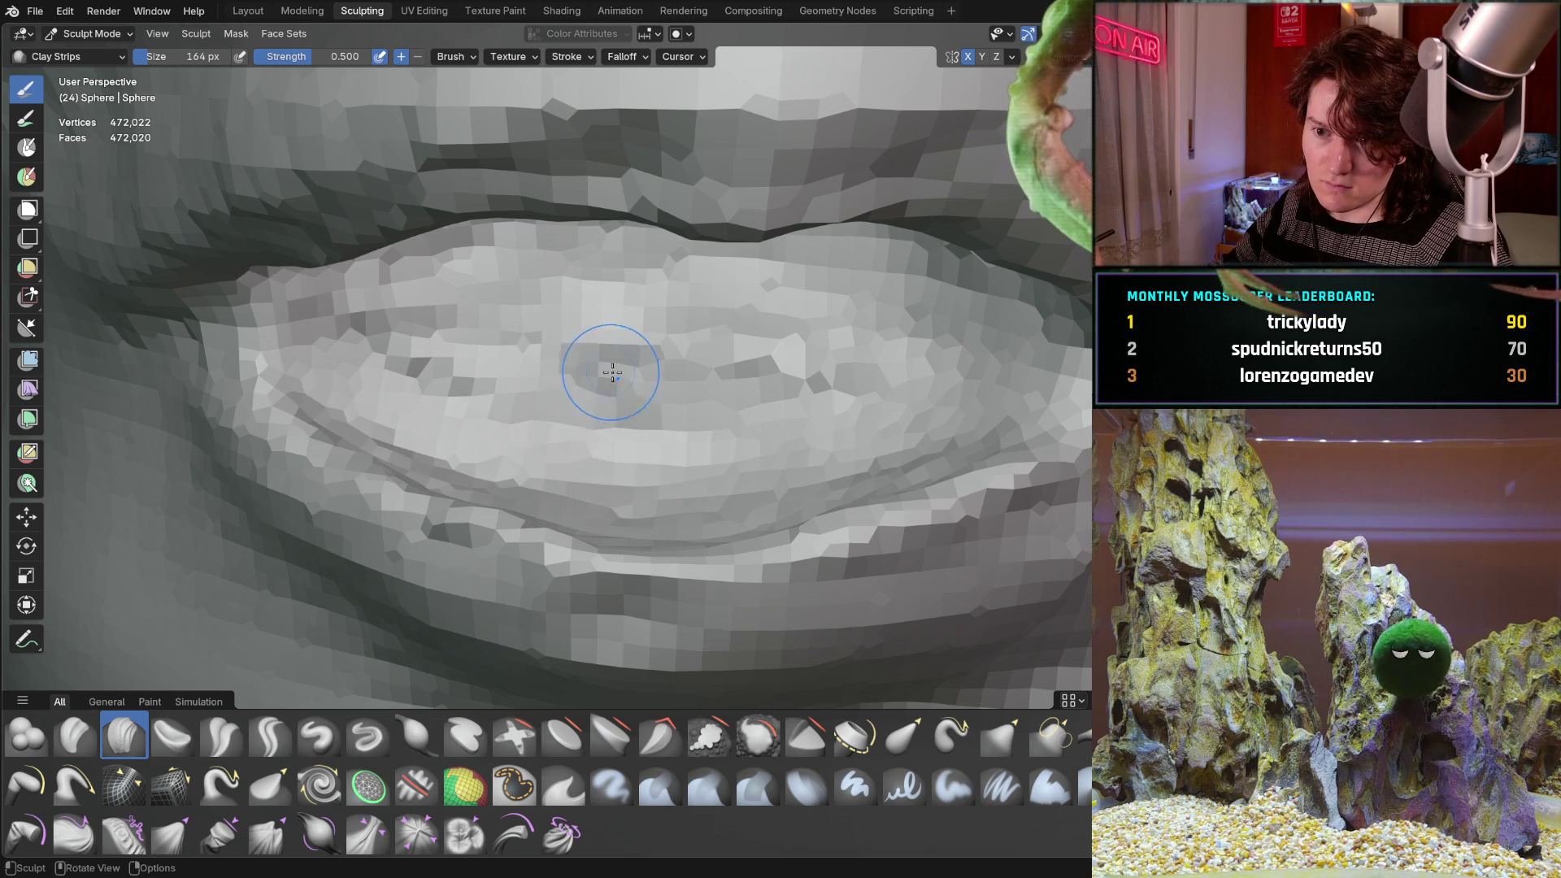
mouse_move(516, 374)
middle_down()
mouse_move(522, 407)
mouse_move(627, 415)
mouse_move(512, 393)
mouse_move(809, 424)
mouse_move(764, 407)
middle_up()
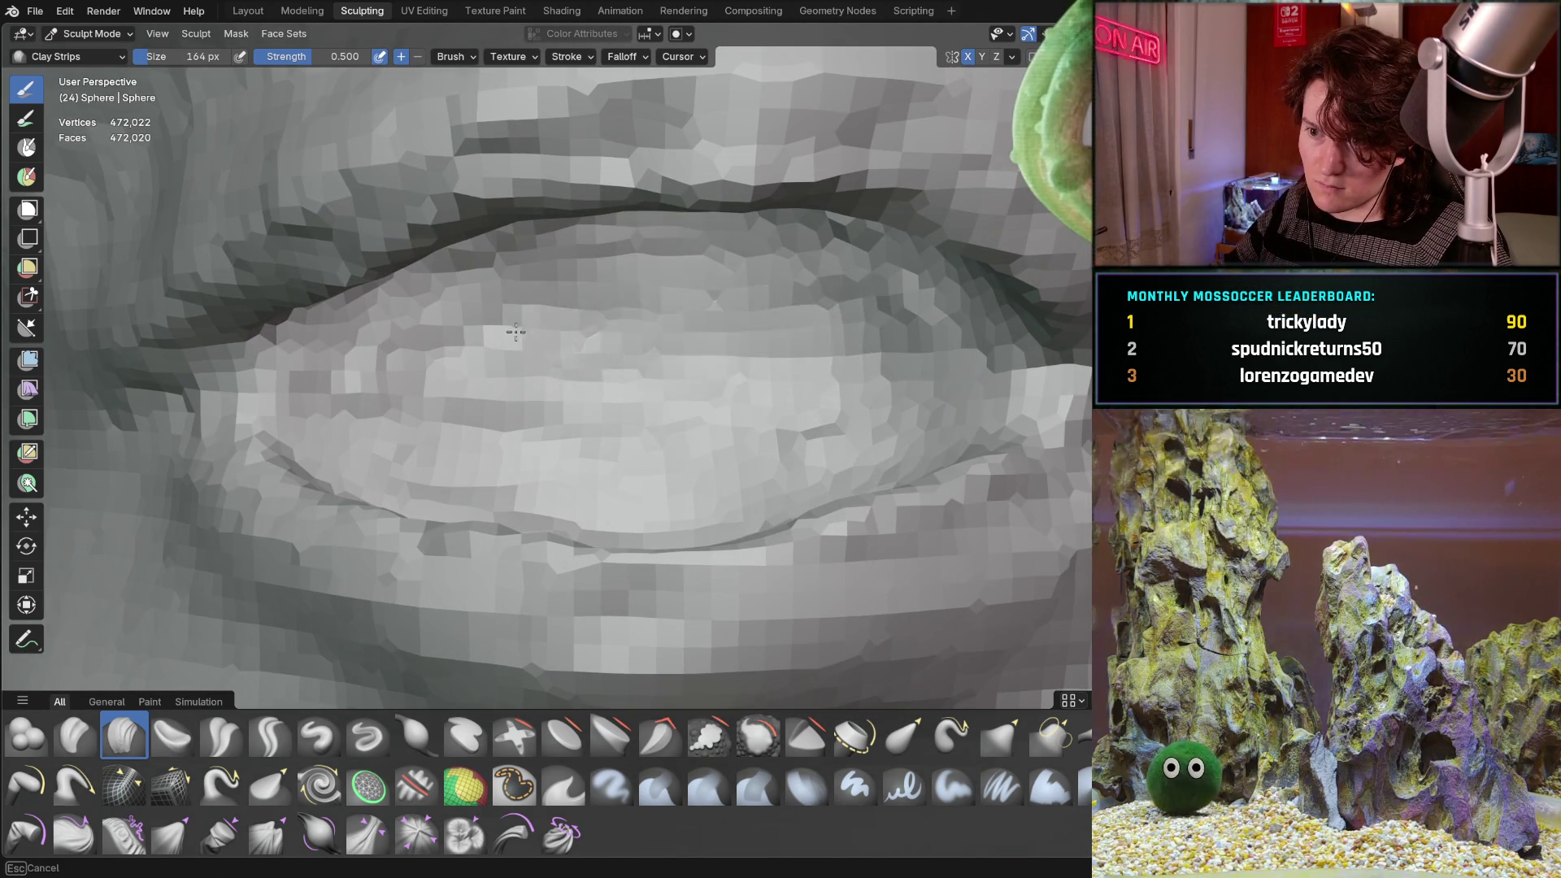
middle_drag(812, 309, 831, 306)
mouse_move(809, 308)
mouse_down()
mouse_move(569, 281)
mouse_move(531, 418)
mouse_move(439, 467)
mouse_up()
mouse_move(593, 428)
middle_down()
mouse_move(492, 494)
mouse_move(446, 475)
middle_up()
middle_drag(361, 498, 474, 497)
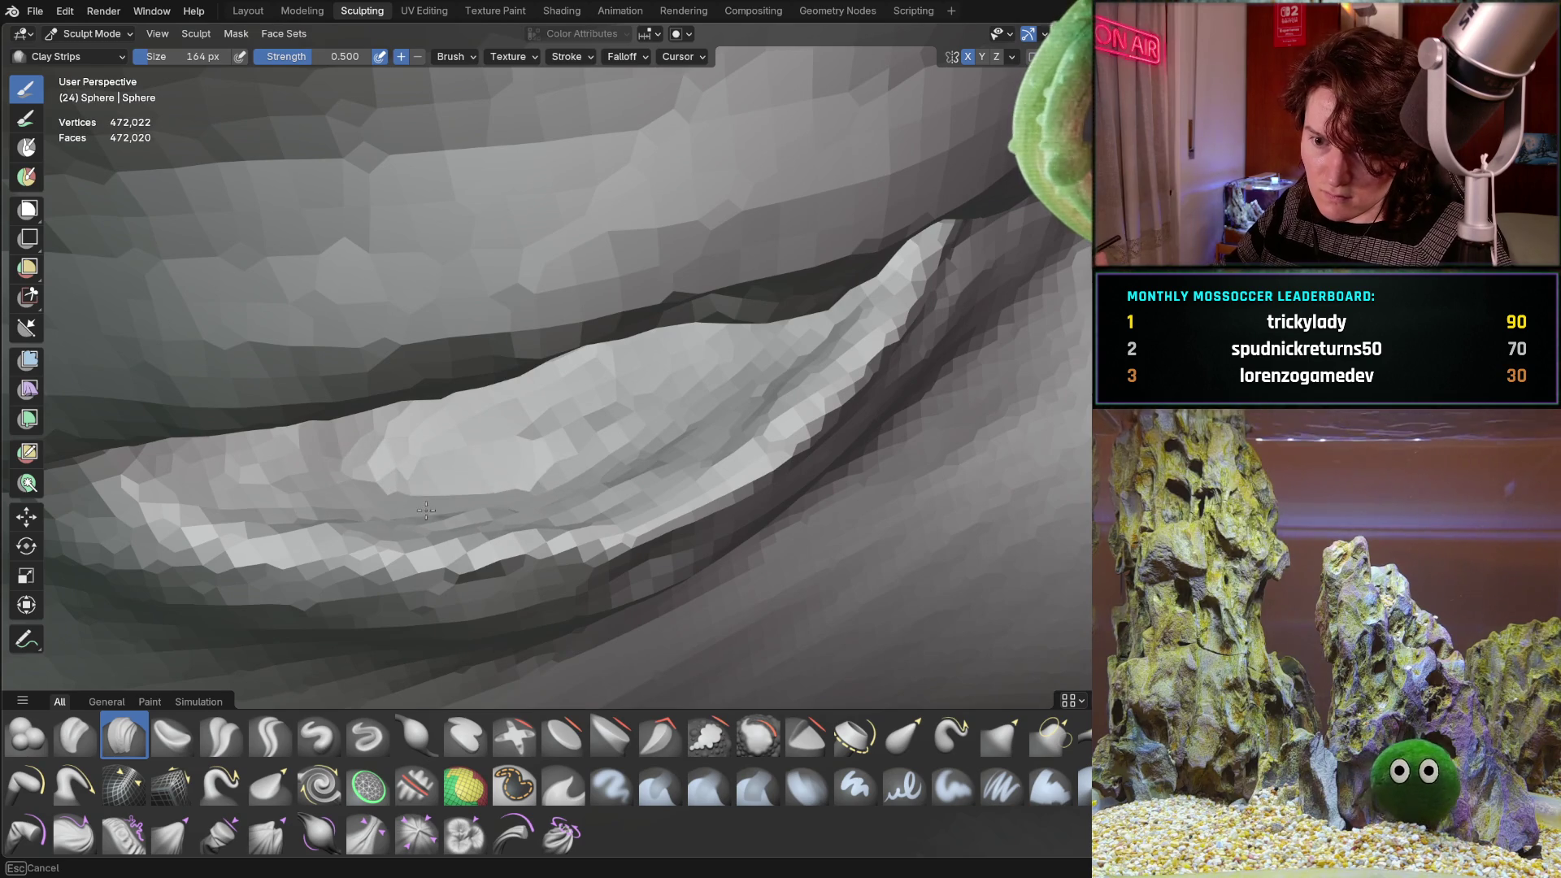
Add clay ridges just below the upper lid crease.
ctrl+middle_drag(768, 359, 758, 335)
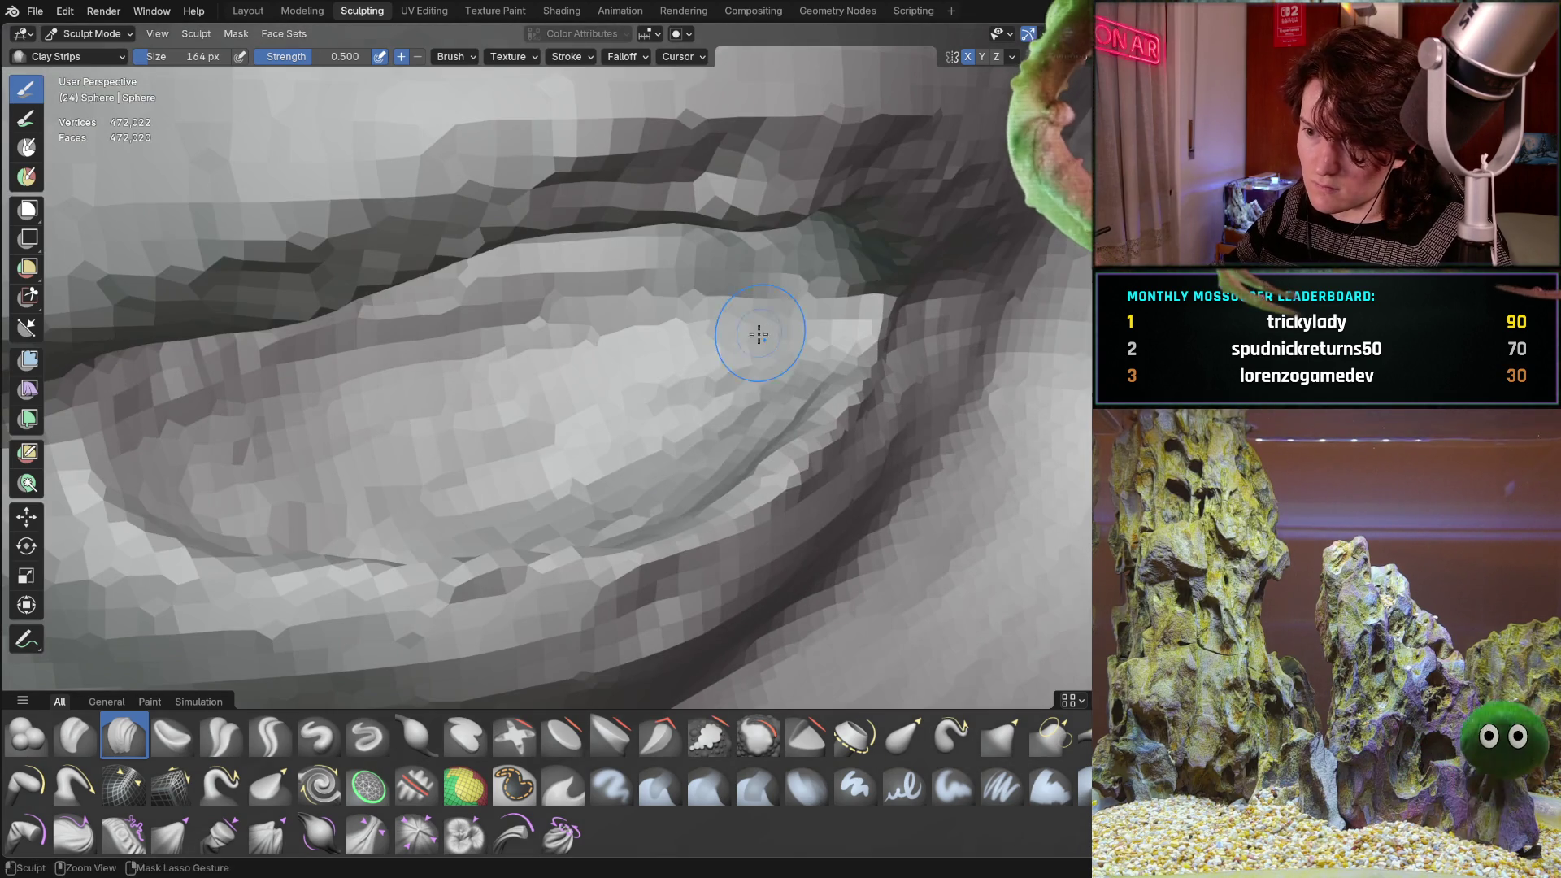
middle_drag(825, 272, 777, 375)
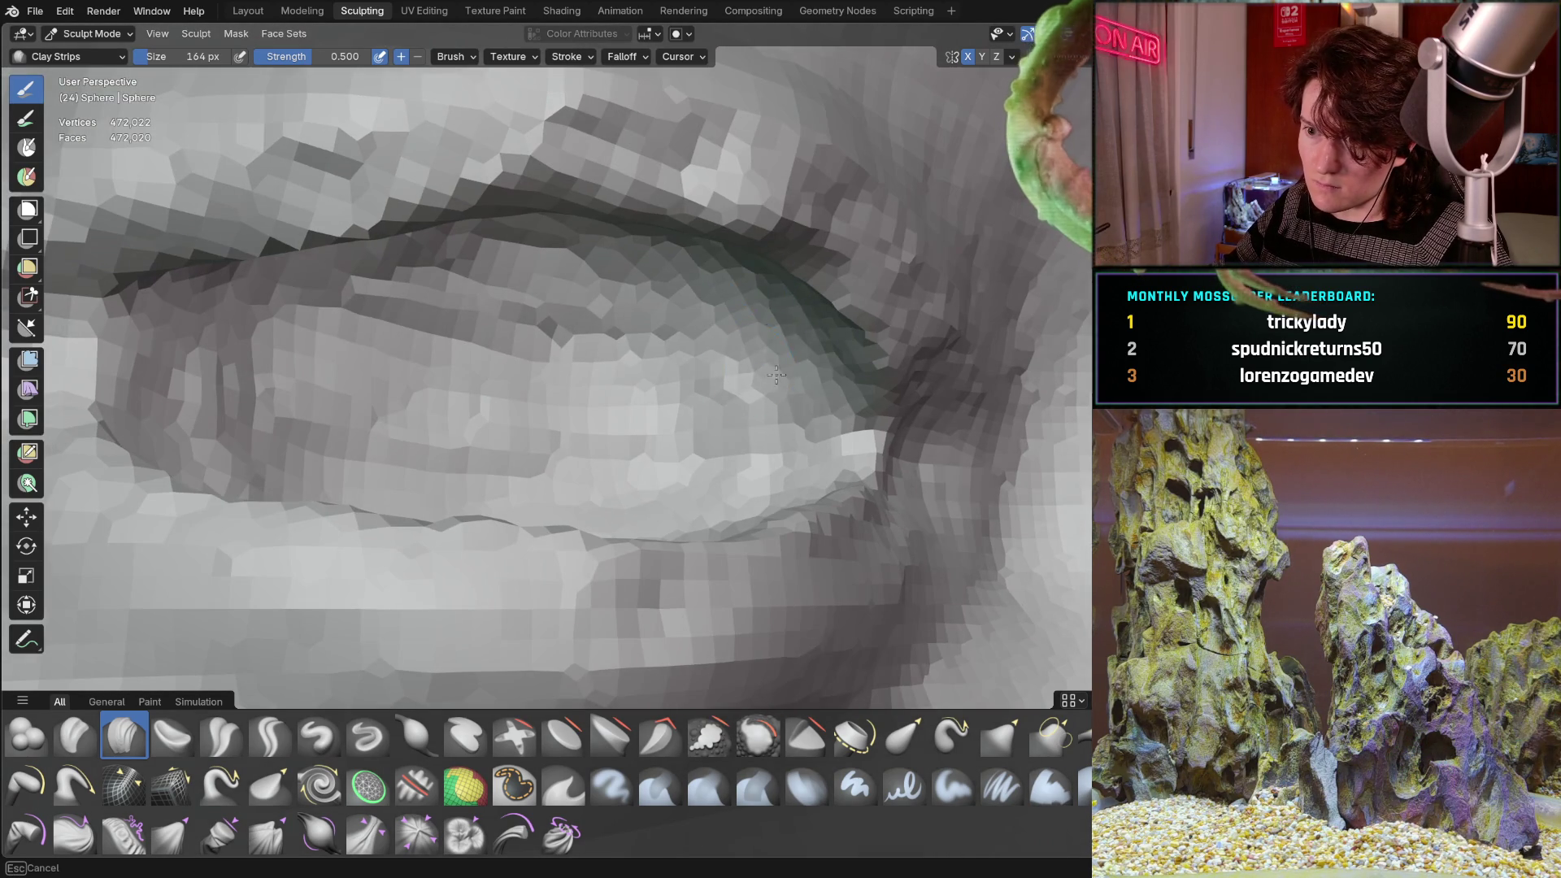
middle_drag(706, 264, 785, 361)
mouse_move(598, 304)
mouse_down()
mouse_move(341, 407)
mouse_move(569, 415)
mouse_up()
Add clay strokes across the lower lid and refine the eyelid surface detail.
middle_drag(621, 437, 714, 394)
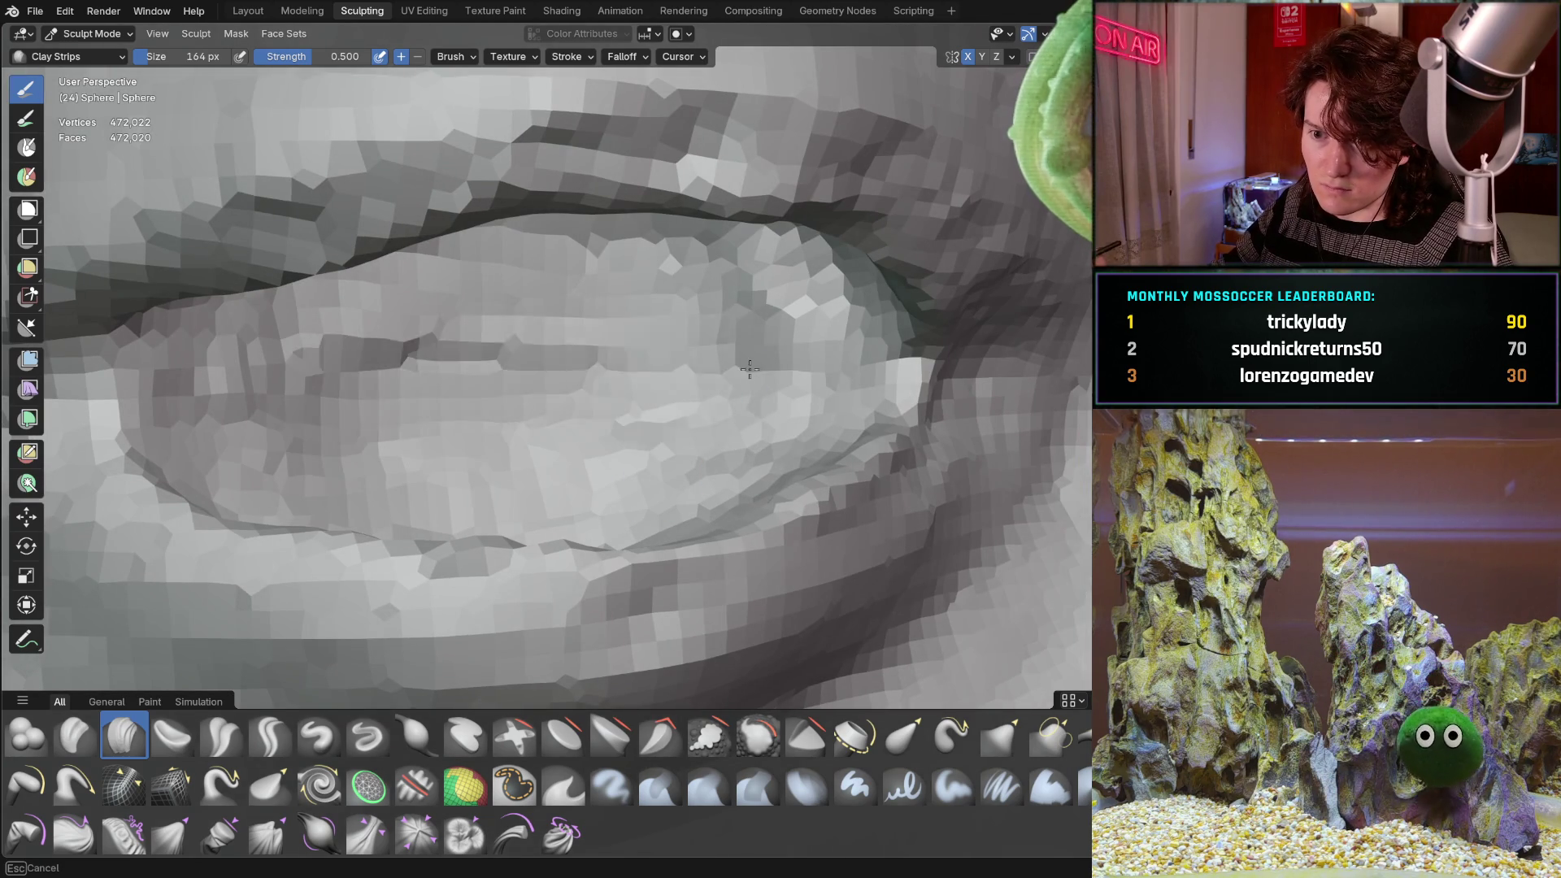
mouse_move(676, 338)
mouse_down()
mouse_move(203, 374)
mouse_move(456, 366)
mouse_move(746, 422)
mouse_up()
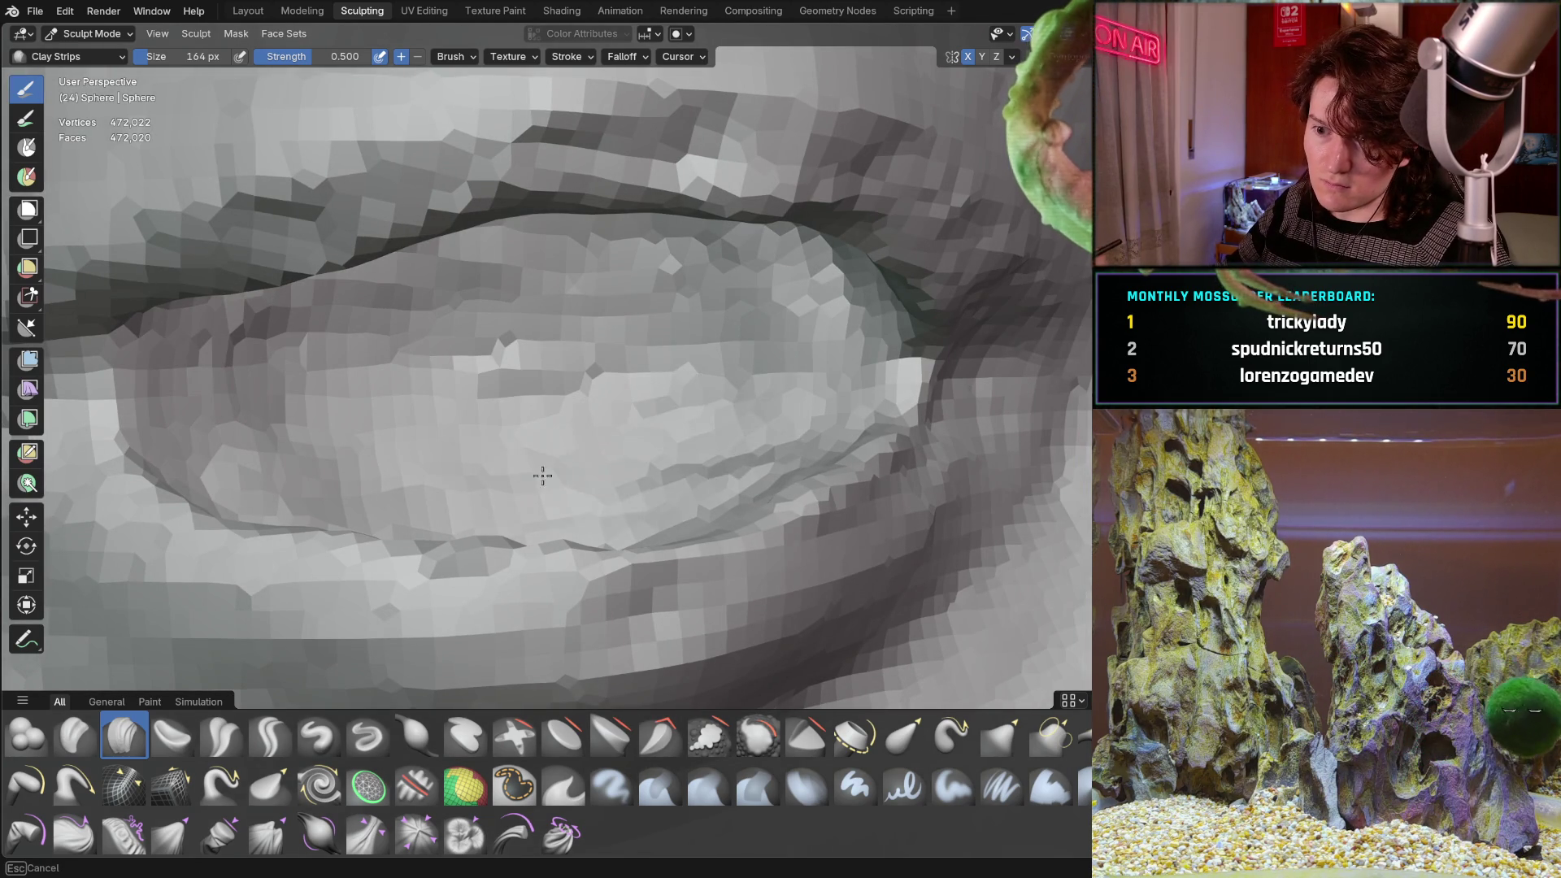
middle_drag(543, 476, 793, 349)
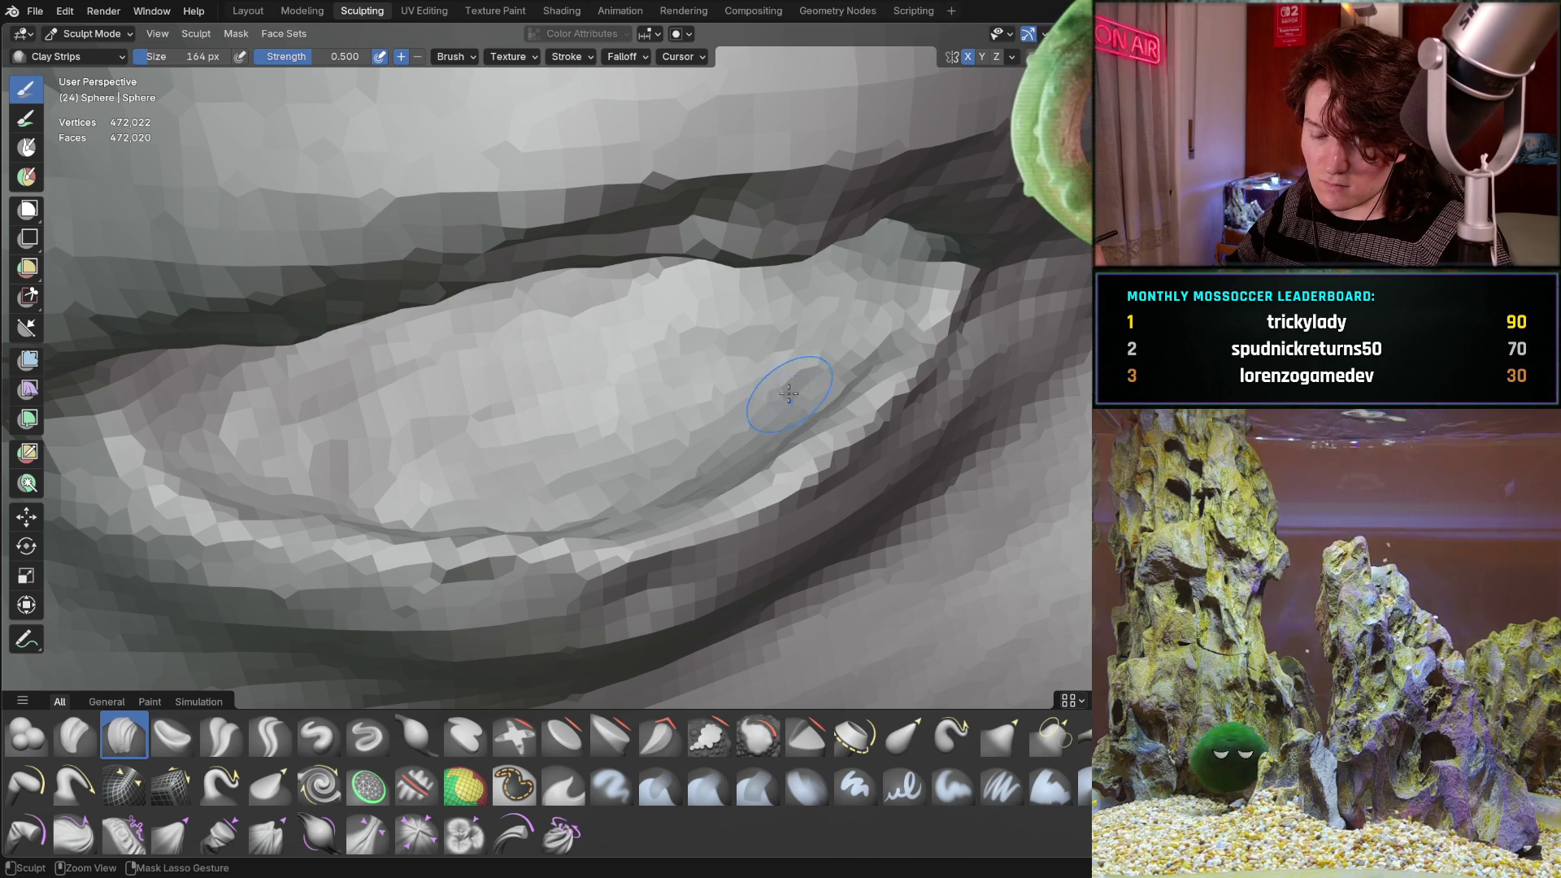
drag(798, 393, 756, 318)
scroll(755, 318, down, 10)
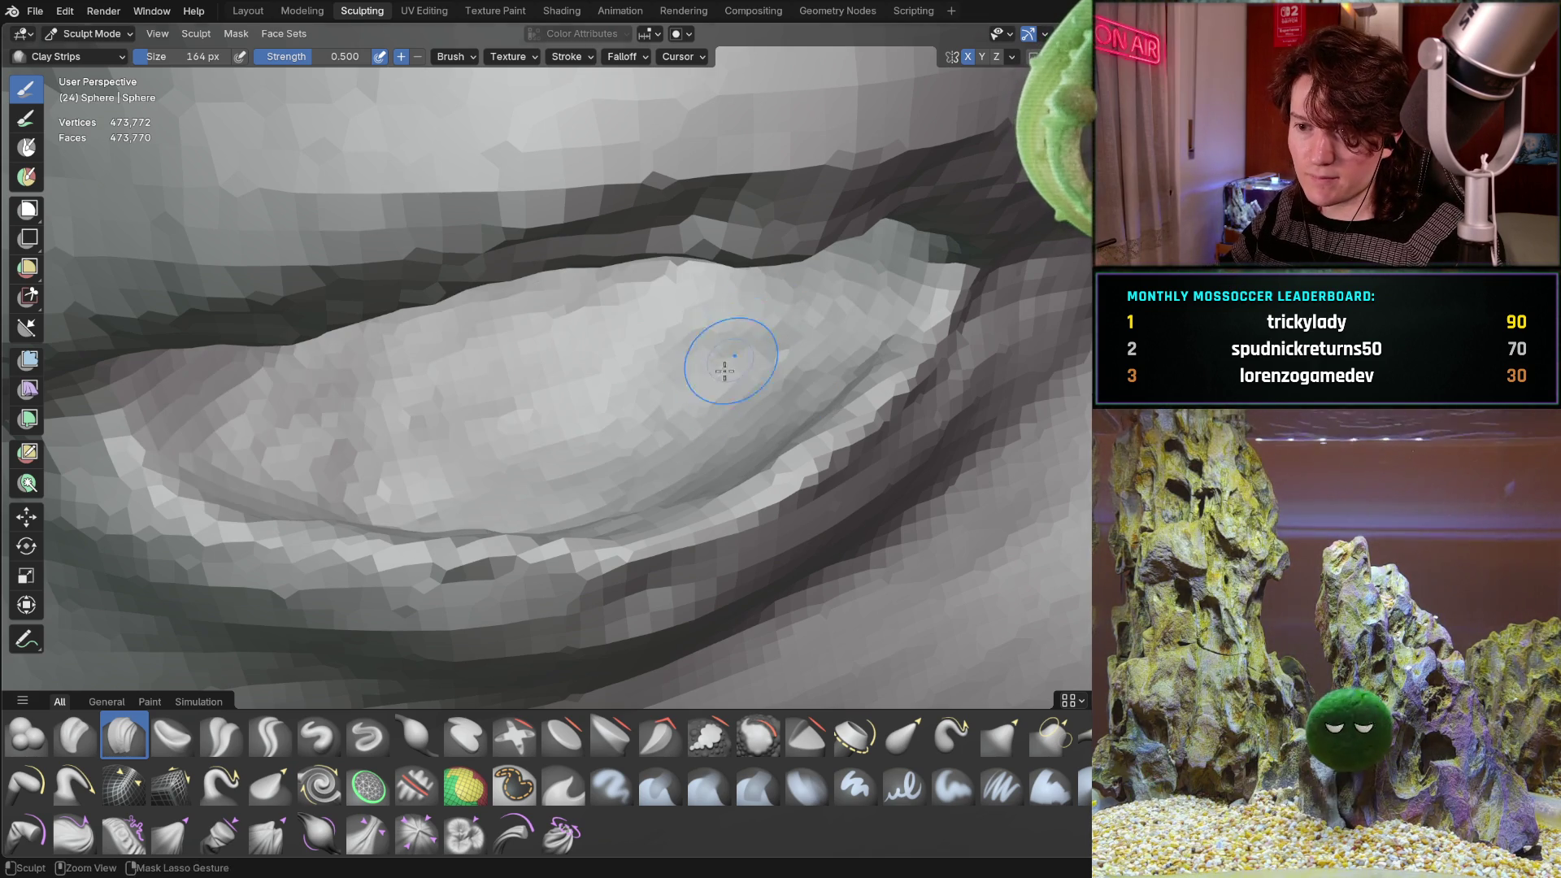
scroll(627, 372, down, 6)
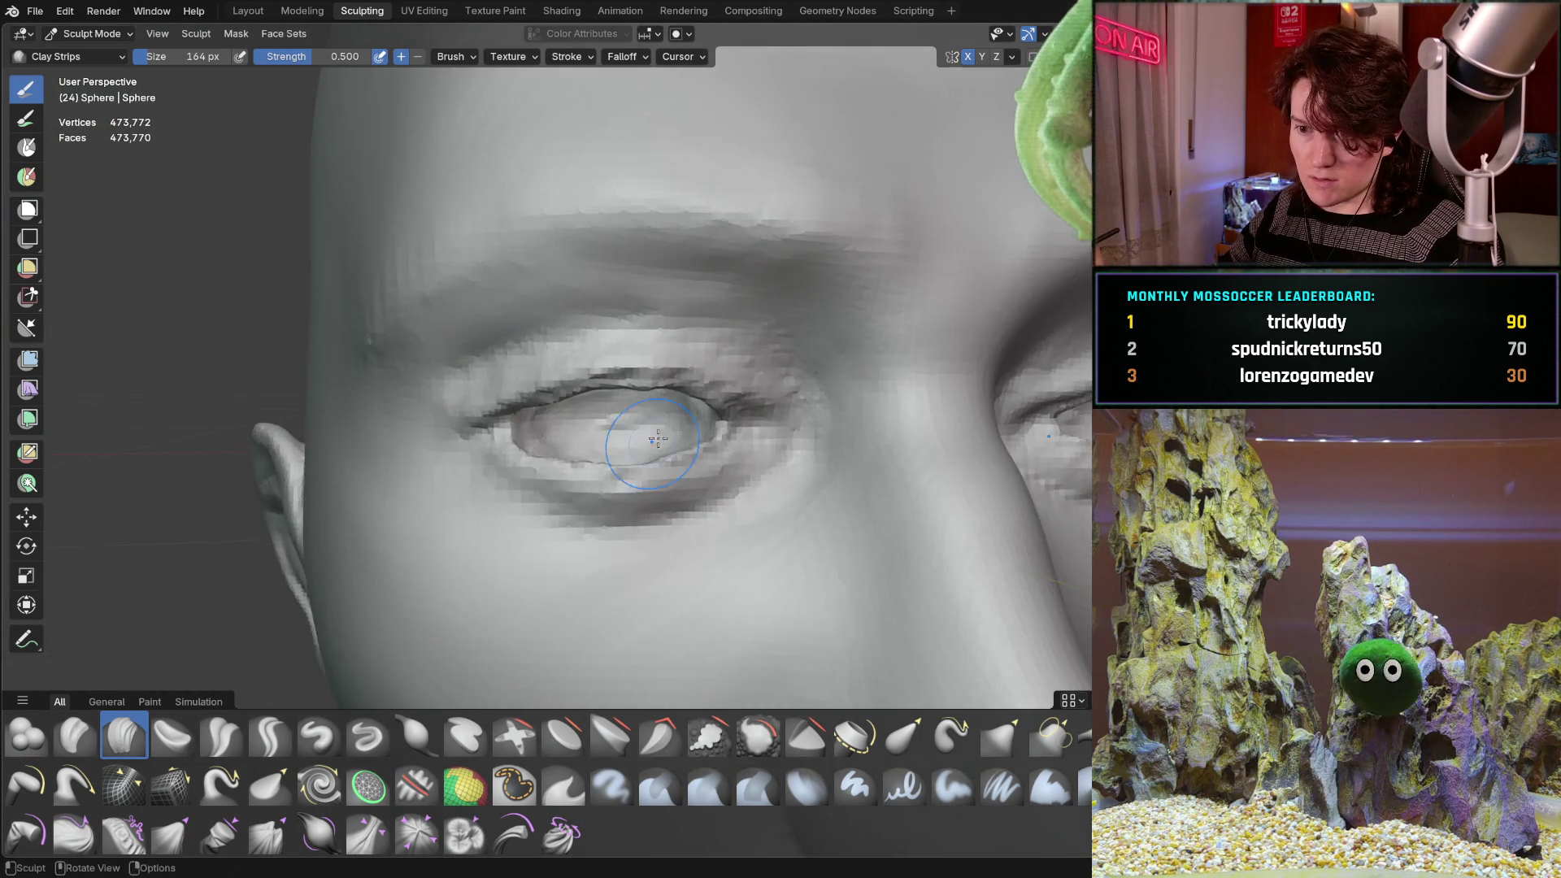
mouse_move(627, 371)
middle_down()
mouse_move(560, 511)
mouse_move(606, 427)
middle_up()
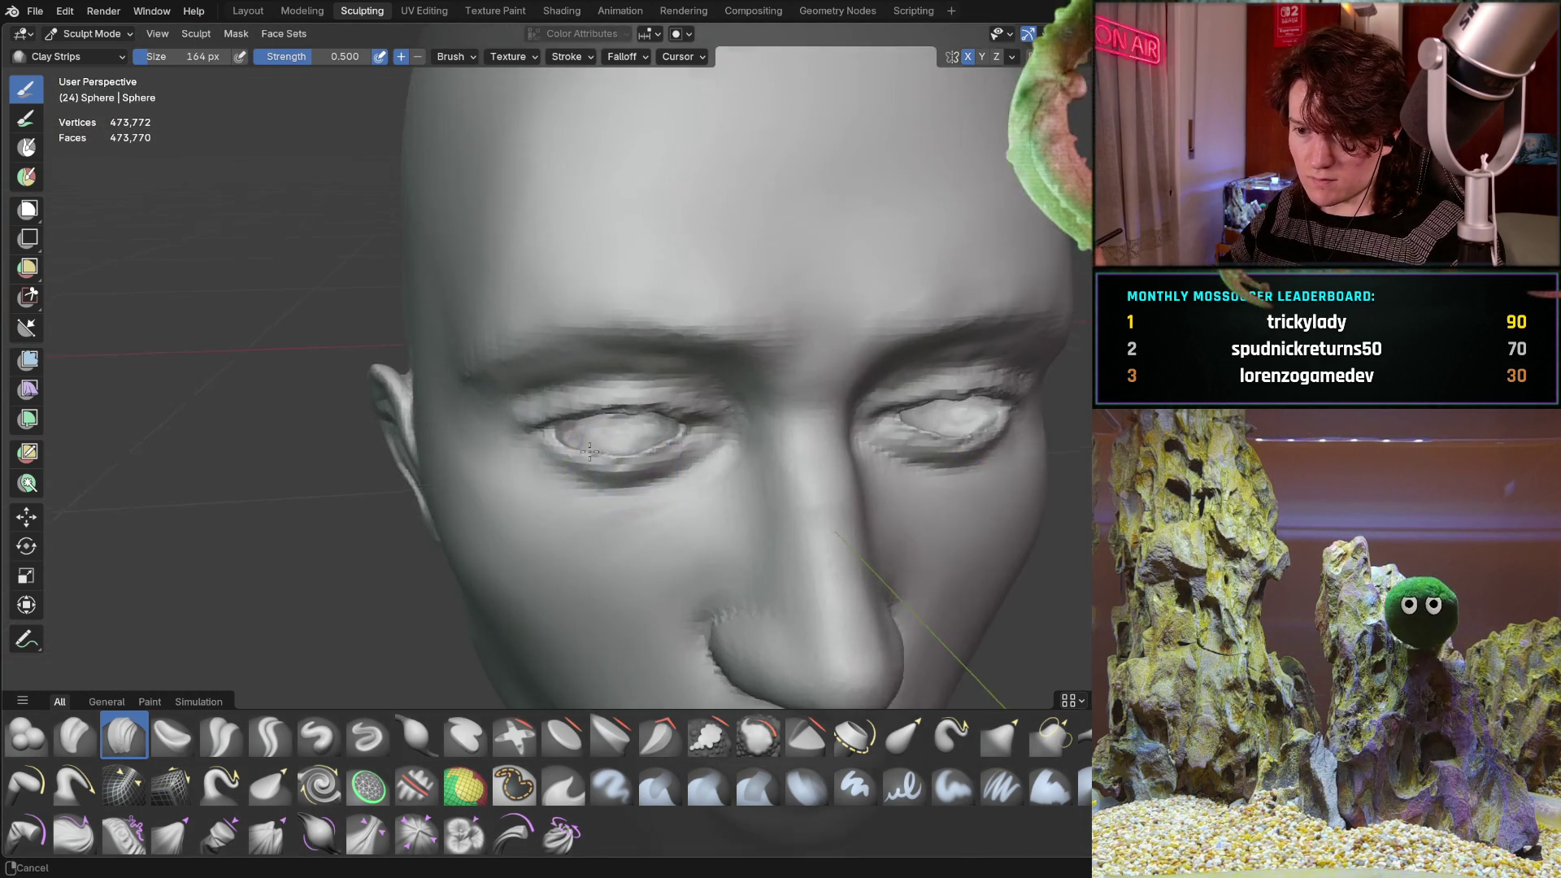
scroll(618, 406, up, 10)
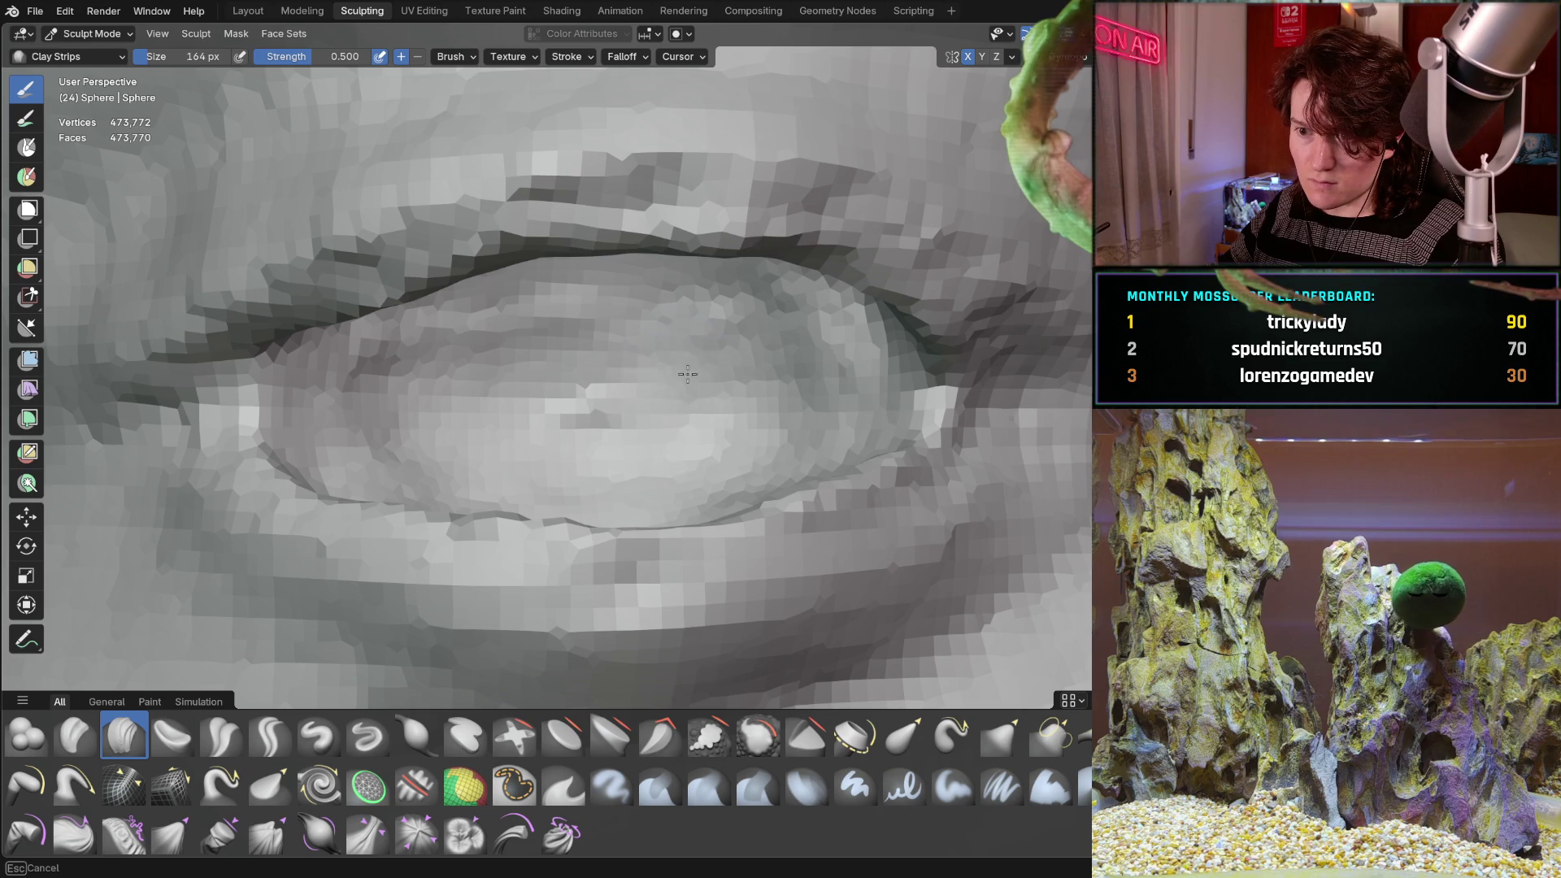
mouse_move(602, 321)
middle_down()
mouse_move(744, 416)
mouse_move(696, 362)
mouse_move(595, 326)
middle_up()
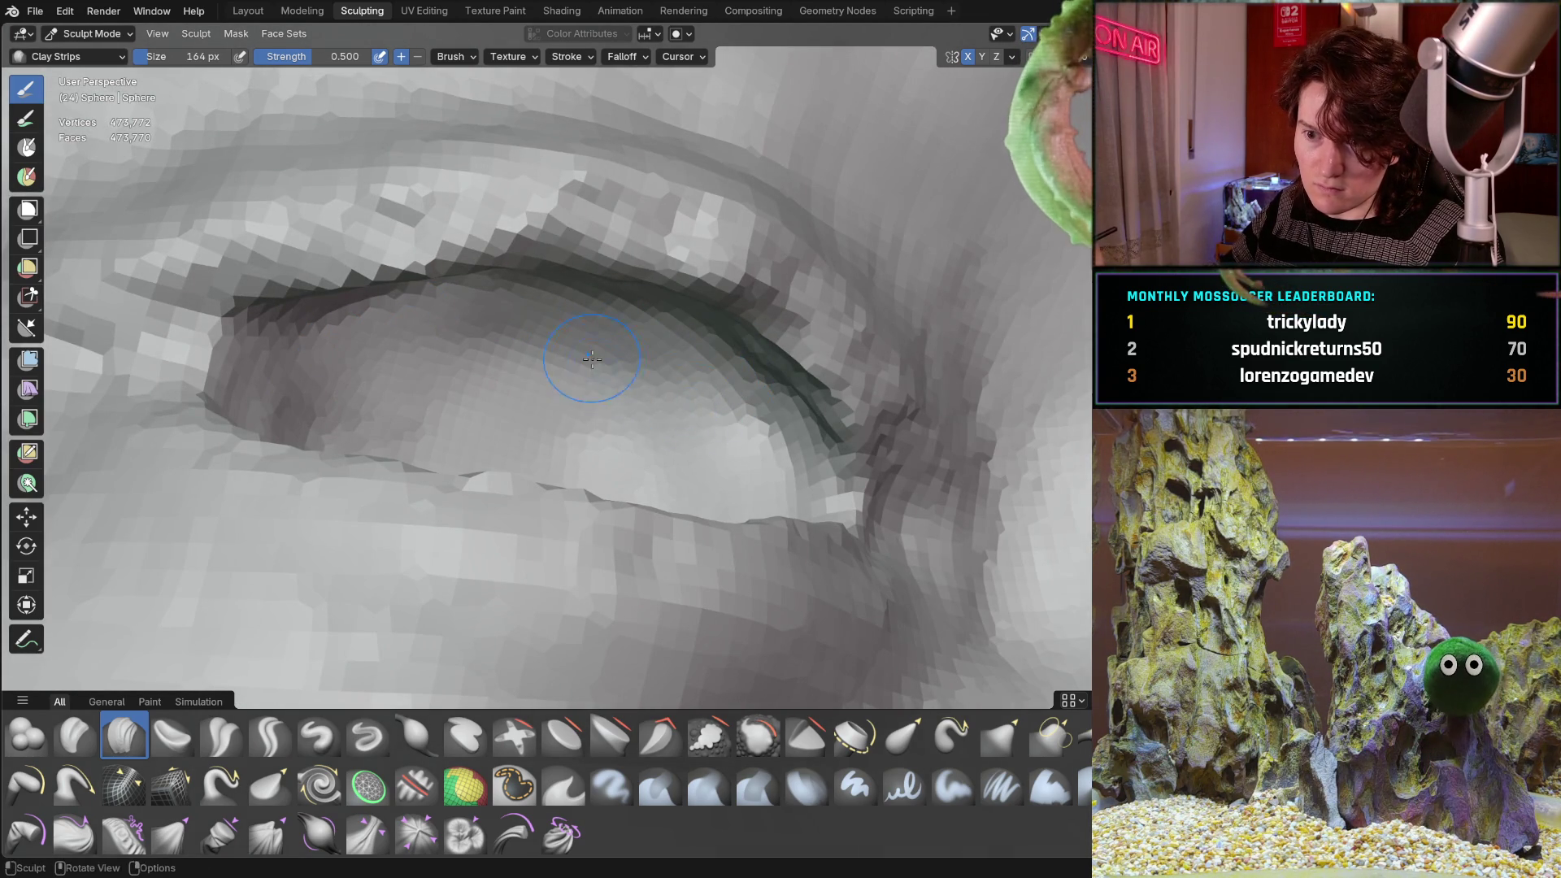
mouse_move(592, 358)
middle_down()
mouse_move(686, 426)
mouse_move(665, 389)
middle_up()
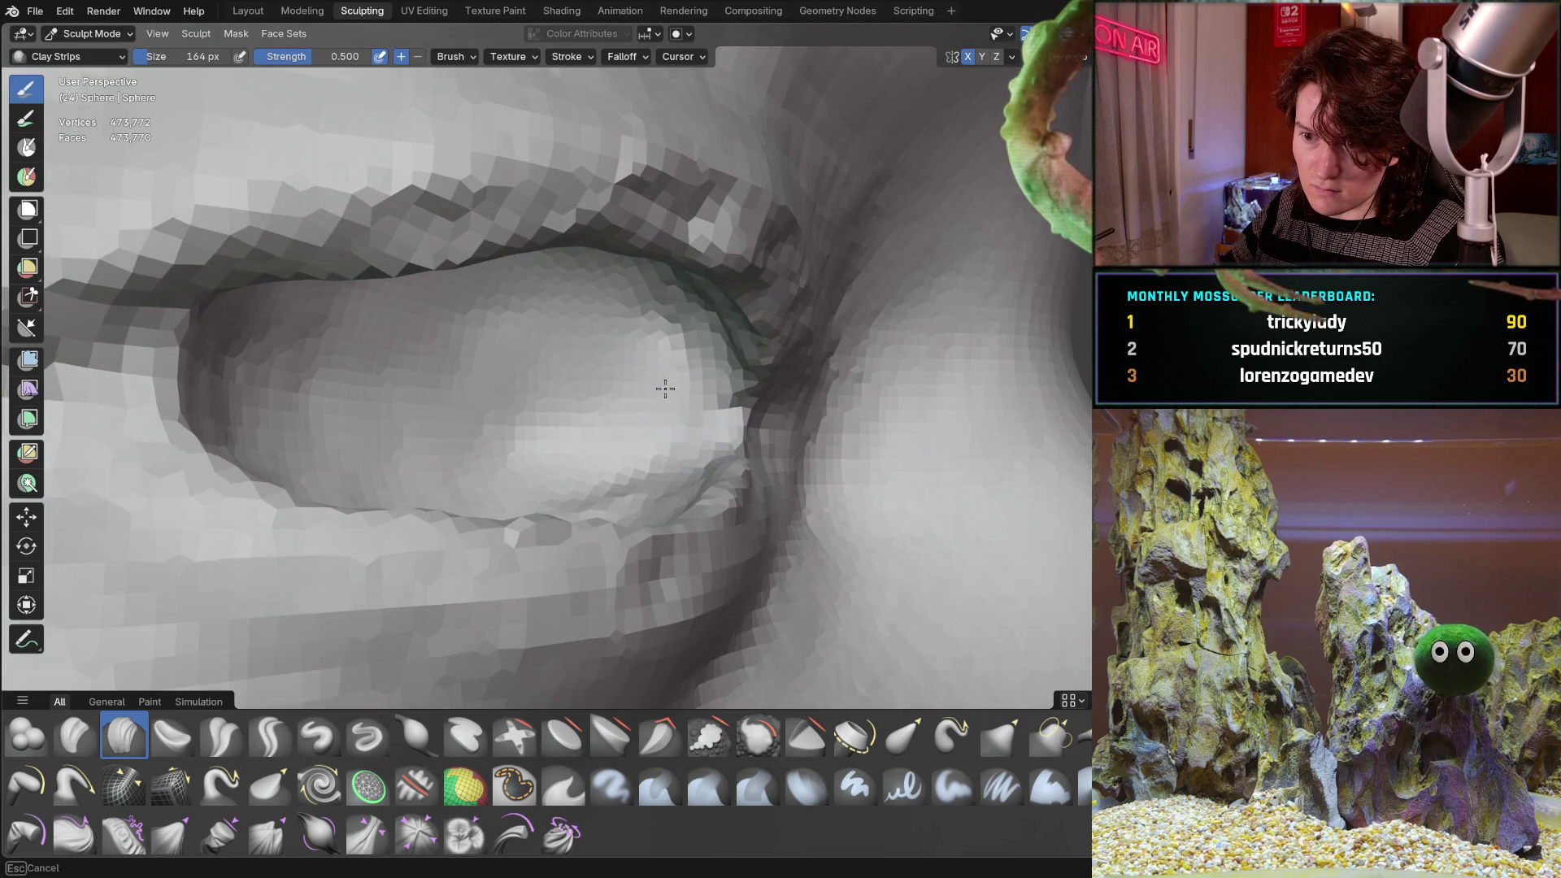
middle_drag(661, 500, 570, 496)
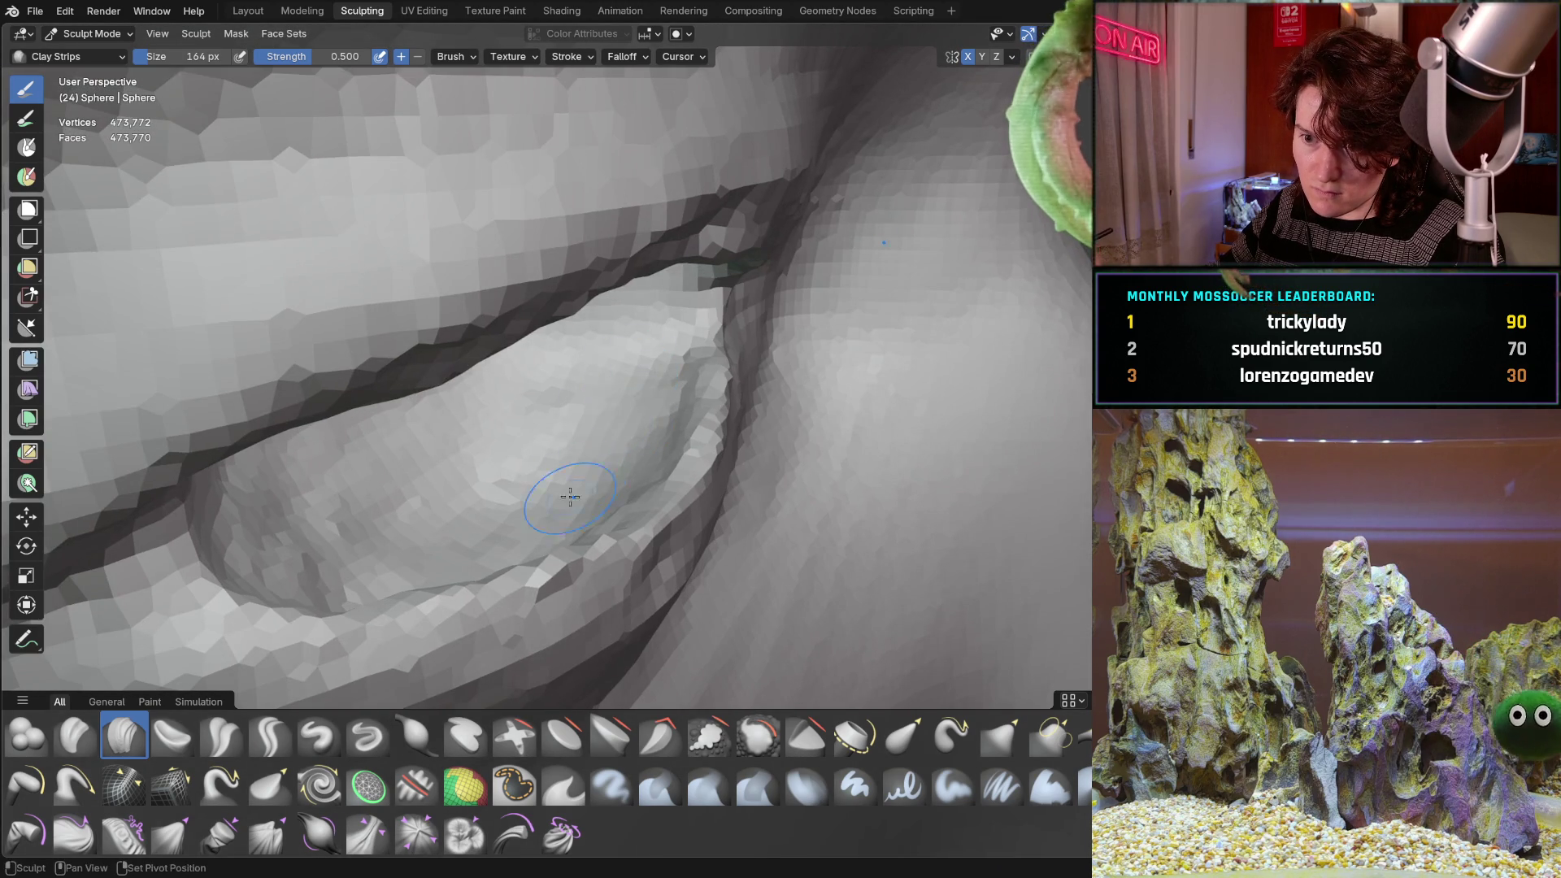
middle_drag(404, 542, 391, 538)
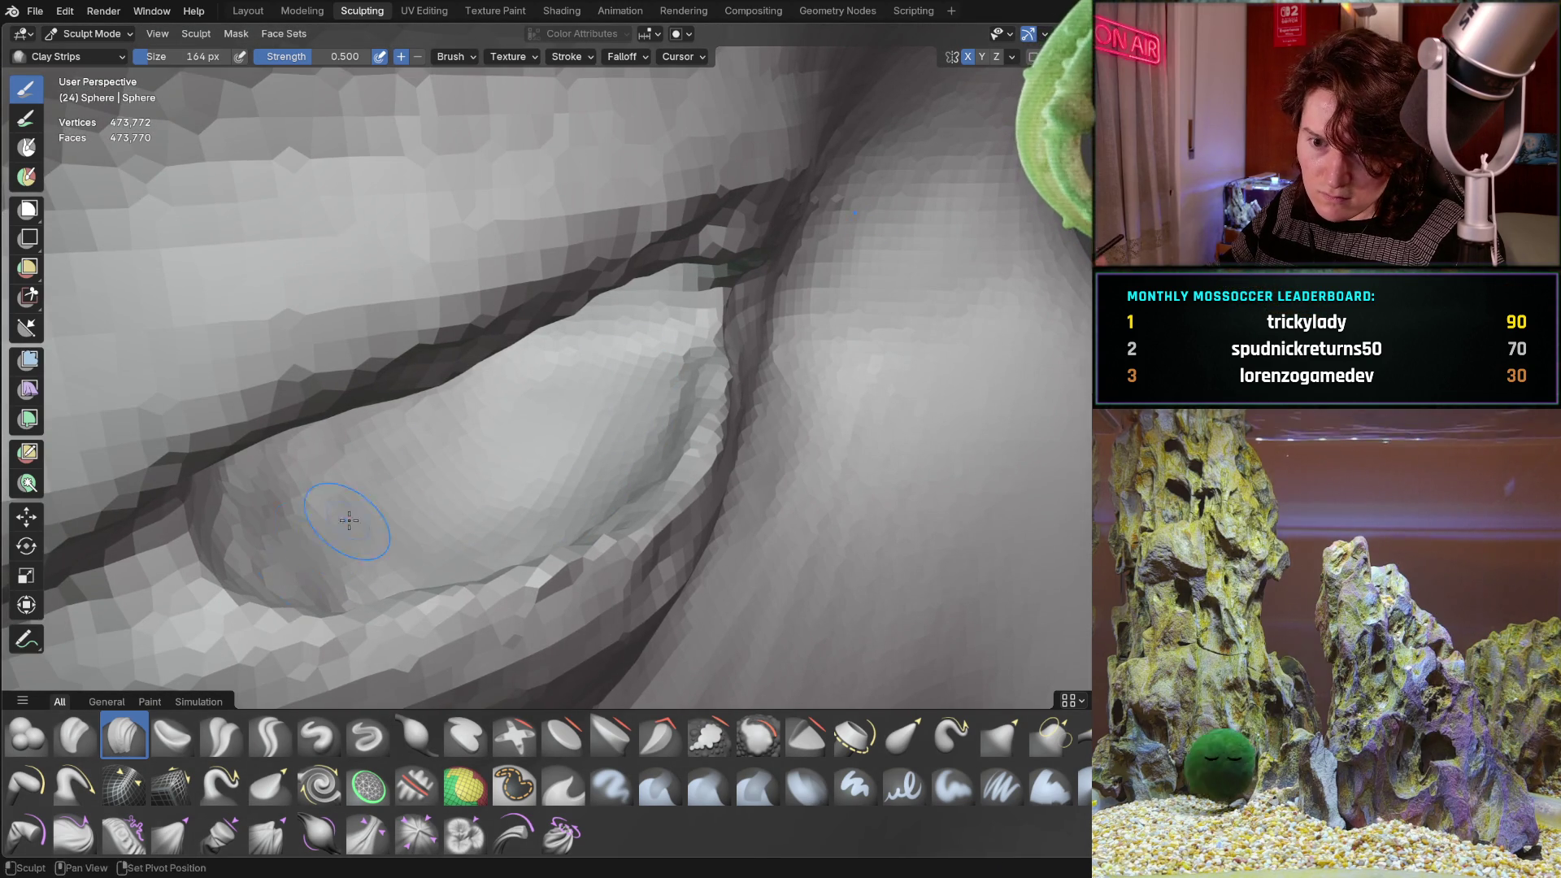
middle_drag(310, 569, 387, 574)
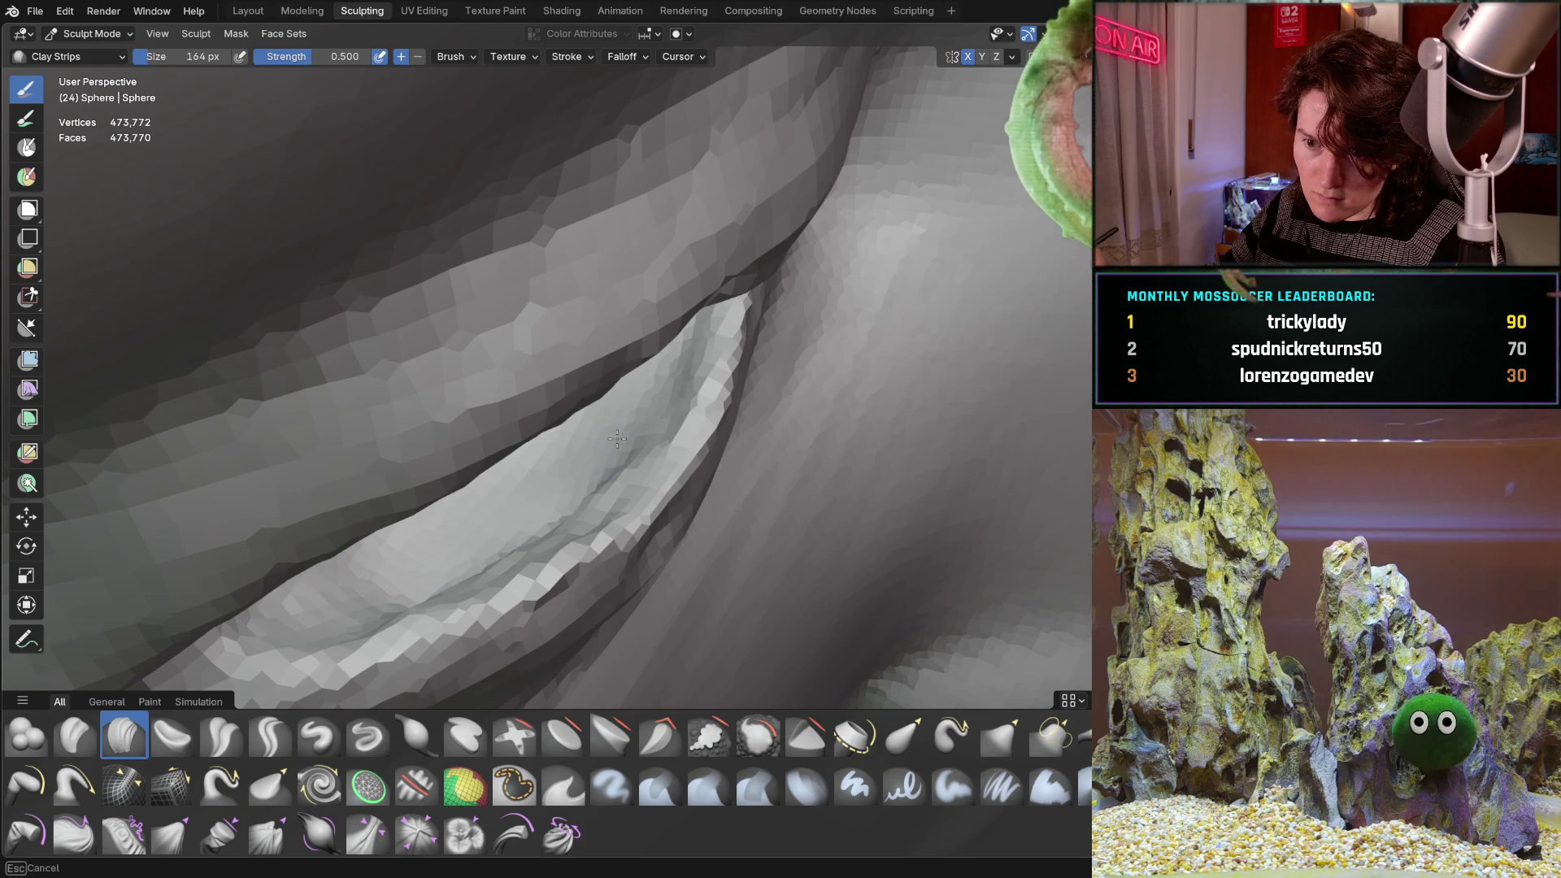
middle_drag(617, 439, 659, 266)
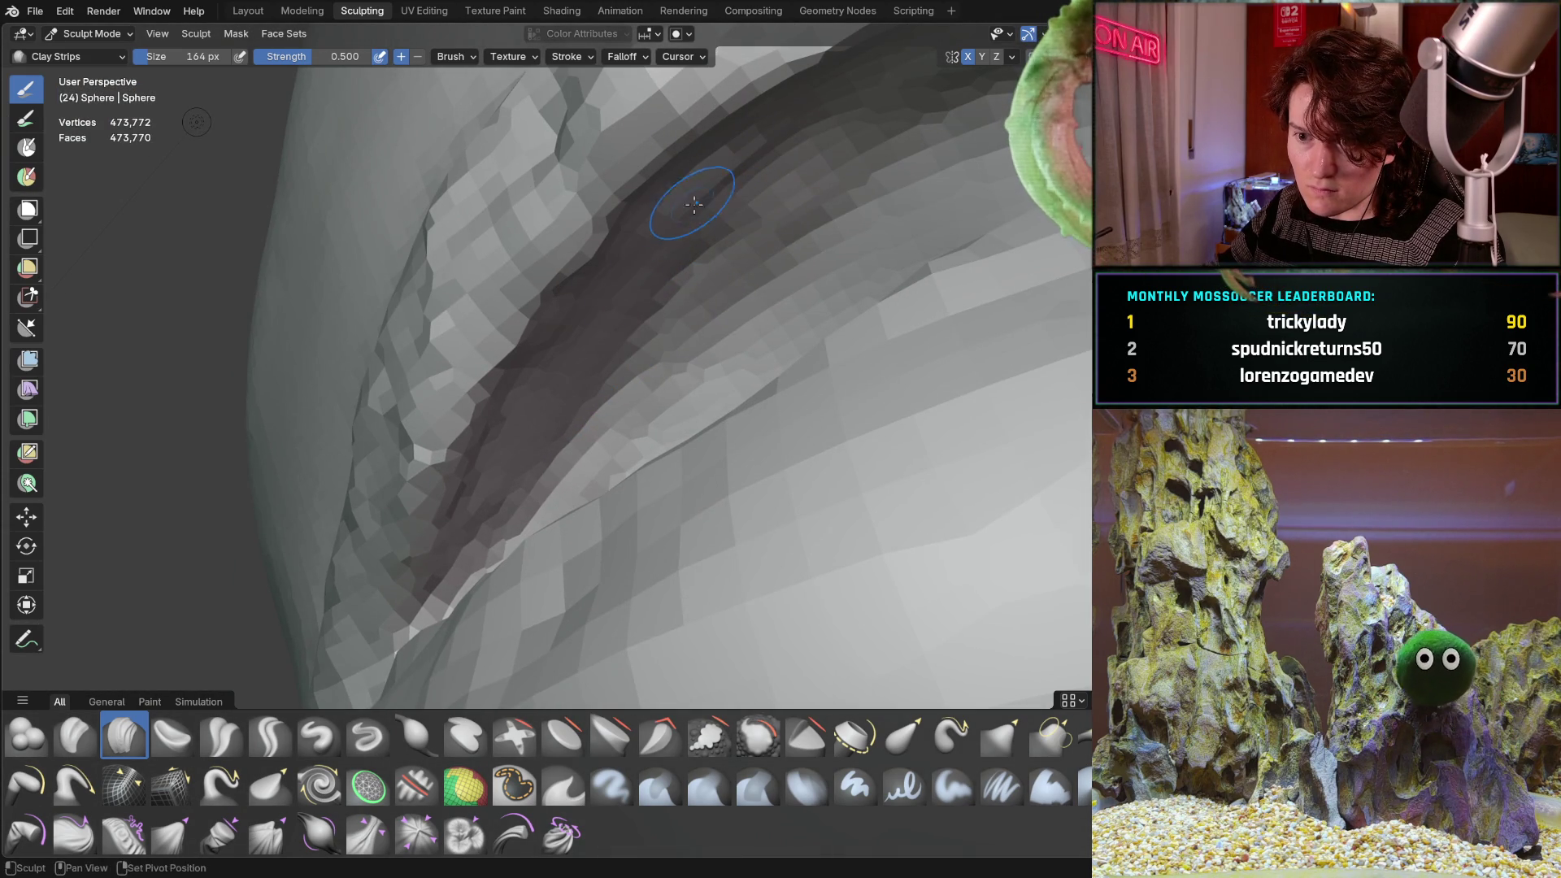
mouse_move(630, 326)
middle_down()
mouse_move(697, 345)
mouse_move(727, 187)
middle_up()
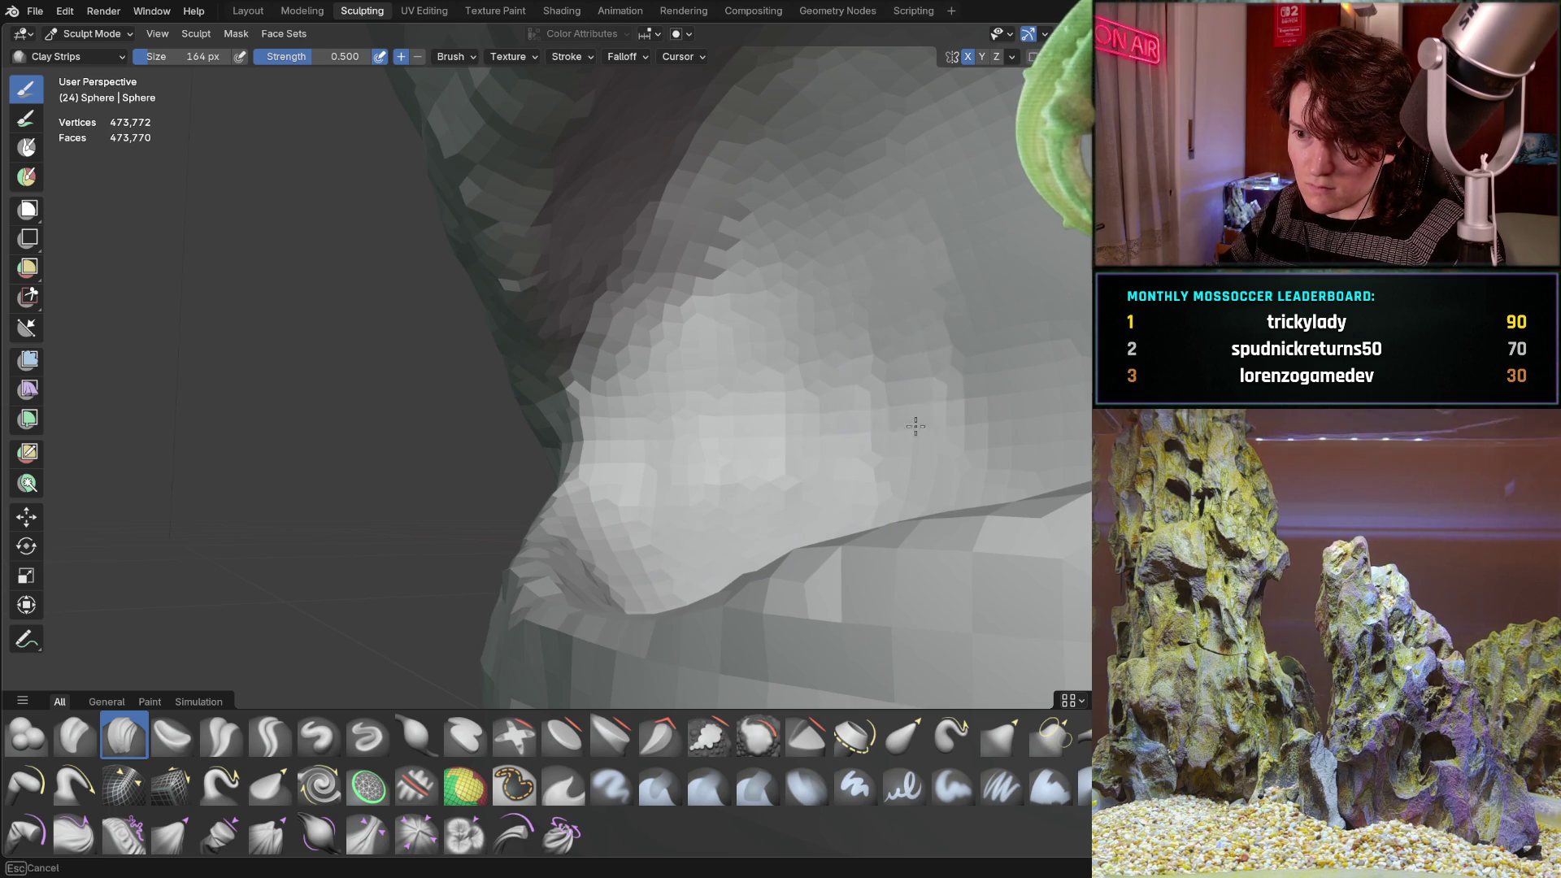
mouse_move(886, 254)
middle_down()
mouse_move(711, 435)
mouse_move(715, 307)
mouse_move(773, 248)
mouse_move(744, 449)
mouse_move(666, 370)
mouse_move(582, 432)
mouse_move(682, 335)
mouse_move(748, 423)
mouse_move(781, 529)
mouse_move(871, 484)
mouse_move(680, 453)
mouse_move(669, 424)
mouse_move(575, 441)
middle_up()
scroll(707, 419, up, 2)
Swing over to the left eye, zoom in on its lids, then pull back to the whole face.
mouse_move(490, 408)
middle_down()
mouse_move(710, 391)
mouse_move(642, 445)
mouse_move(676, 487)
mouse_move(622, 450)
mouse_move(794, 411)
mouse_move(696, 437)
middle_up()
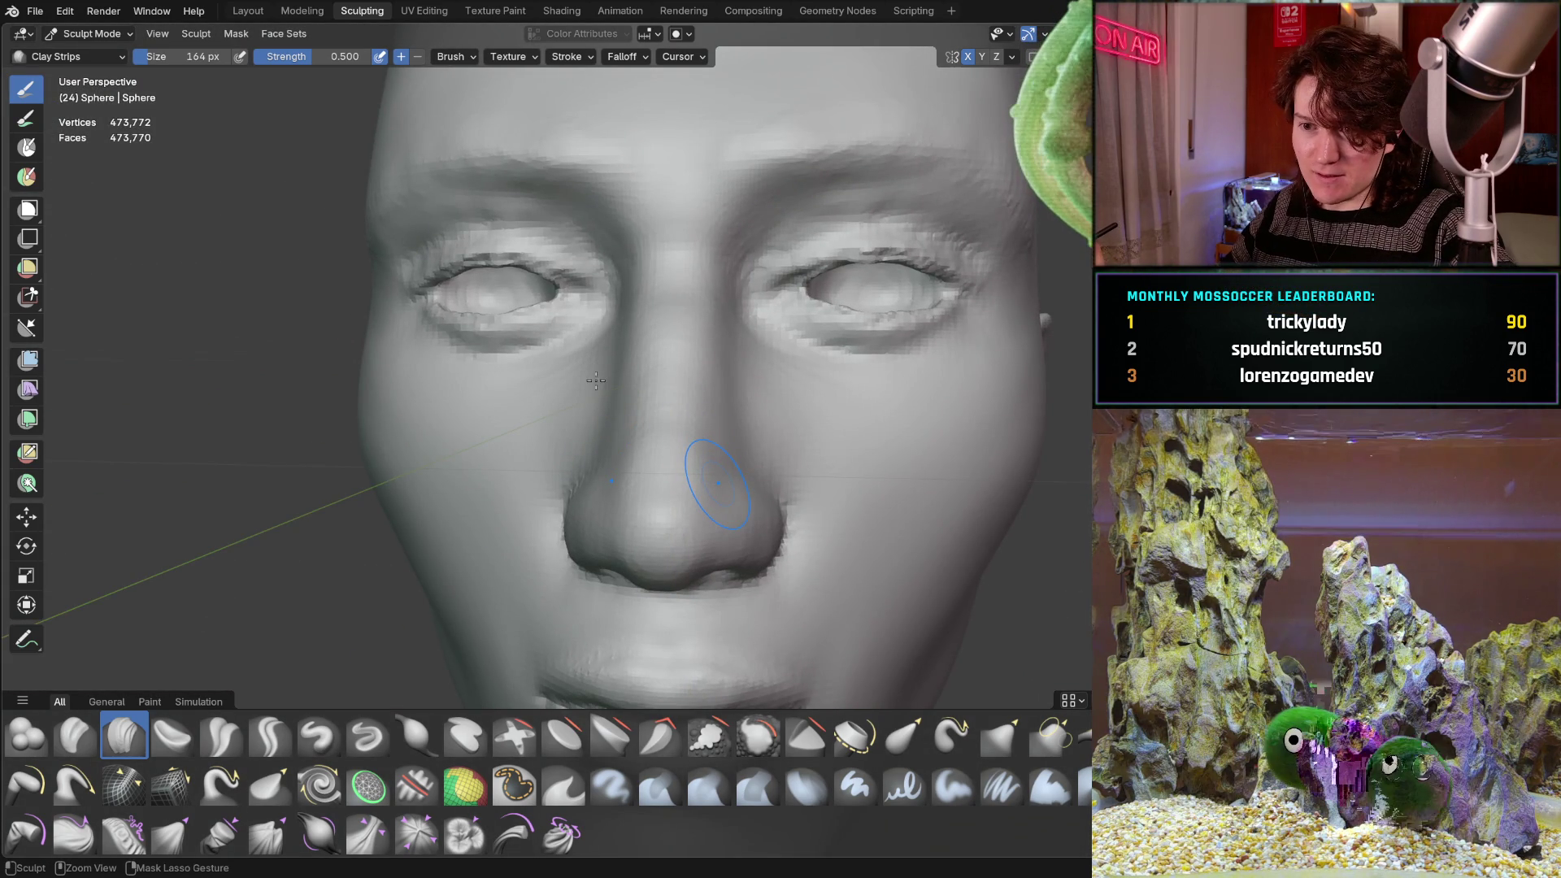
mouse_move(495, 317)
ctrl+middle_down()
mouse_move(614, 516)
mouse_move(672, 399)
ctrl+middle_up()
scroll(572, 573, down, 8)
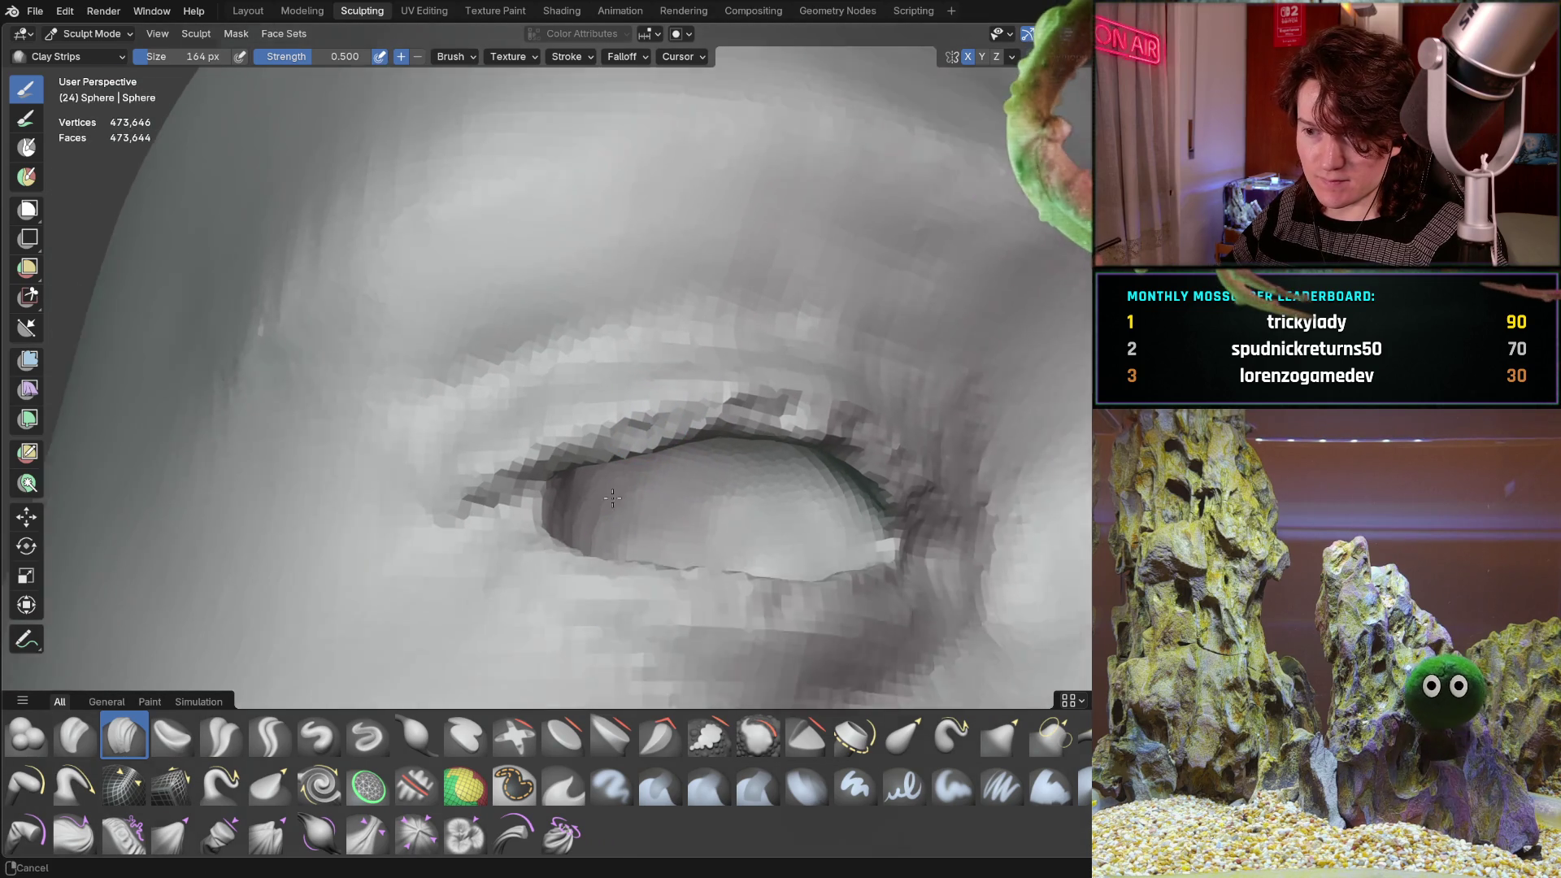
mouse_move(571, 573)
middle_down()
mouse_move(576, 517)
mouse_move(590, 540)
mouse_move(592, 453)
mouse_move(576, 482)
middle_up()
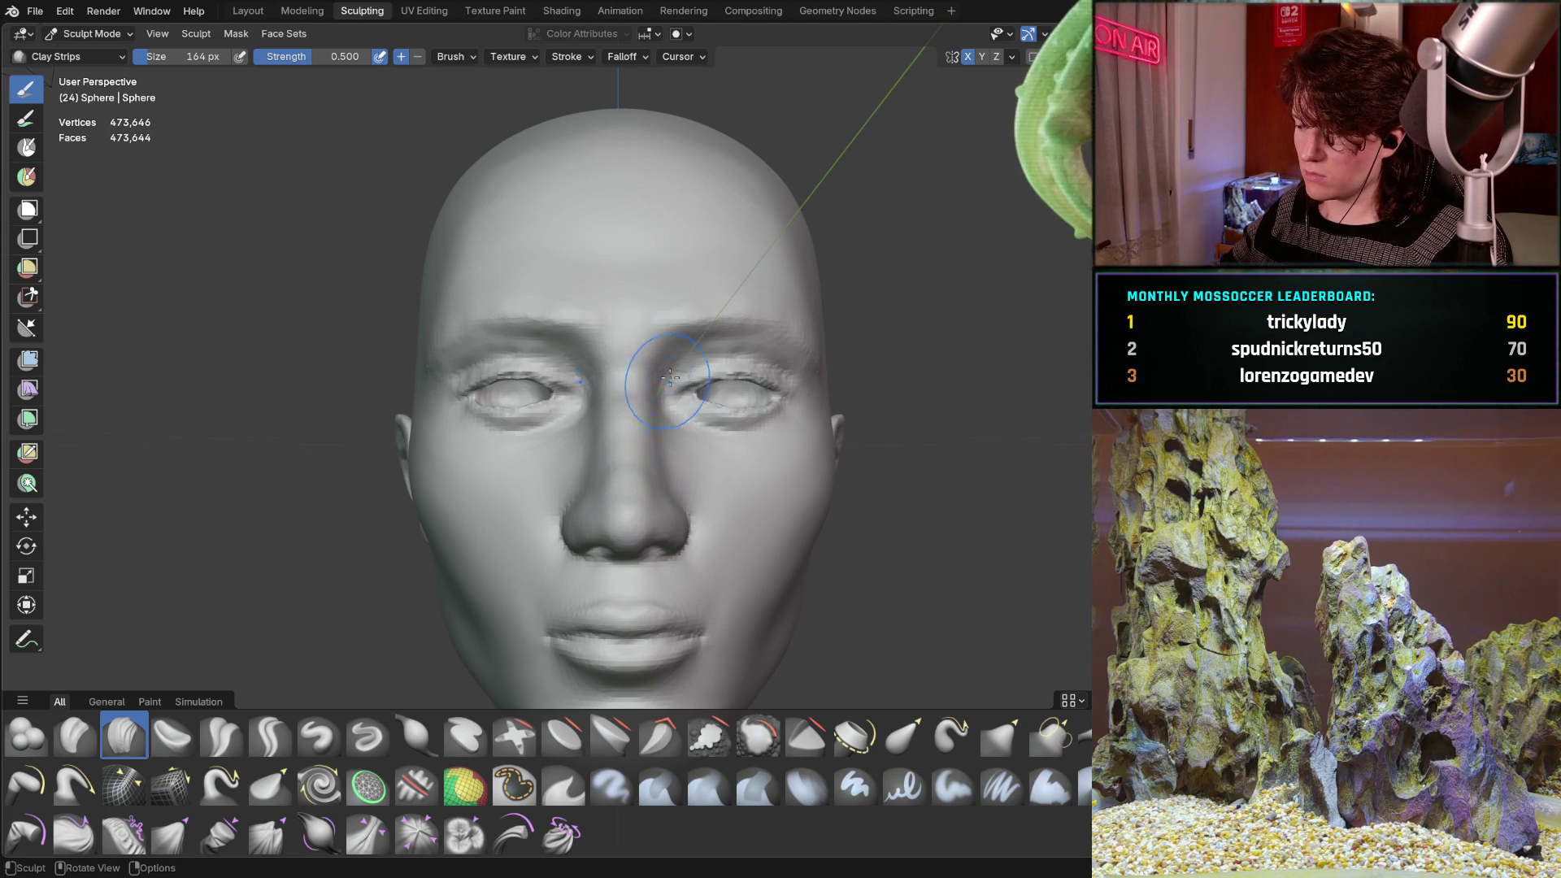
scroll(651, 451, down, 5)
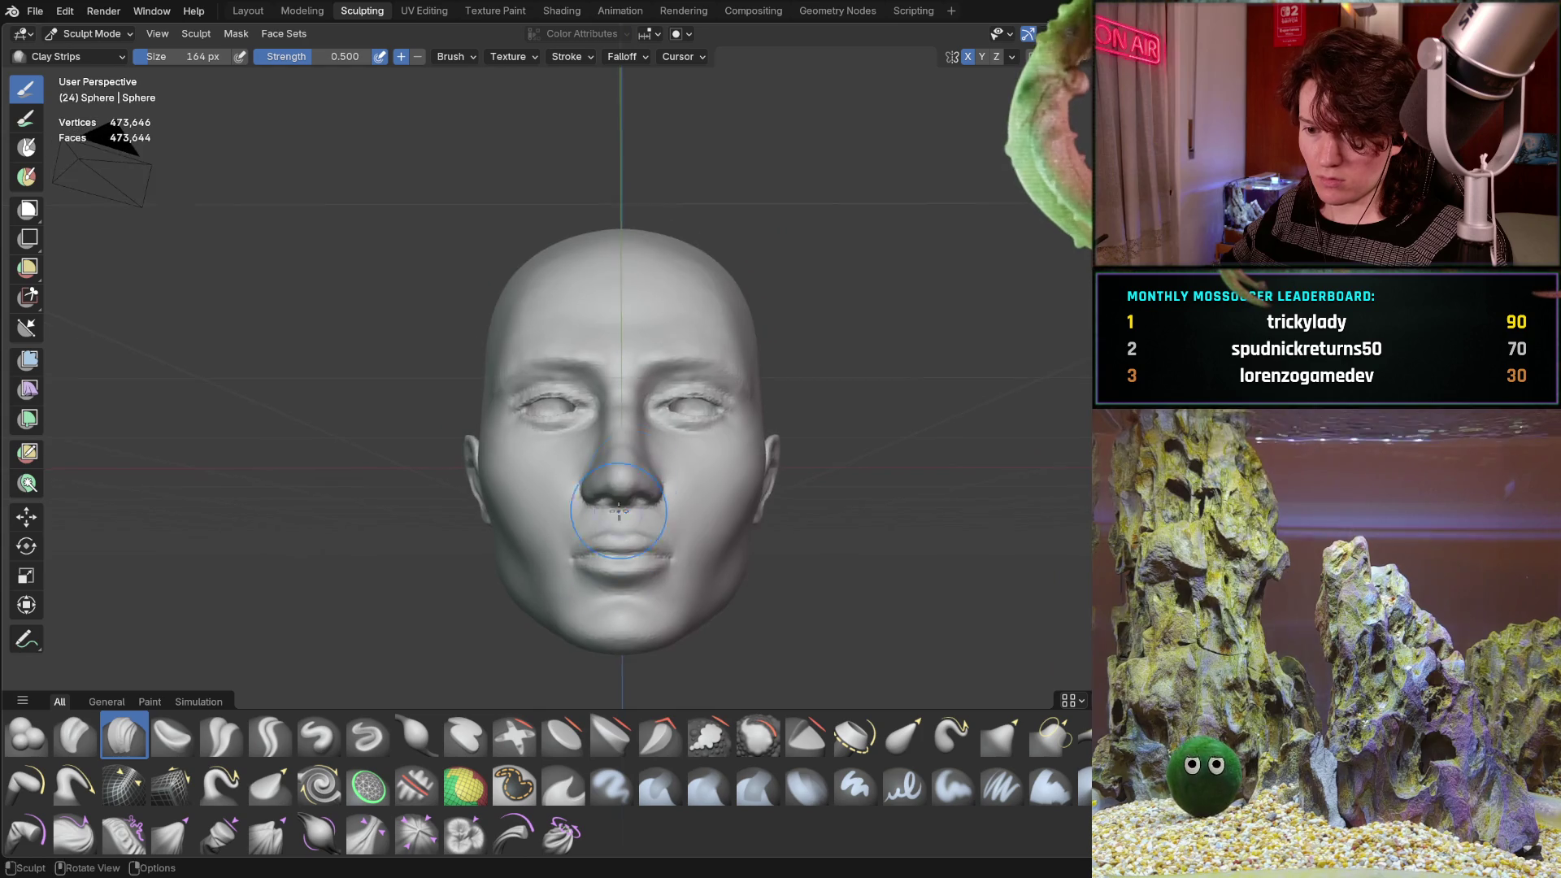
mouse_move(647, 480)
middle_down()
mouse_move(643, 501)
mouse_move(814, 496)
mouse_move(496, 500)
mouse_move(644, 470)
middle_up()
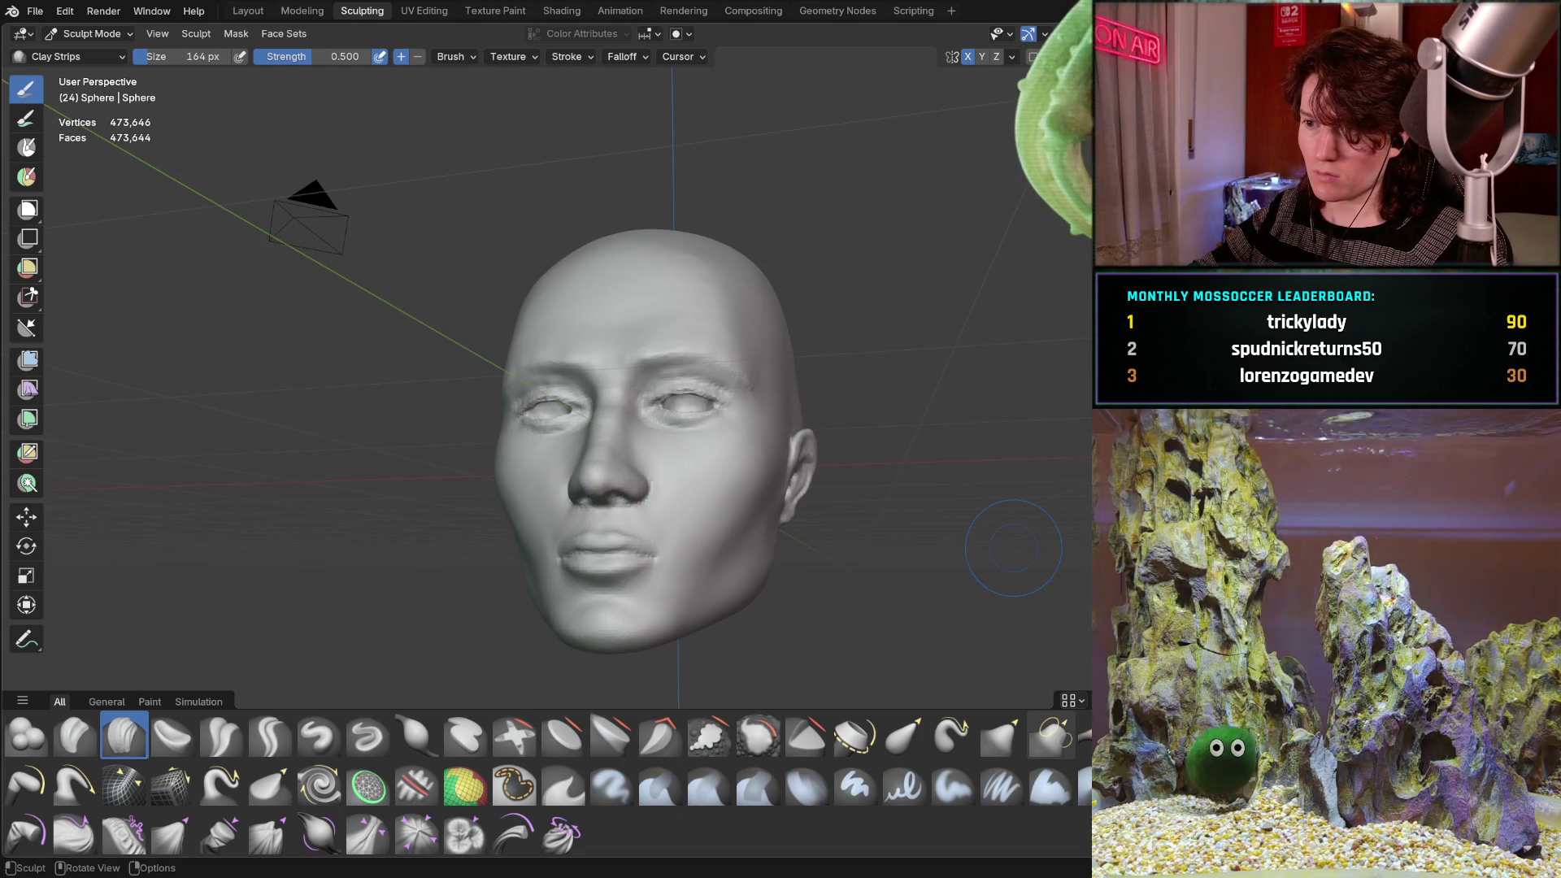
mouse_move(589, 400)
middle_down()
mouse_move(595, 371)
mouse_move(532, 398)
mouse_move(525, 441)
middle_up()
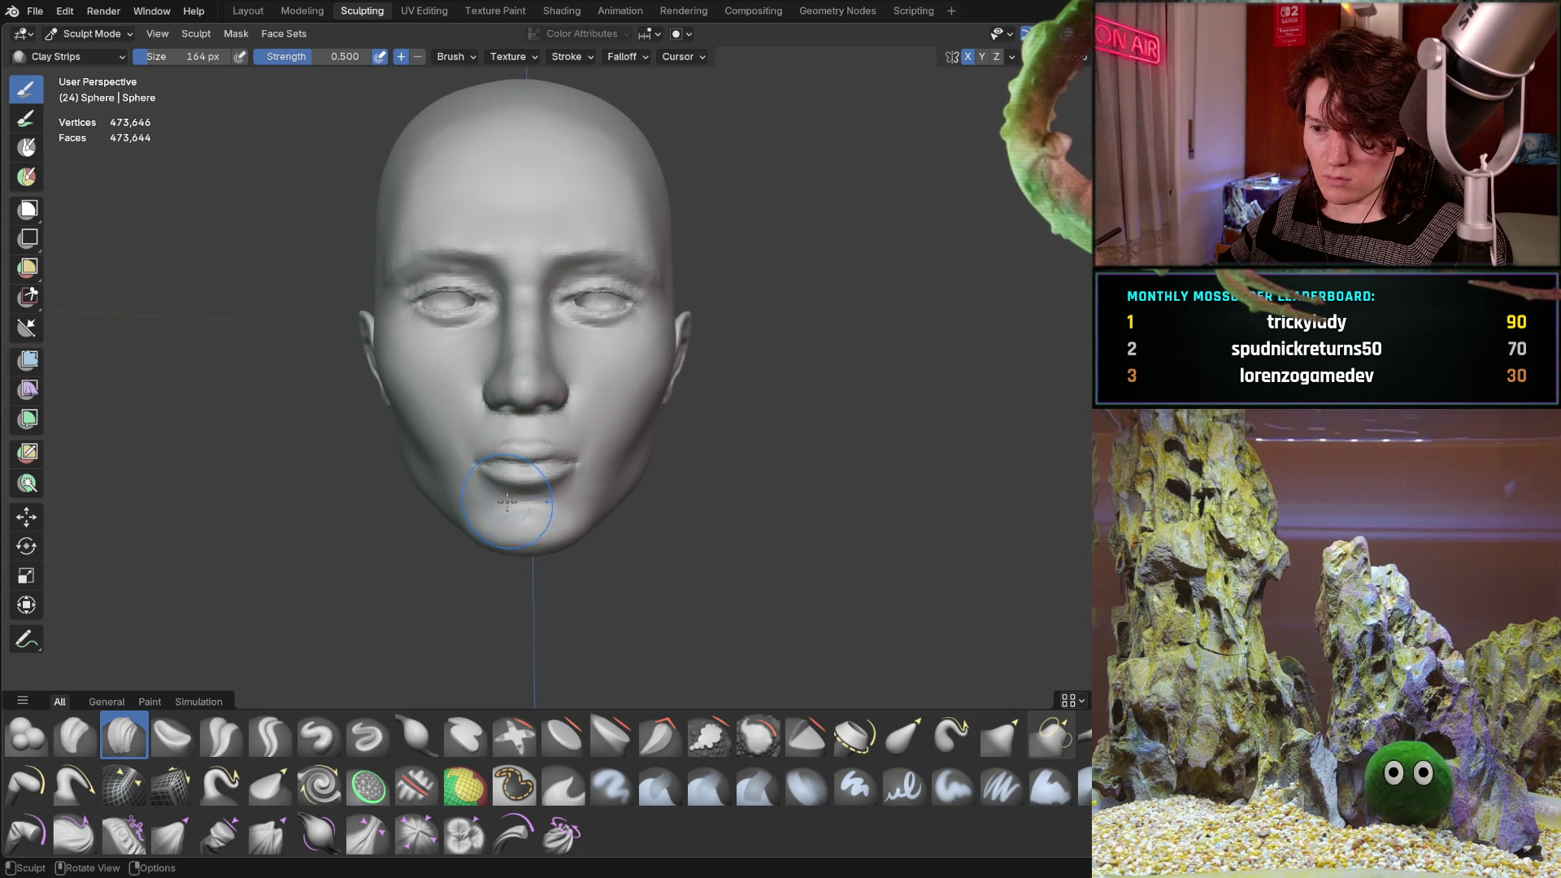
middle_drag(507, 502, 488, 517)
Pull the chin with the Grab brush and inspect the head's profile from both sides.
key(g)
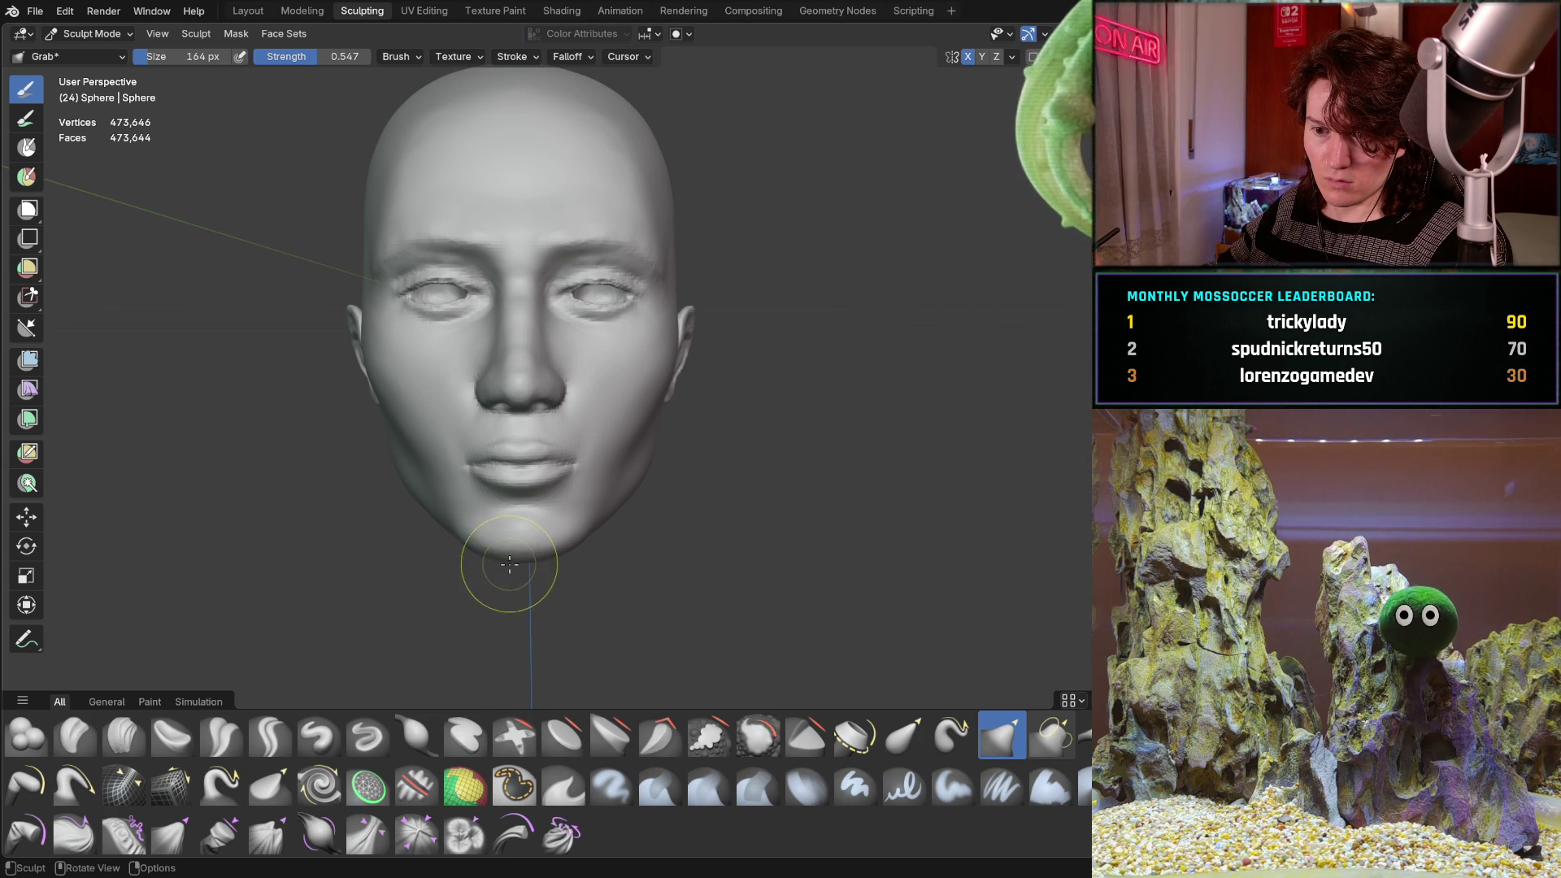
drag(513, 559, 511, 561)
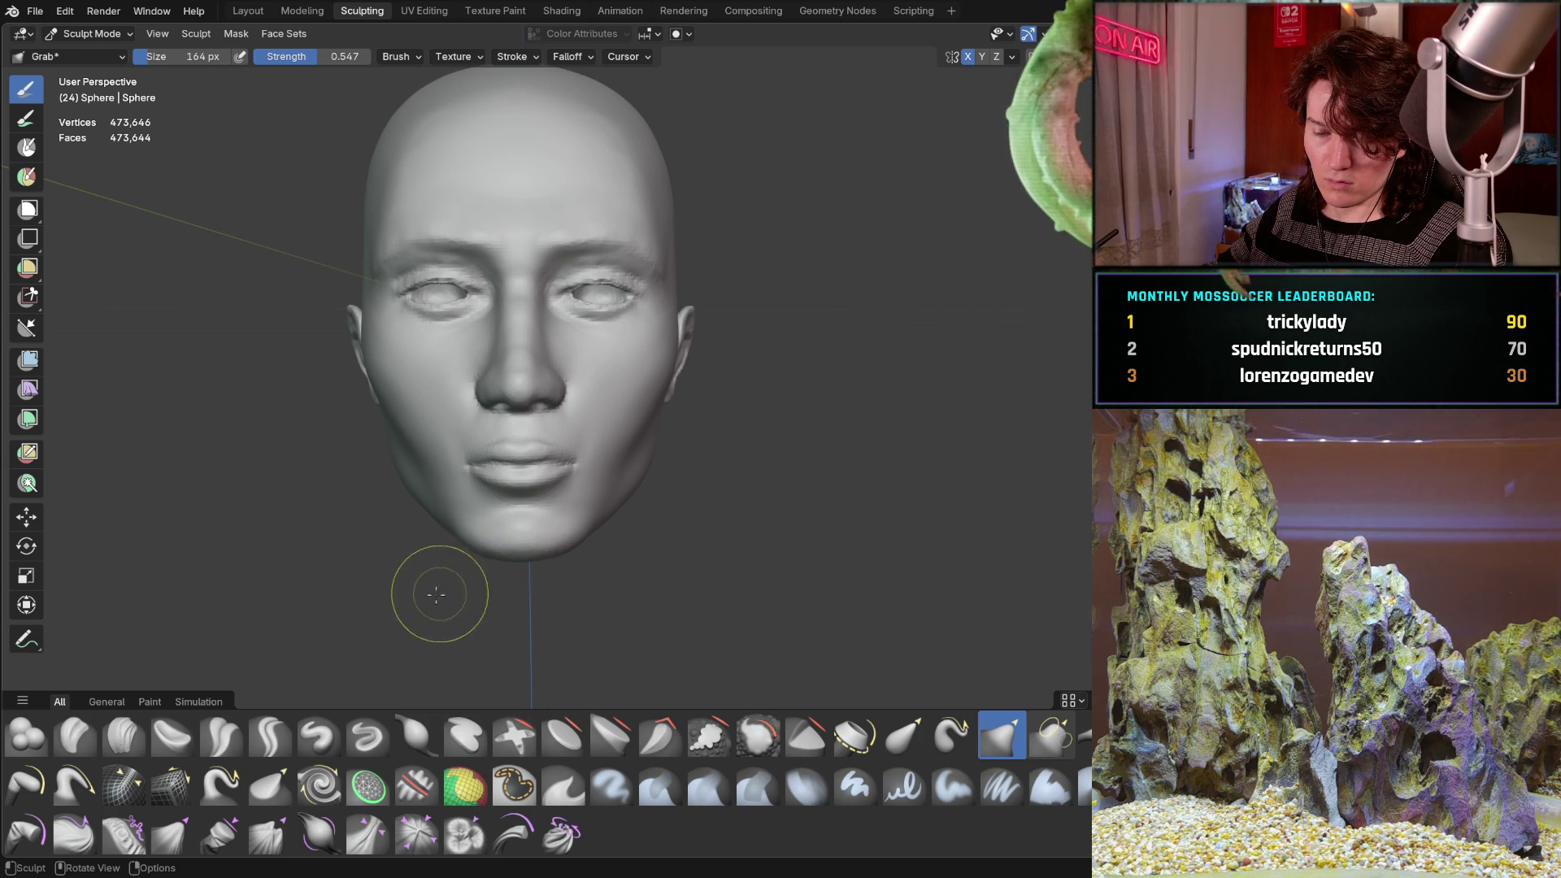
mouse_move(437, 594)
middle_down()
mouse_move(601, 487)
mouse_move(334, 504)
mouse_move(279, 530)
mouse_move(348, 495)
mouse_move(534, 543)
mouse_move(512, 529)
mouse_move(627, 523)
mouse_move(608, 528)
middle_up()
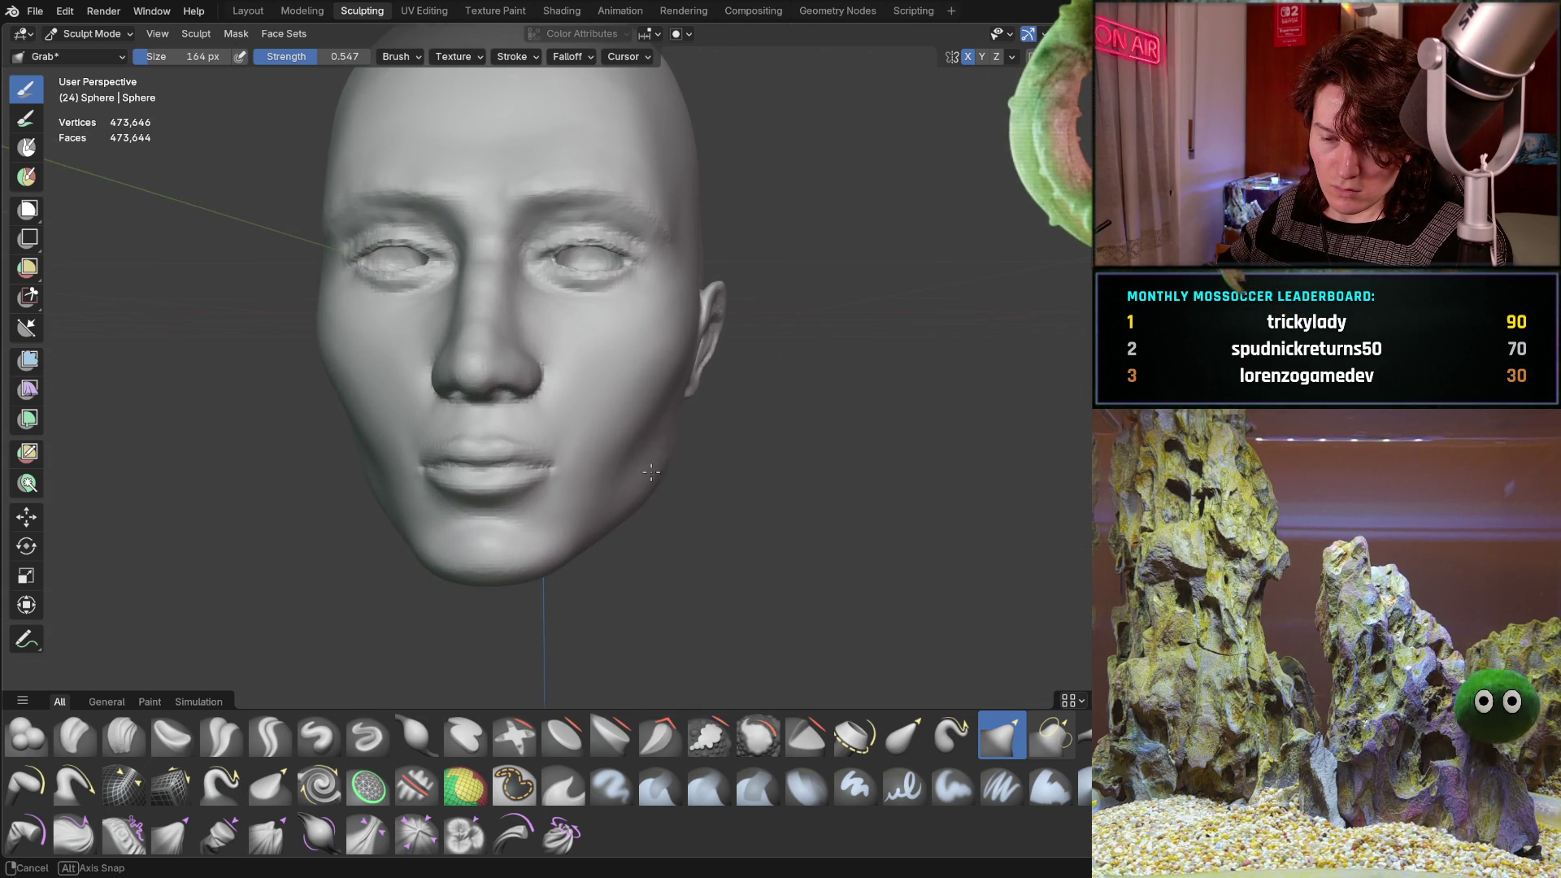
mouse_move(650, 472)
middle_down()
mouse_move(602, 455)
mouse_move(569, 504)
mouse_move(642, 489)
mouse_move(558, 411)
mouse_move(631, 463)
mouse_move(612, 508)
mouse_move(707, 366)
mouse_move(679, 413)
middle_up()
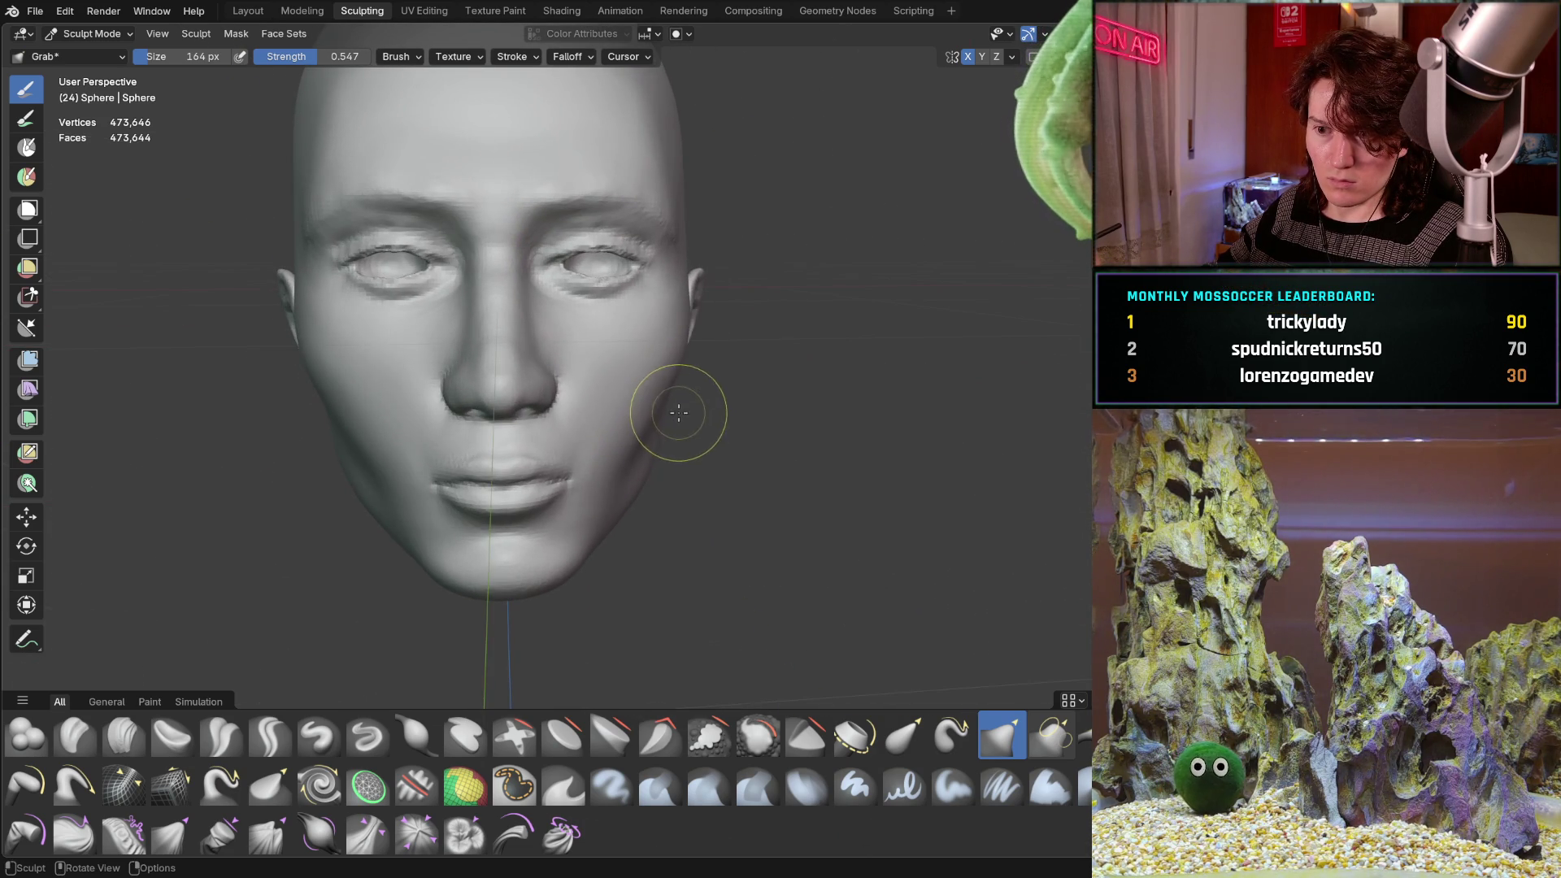
scroll(512, 424, up, 5)
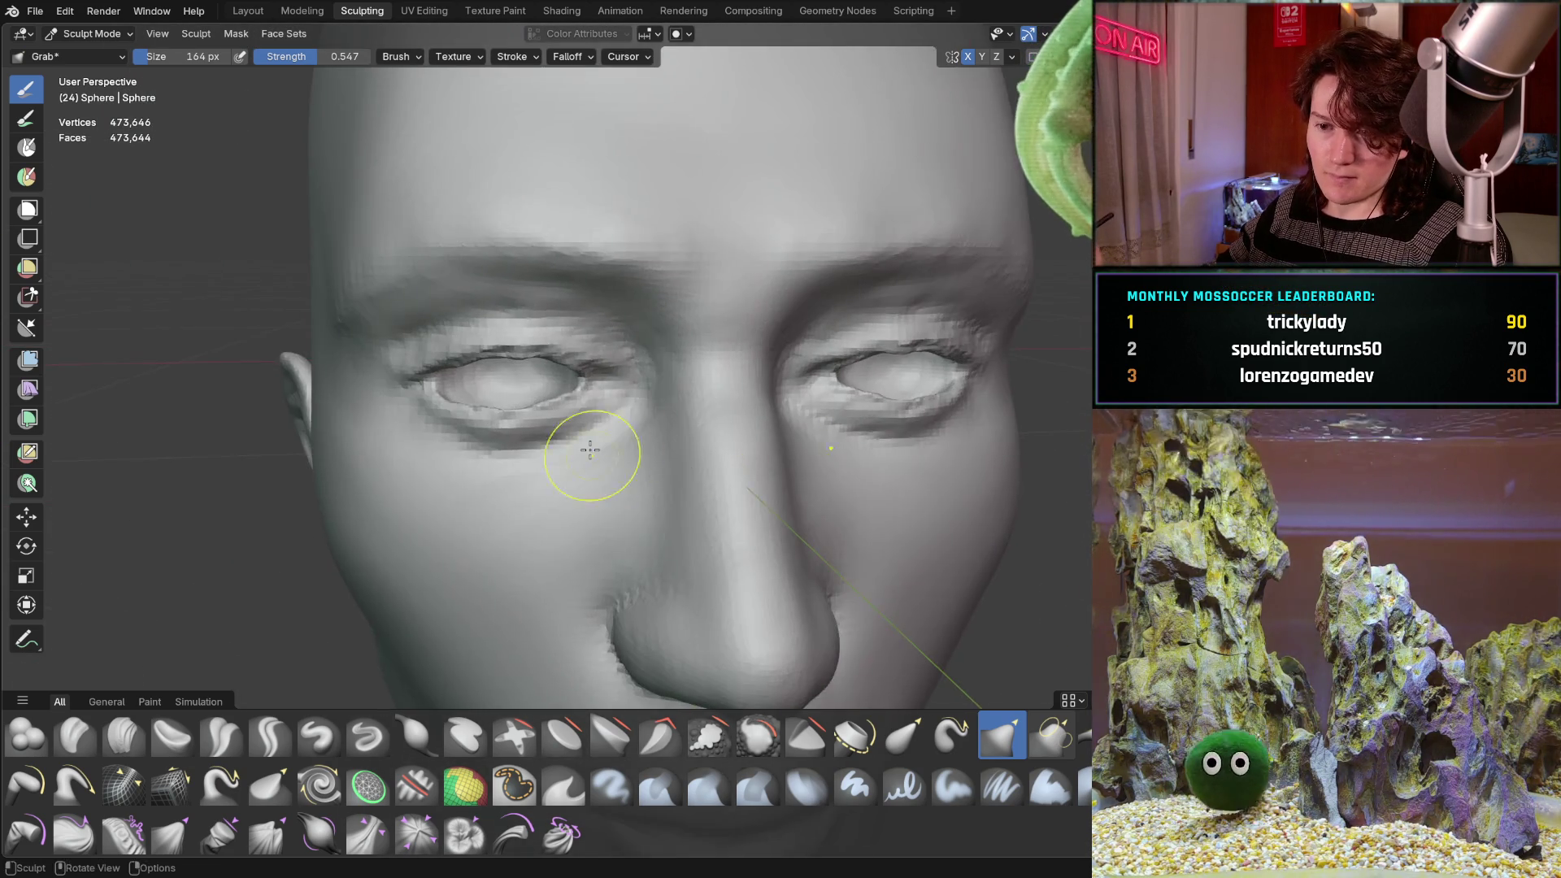
mouse_move(591, 449)
middle_down()
mouse_move(383, 411)
mouse_move(558, 443)
mouse_move(418, 443)
mouse_move(418, 426)
mouse_move(462, 423)
mouse_move(436, 383)
mouse_move(515, 436)
mouse_move(534, 358)
mouse_move(458, 477)
mouse_move(488, 446)
mouse_move(437, 457)
mouse_move(486, 473)
mouse_move(476, 453)
mouse_move(461, 465)
mouse_move(446, 559)
middle_up()
scroll(440, 471, down, 5)
scroll(449, 481, up, 4)
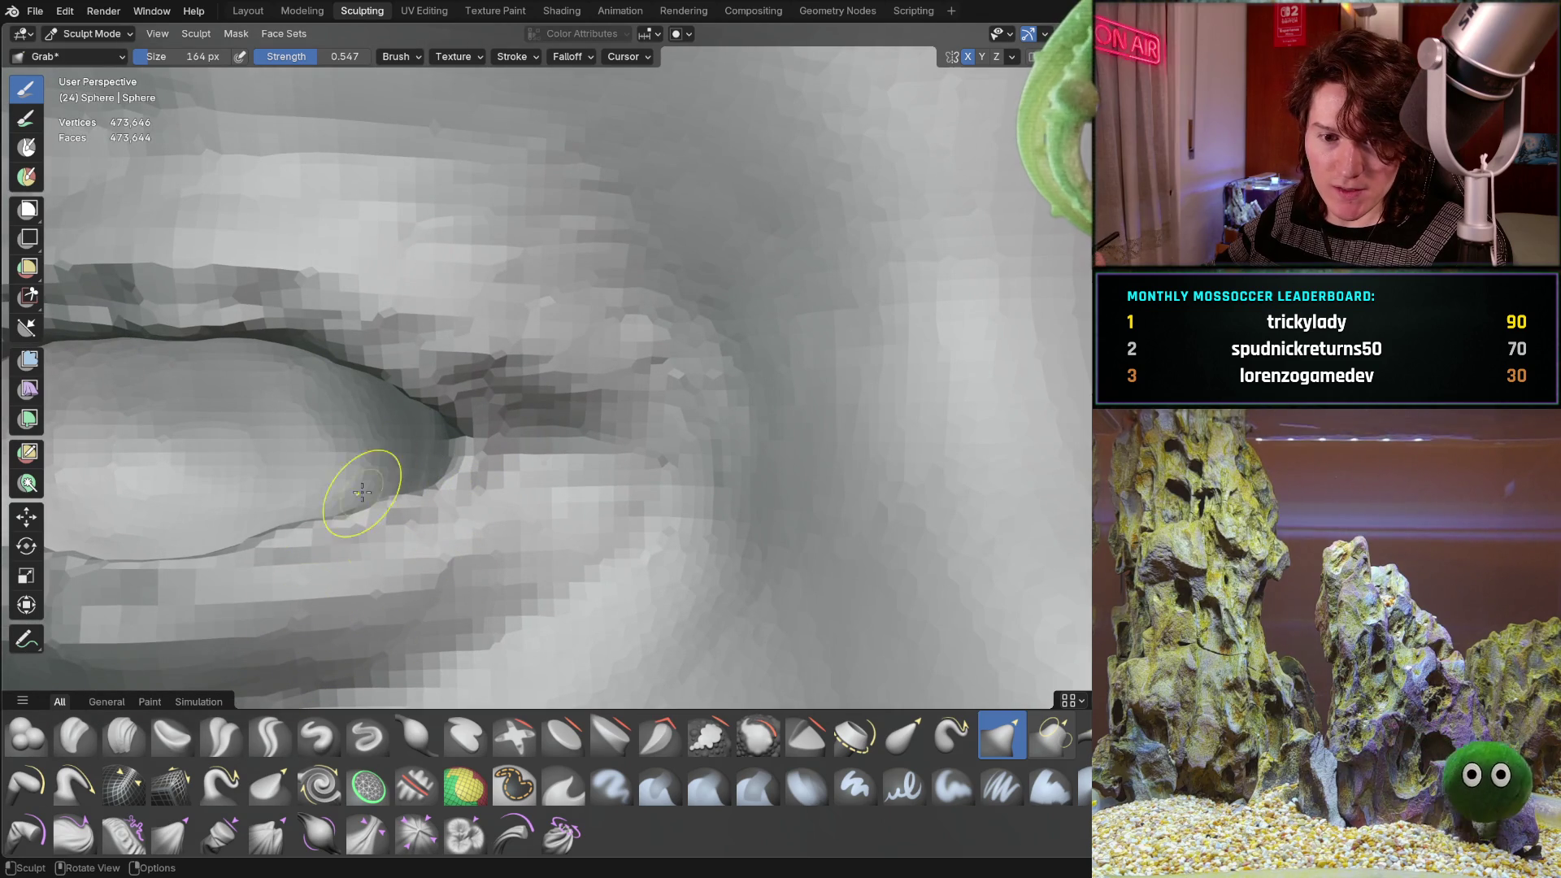
Switch to the Crease Sharp brush and check the inner eye-corner crease from several angles.
click(266, 739)
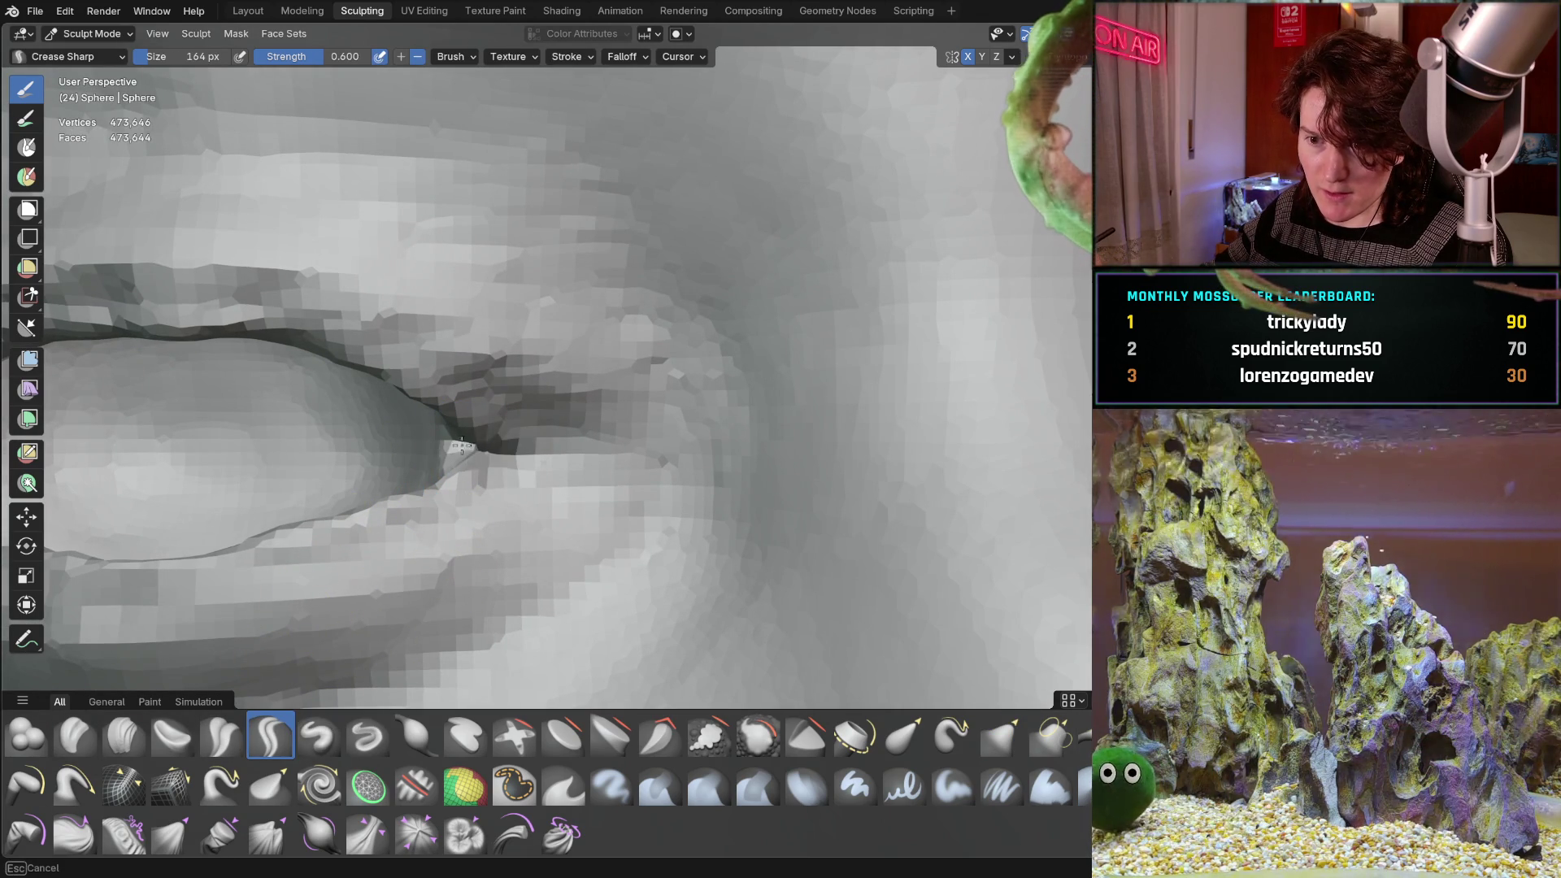
mouse_move(492, 446)
middle_down()
mouse_move(460, 451)
mouse_move(471, 443)
middle_up()
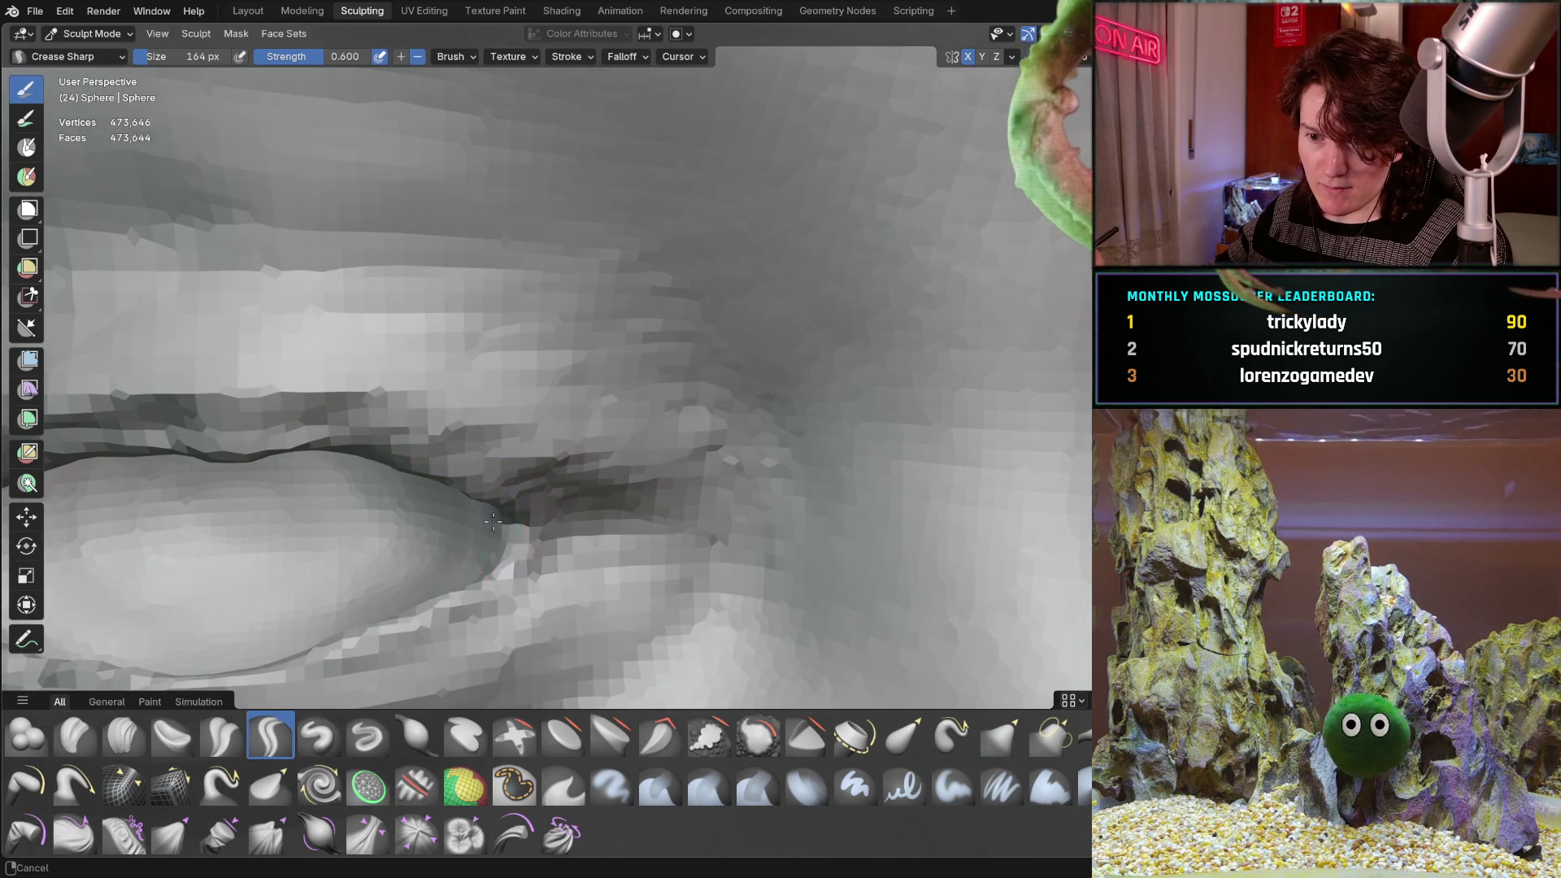
scroll(512, 416, up, 6)
scroll(512, 416, down, 4)
mouse_move(453, 498)
middle_down()
mouse_move(269, 601)
mouse_move(413, 456)
mouse_move(749, 236)
middle_up()
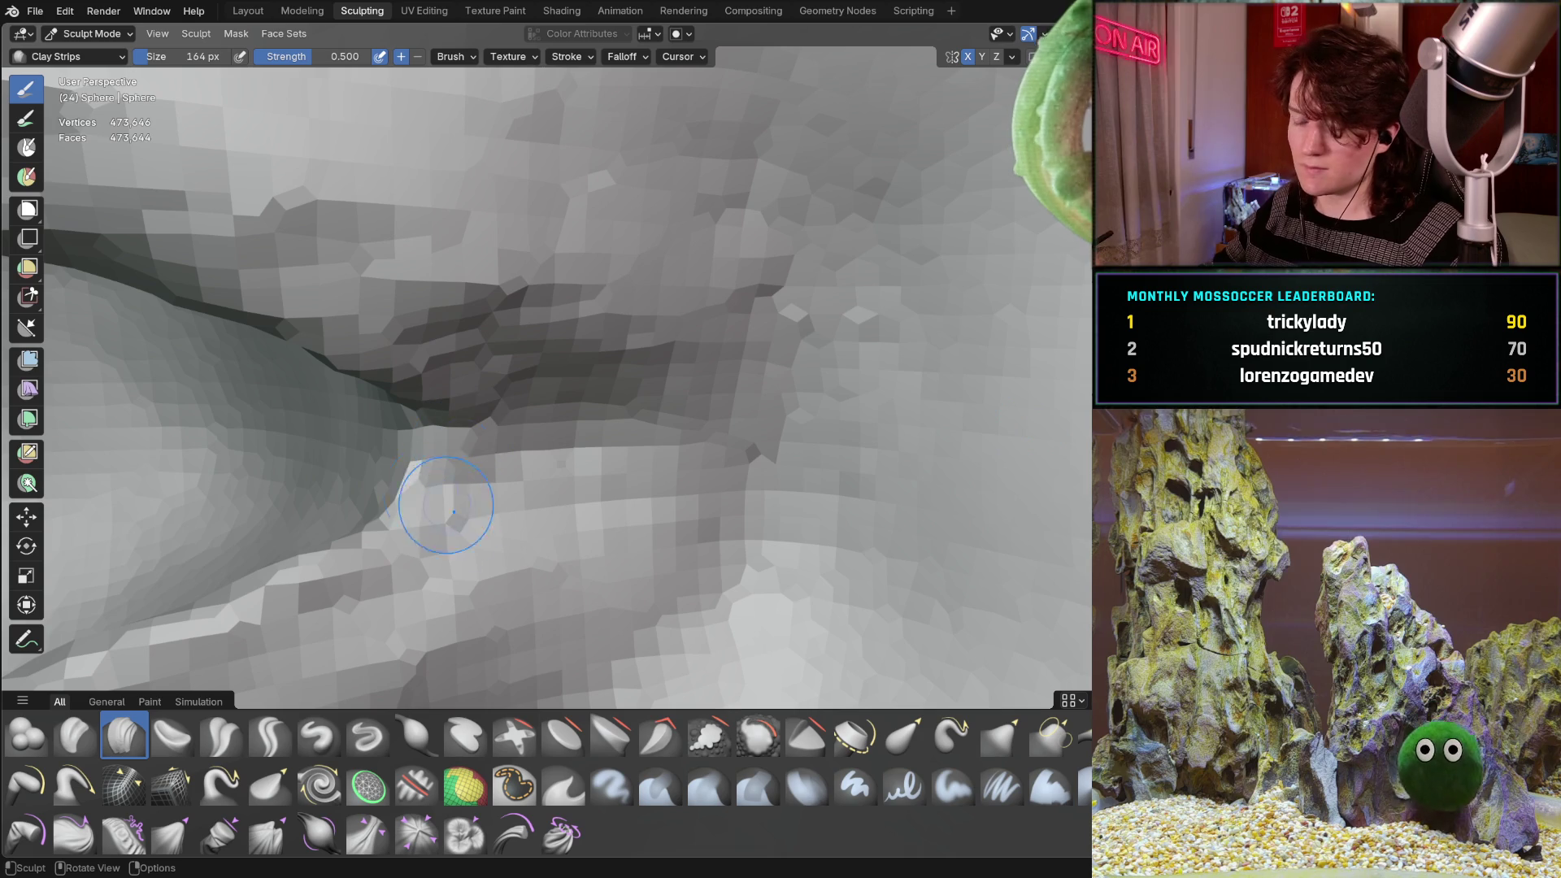
Grab the eyelid fold's pointed tip at the eye corner and pull it left, then return to Clay Strips.
mouse_move(400, 440)
middle_down()
mouse_move(433, 449)
mouse_move(549, 412)
middle_up()
scroll(447, 379, up, 8)
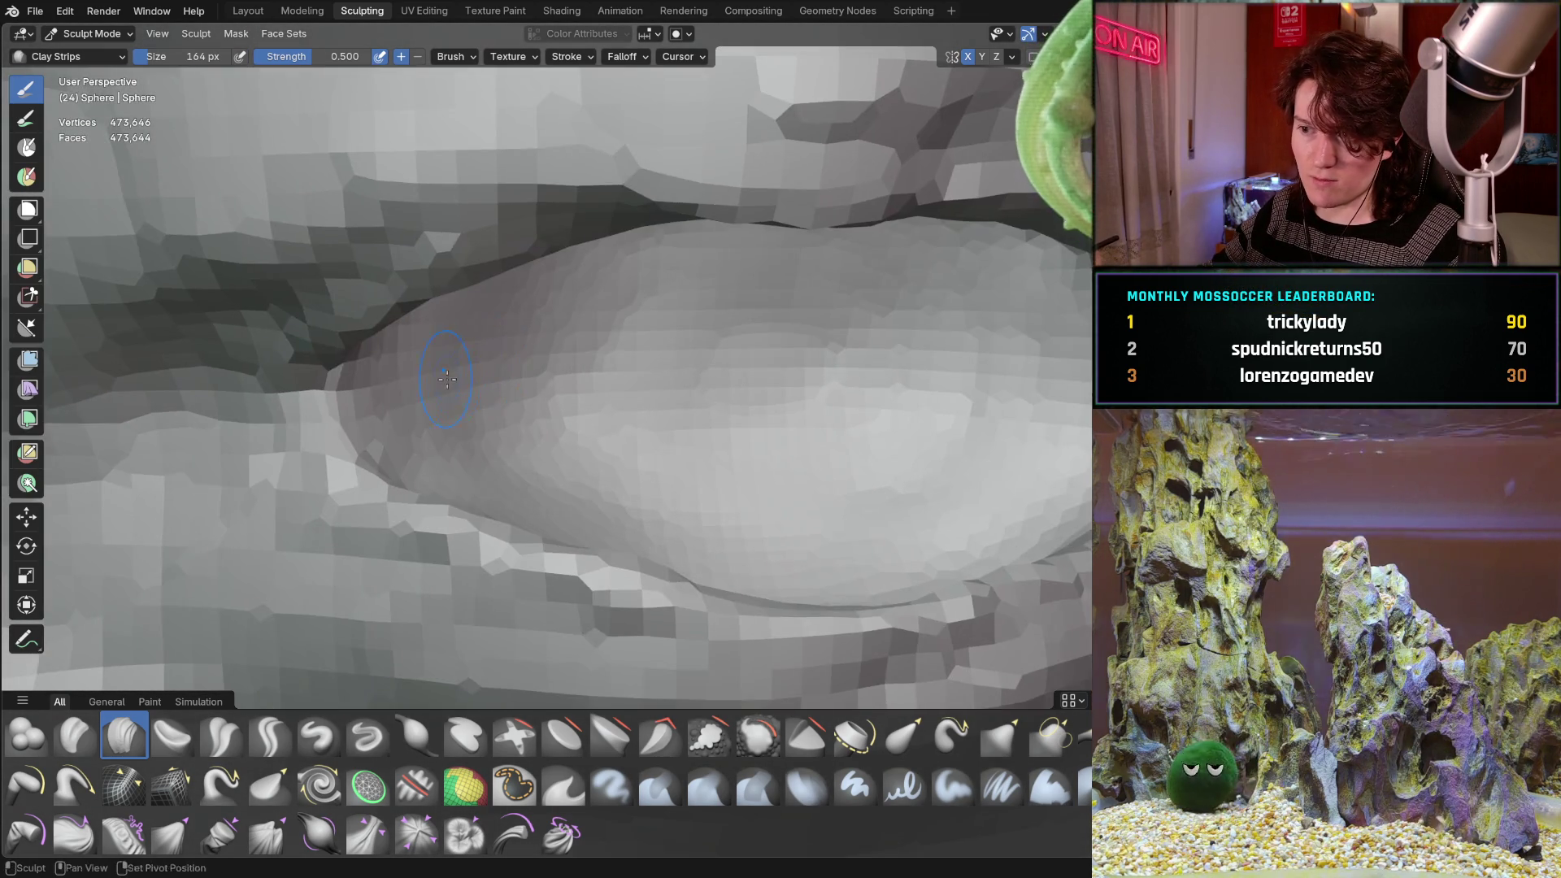
middle_drag(447, 379, 523, 418)
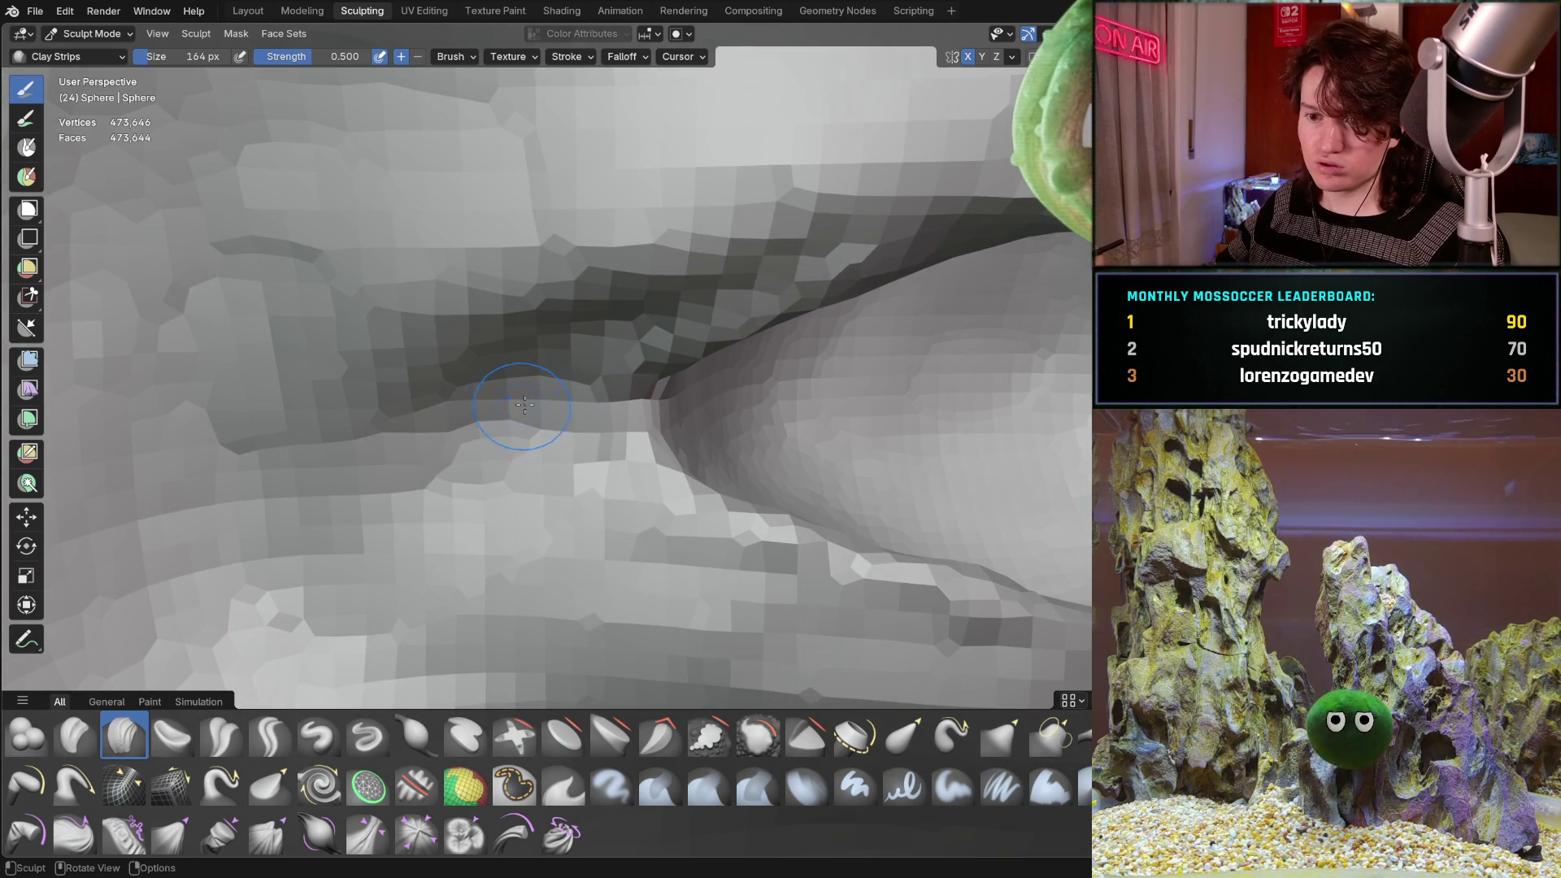
key(g)
mouse_move(579, 422)
mouse_down()
mouse_move(645, 412)
mouse_move(534, 408)
mouse_up()
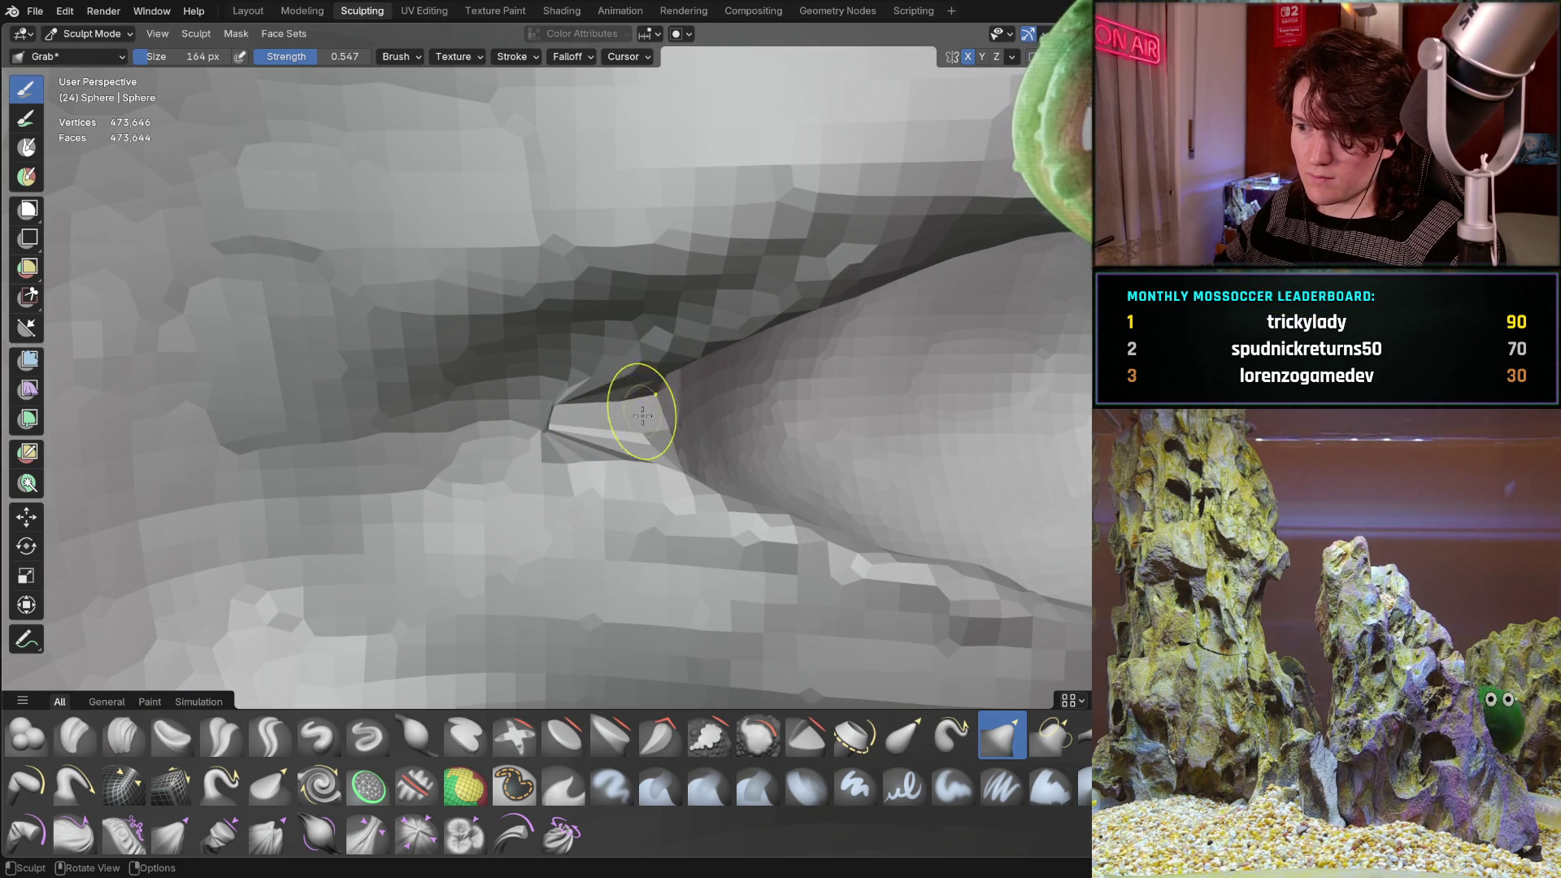
scroll(605, 368, down, 3)
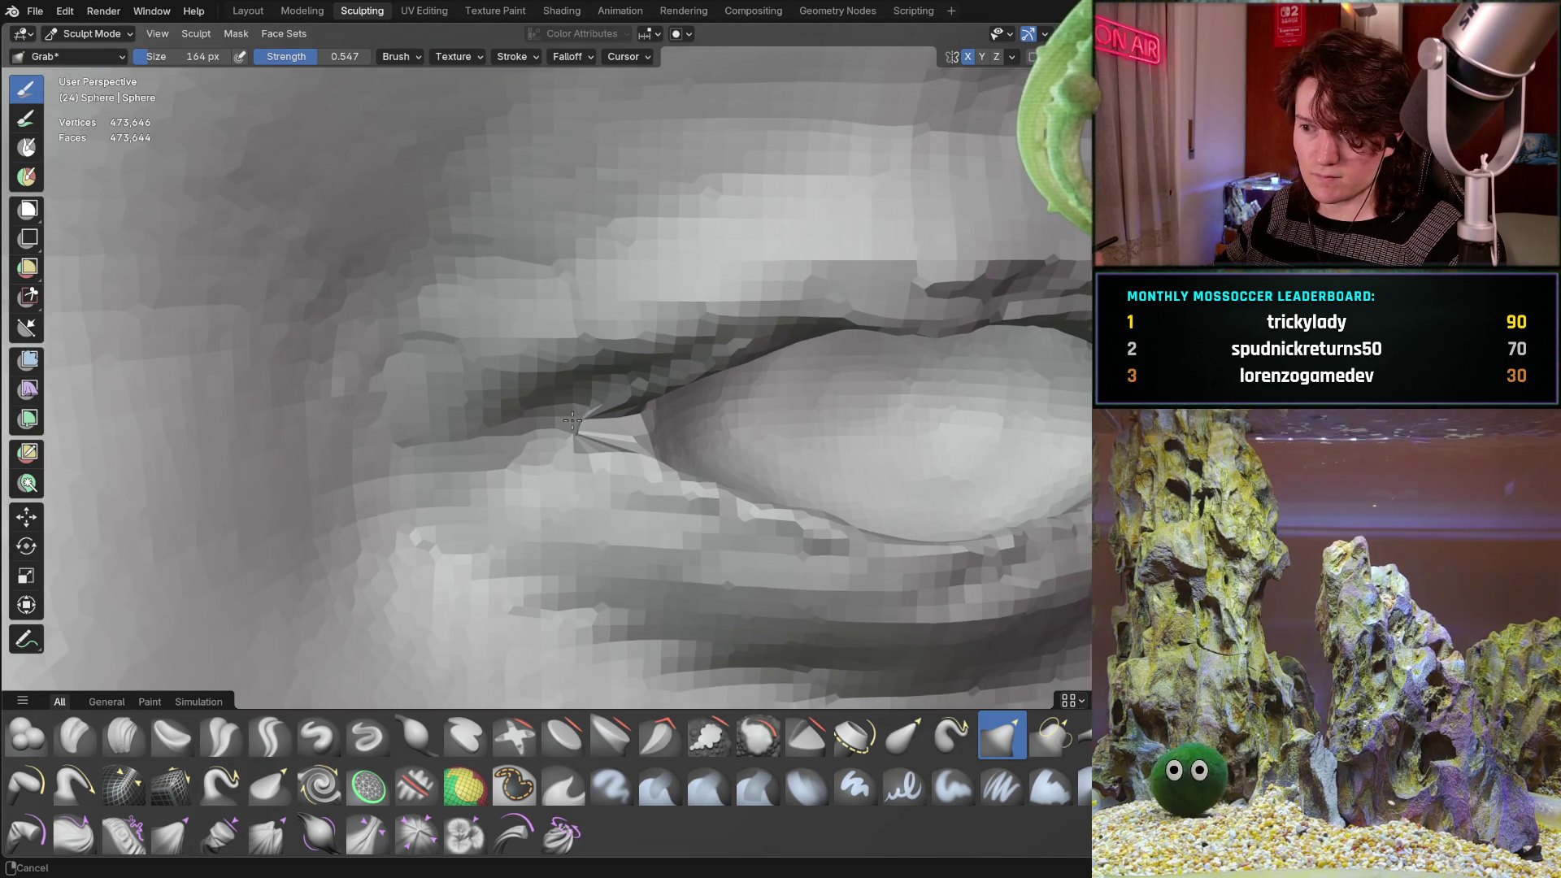
mouse_move(578, 417)
mouse_down()
mouse_move(519, 439)
mouse_move(530, 433)
mouse_up()
mouse_move(651, 396)
middle_down()
mouse_move(505, 436)
mouse_move(460, 471)
mouse_move(416, 422)
mouse_move(483, 341)
mouse_move(462, 324)
mouse_move(476, 354)
mouse_move(446, 367)
mouse_move(505, 338)
middle_up()
key(c)
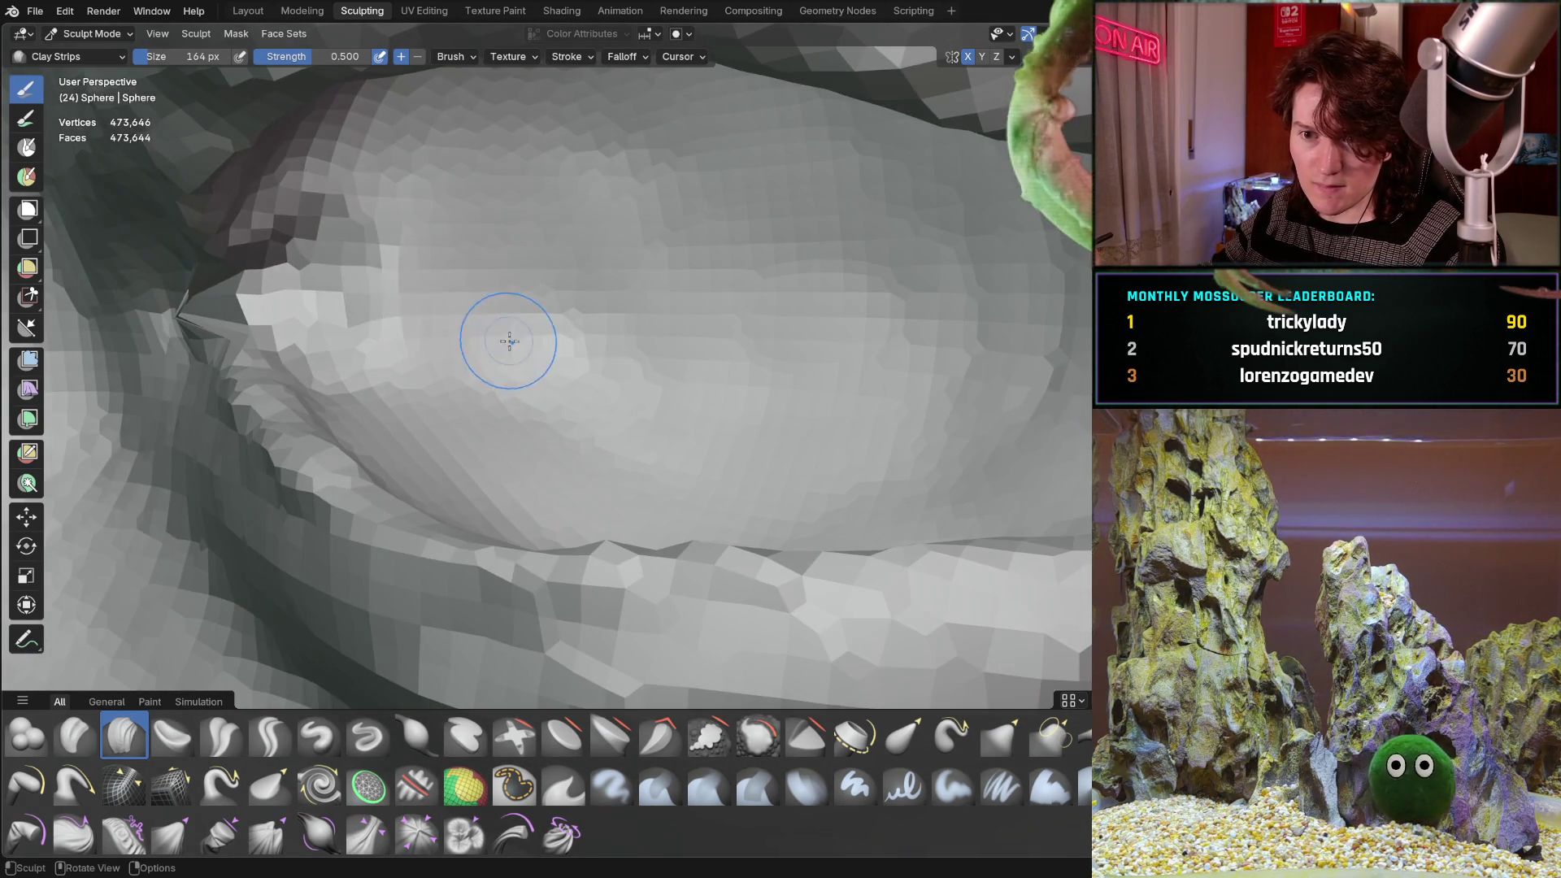
Build up Clay Strips along the eye-corner fold where upper and lower lids meet.
mouse_move(310, 255)
middle_down()
mouse_move(345, 341)
mouse_move(413, 277)
middle_up()
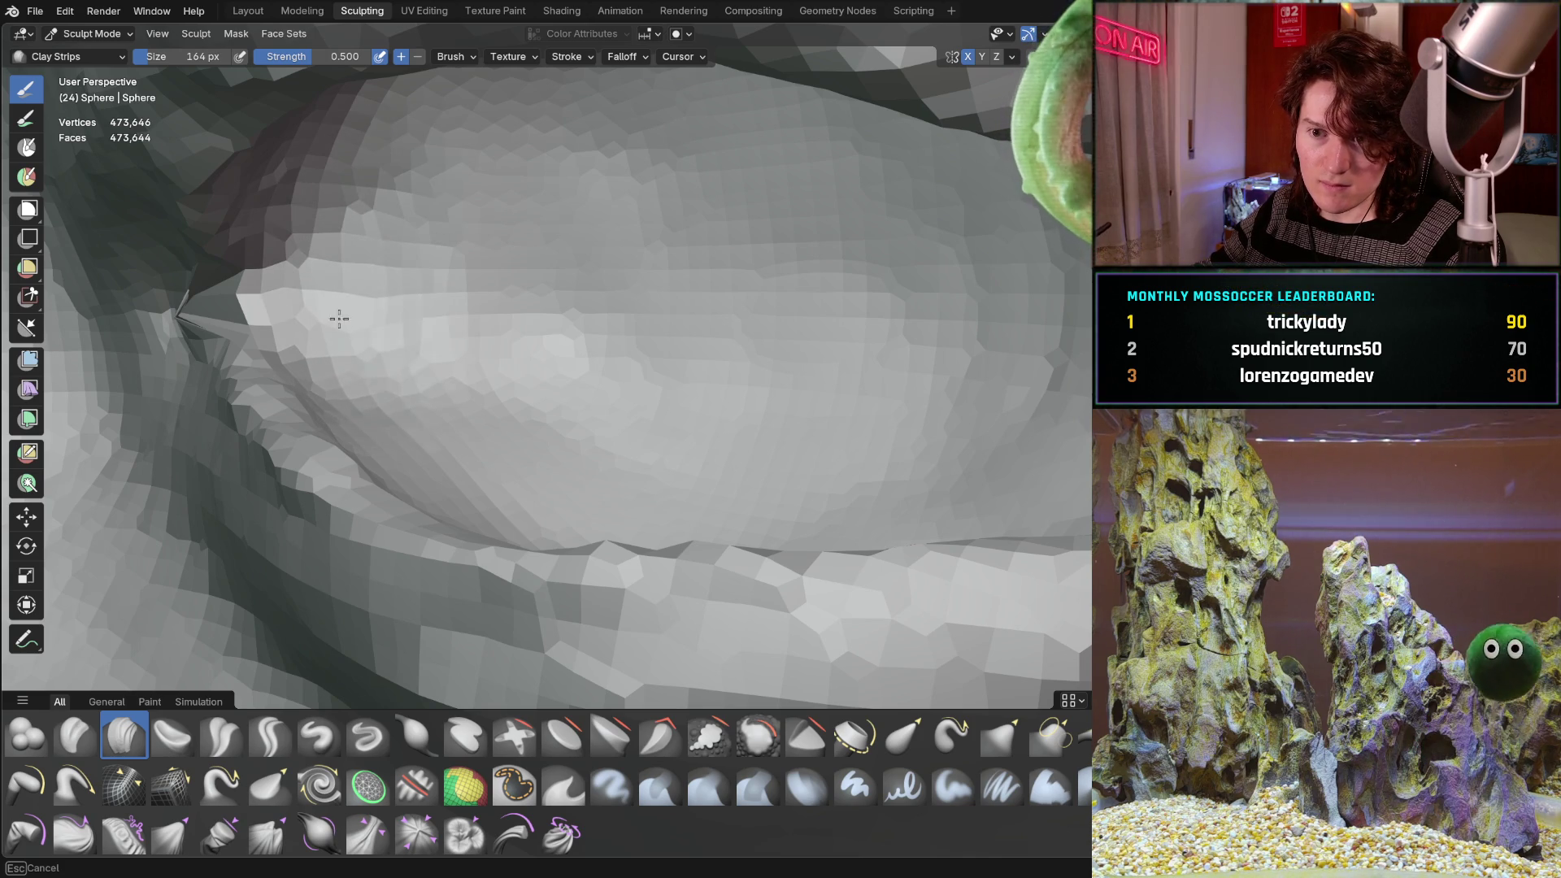
mouse_move(339, 318)
middle_down()
mouse_move(436, 290)
mouse_move(510, 343)
mouse_move(595, 343)
mouse_move(458, 330)
middle_up()
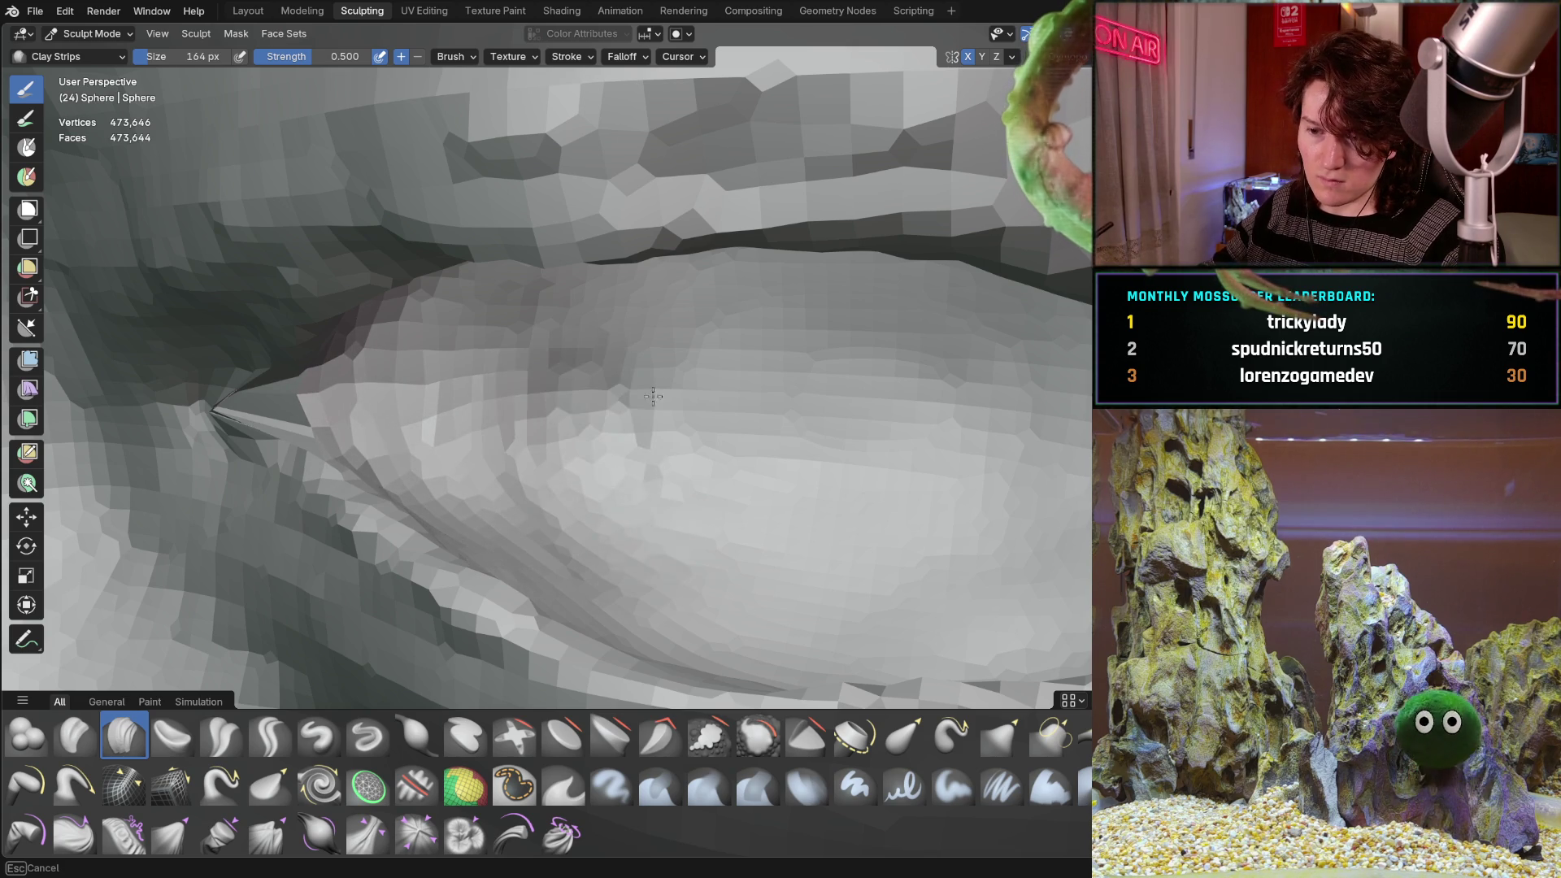
mouse_move(565, 350)
middle_down()
mouse_move(569, 367)
mouse_move(640, 249)
mouse_move(590, 244)
middle_up()
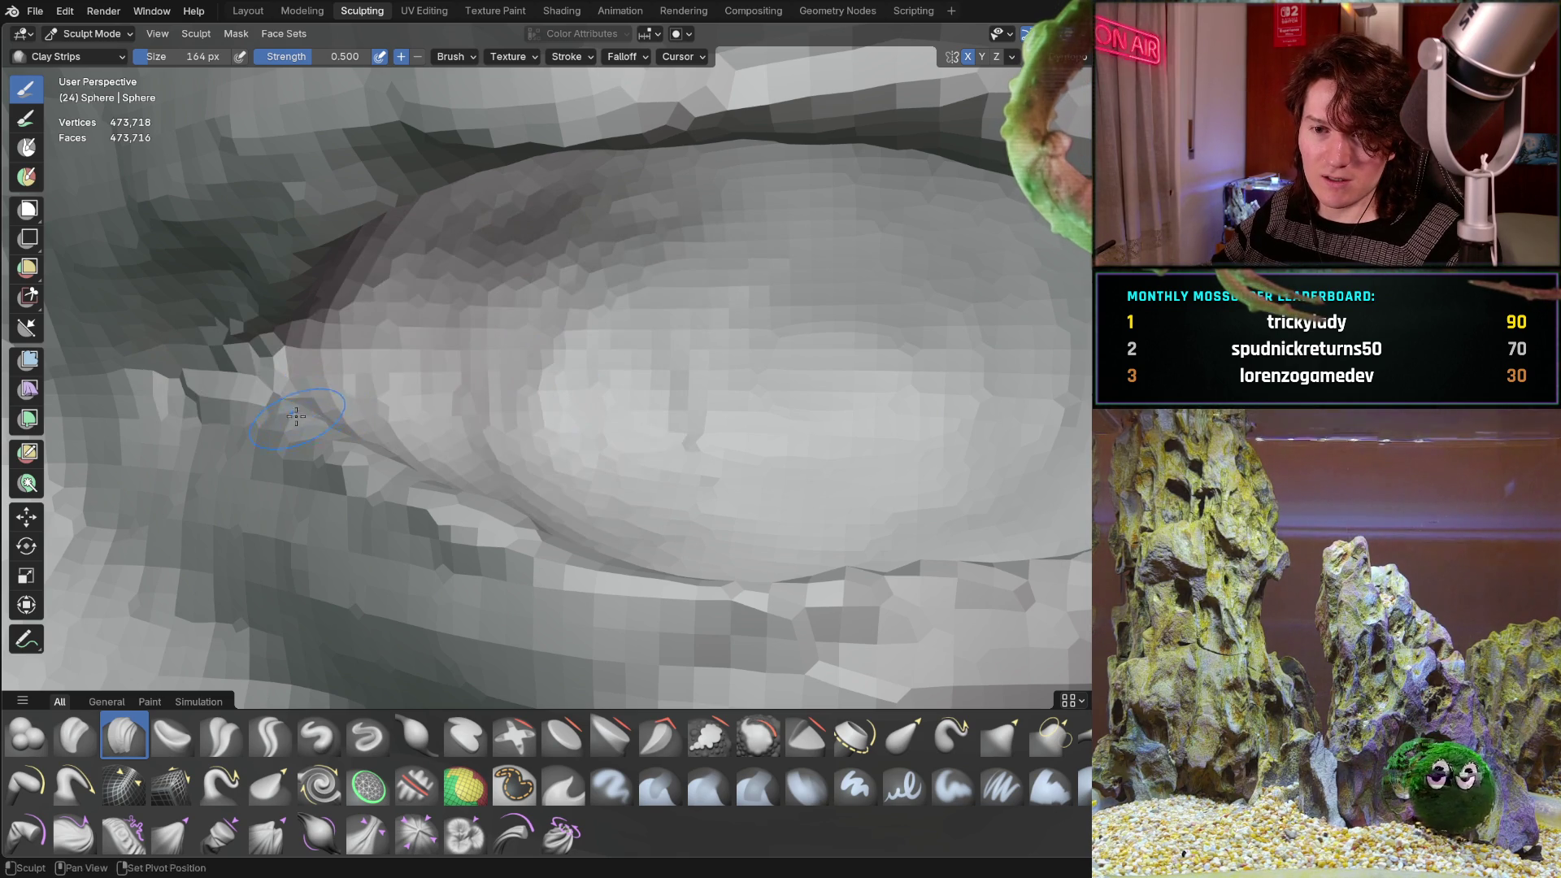
ctrl+middle_drag(352, 381, 518, 466)
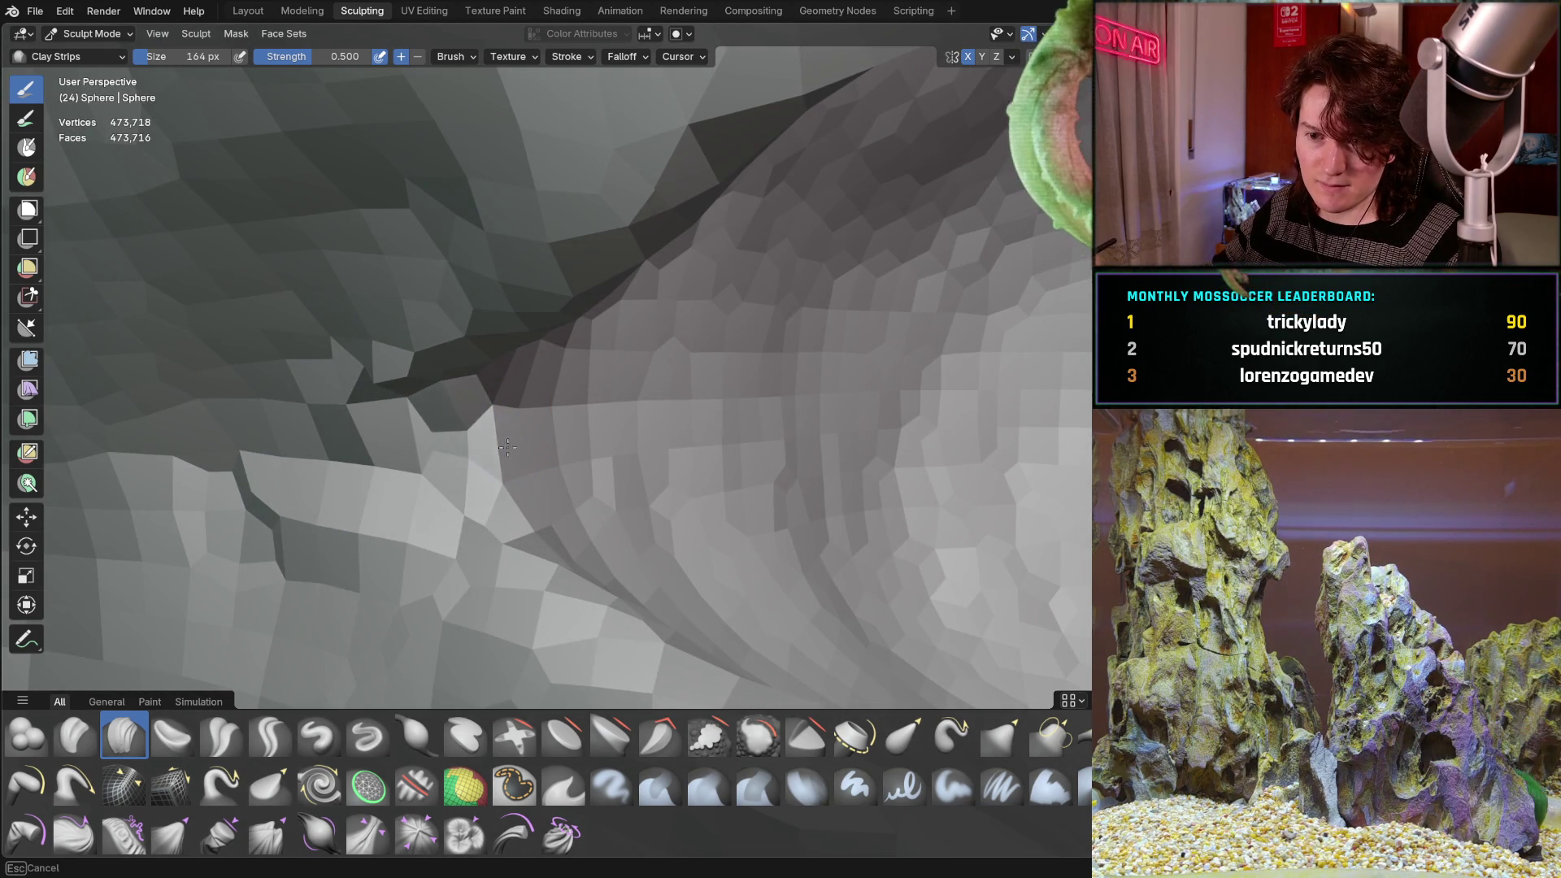
drag(413, 414, 335, 473)
mouse_move(335, 473)
middle_down()
mouse_move(439, 440)
mouse_move(411, 538)
mouse_move(505, 392)
mouse_move(513, 511)
middle_up()
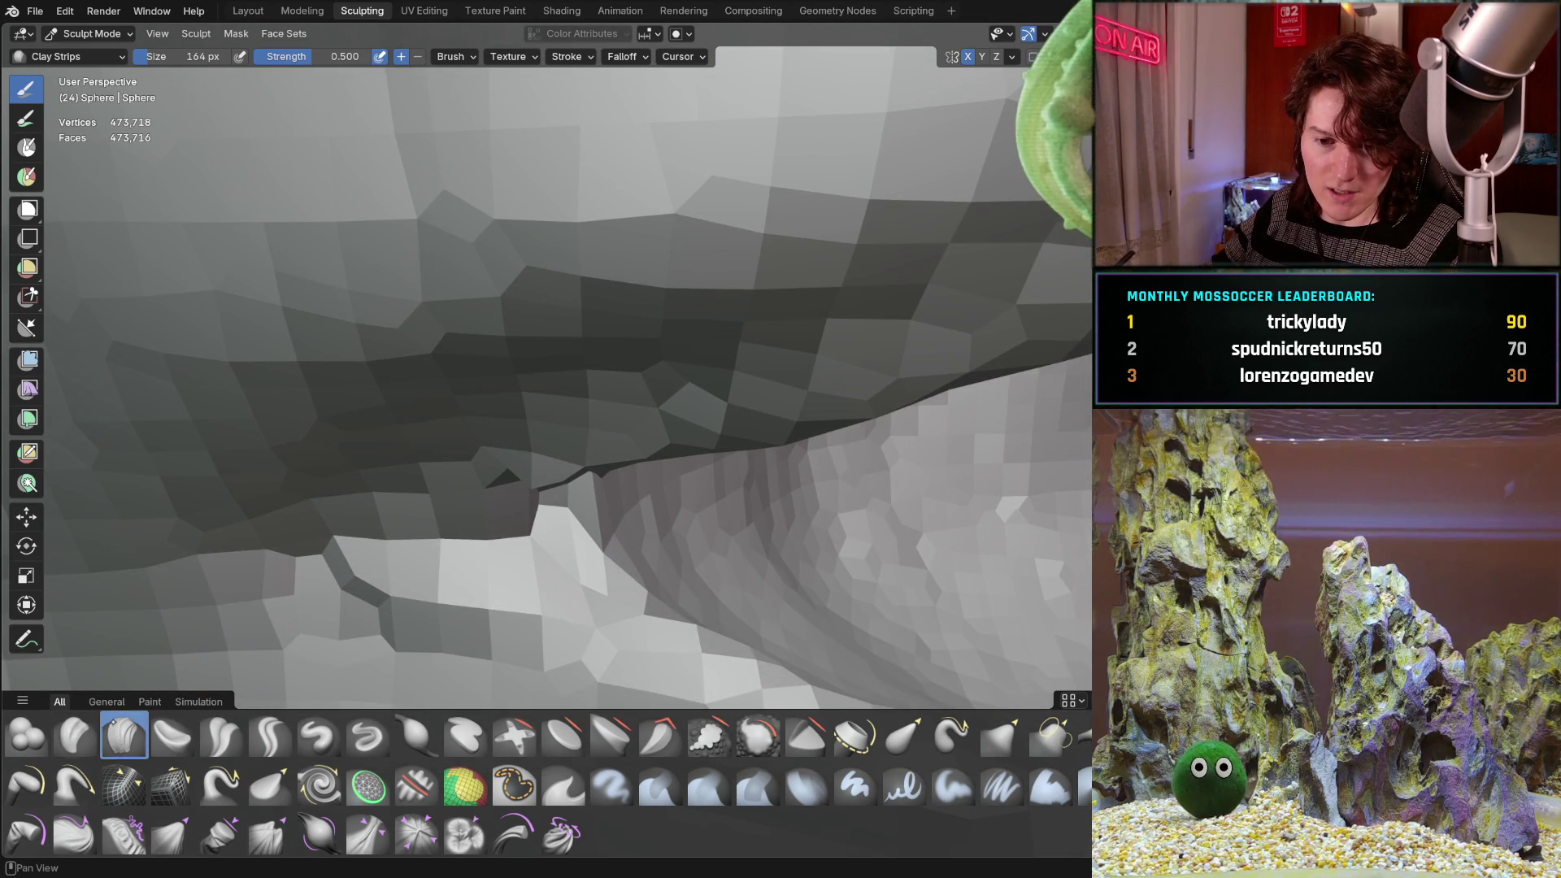
Switch to the Grab brush (G) and pull the eye-corner crease into a tighter shape.
key(g)
scroll(523, 506, down, 2)
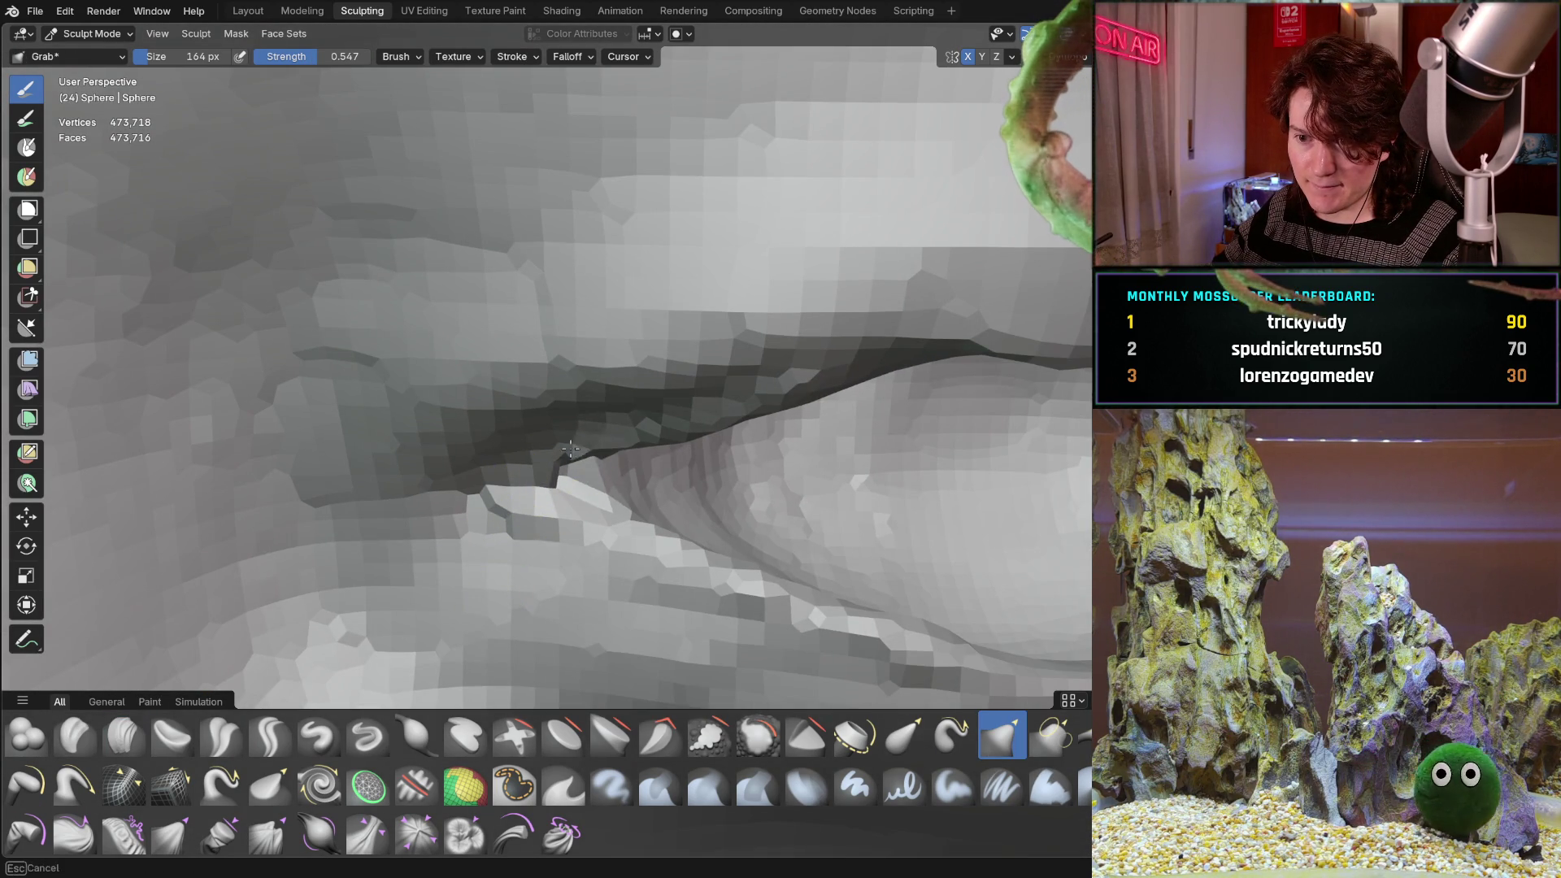
mouse_move(645, 446)
middle_down()
mouse_move(650, 400)
mouse_move(622, 388)
middle_up()
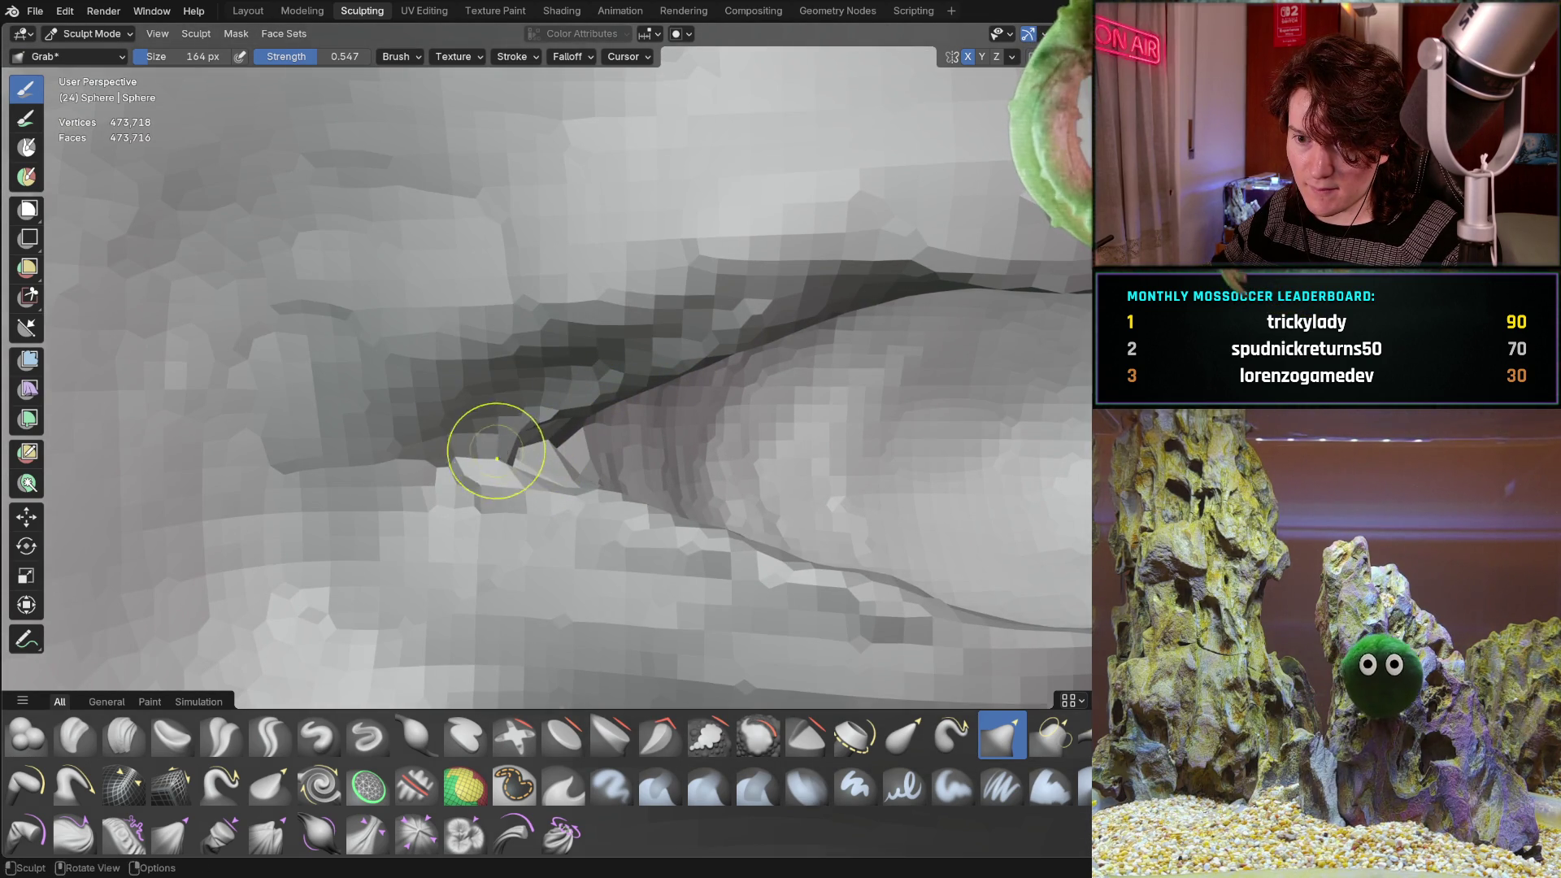
mouse_move(548, 440)
middle_down()
mouse_move(427, 483)
mouse_move(416, 432)
mouse_move(439, 351)
mouse_move(237, 320)
mouse_move(279, 331)
middle_up()
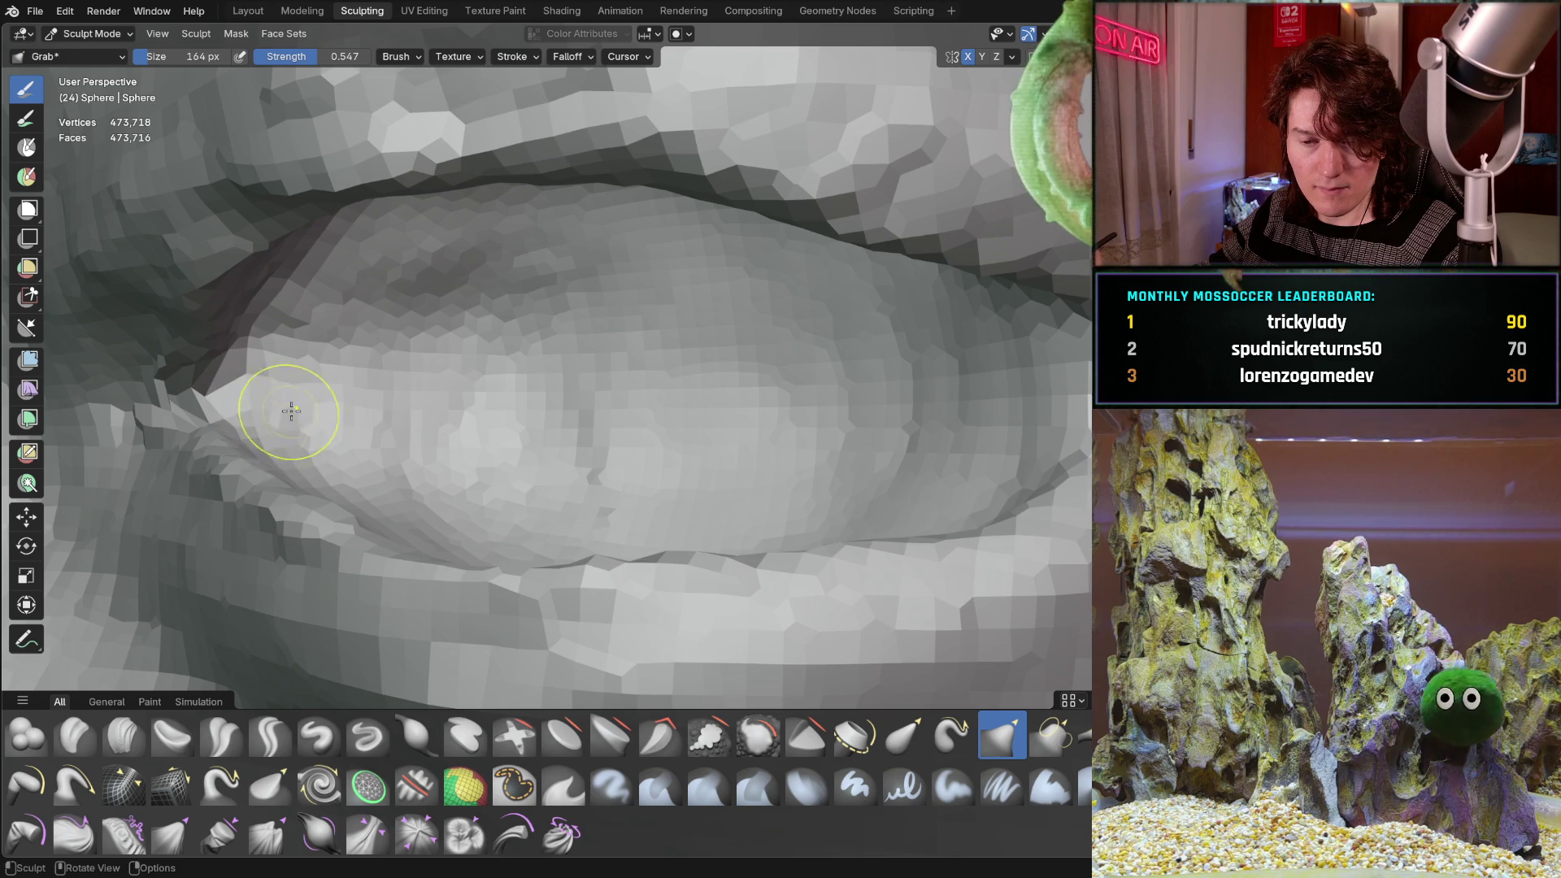
middle_drag(291, 411, 287, 457)
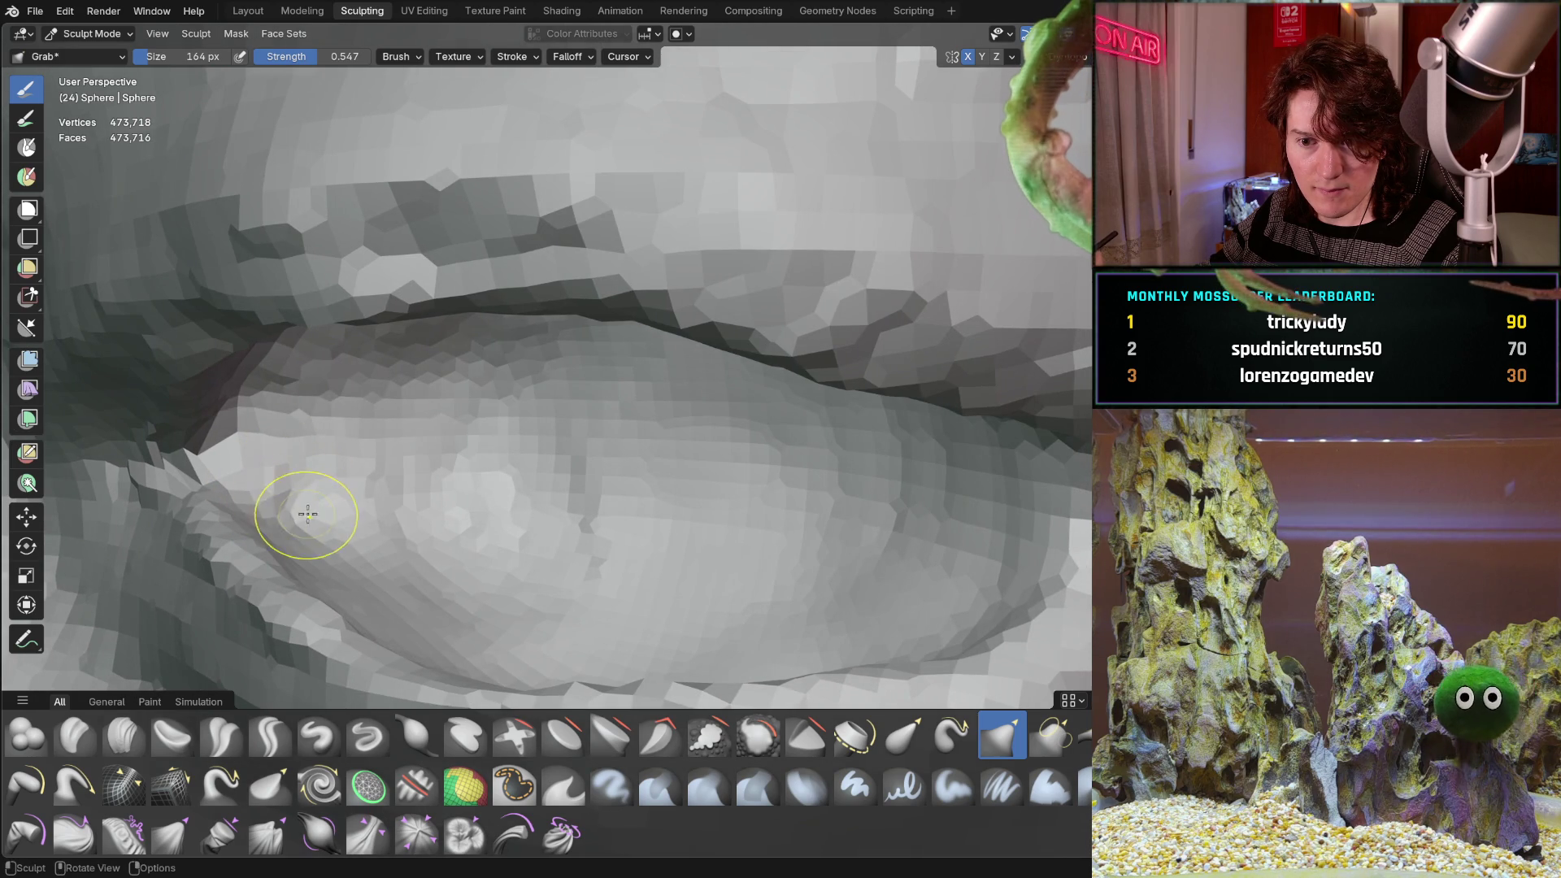
mouse_move(300, 455)
middle_down()
mouse_move(366, 461)
mouse_move(426, 433)
mouse_move(443, 396)
middle_up()
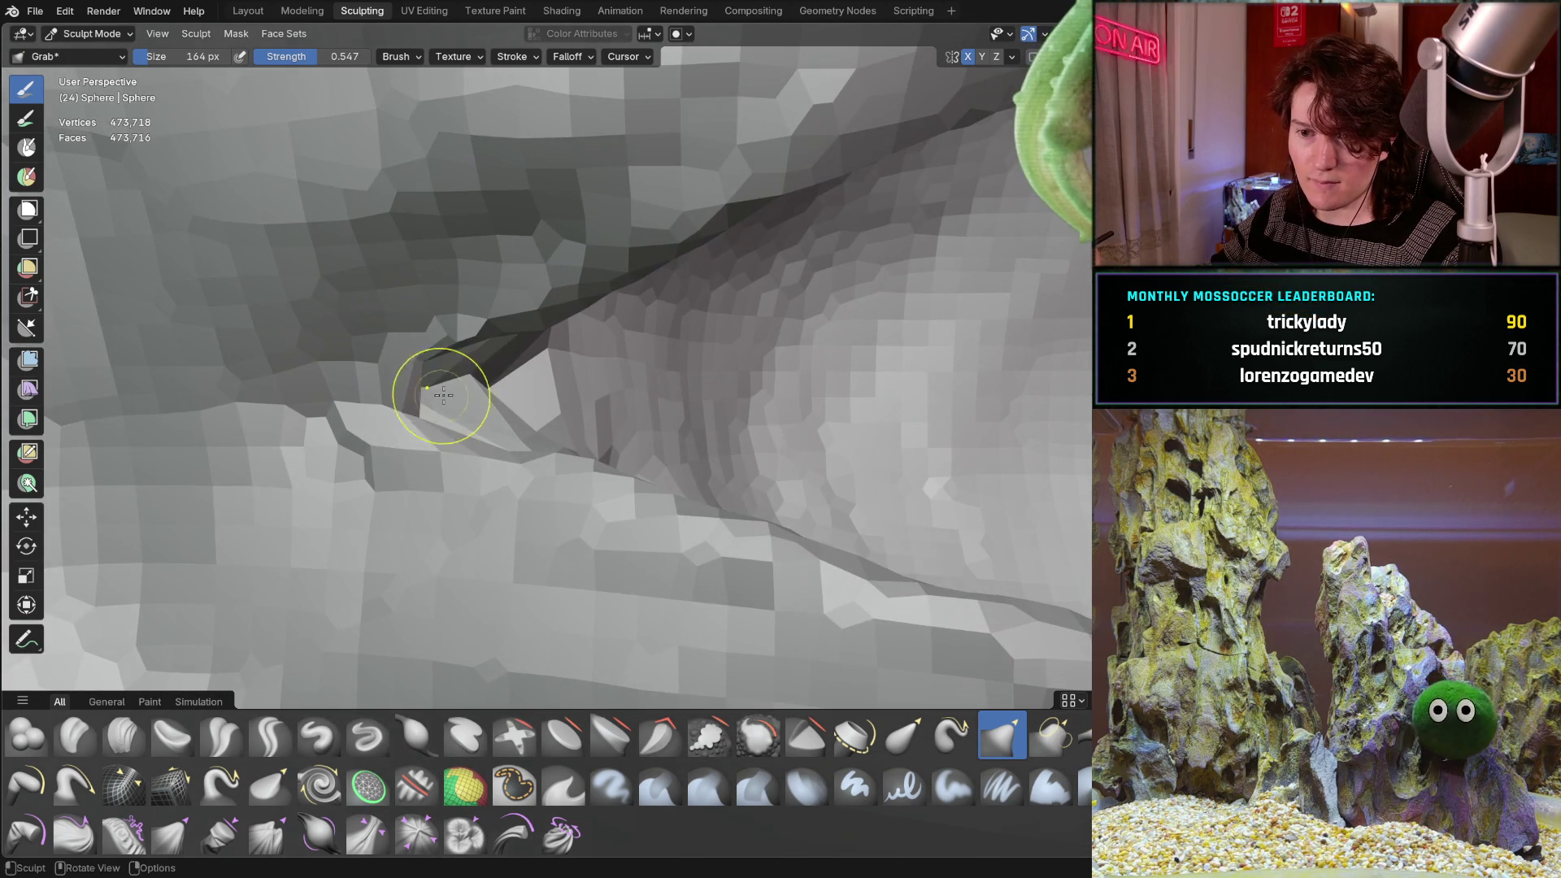
drag(468, 431, 474, 438)
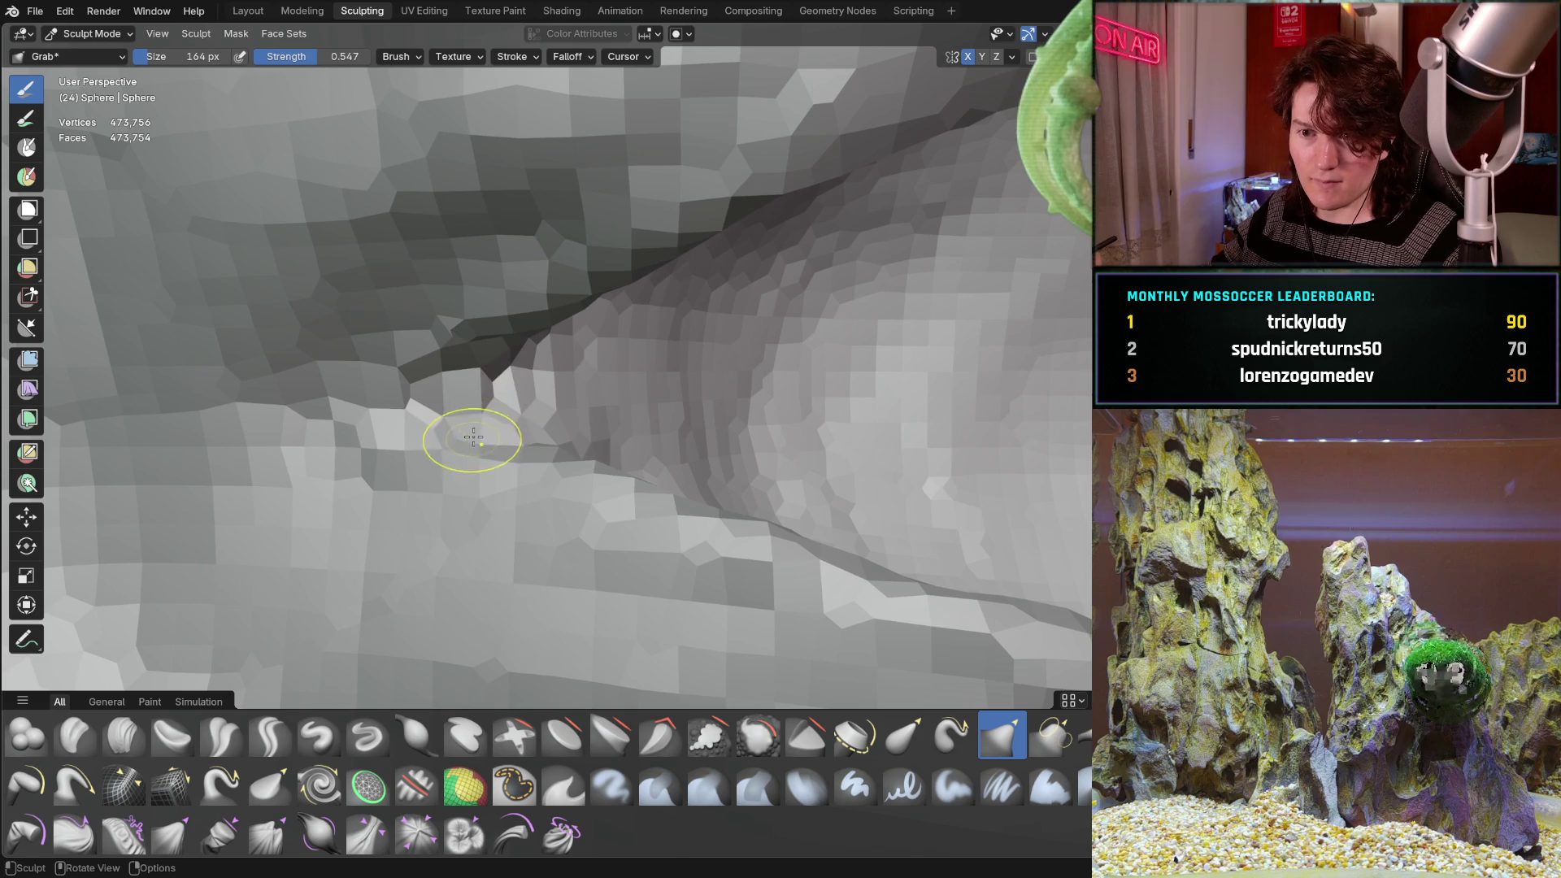
Zoom out to compare both eyes, then frame a close-up of the right eye.
scroll(538, 369, down, 8)
mouse_move(537, 368)
middle_down()
mouse_move(488, 491)
mouse_move(505, 441)
mouse_move(523, 436)
mouse_move(497, 510)
mouse_move(534, 494)
middle_up()
scroll(505, 441, down, 5)
scroll(542, 439, down, 5)
scroll(569, 439, up, 10)
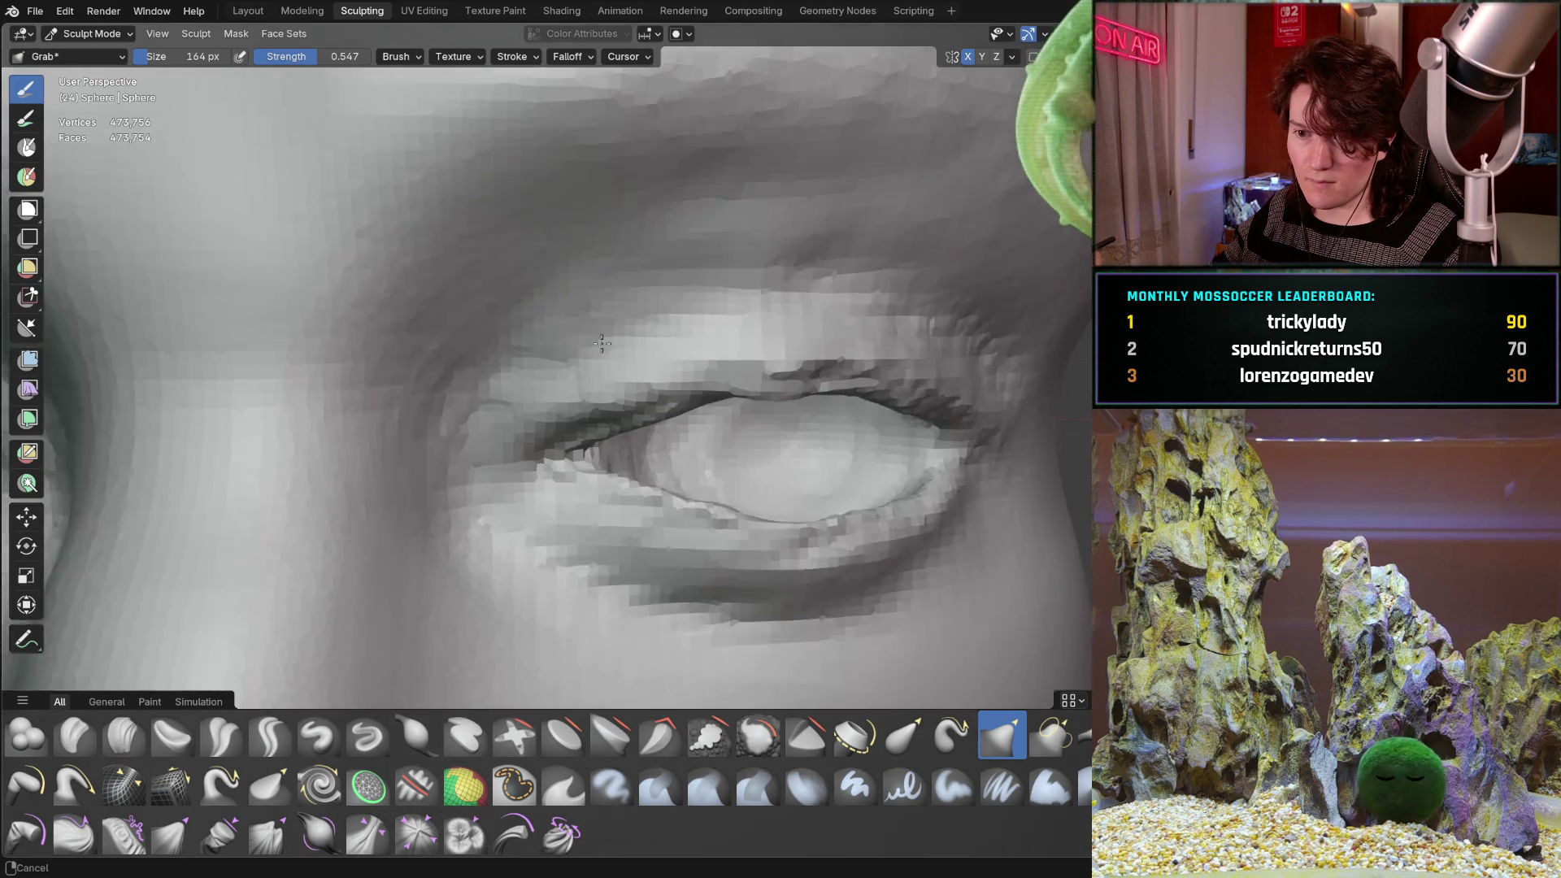
mouse_move(586, 398)
middle_down()
mouse_move(597, 382)
mouse_move(520, 475)
middle_up()
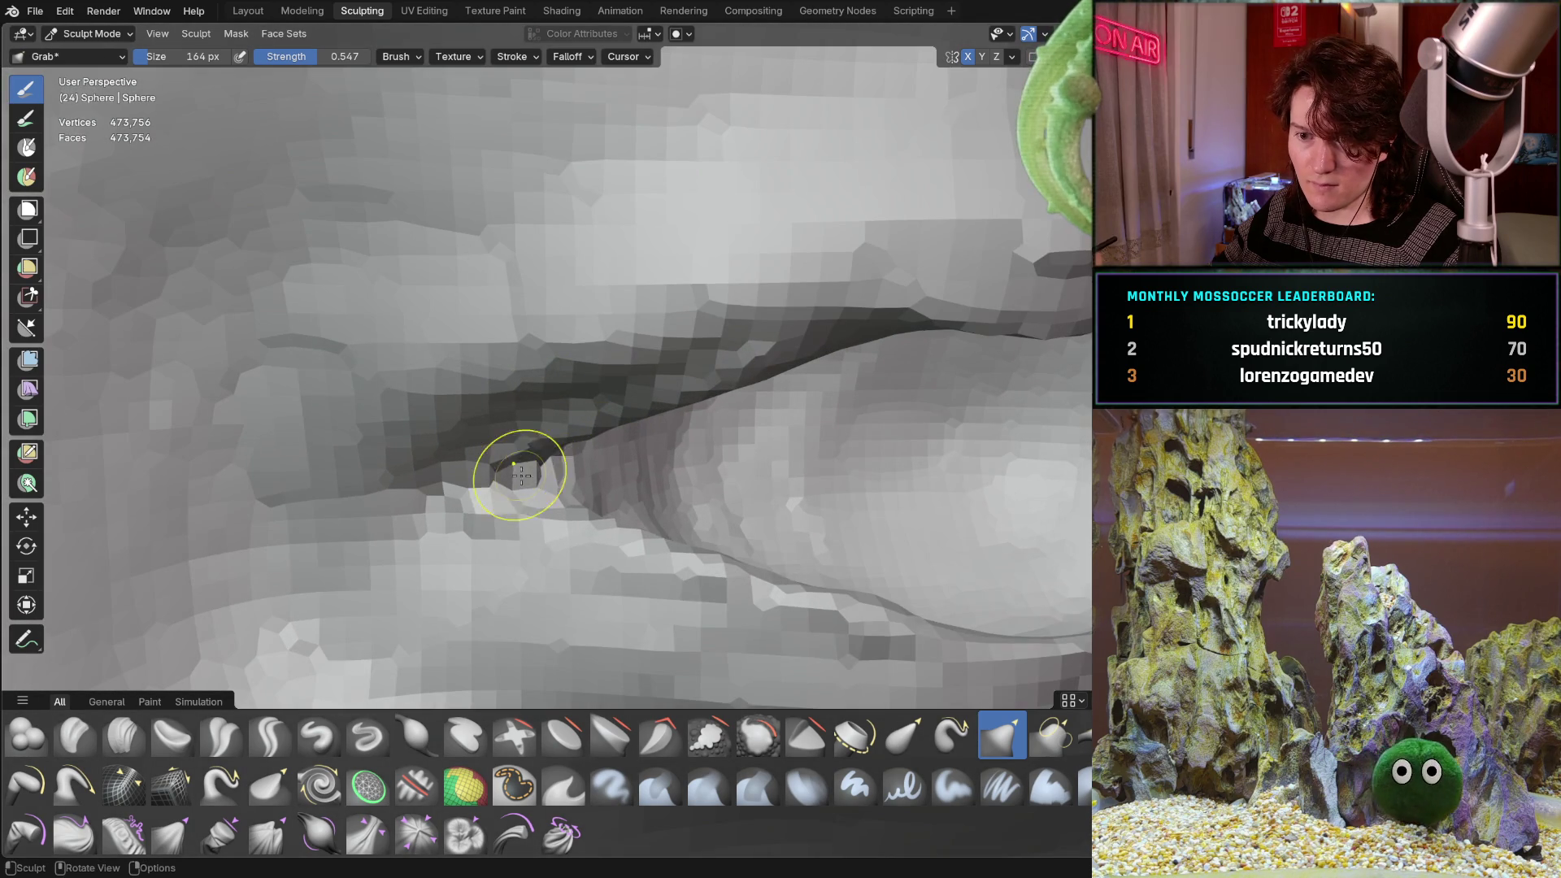
Enlarge the Grab brush to 258 px and pull the eye-corner crease into shape.
key(f)
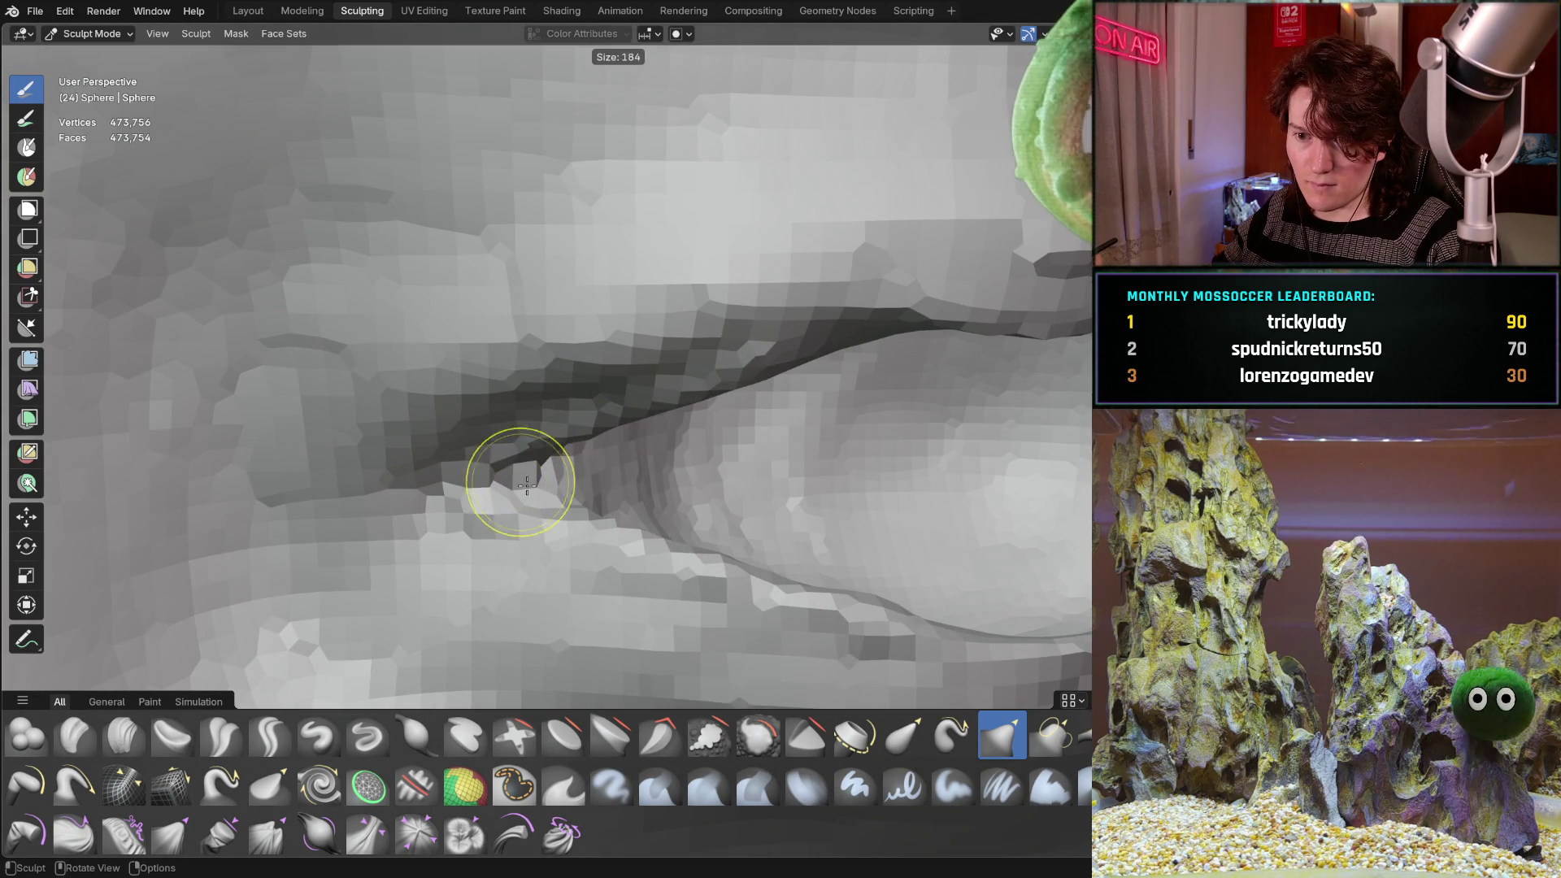
click(535, 491)
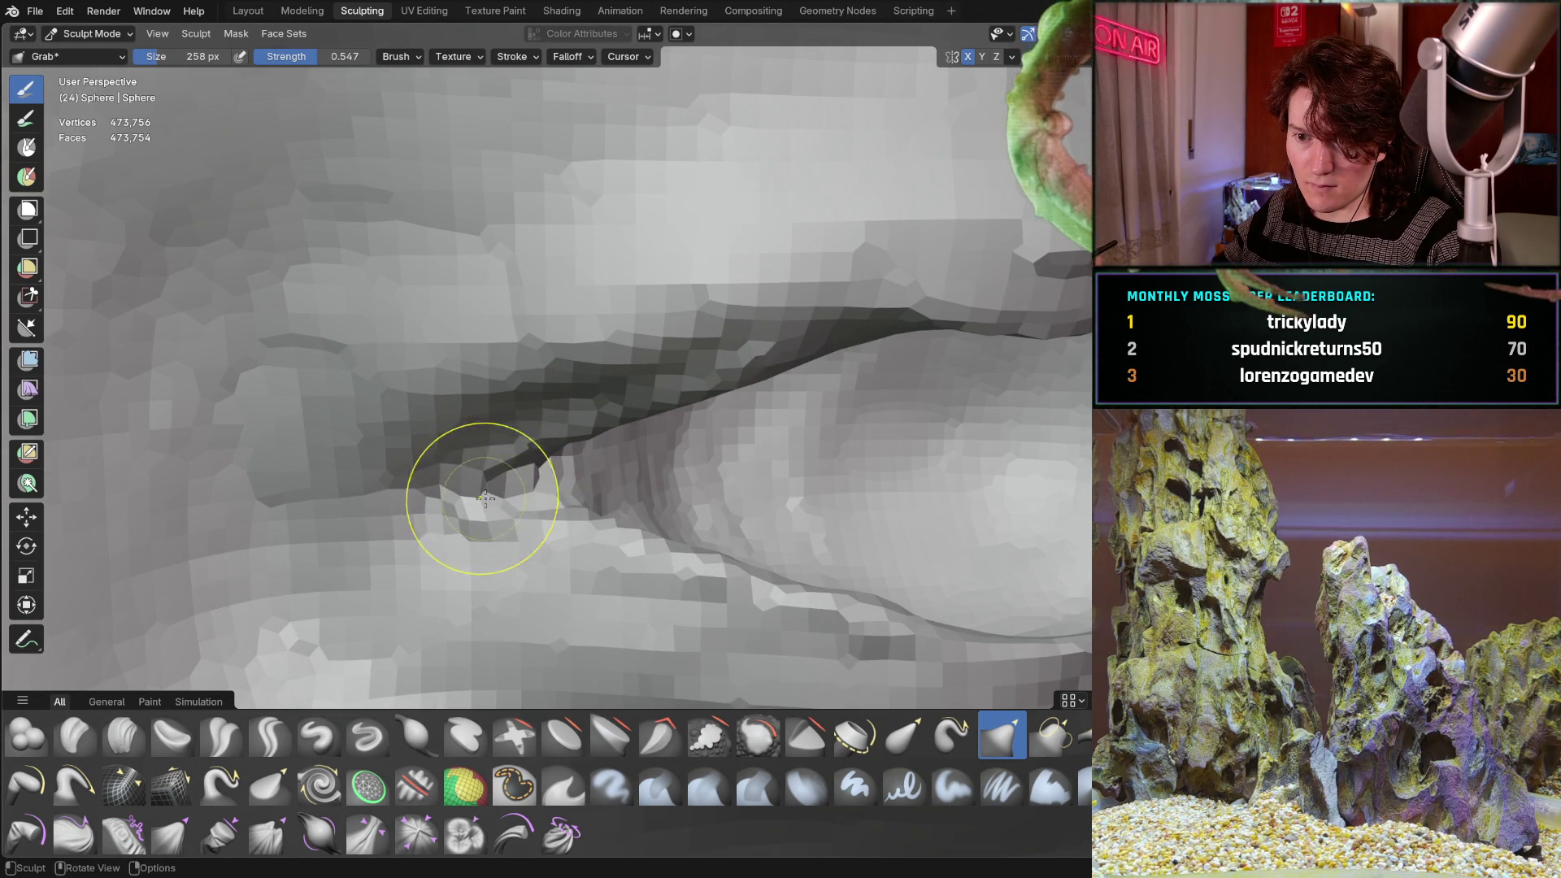
mouse_move(492, 493)
mouse_down()
mouse_move(471, 488)
mouse_move(535, 402)
mouse_up()
scroll(534, 402, down, 5)
mouse_move(474, 498)
middle_down()
mouse_move(499, 442)
mouse_move(520, 440)
middle_up()
scroll(520, 440, up, 4)
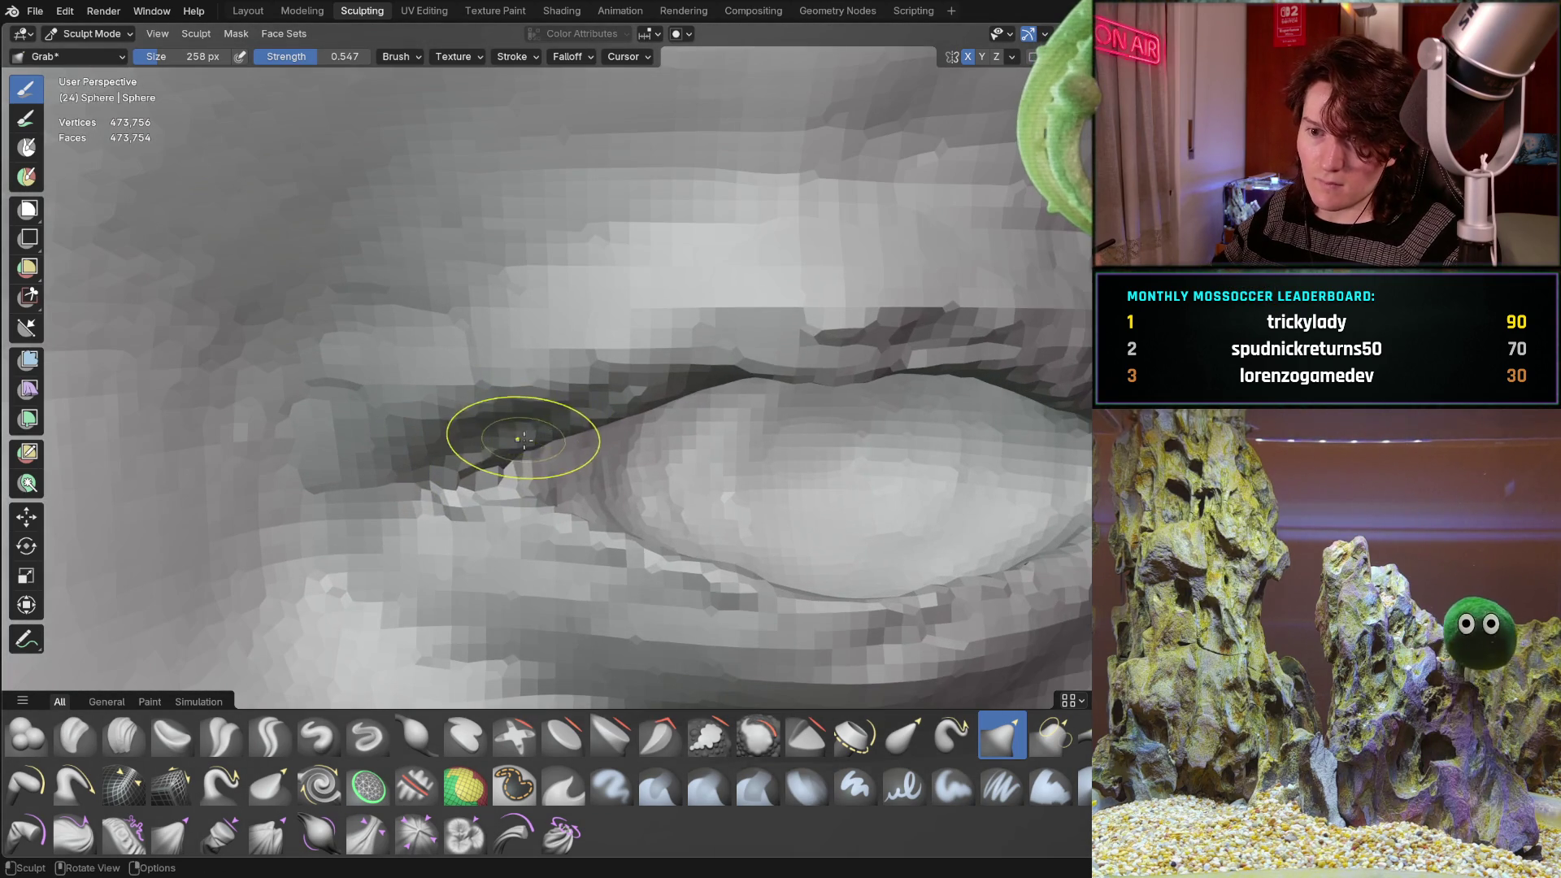
scroll(665, 405, down, 4)
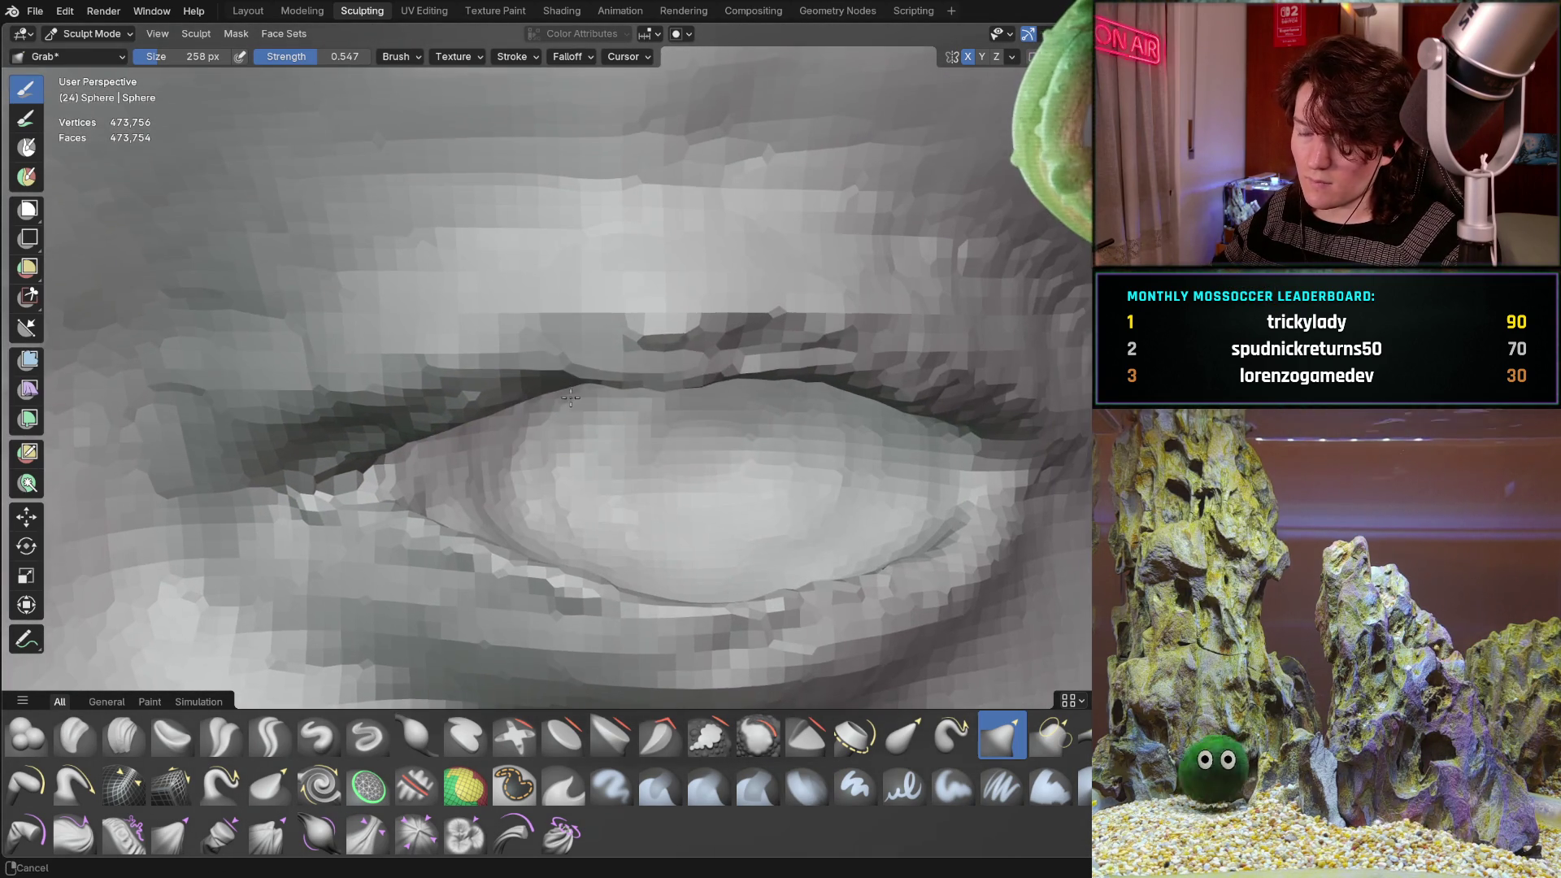
mouse_move(645, 377)
middle_down()
mouse_move(696, 379)
mouse_move(687, 368)
middle_up()
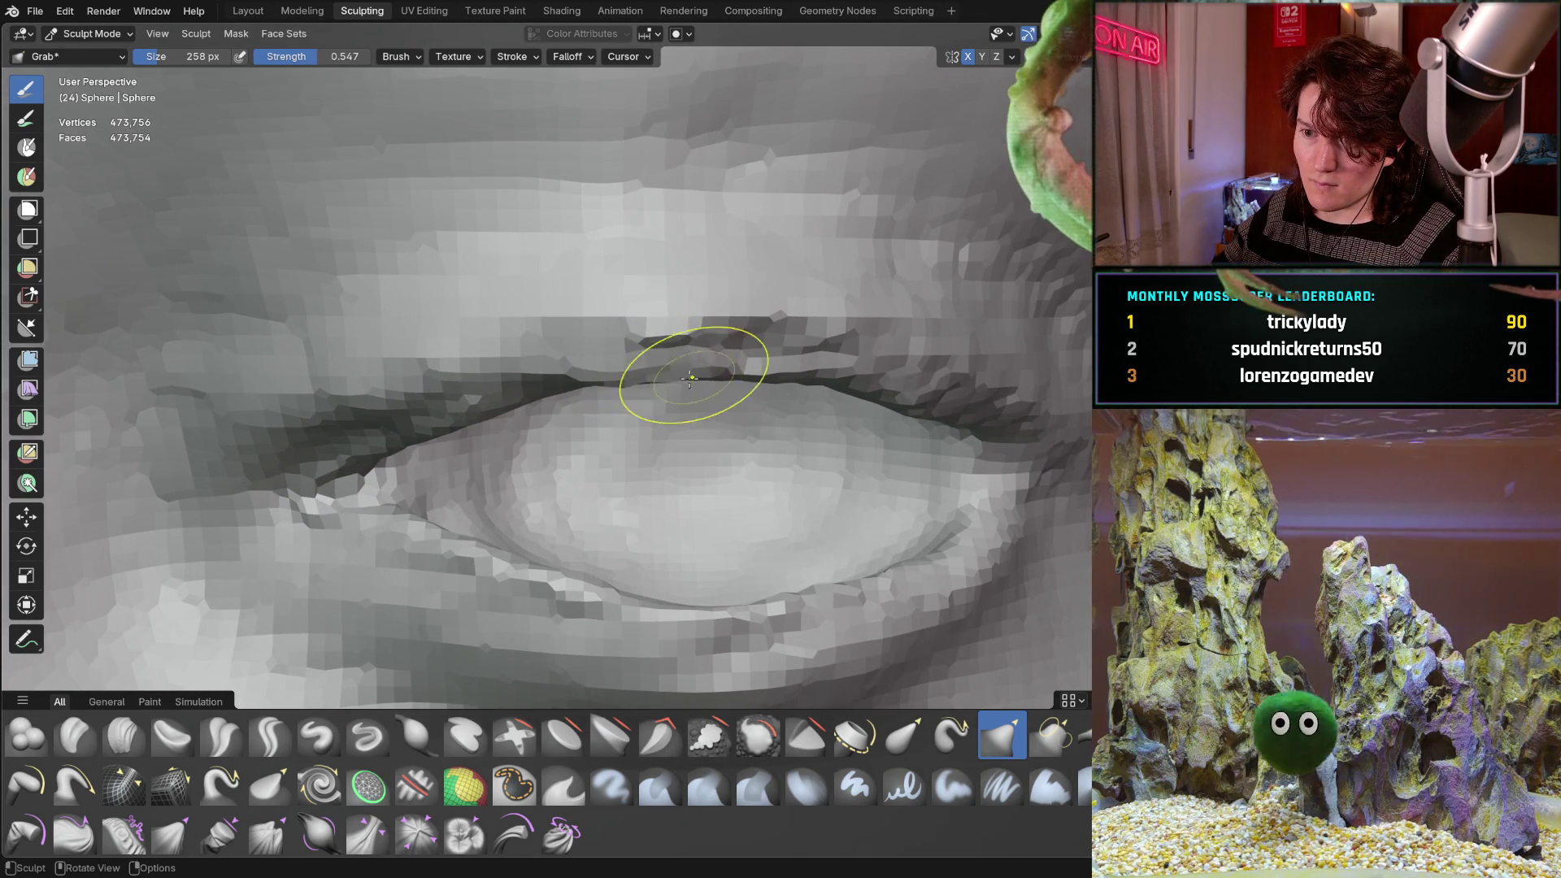
Pull the upper lid crease into place along its length, orbiting to check the eye.
scroll(621, 372, down, 4)
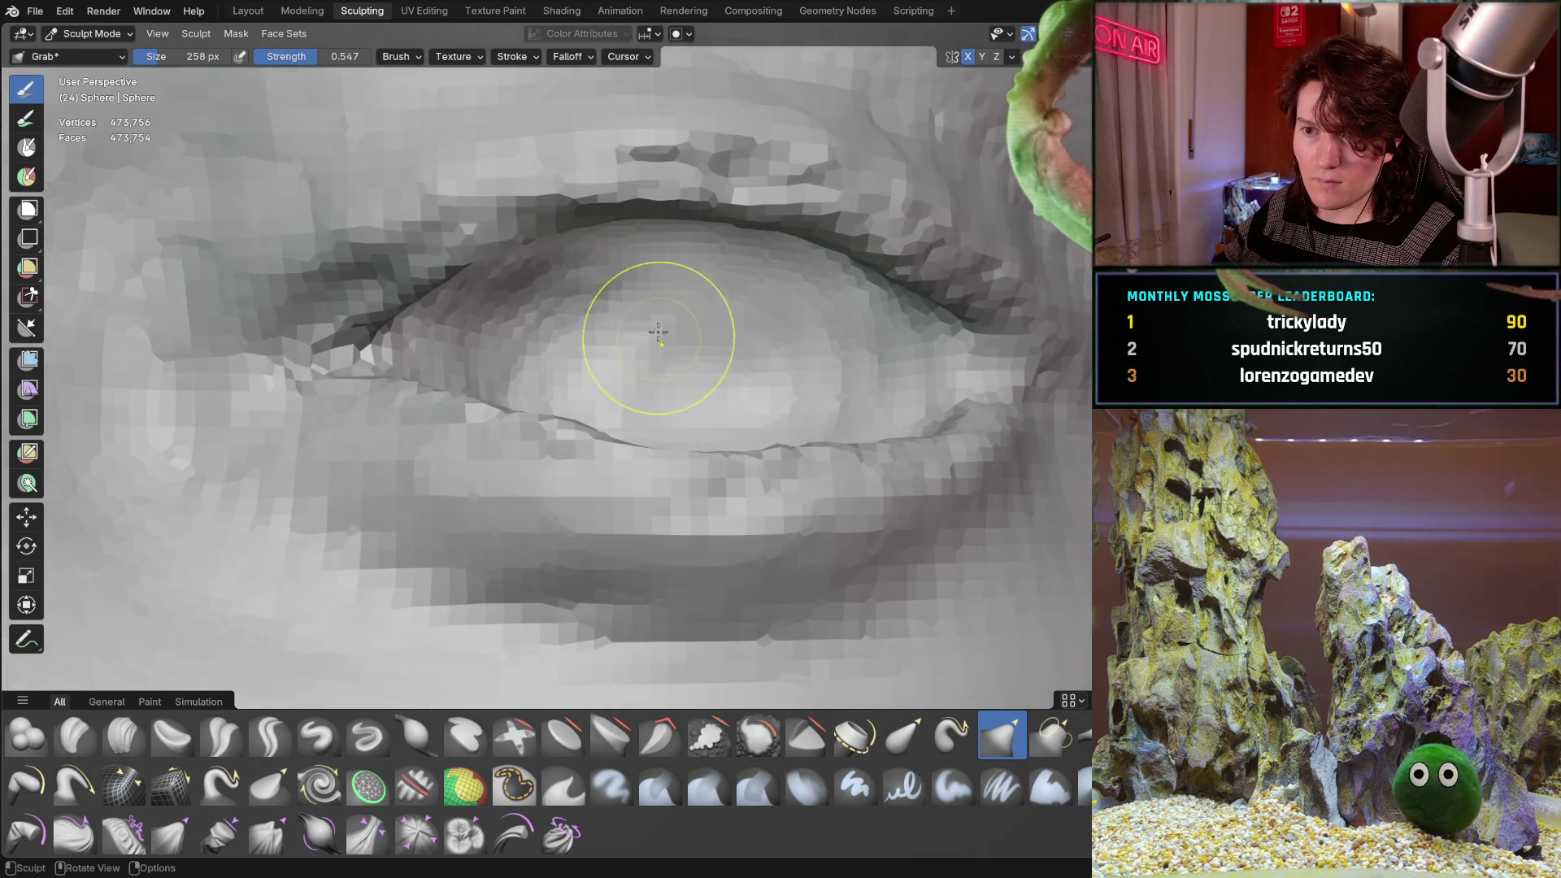
scroll(645, 314, up, 5)
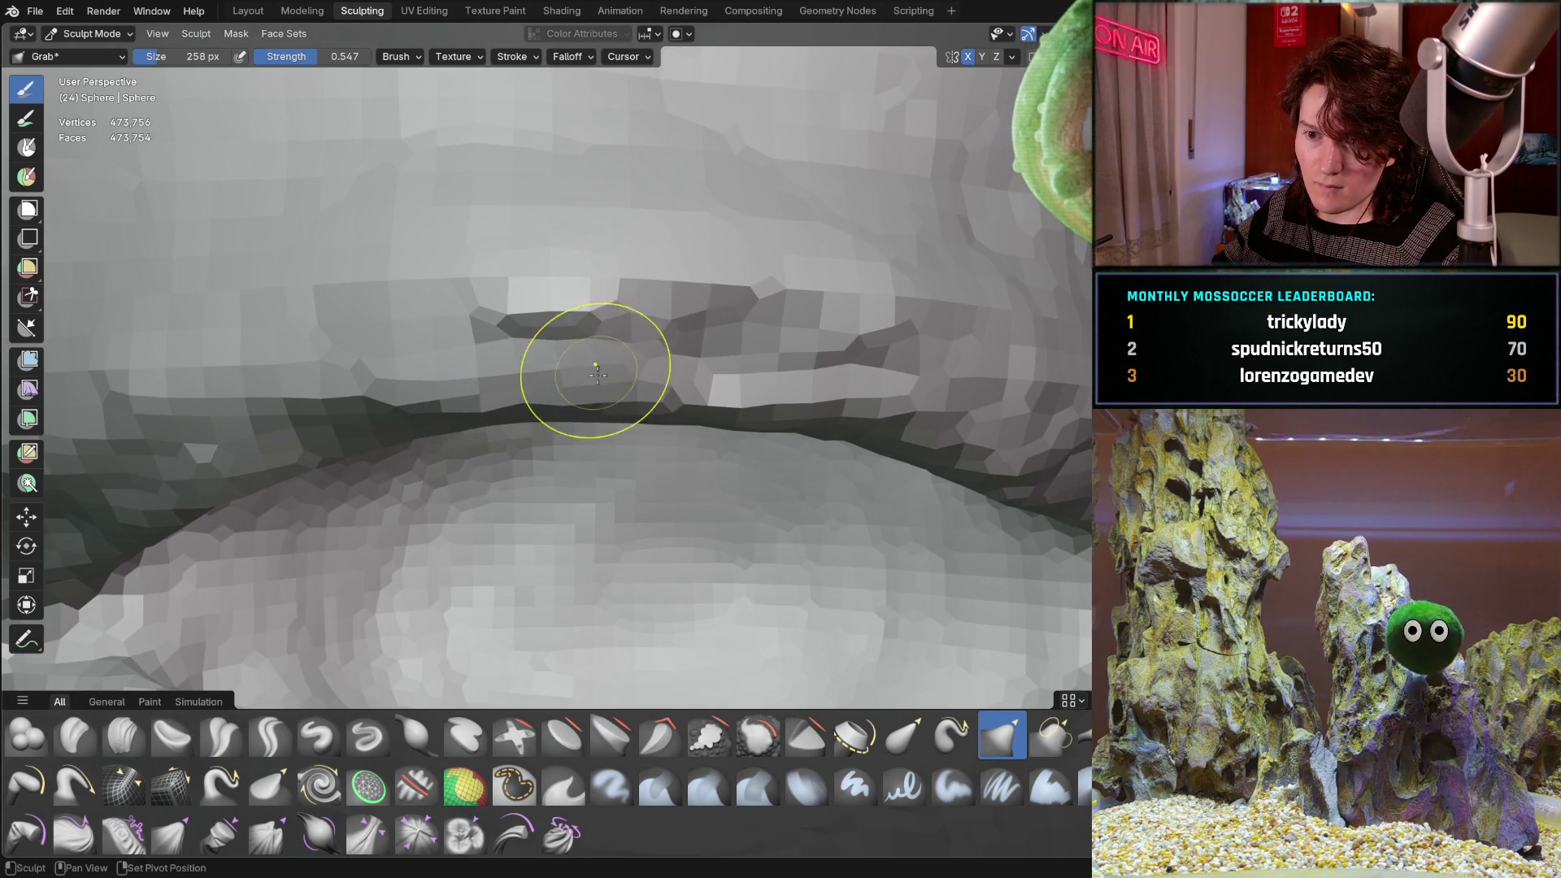
drag(638, 359, 810, 393)
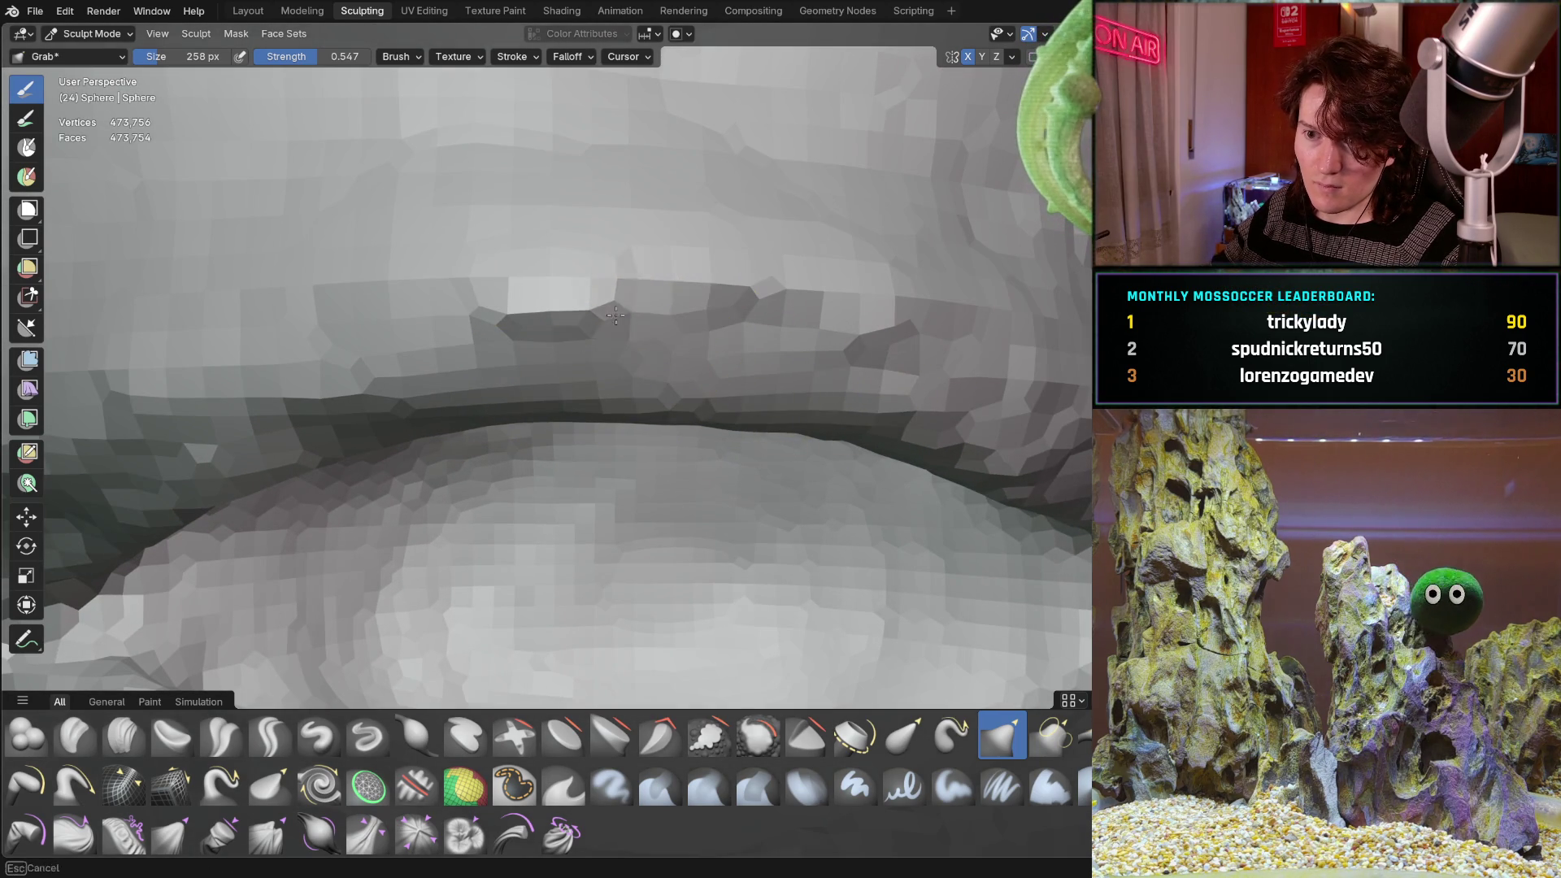
scroll(785, 379, down, 4)
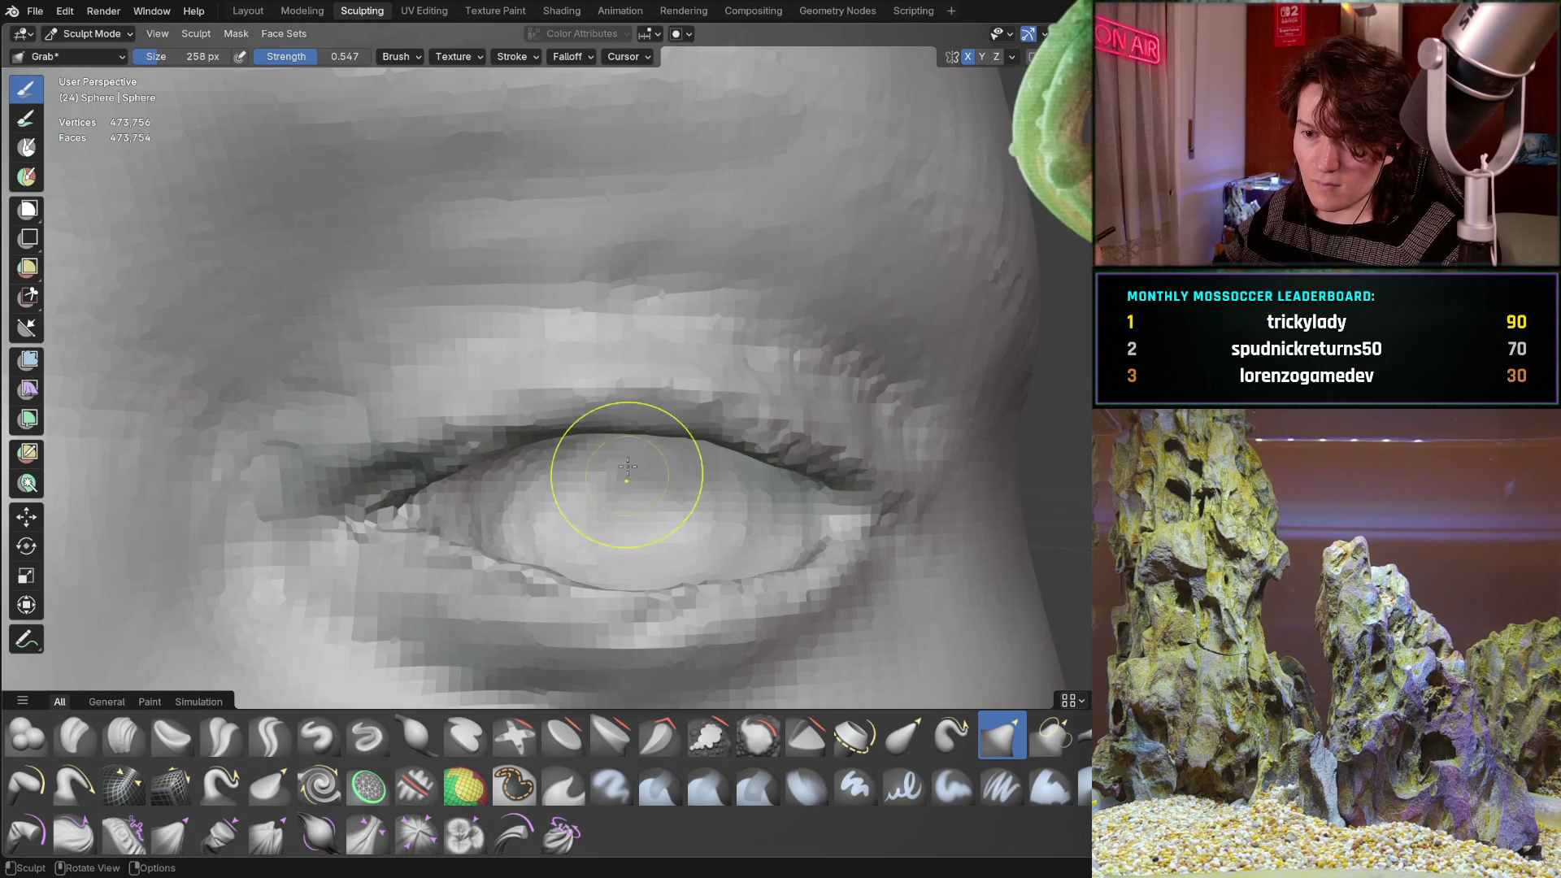
scroll(537, 464, up, 3)
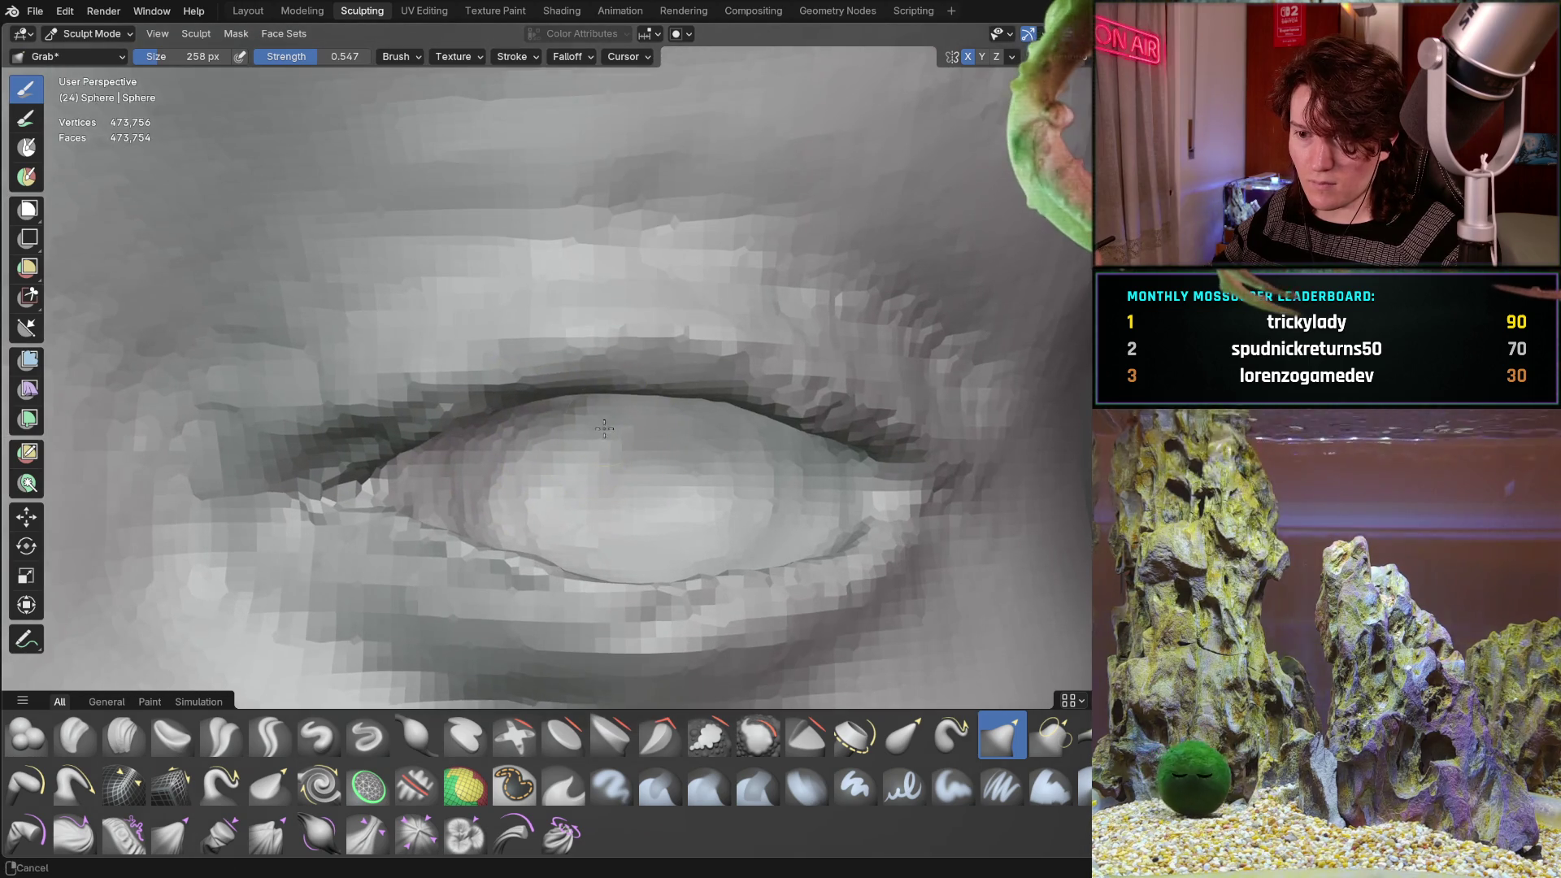
drag(662, 375, 710, 390)
middle_drag(724, 383, 726, 364)
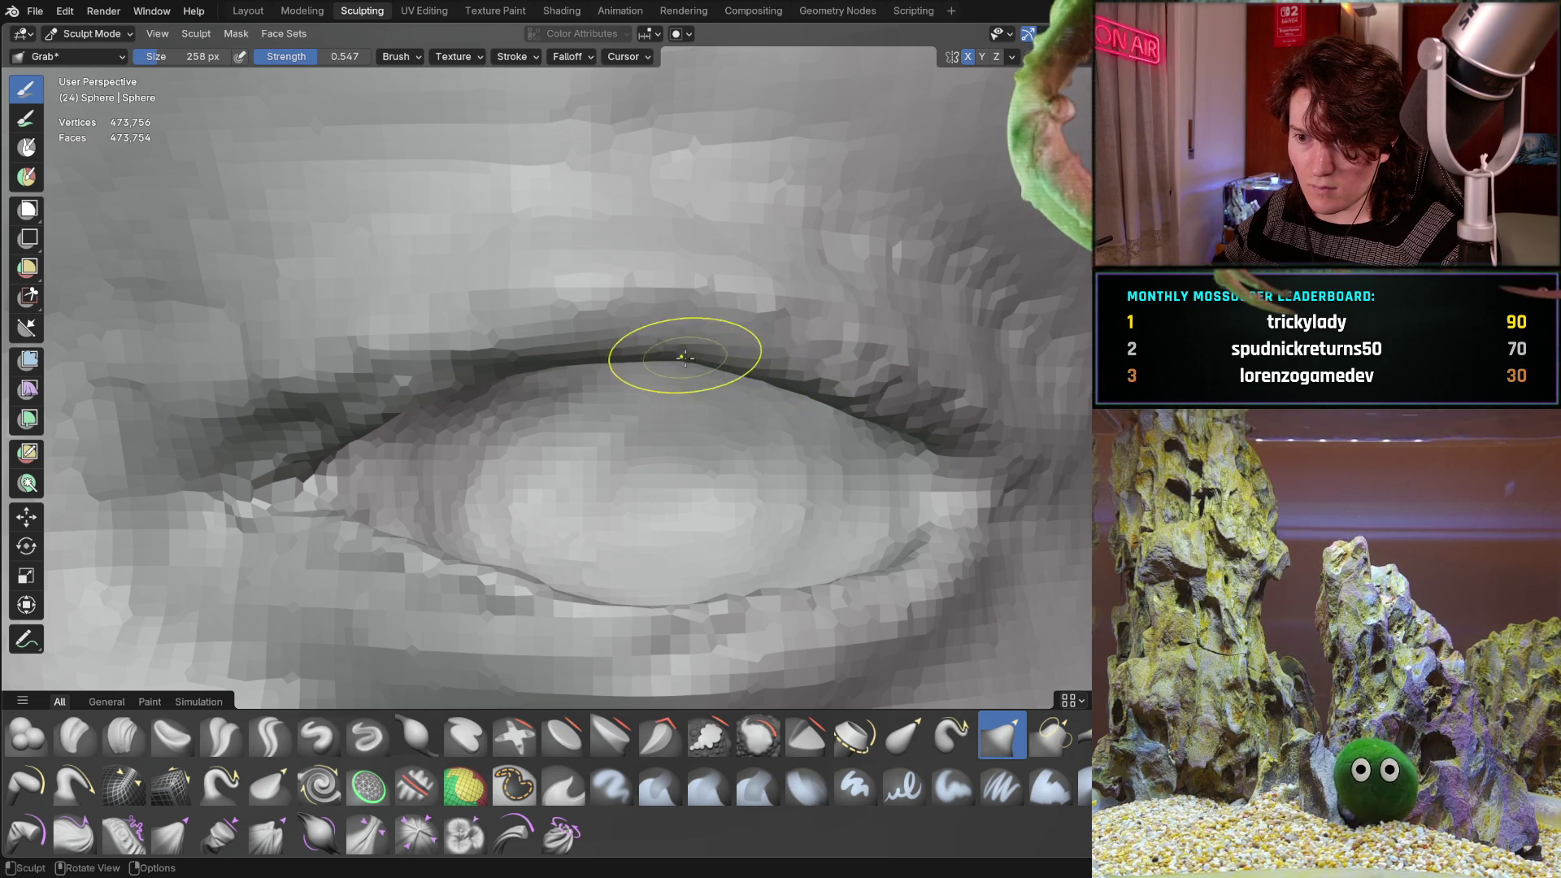
mouse_move(694, 368)
middle_down()
mouse_move(558, 418)
mouse_move(575, 394)
mouse_move(513, 360)
middle_up()
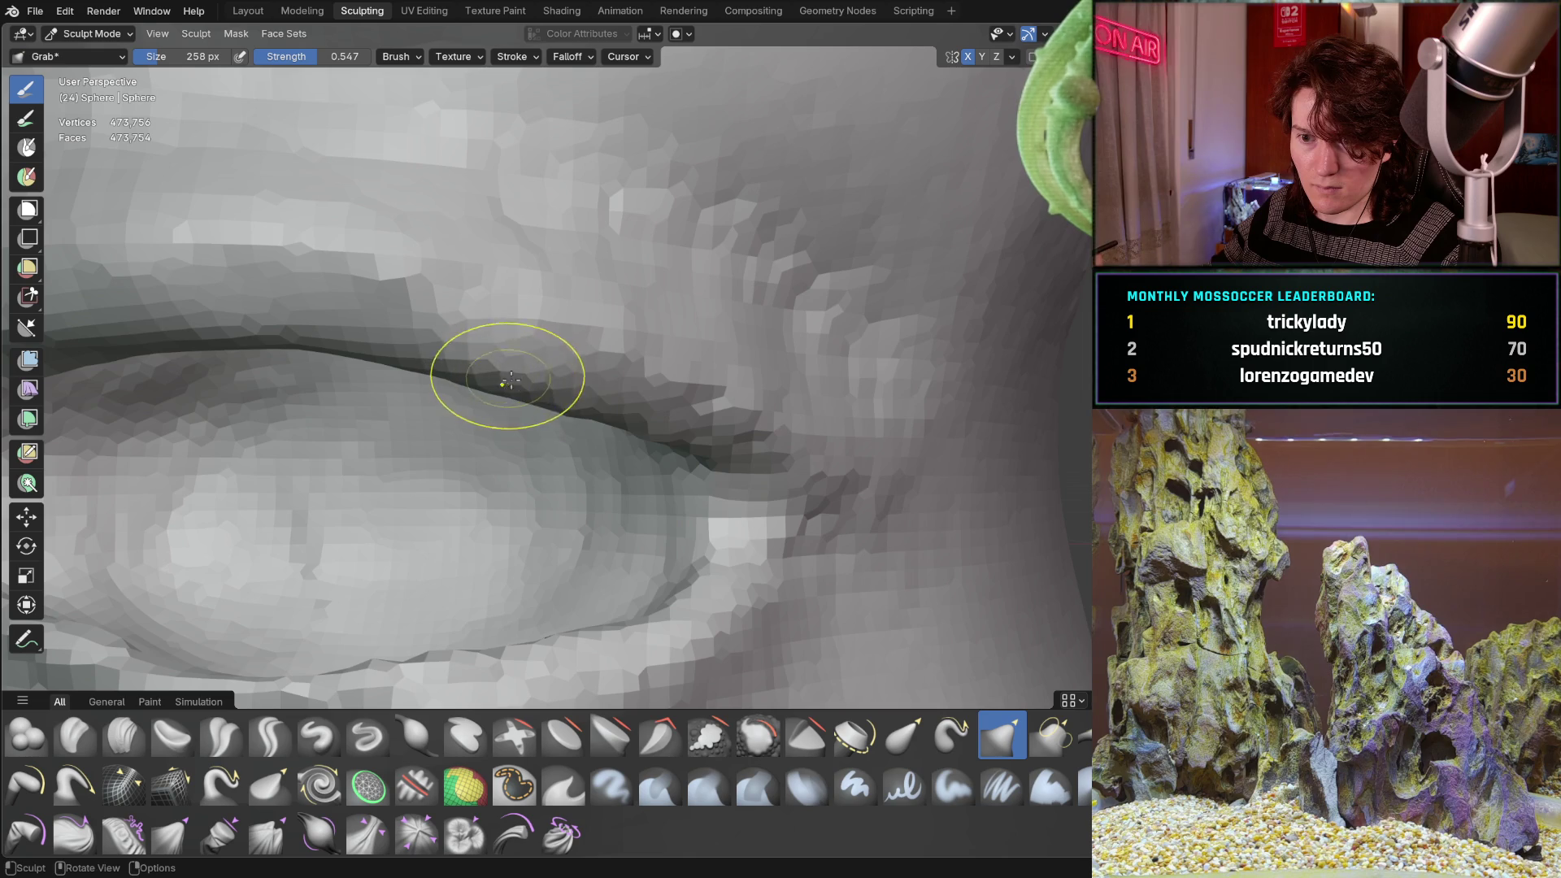
middle_drag(655, 433, 630, 431)
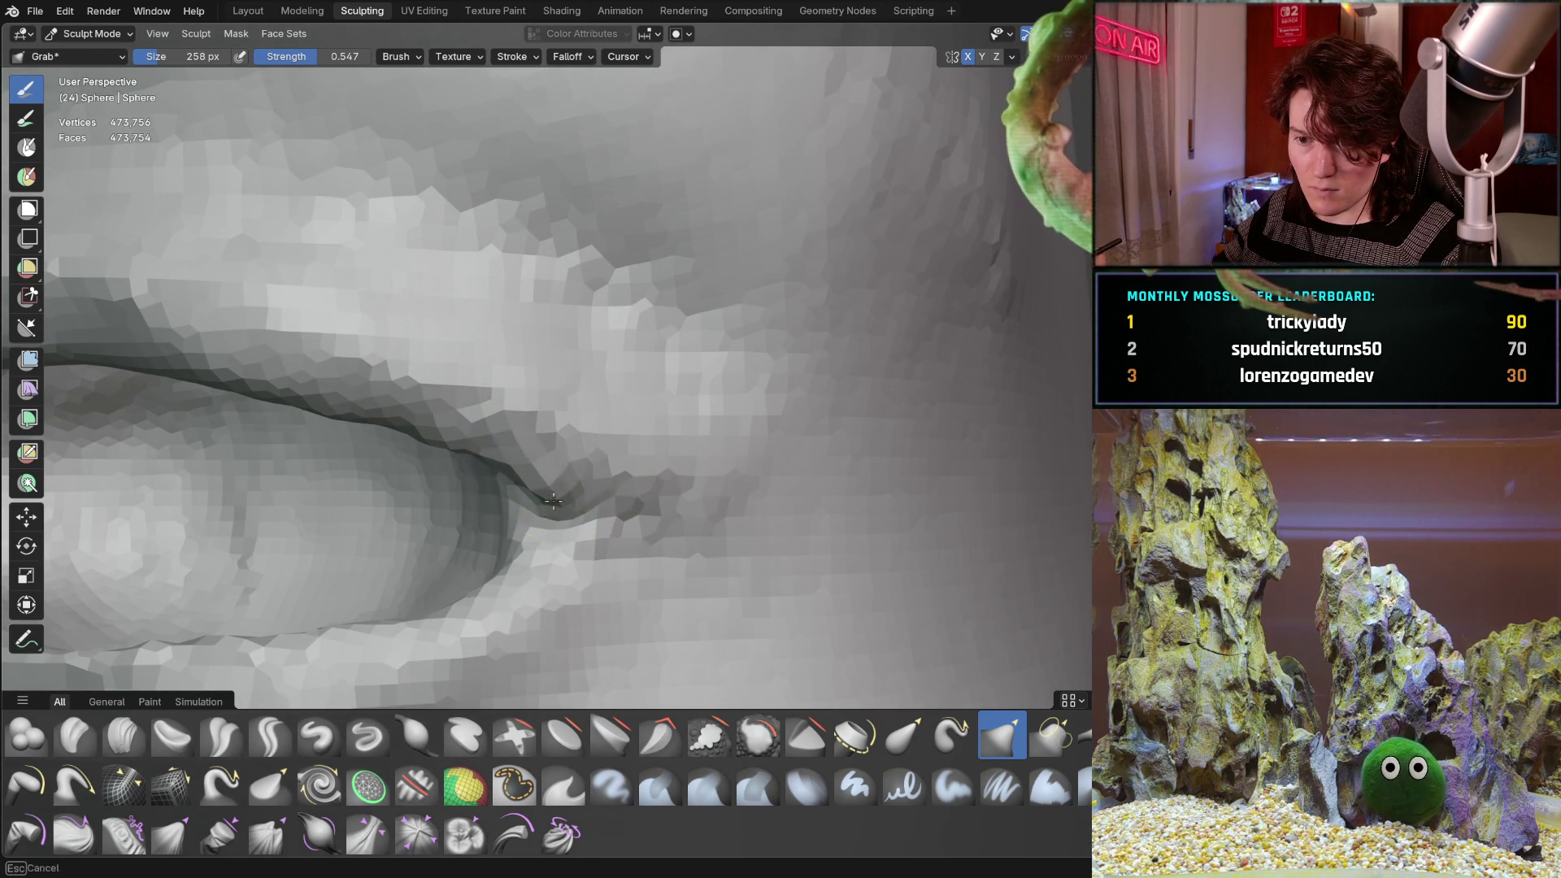
mouse_move(553, 501)
ctrl+middle_down()
mouse_move(528, 502)
mouse_move(505, 471)
mouse_move(443, 514)
ctrl+middle_up()
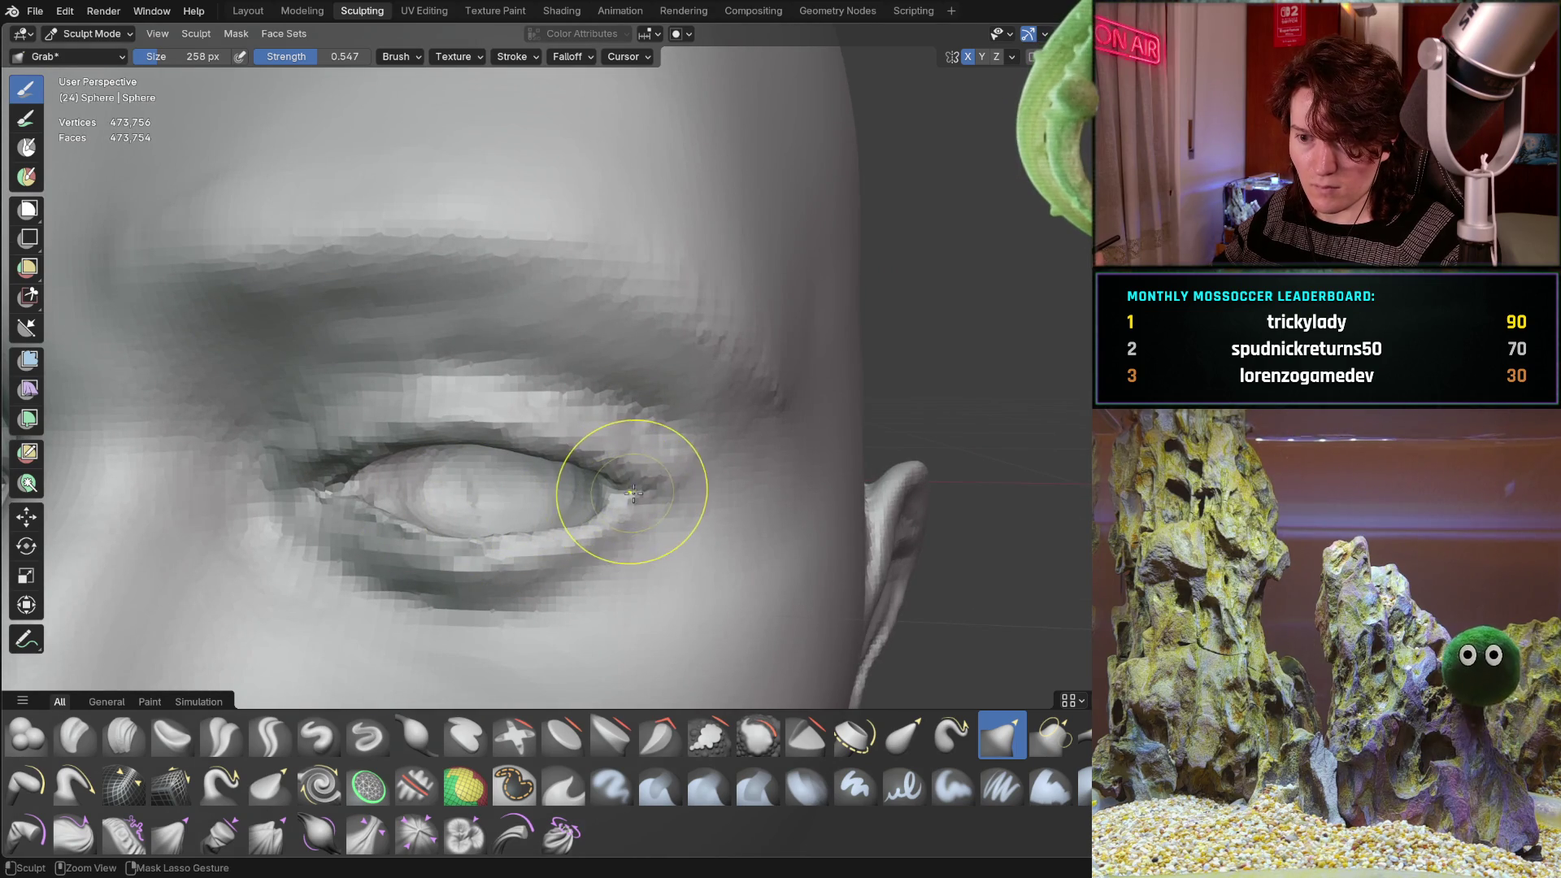
scroll(589, 514, down, 3)
middle_drag(590, 514, 600, 411)
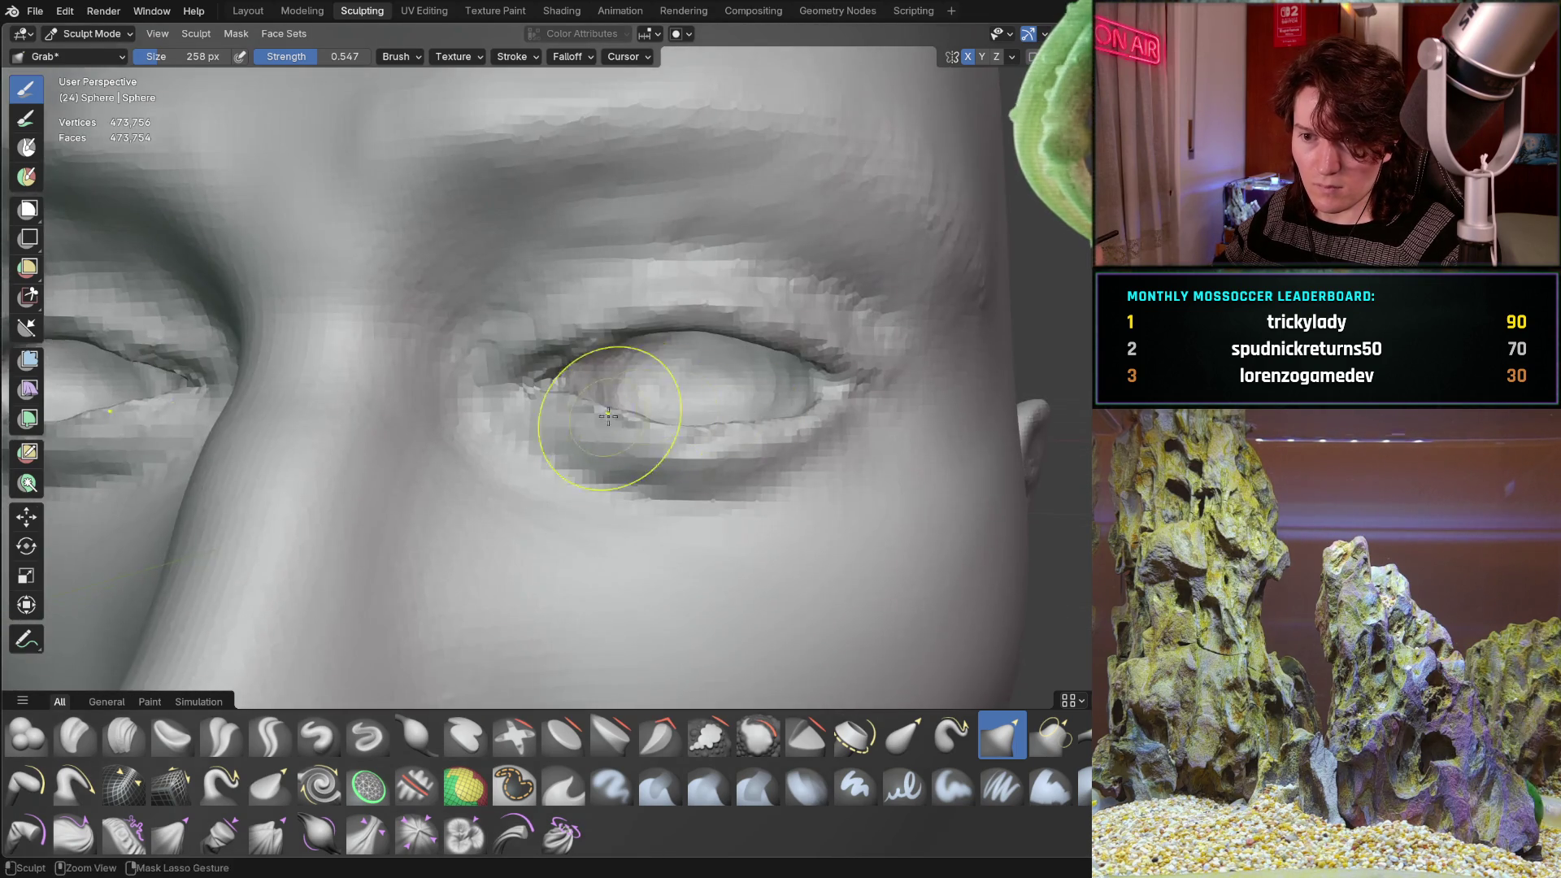
scroll(499, 471, down, 3)
mouse_move(499, 470)
middle_down()
mouse_move(504, 488)
mouse_move(517, 464)
mouse_move(476, 502)
middle_up()
scroll(517, 463, down, 3)
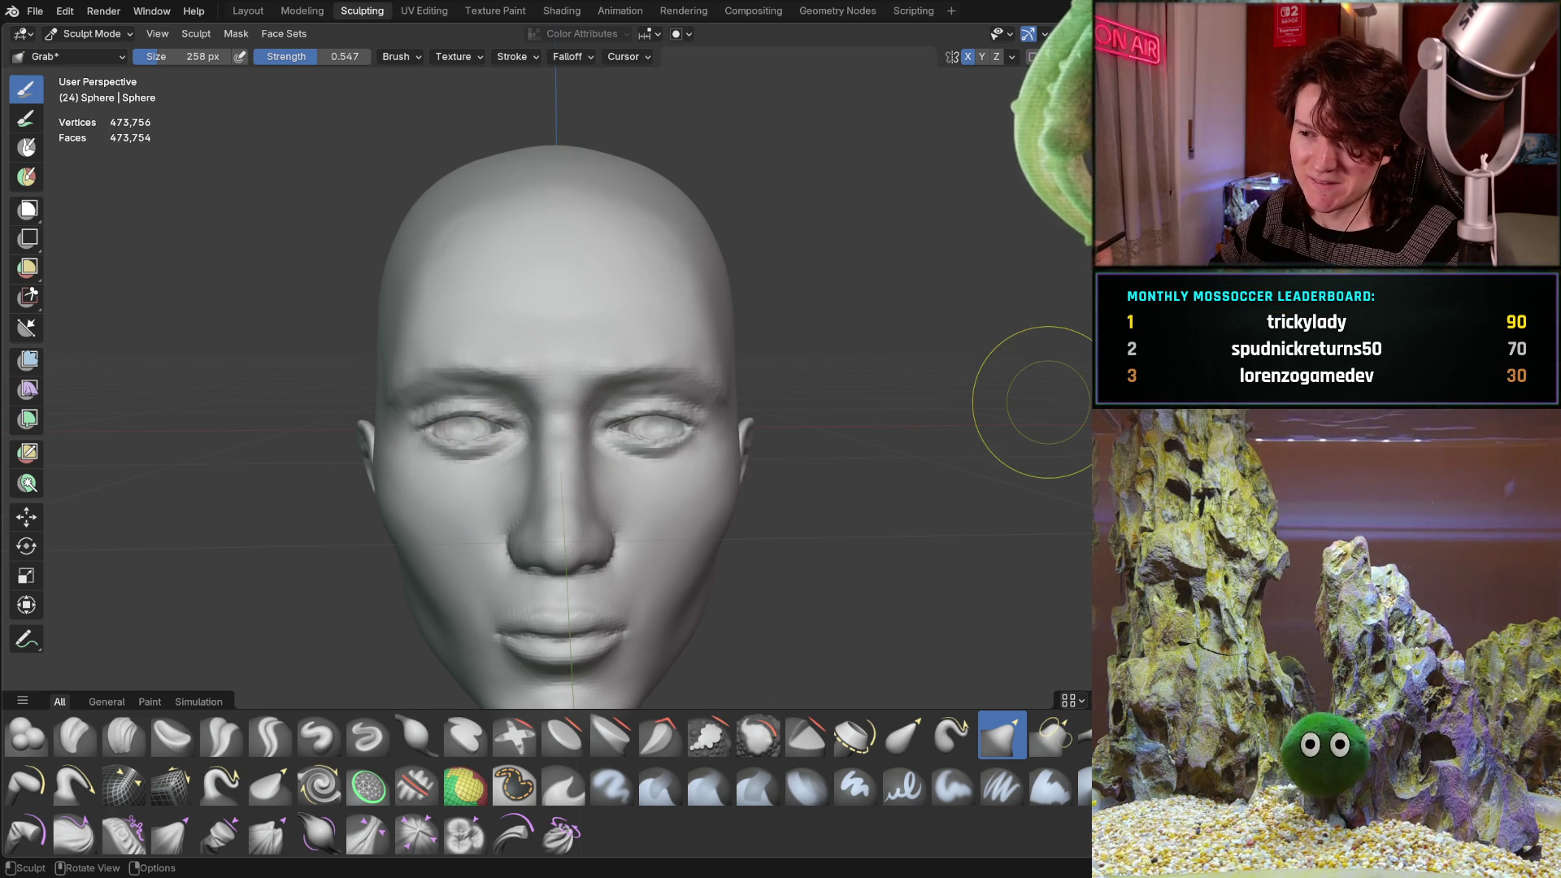
scroll(505, 466, up, 6)
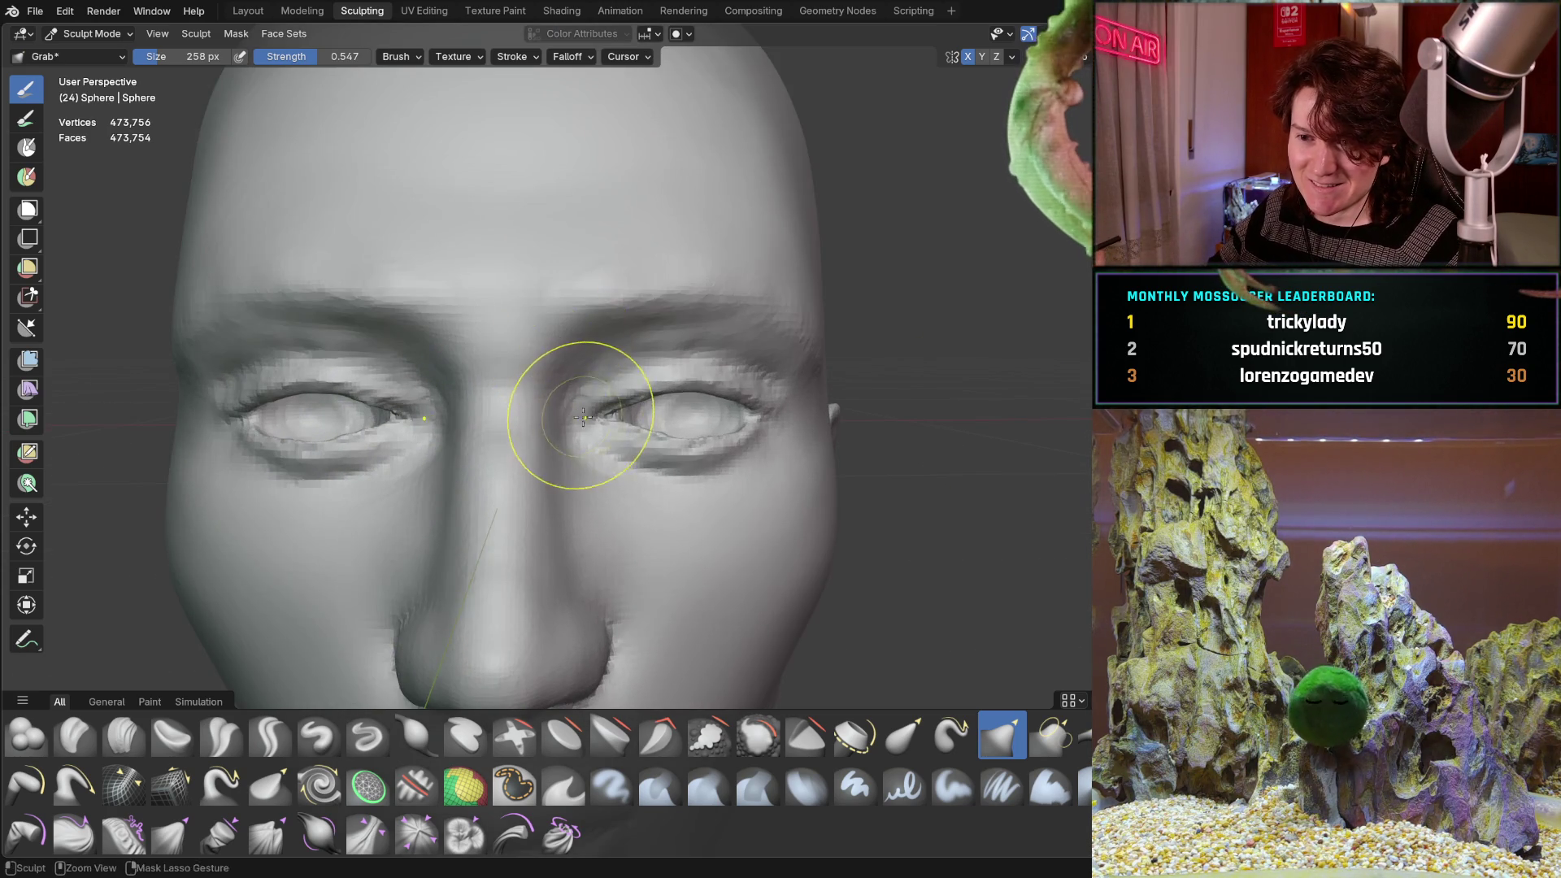
scroll(592, 387, up, 3)
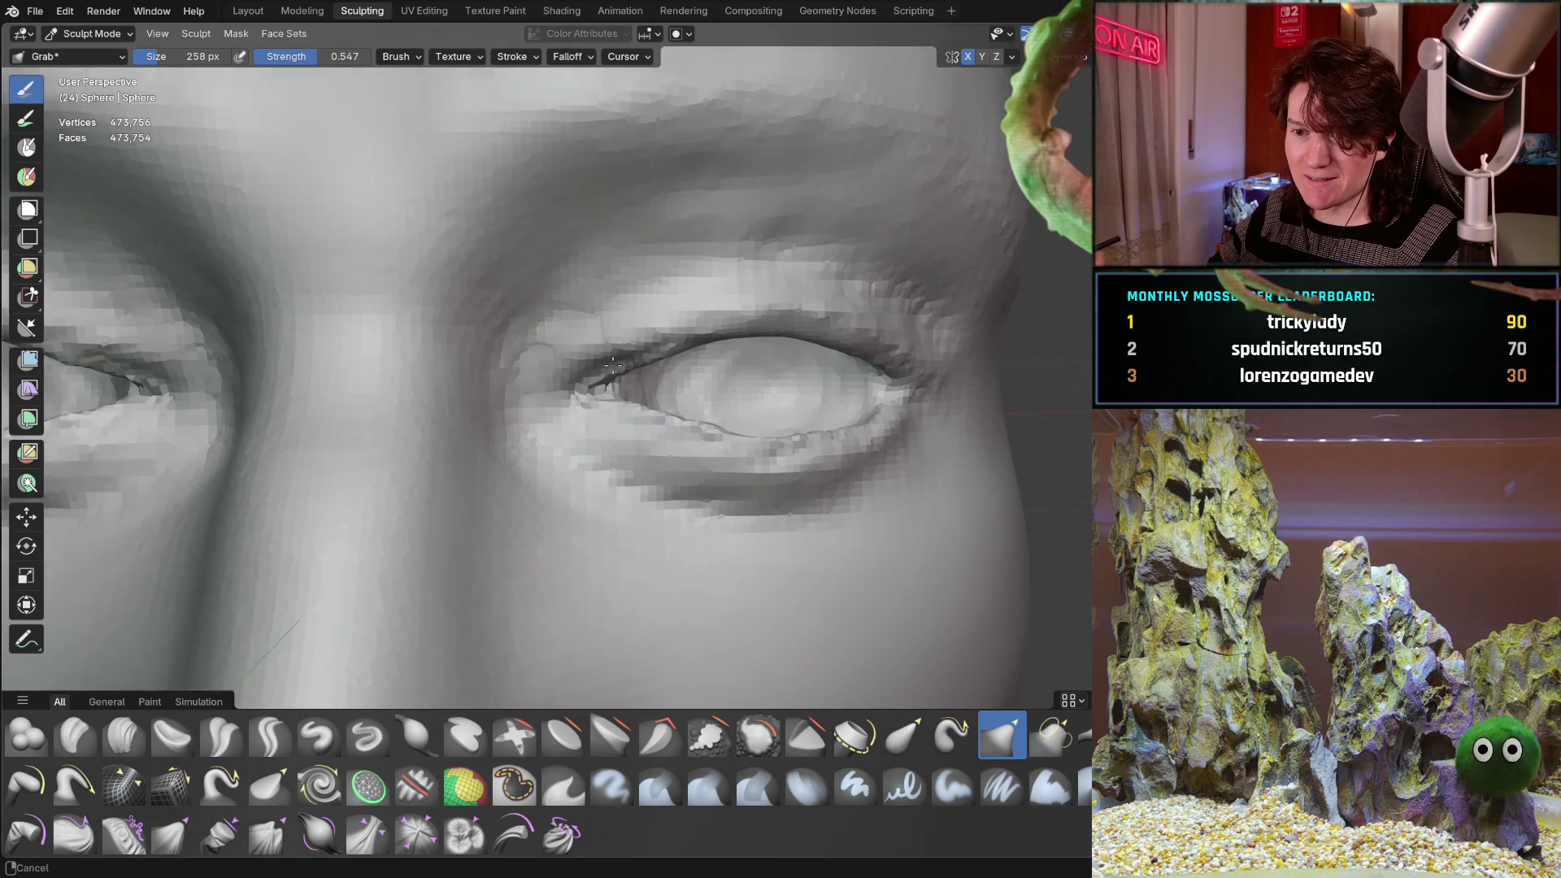
scroll(594, 367, up, 2)
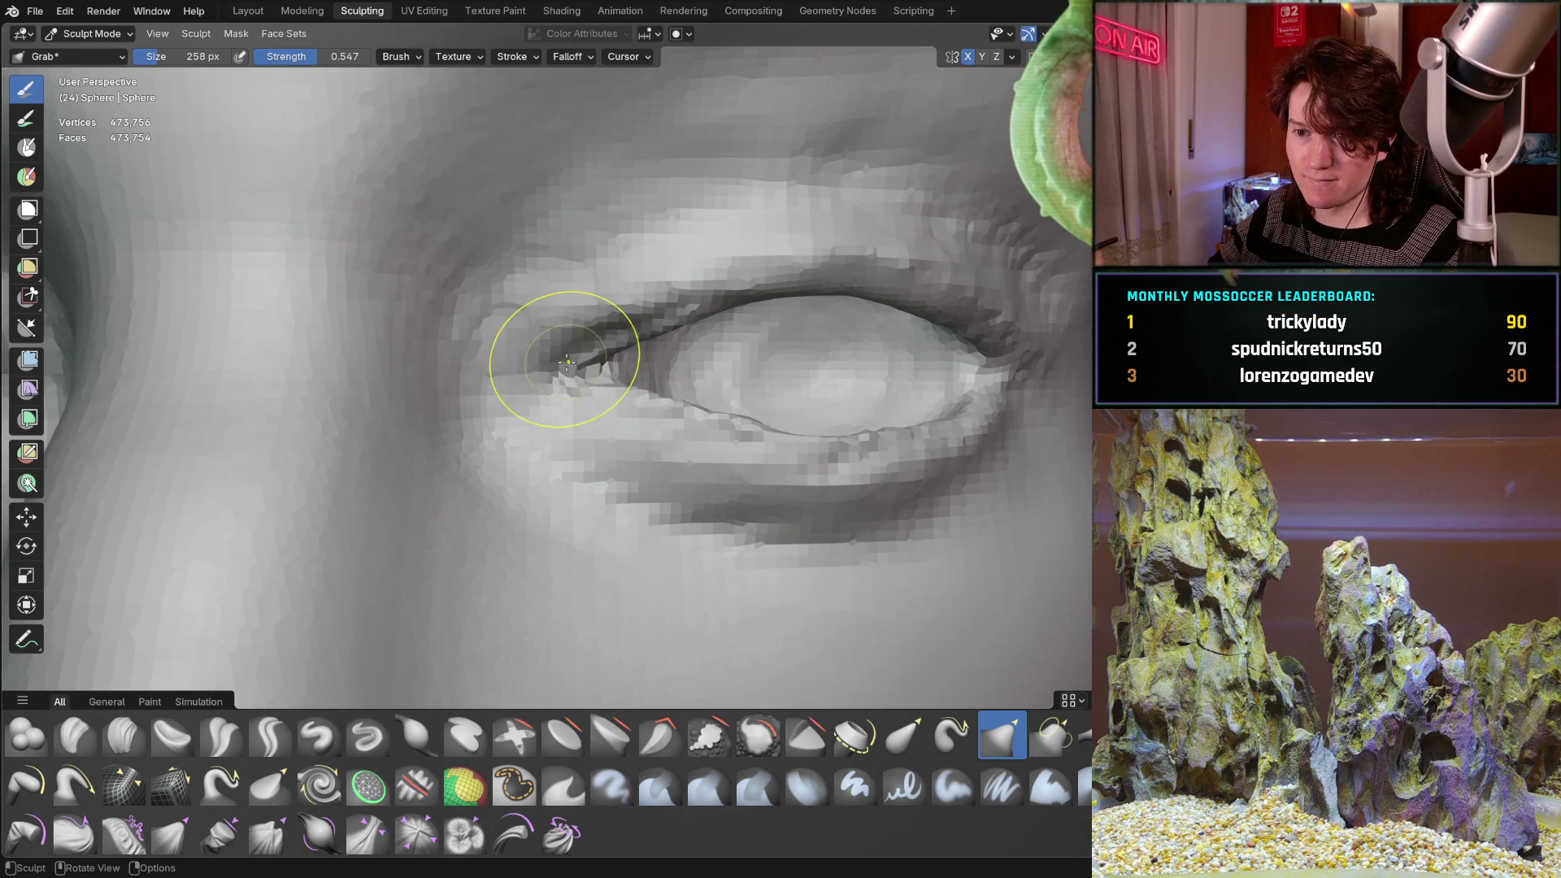
Grab-pull the left eye's inner corner up and to the right.
drag(582, 356, 632, 329)
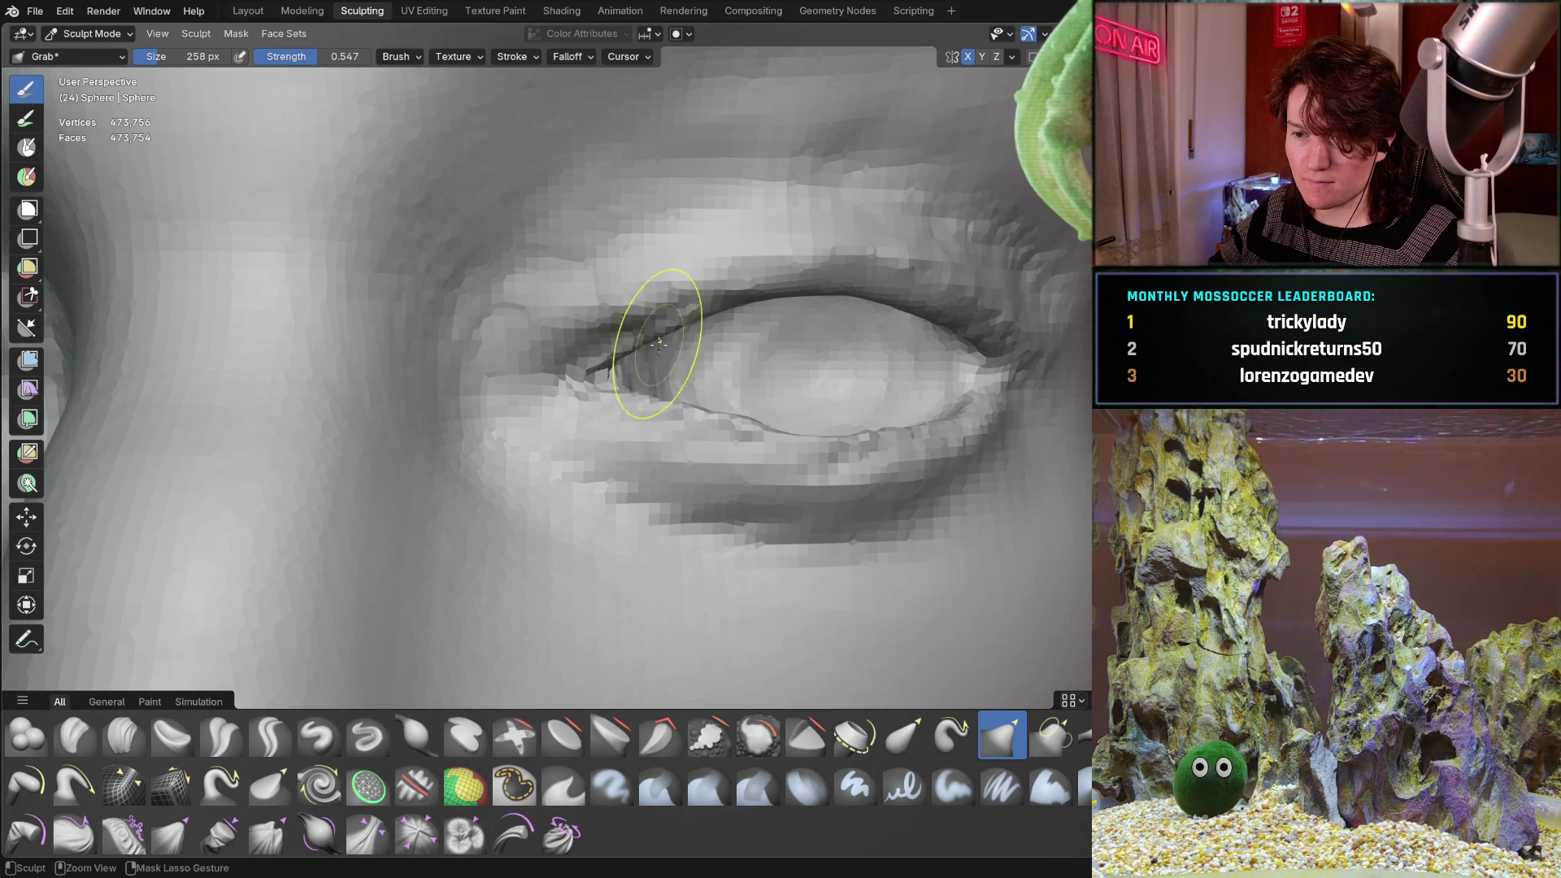
scroll(618, 398, down, 5)
scroll(560, 400, up, 5)
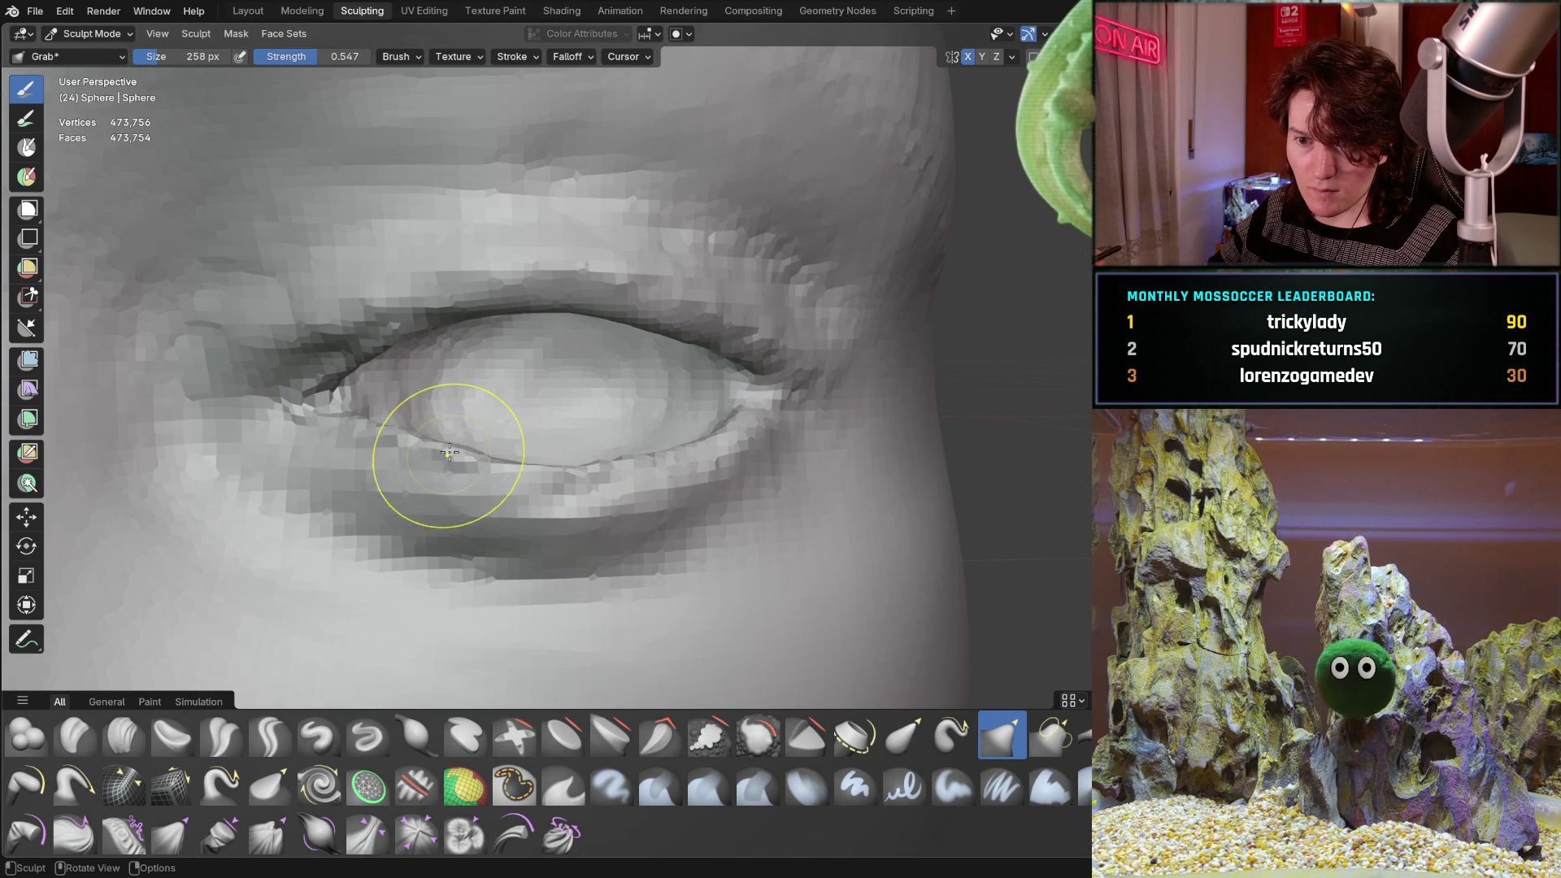
mouse_move(488, 366)
ctrl+middle_down()
mouse_move(435, 401)
mouse_move(340, 558)
mouse_move(464, 398)
ctrl+middle_up()
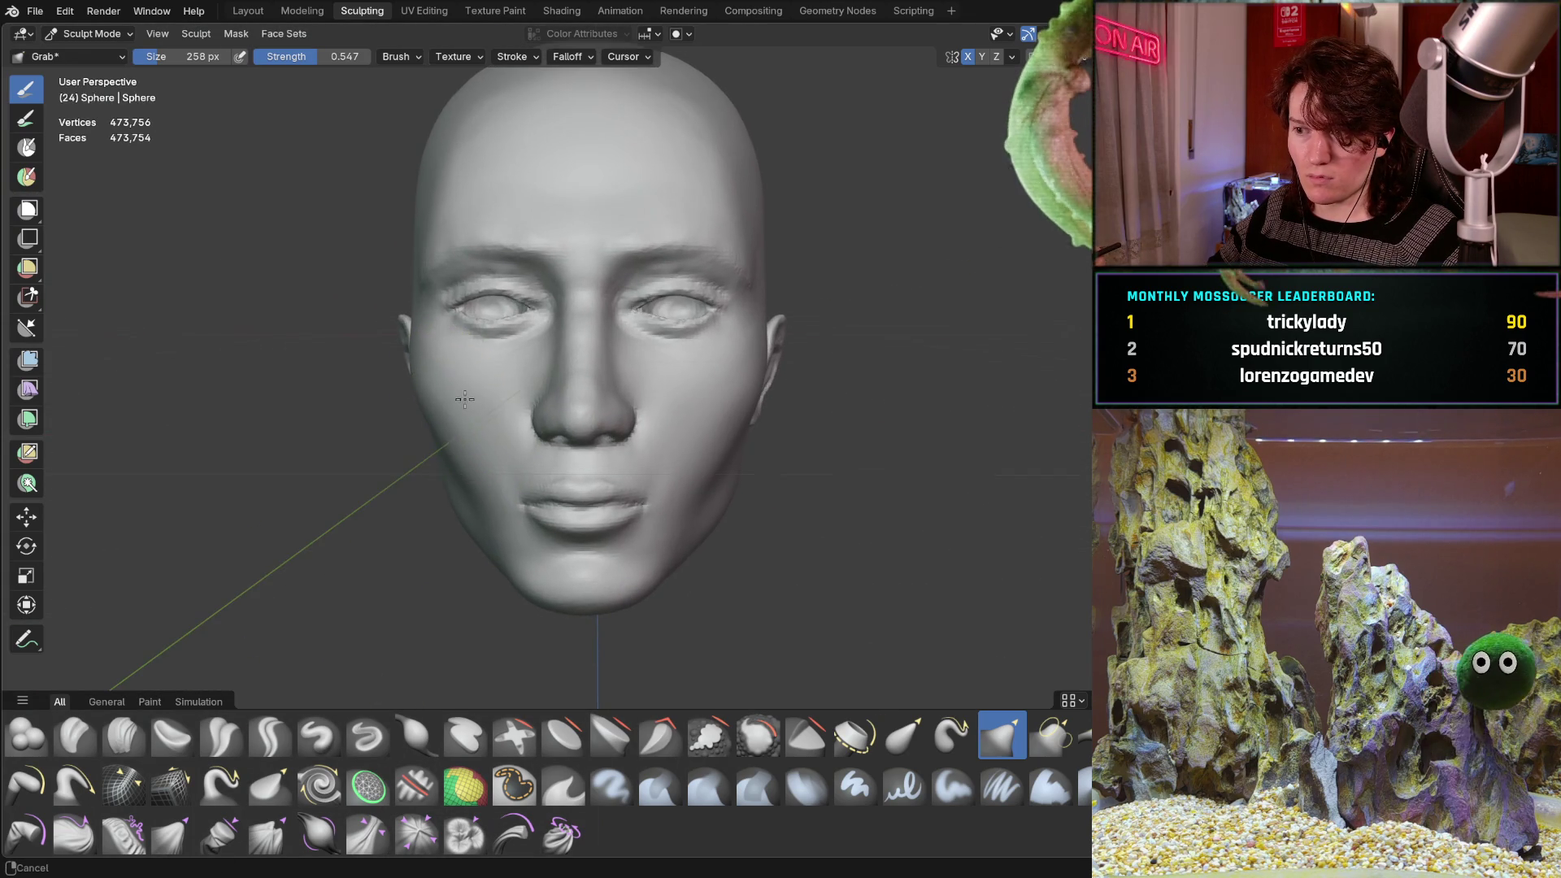
scroll(453, 399, up, 1)
scroll(485, 353, up, 2)
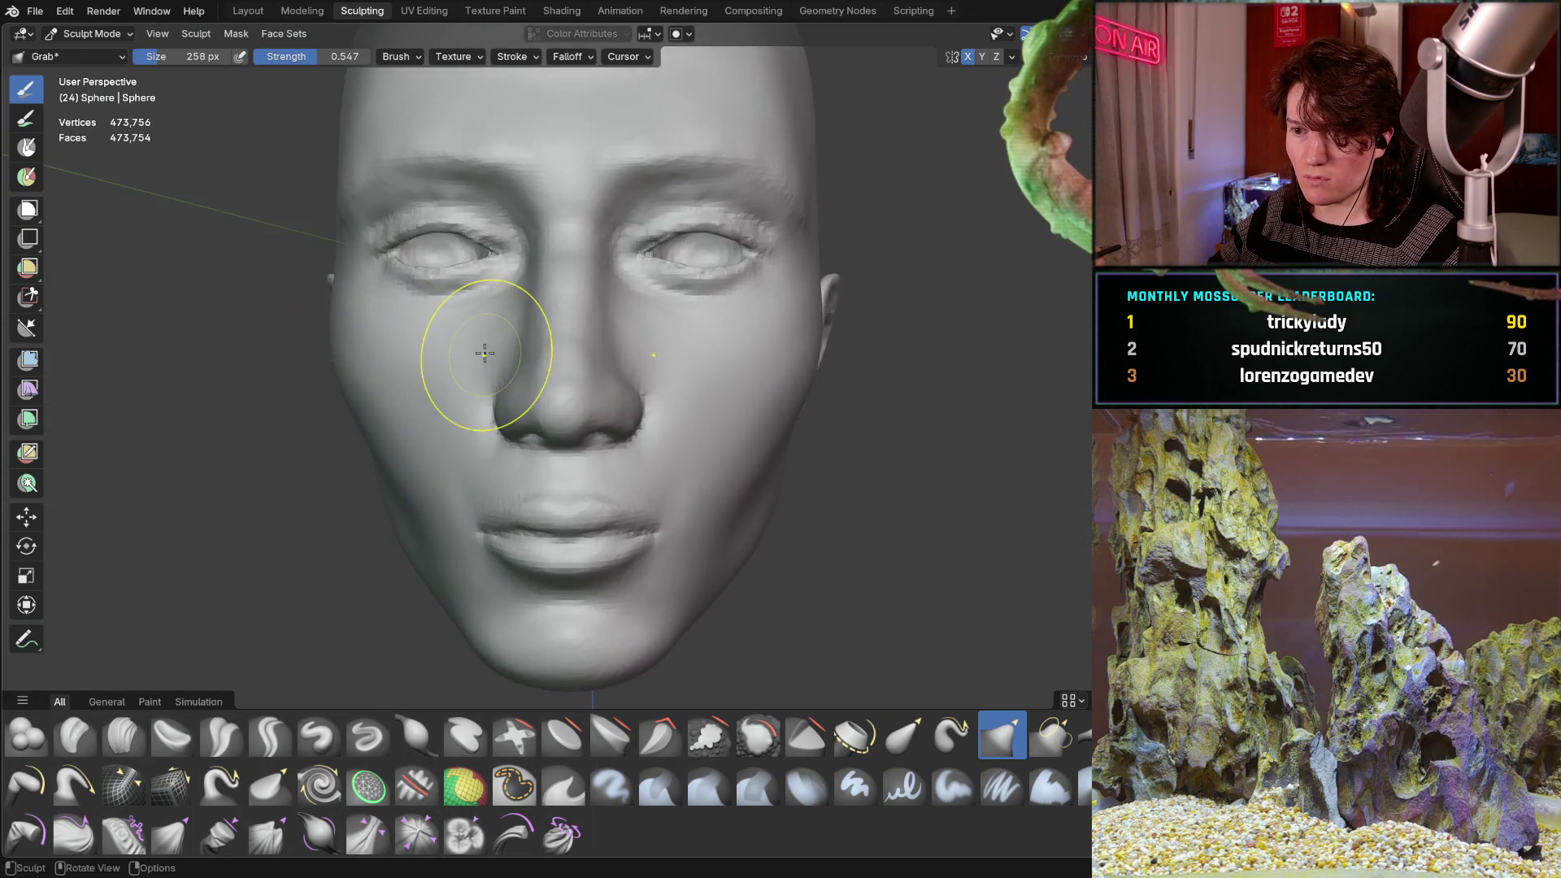
Pull the left eye-corner crease down and outward, checking it from several angles.
mouse_move(485, 353)
ctrl+middle_down()
mouse_move(608, 290)
mouse_move(778, 389)
ctrl+middle_up()
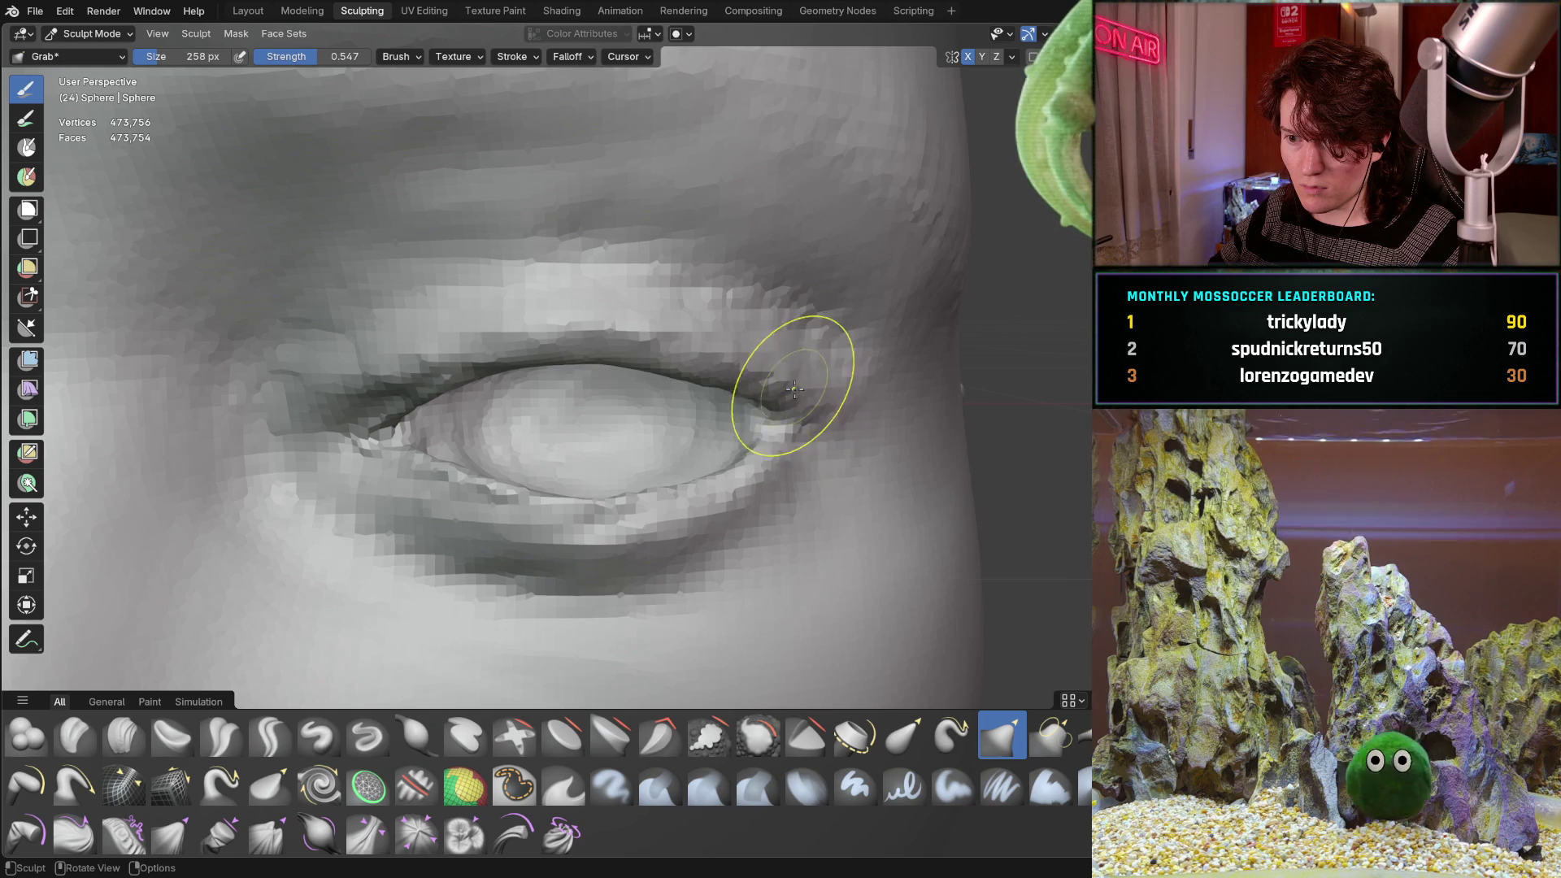
mouse_move(687, 358)
middle_down()
mouse_move(648, 377)
mouse_move(681, 387)
middle_up()
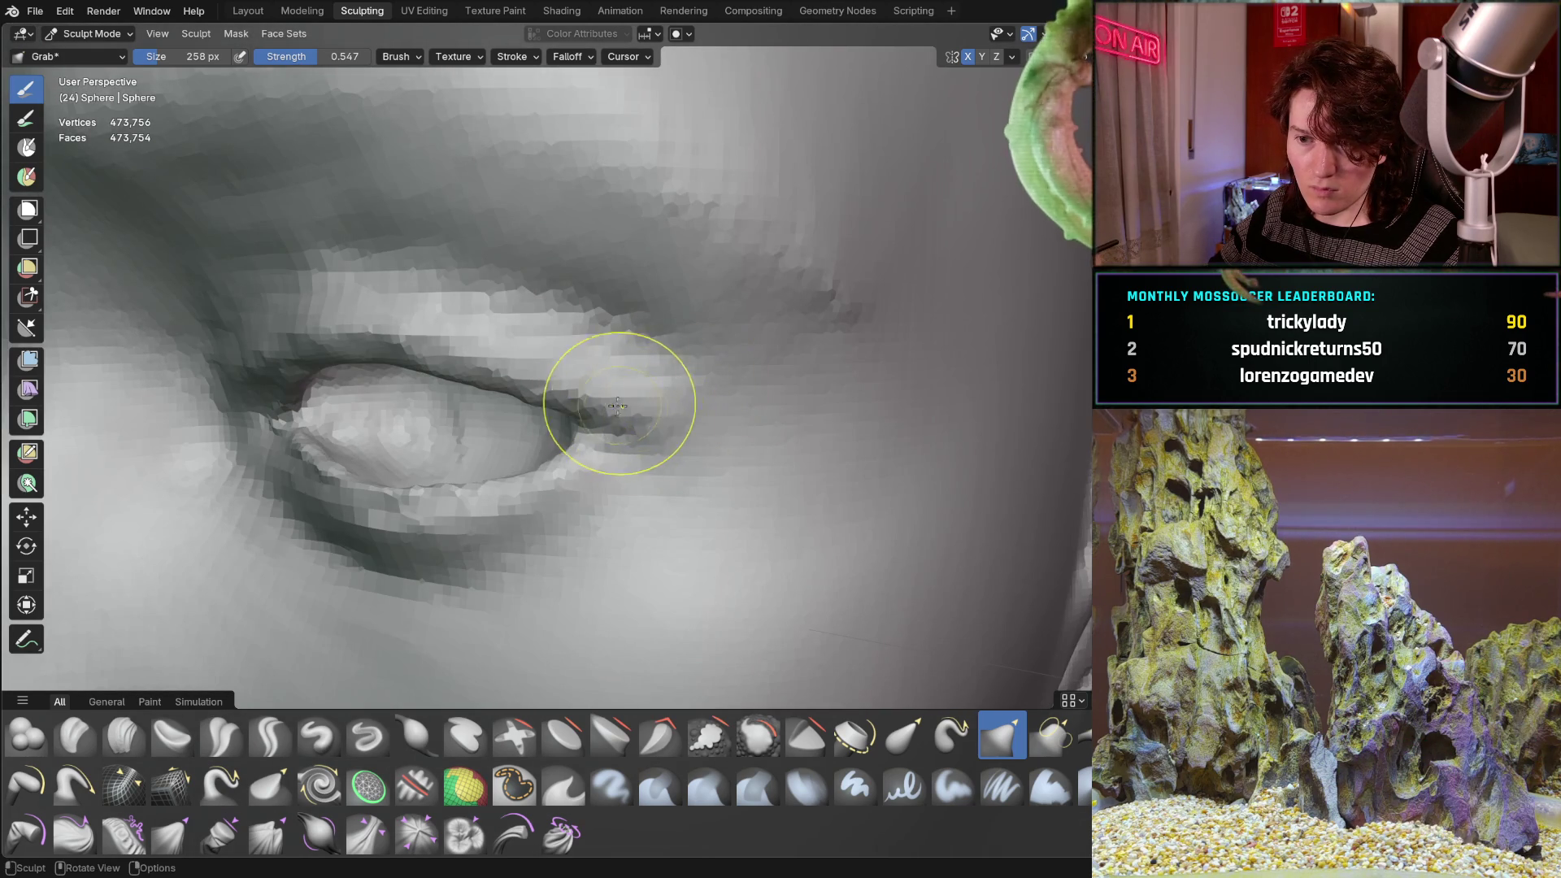
mouse_move(585, 436)
middle_down()
mouse_move(724, 379)
mouse_move(481, 437)
middle_up()
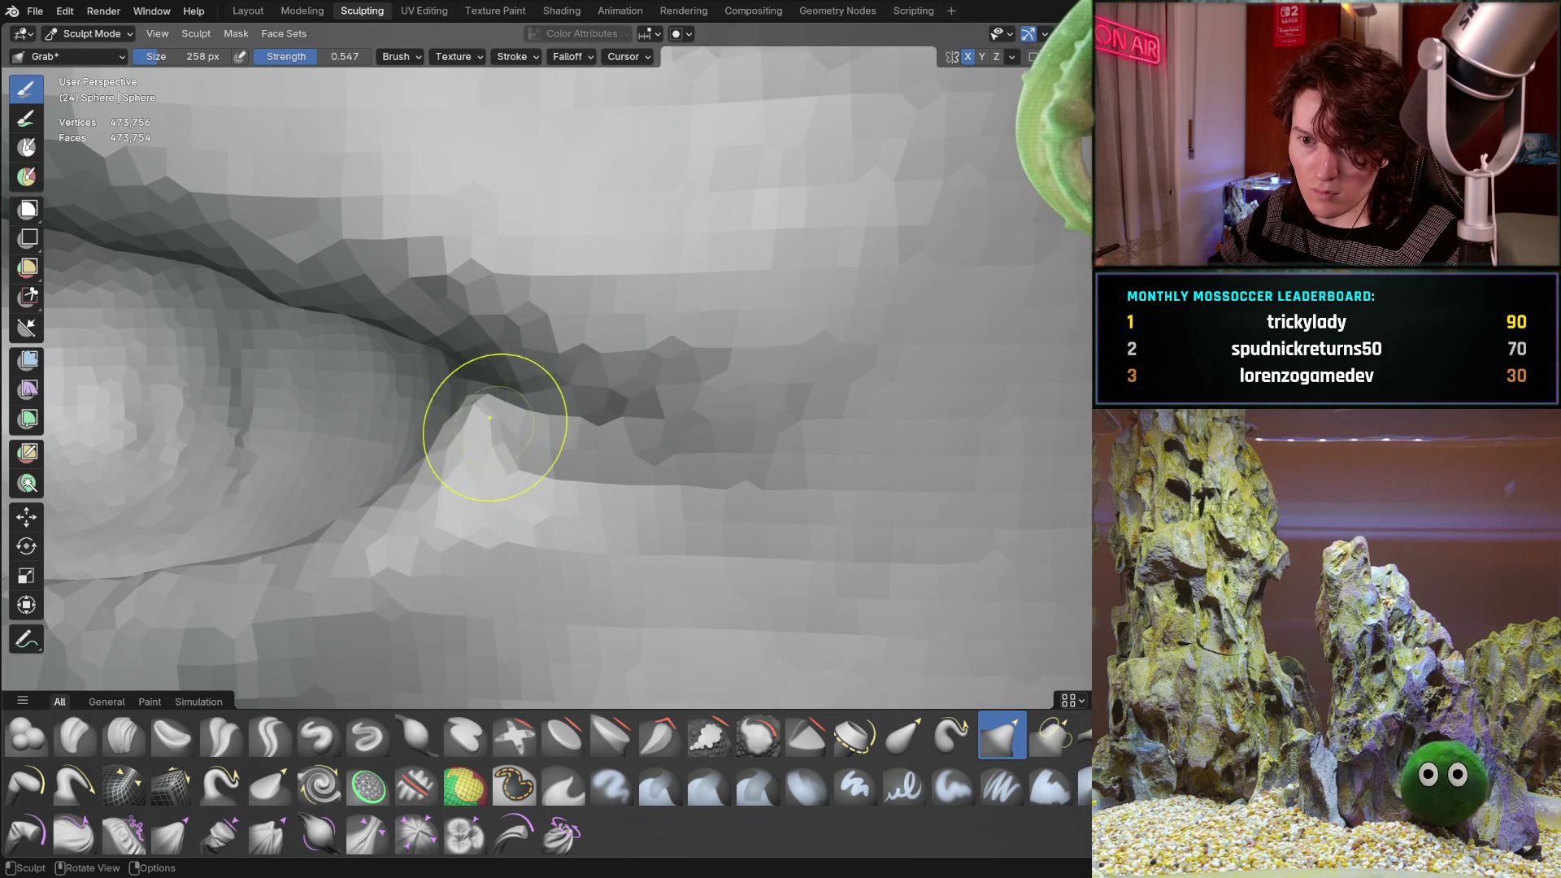
drag(499, 359, 559, 398)
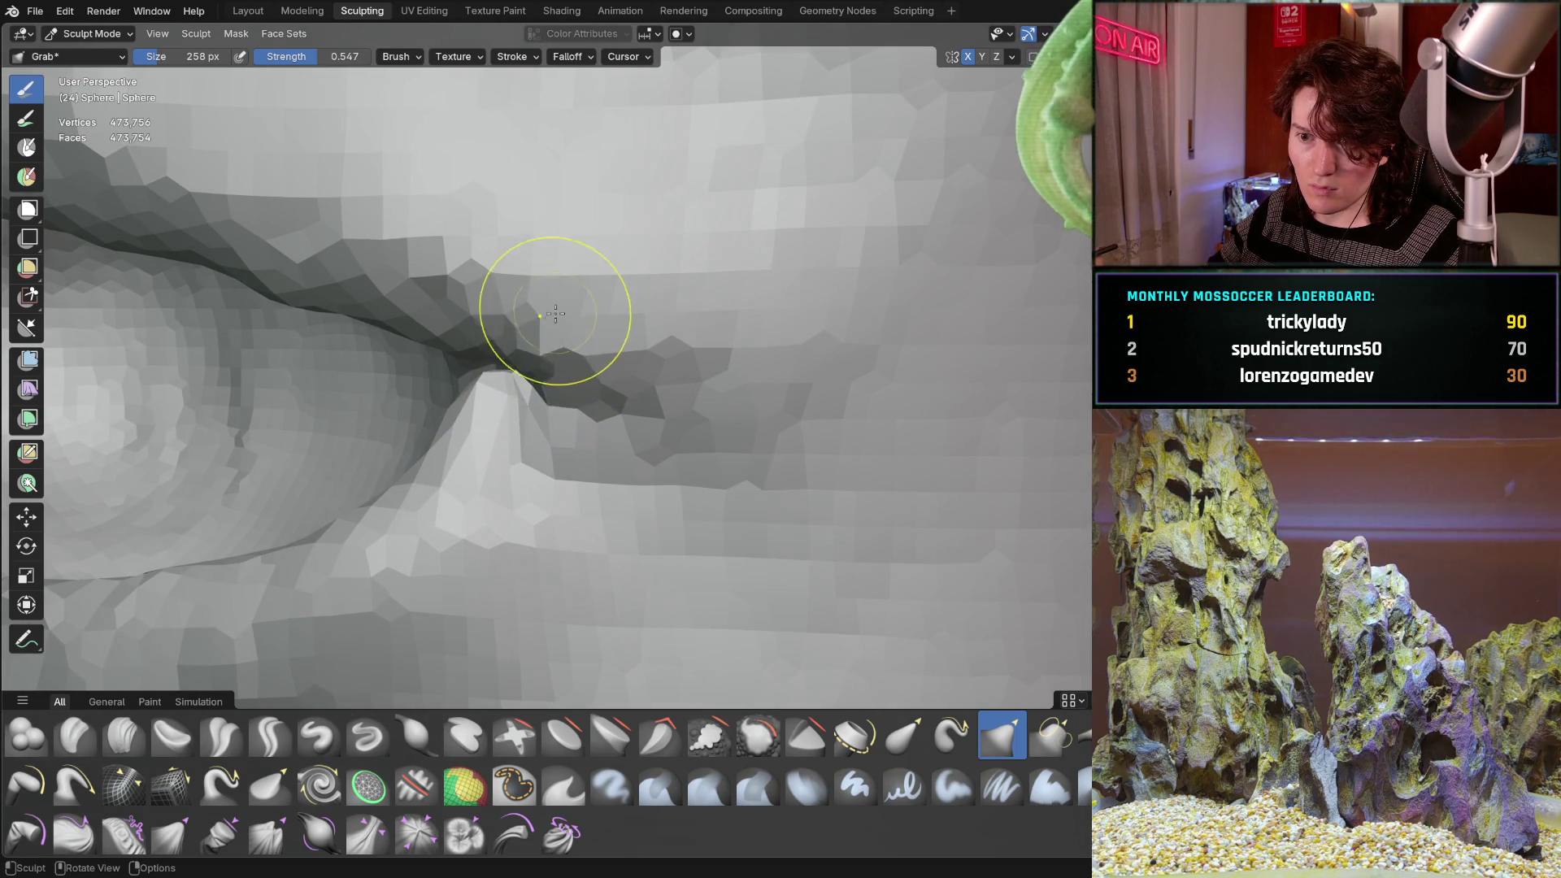
scroll(556, 314, down, 5)
shift+middle_drag(529, 401, 600, 391)
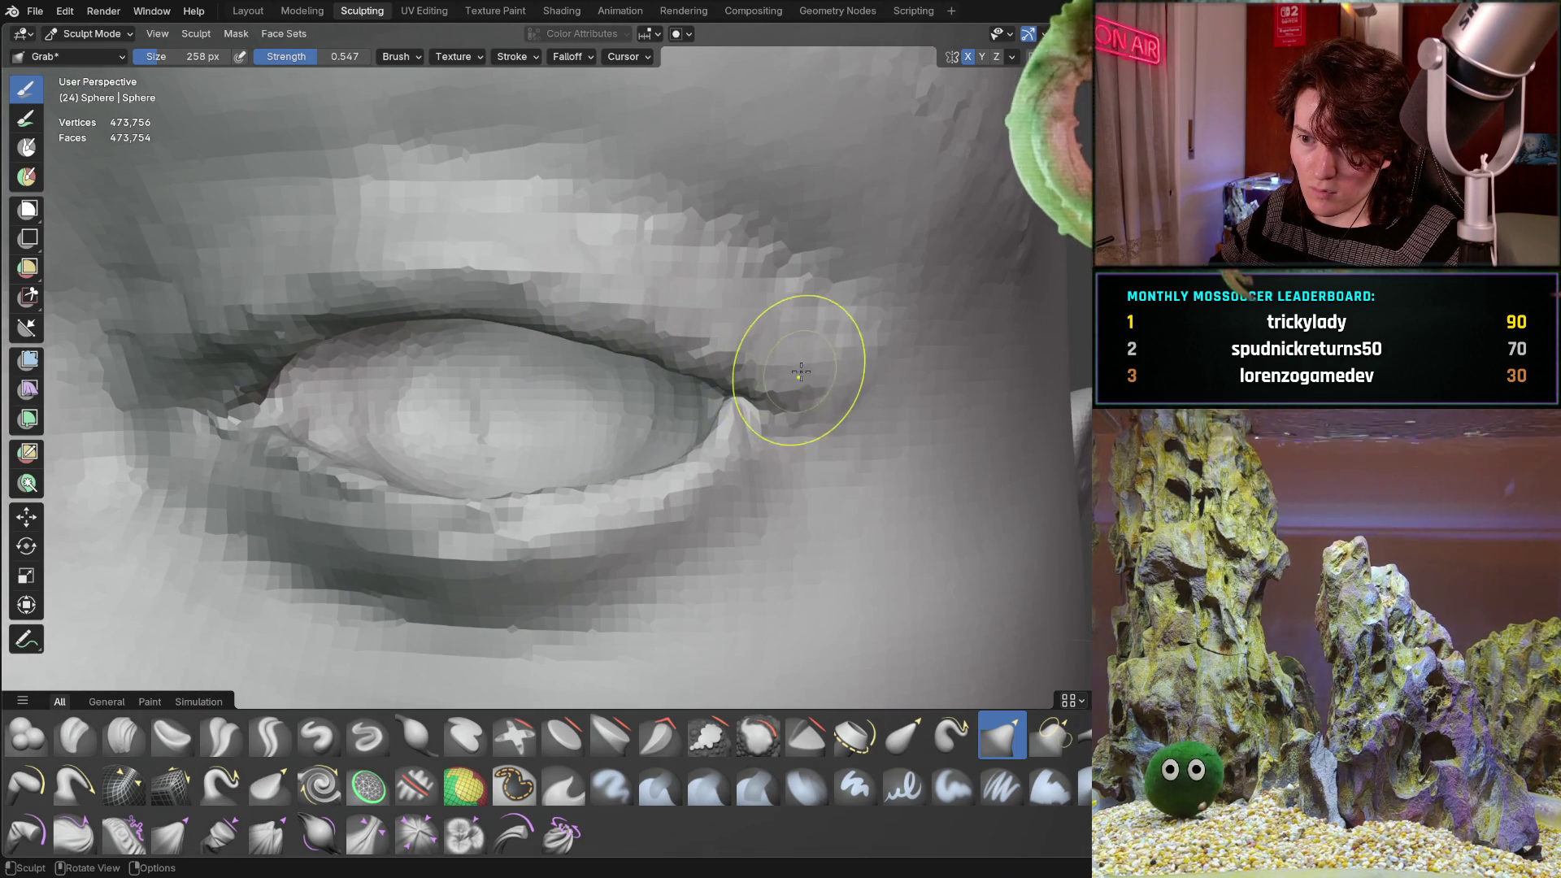
mouse_move(721, 401)
middle_down()
mouse_move(735, 416)
mouse_move(608, 386)
middle_up()
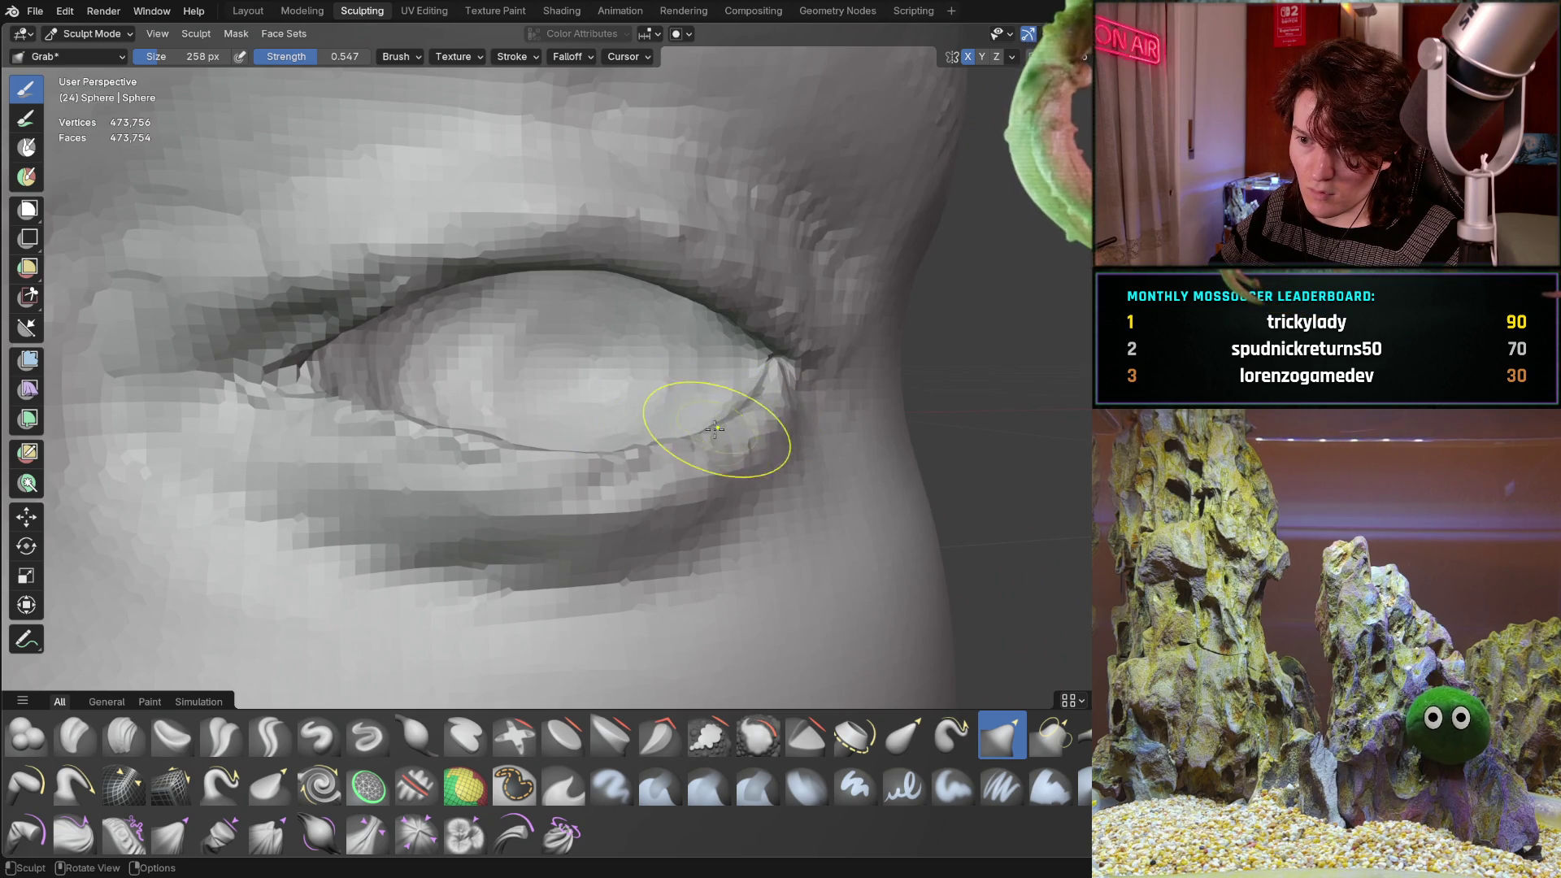
mouse_move(610, 439)
middle_down()
mouse_move(394, 505)
mouse_move(360, 485)
middle_up()
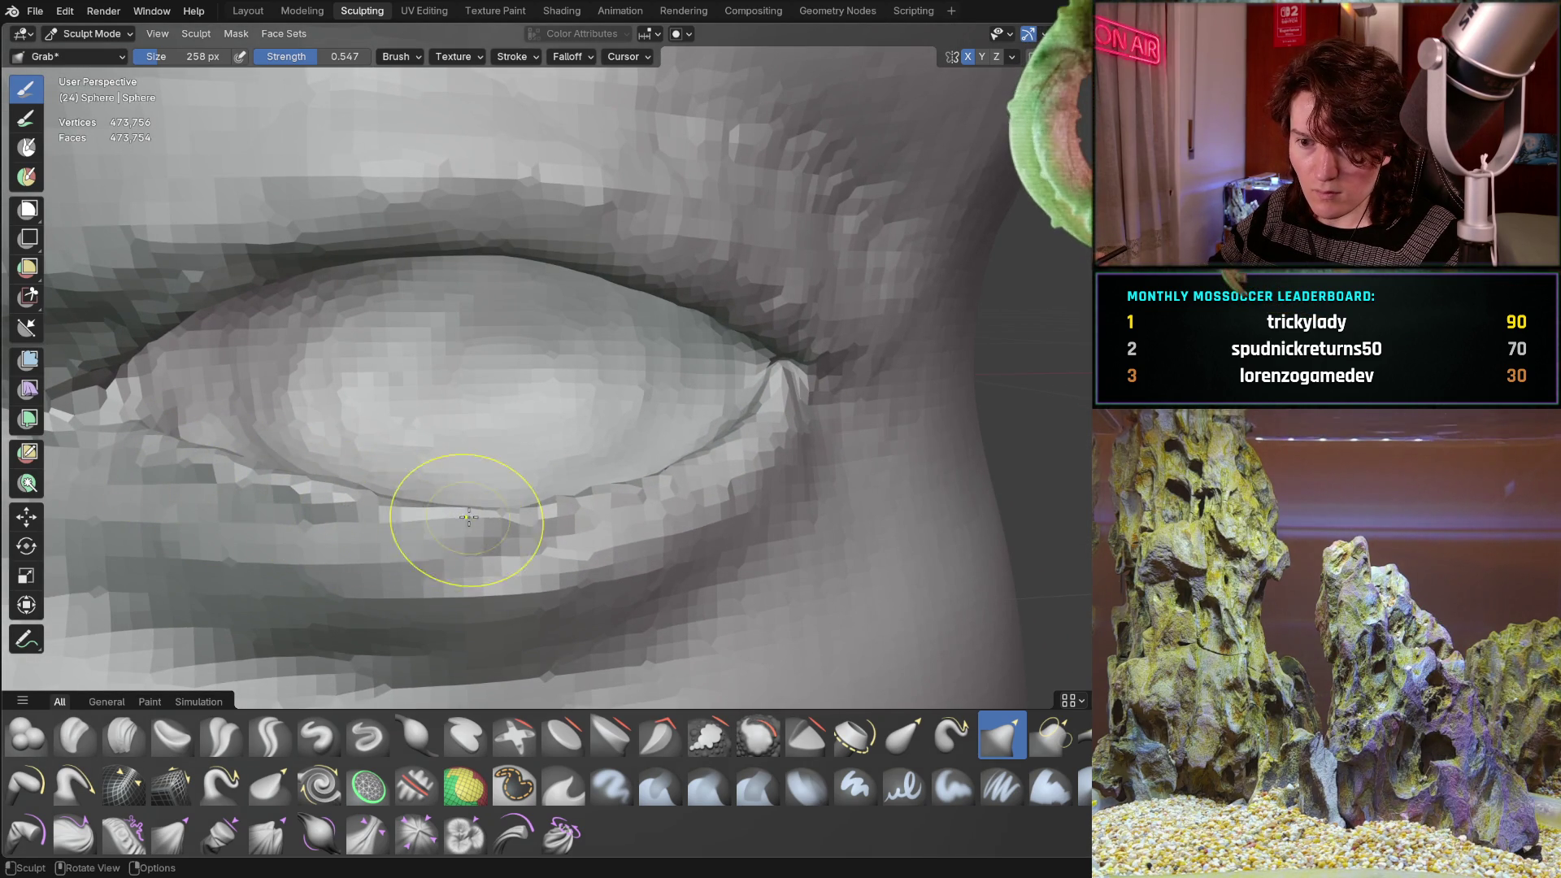
middle_drag(627, 494, 504, 520)
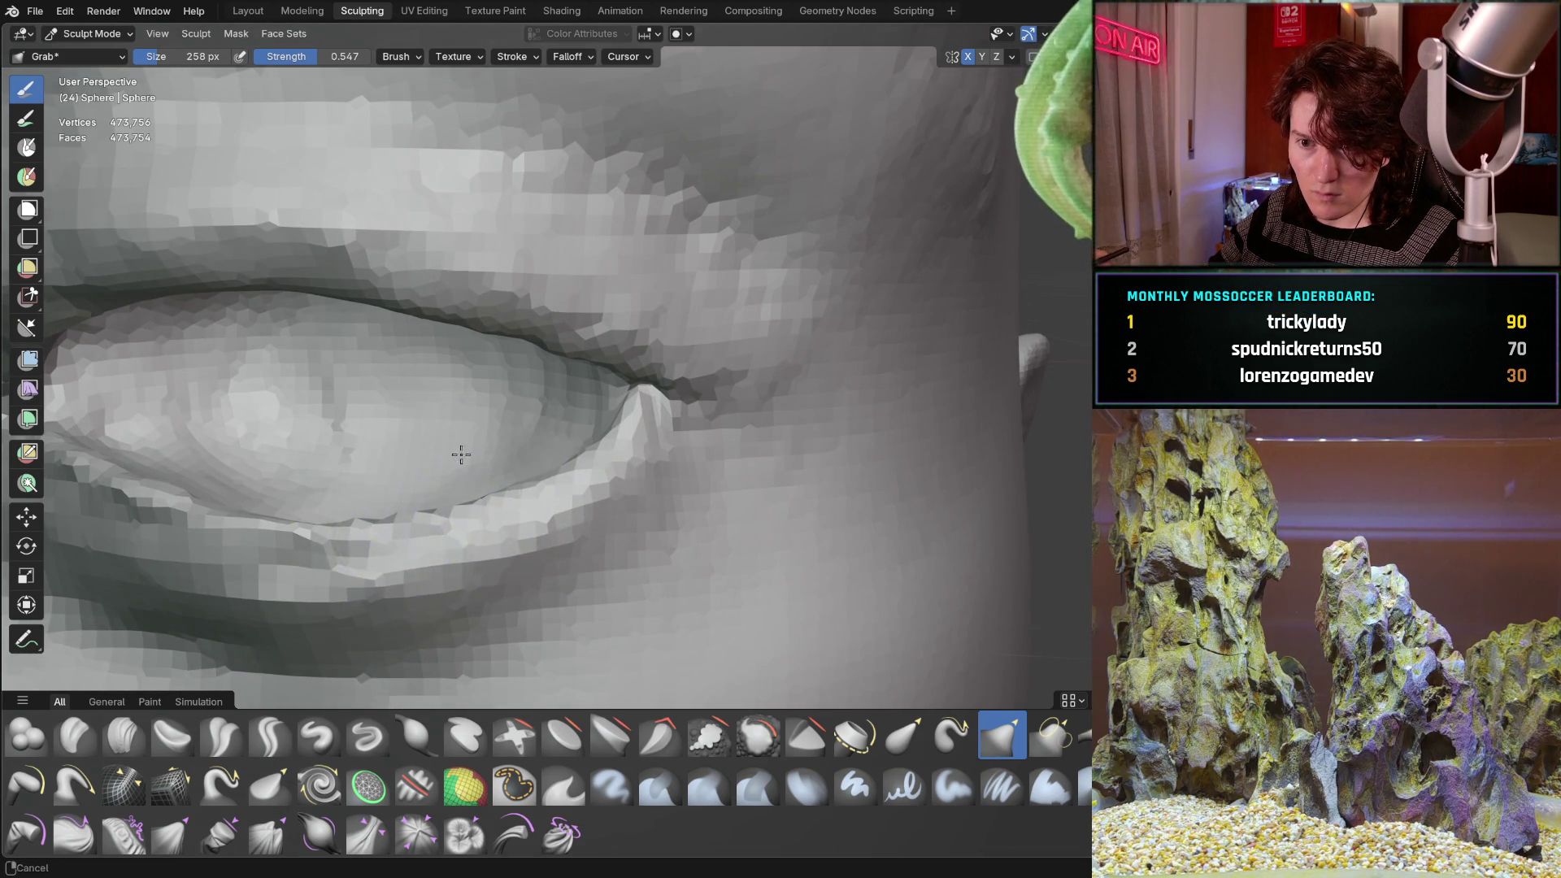
scroll(461, 454, down, 10)
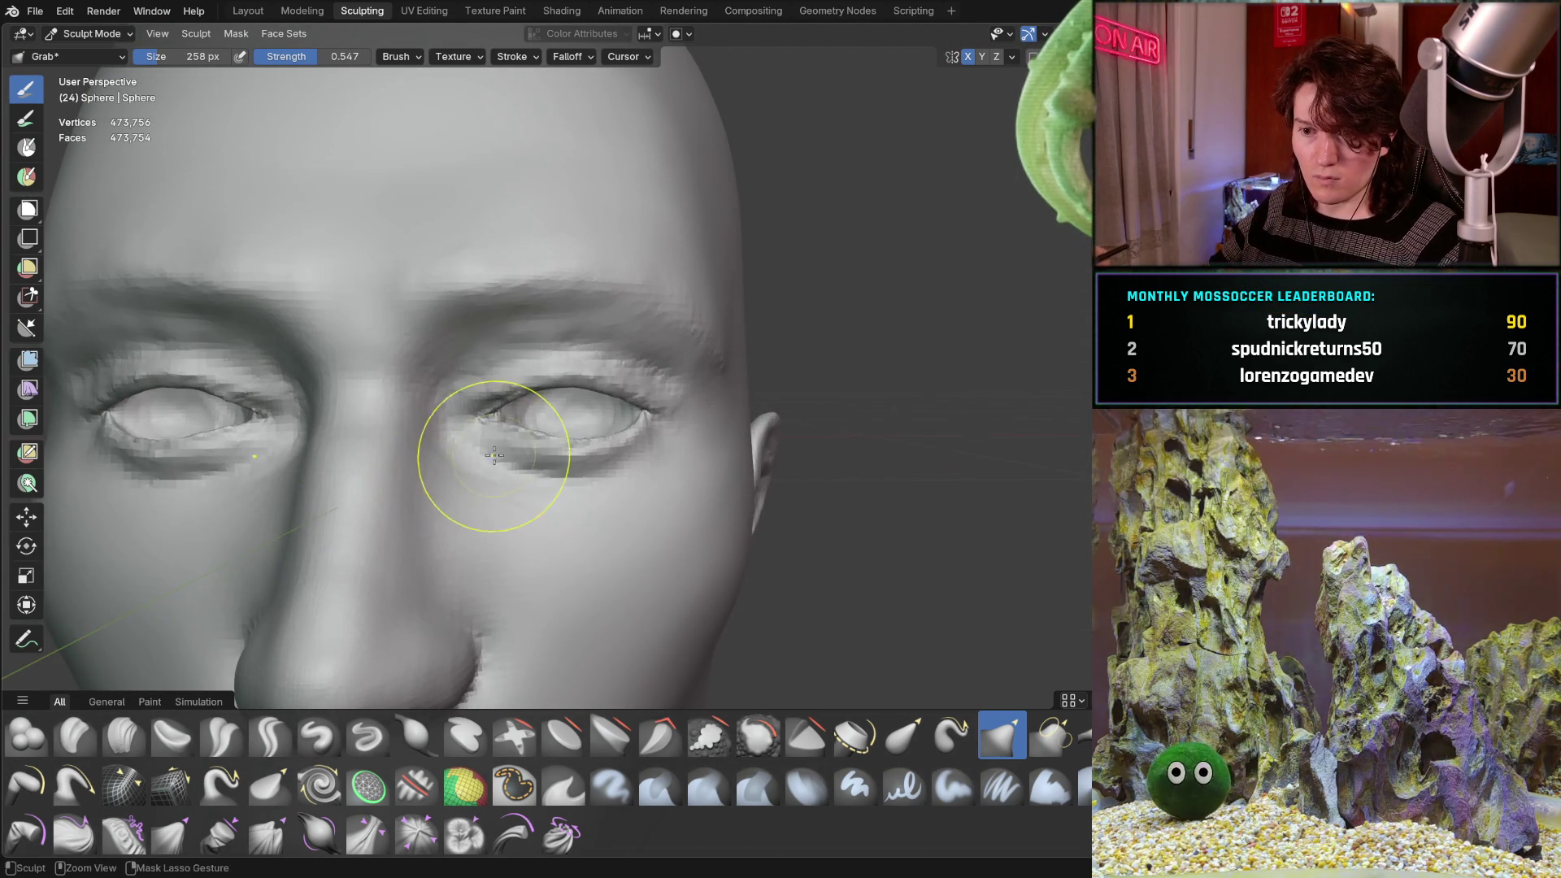
Undo the last sculpt change, then Grab-pull the lower eyelid crease and outer corner outward.
key(ctrl+z)
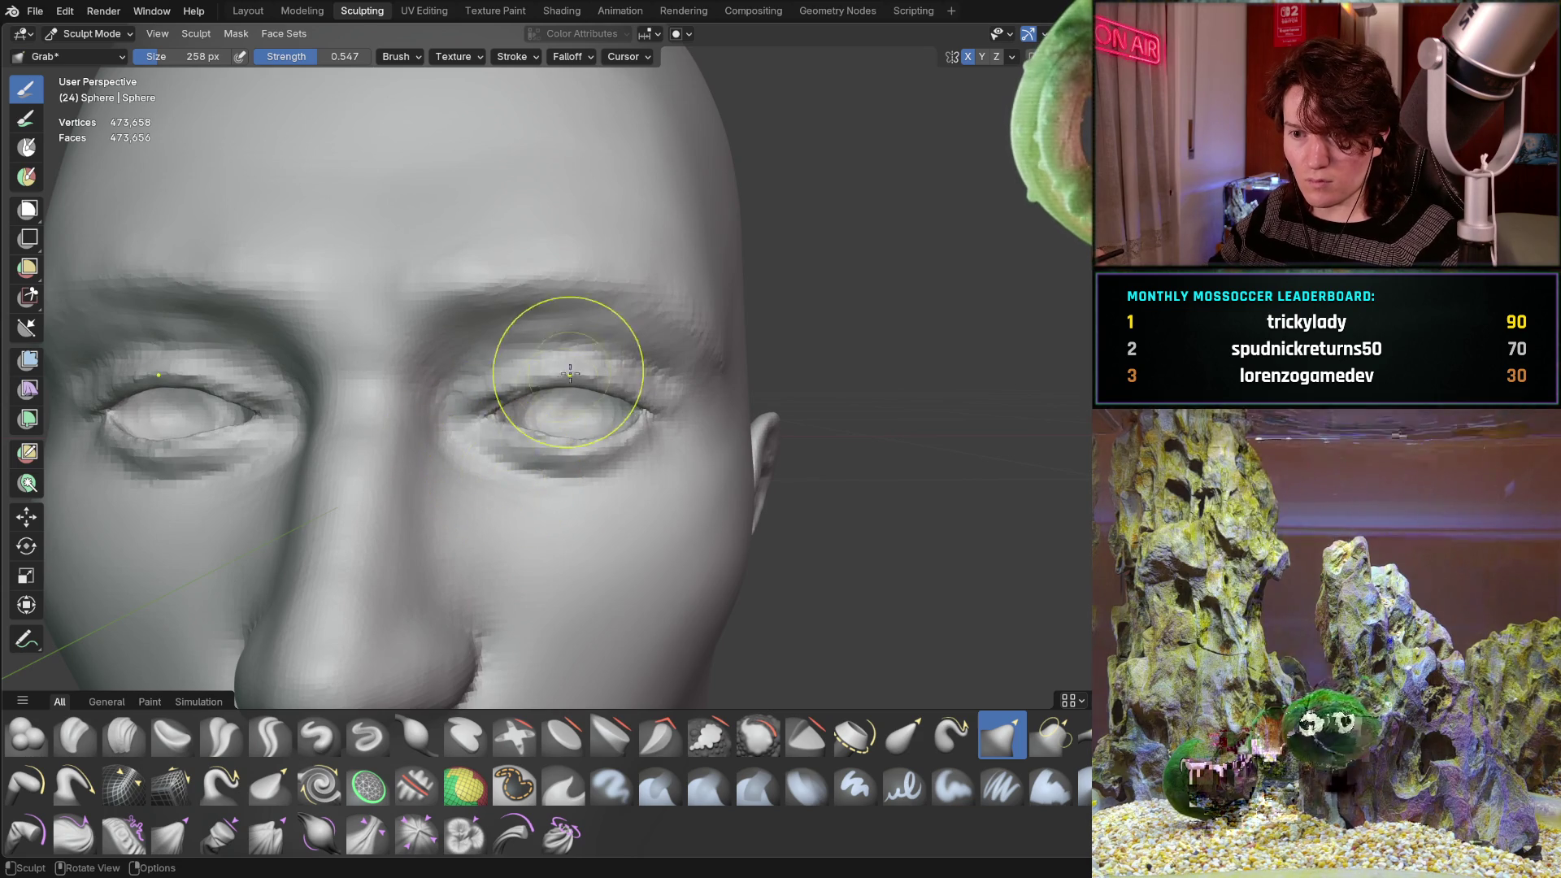
middle_drag(444, 462, 456, 468)
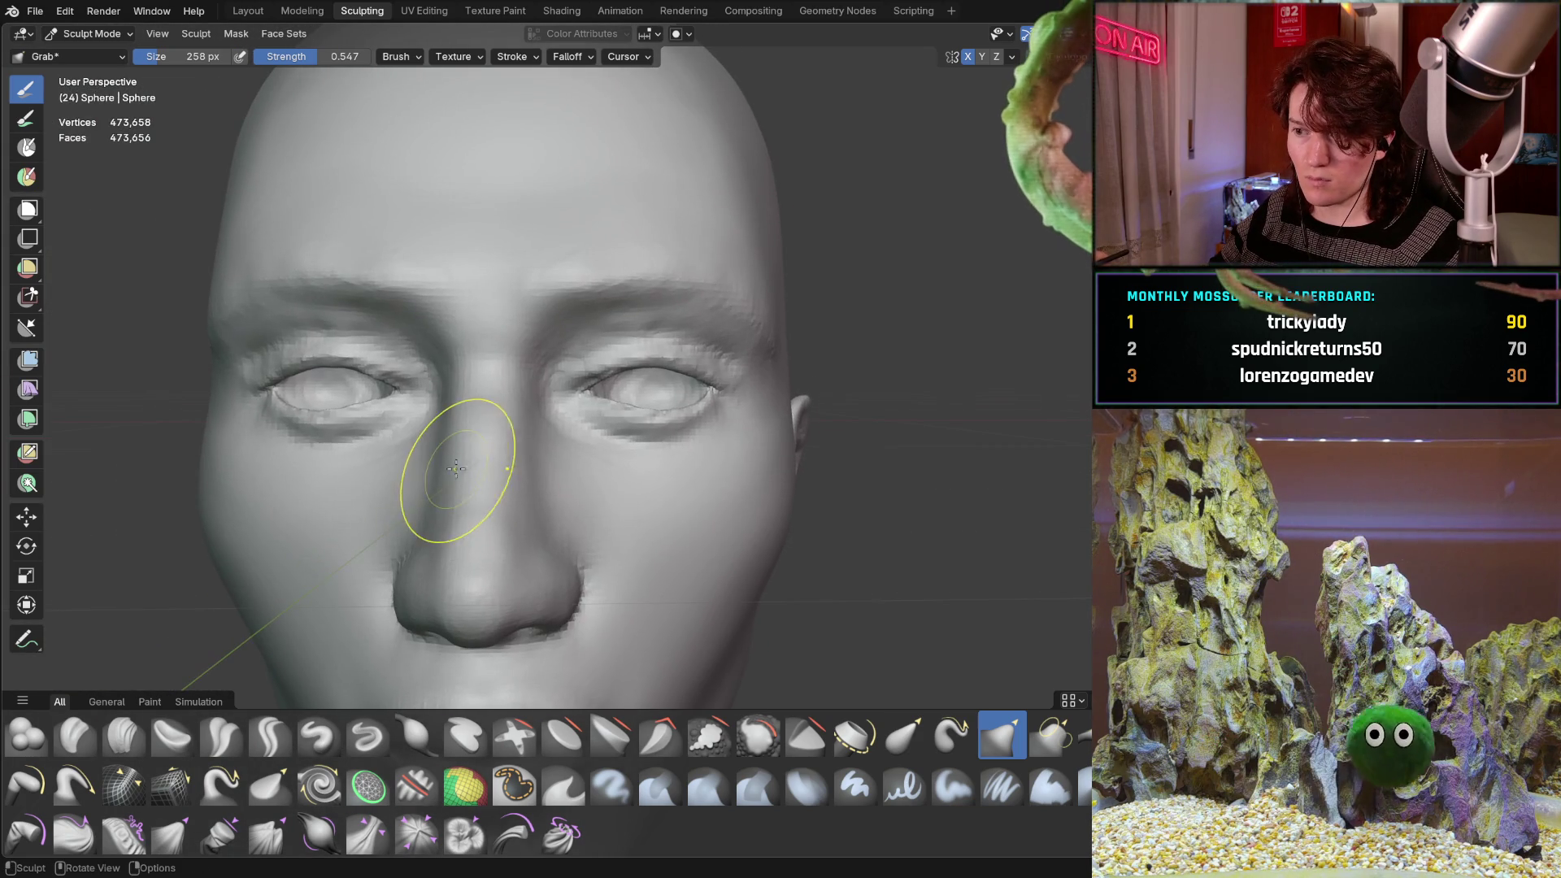
scroll(467, 465, up, 8)
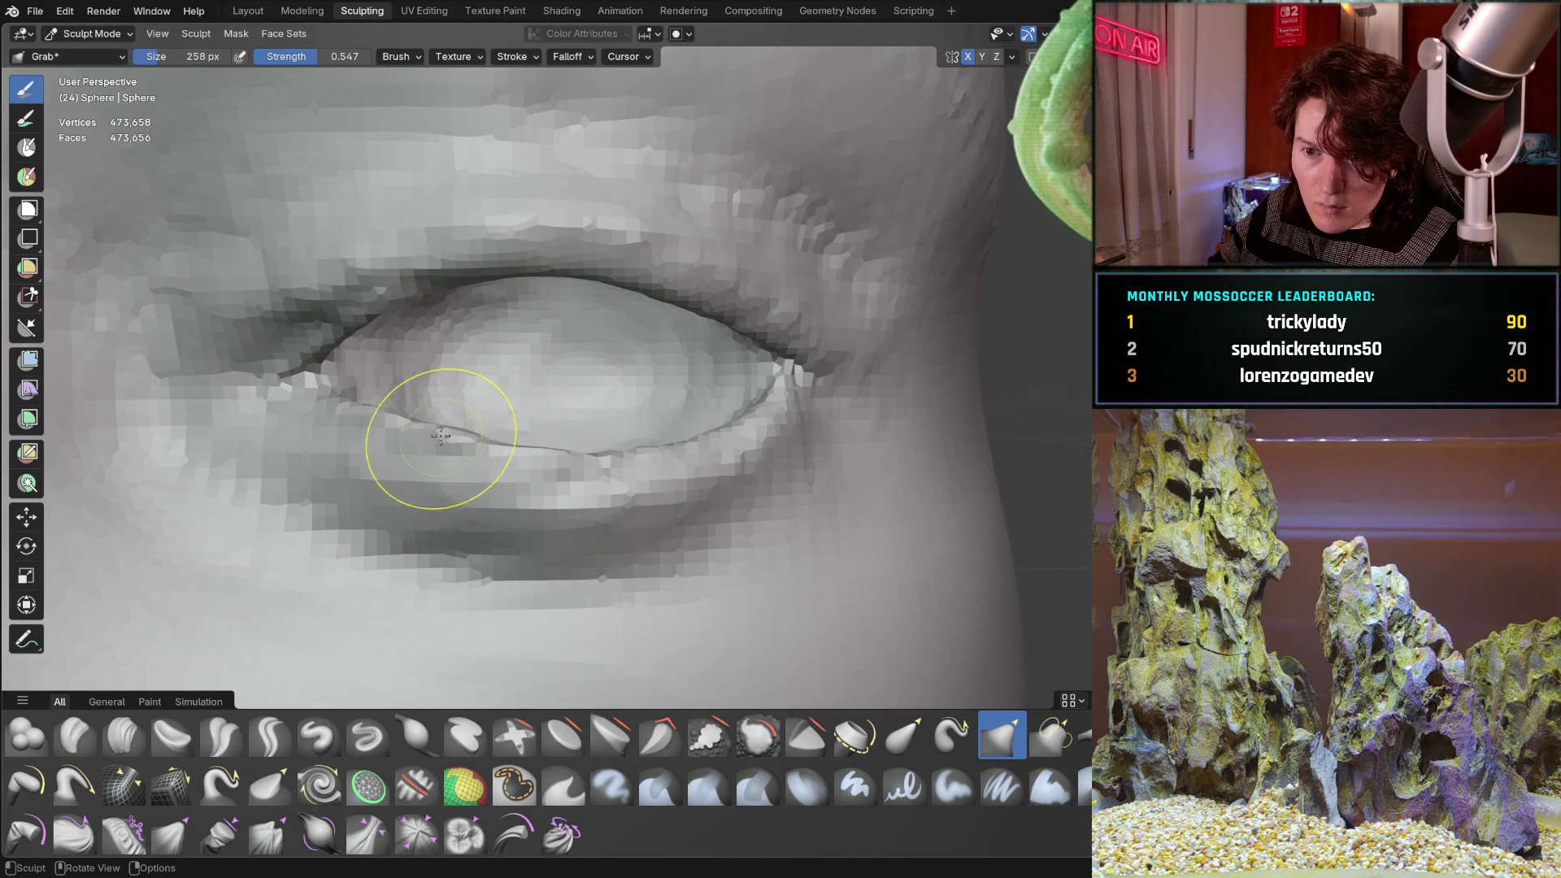
drag(488, 439, 617, 458)
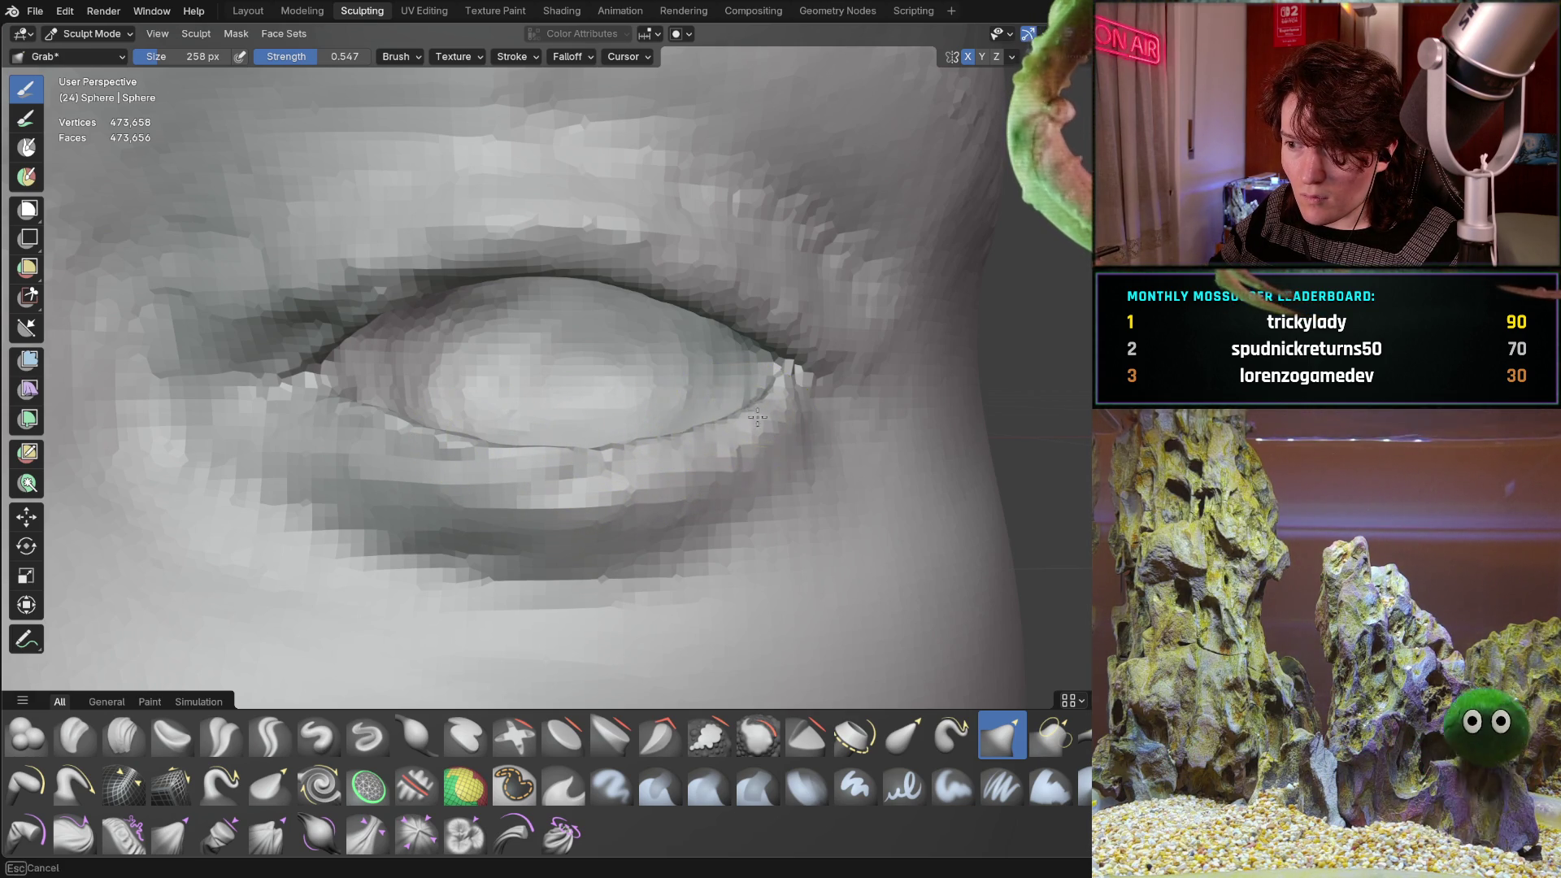
drag(766, 399, 772, 395)
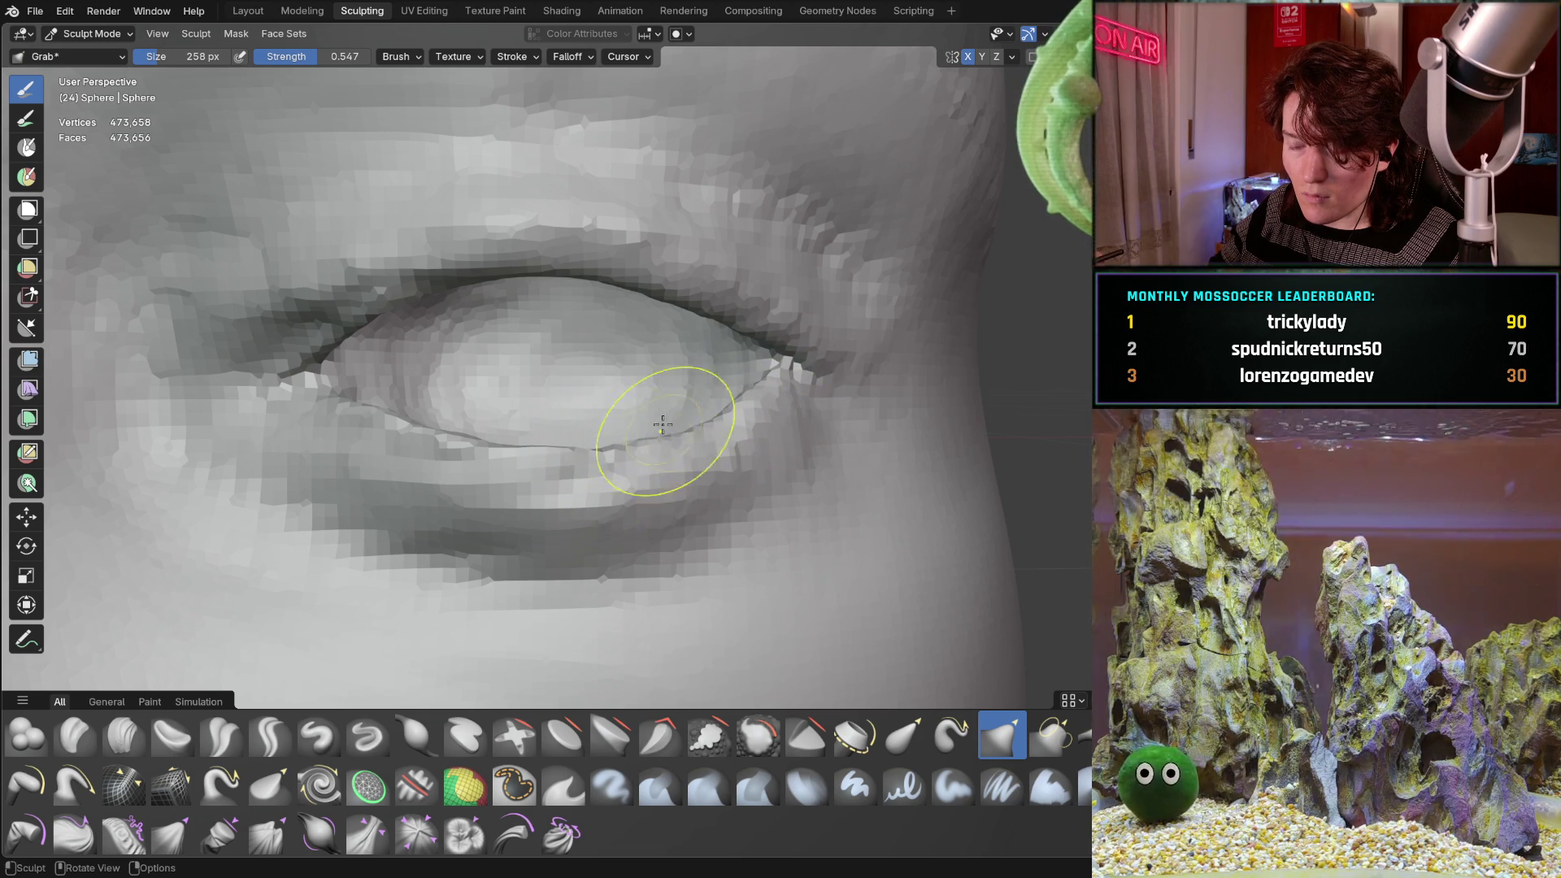
mouse_move(453, 286)
middle_down()
mouse_move(480, 344)
mouse_move(409, 334)
middle_up()
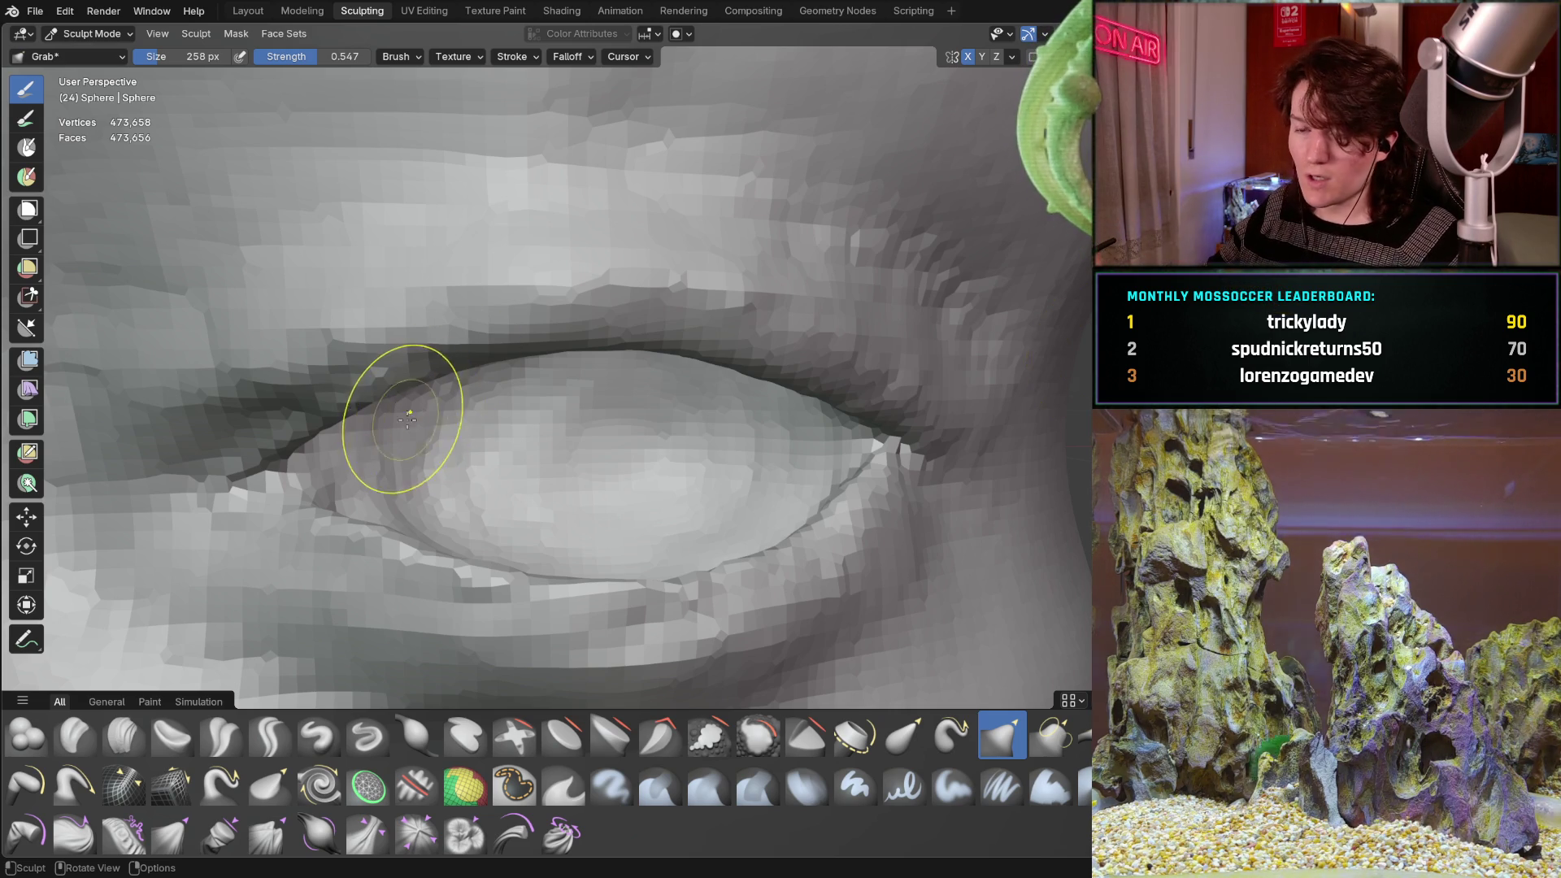
Grab-pull the upper eyelid fold into shape over the eyeball.
middle_drag(401, 418, 344, 344)
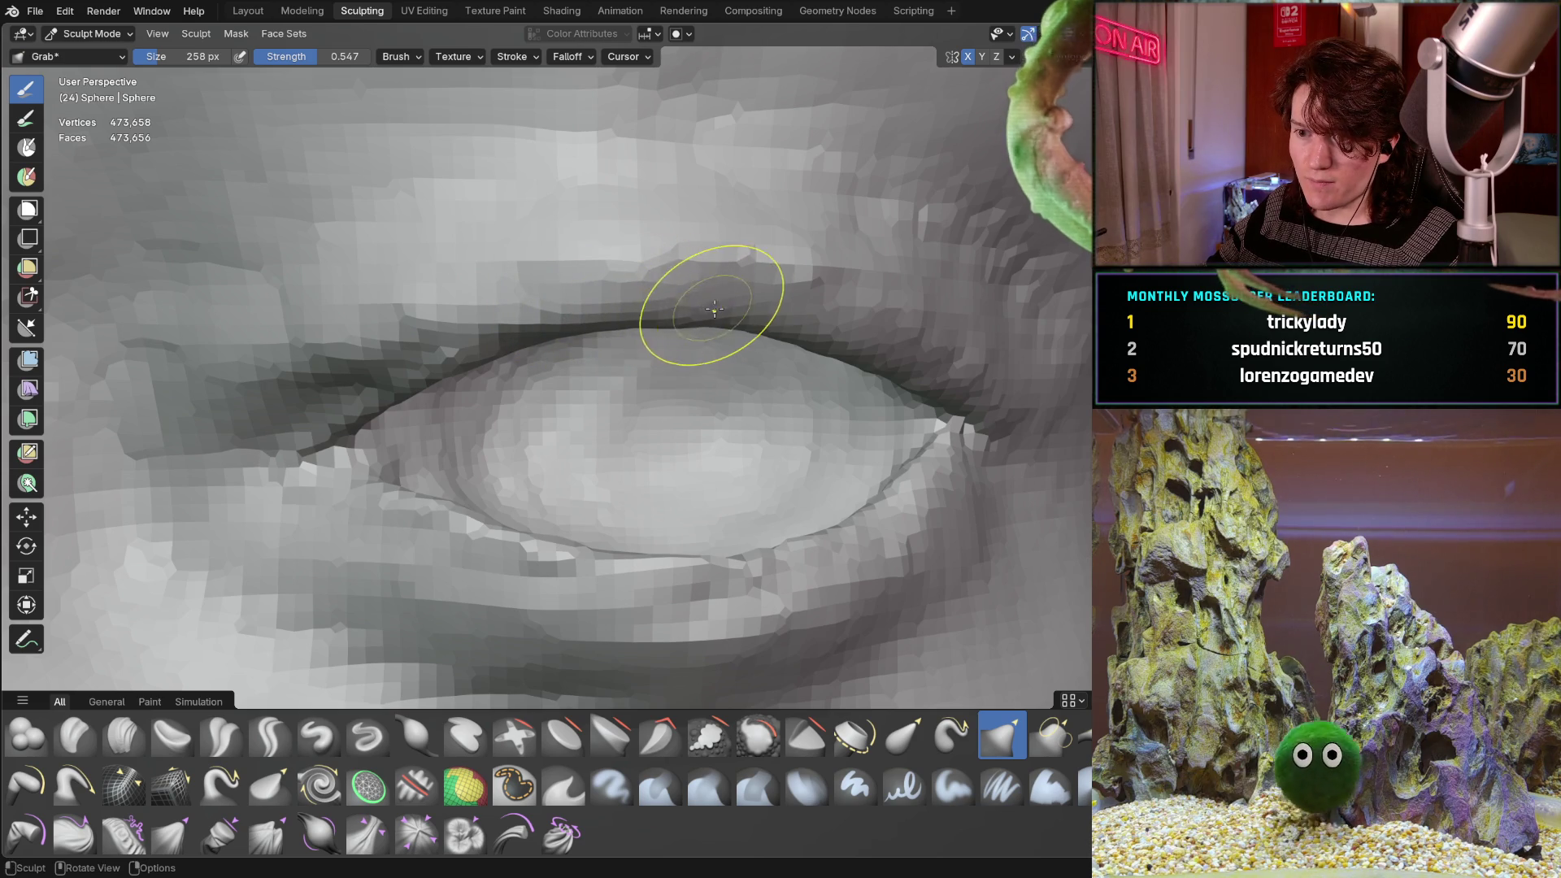
drag(714, 297, 767, 325)
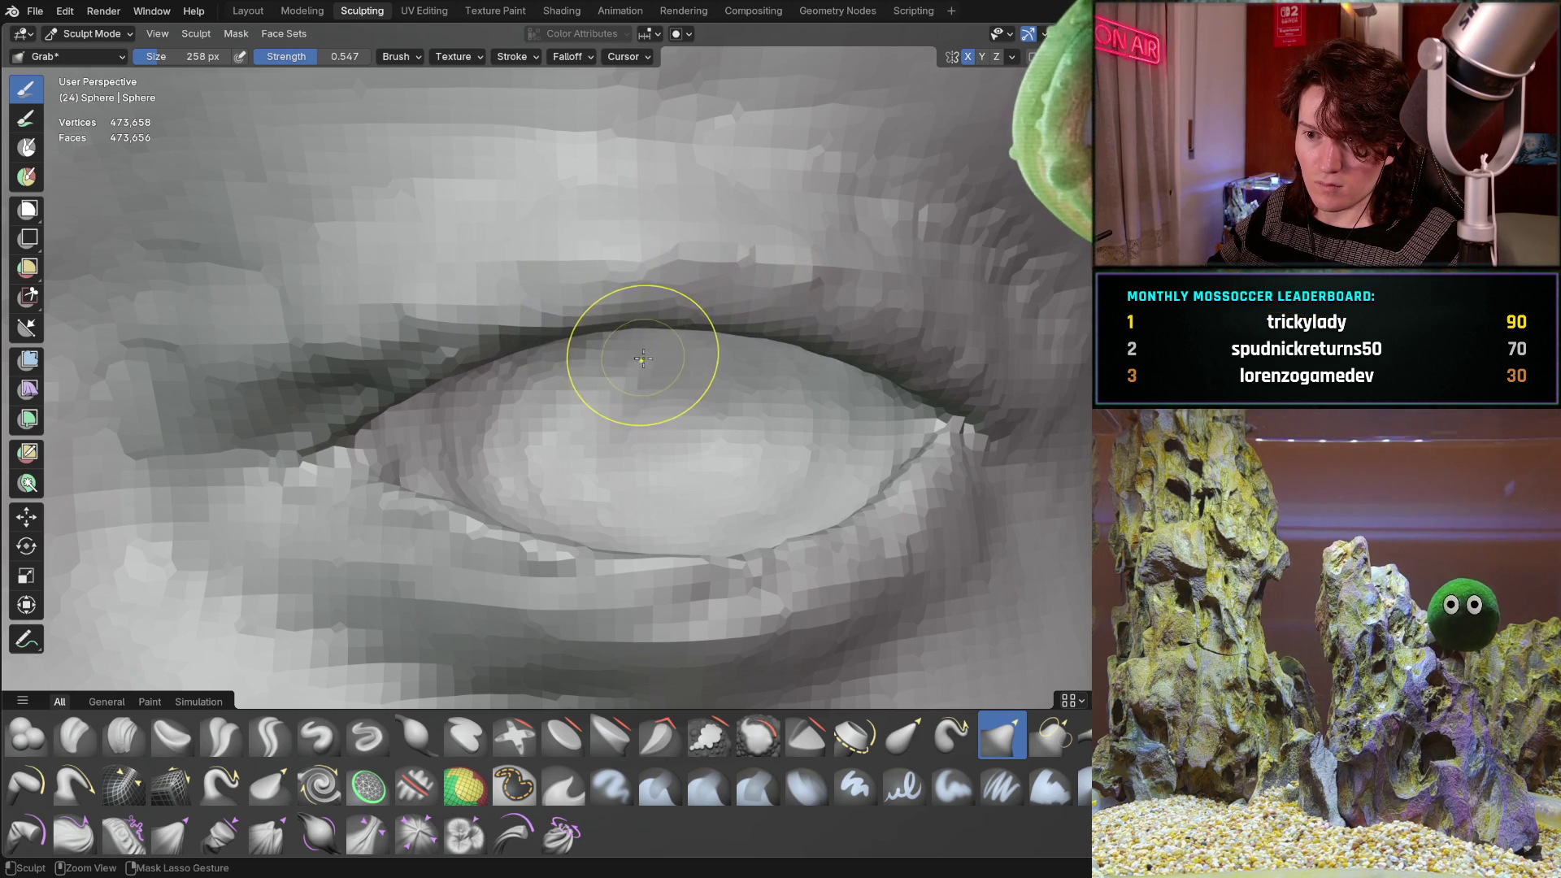
drag(581, 323, 520, 345)
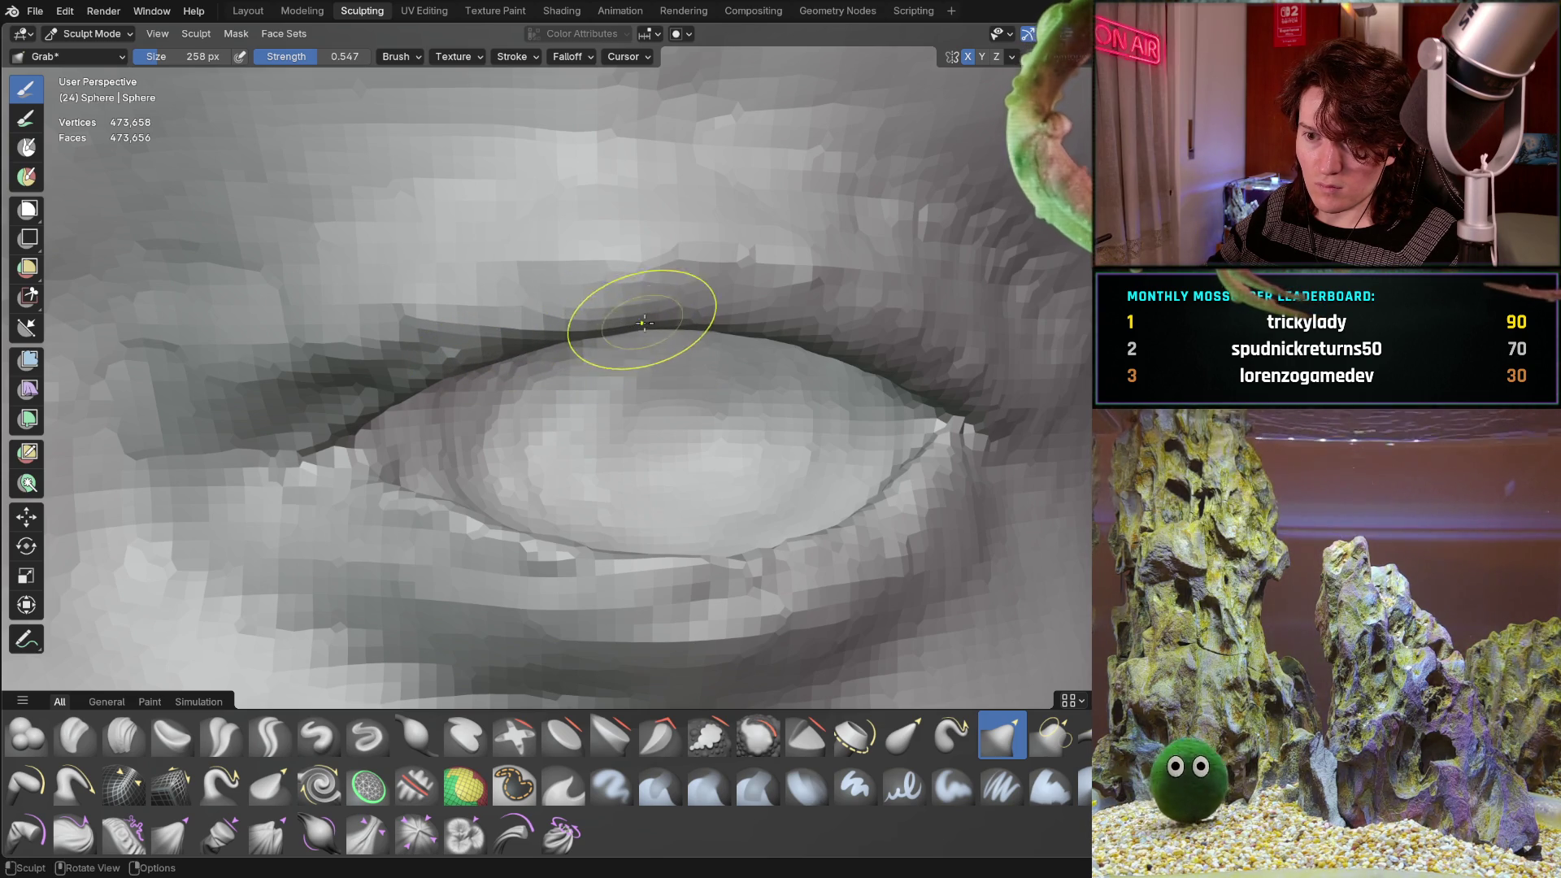
drag(673, 326, 692, 324)
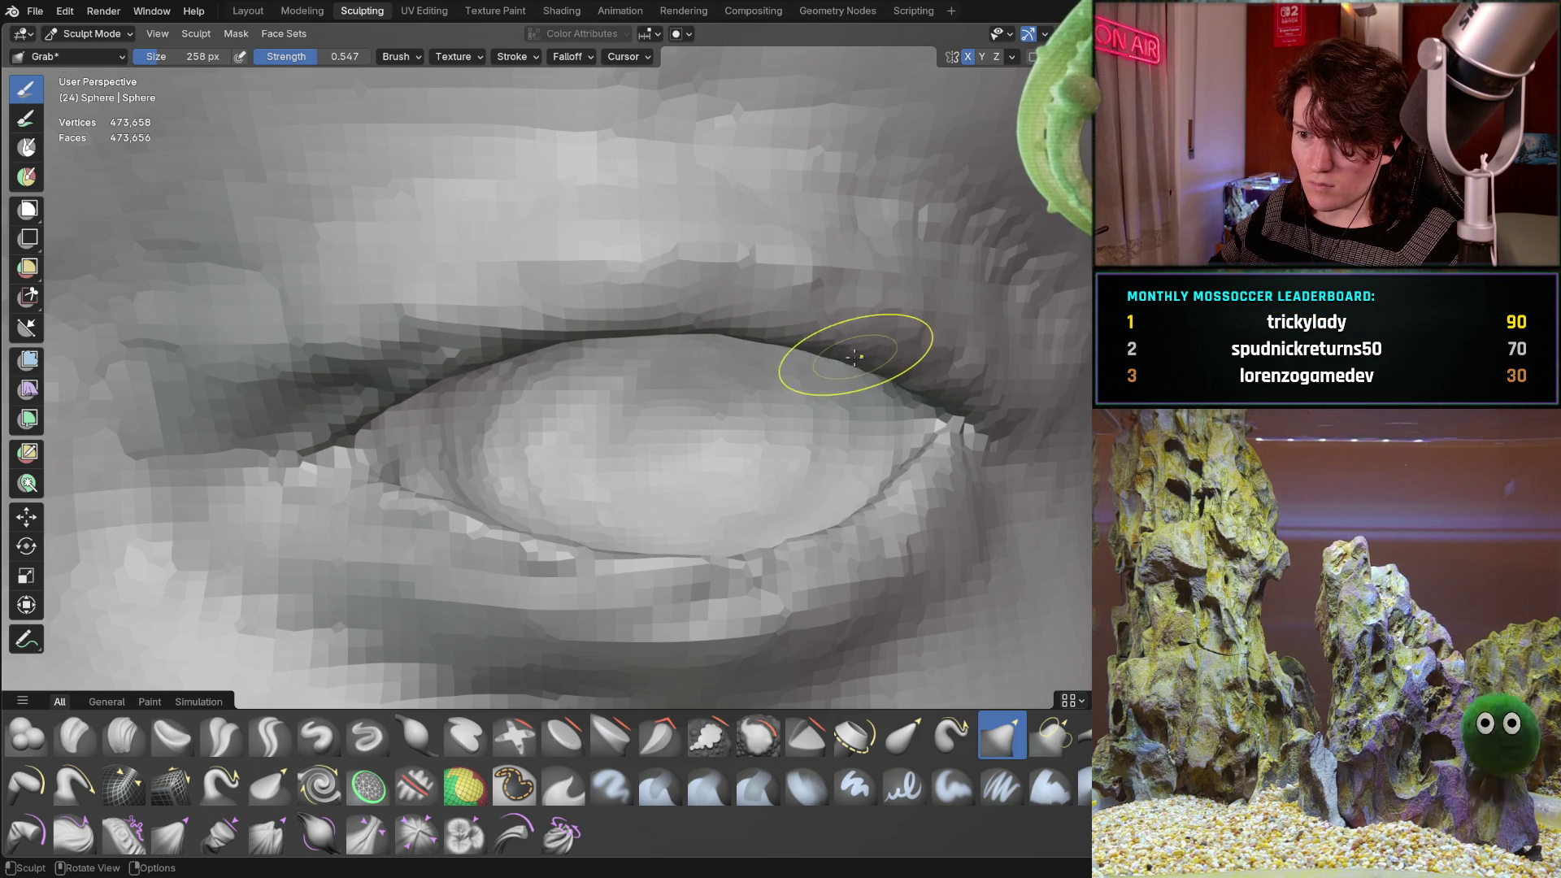
Tuck in the mesh at the outer eye corner, then return to a frontal face view.
drag(871, 358, 900, 376)
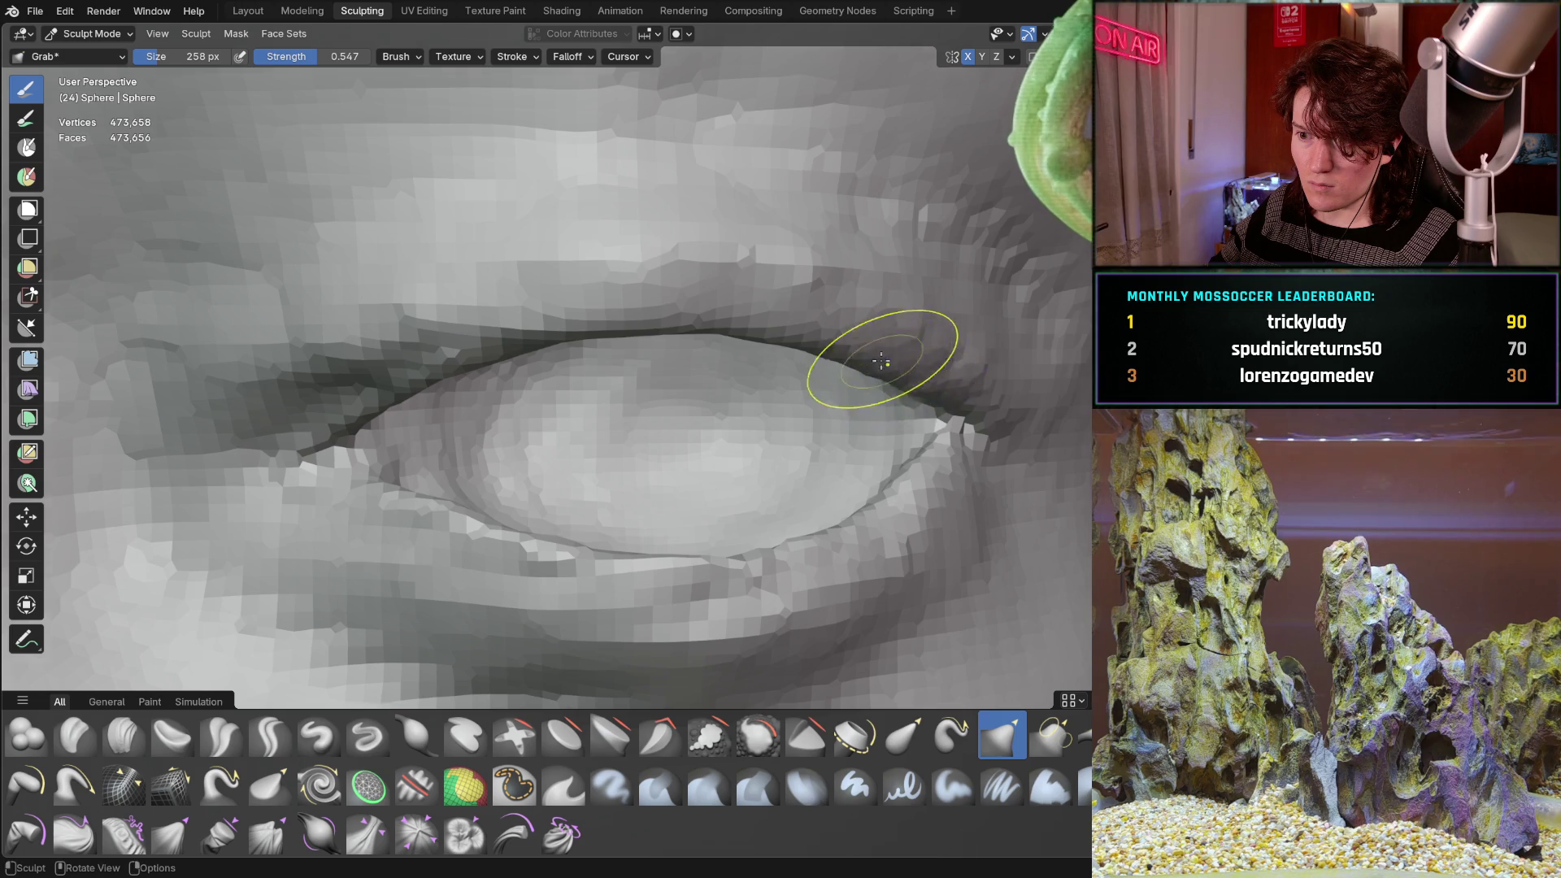
middle_drag(885, 359, 853, 372)
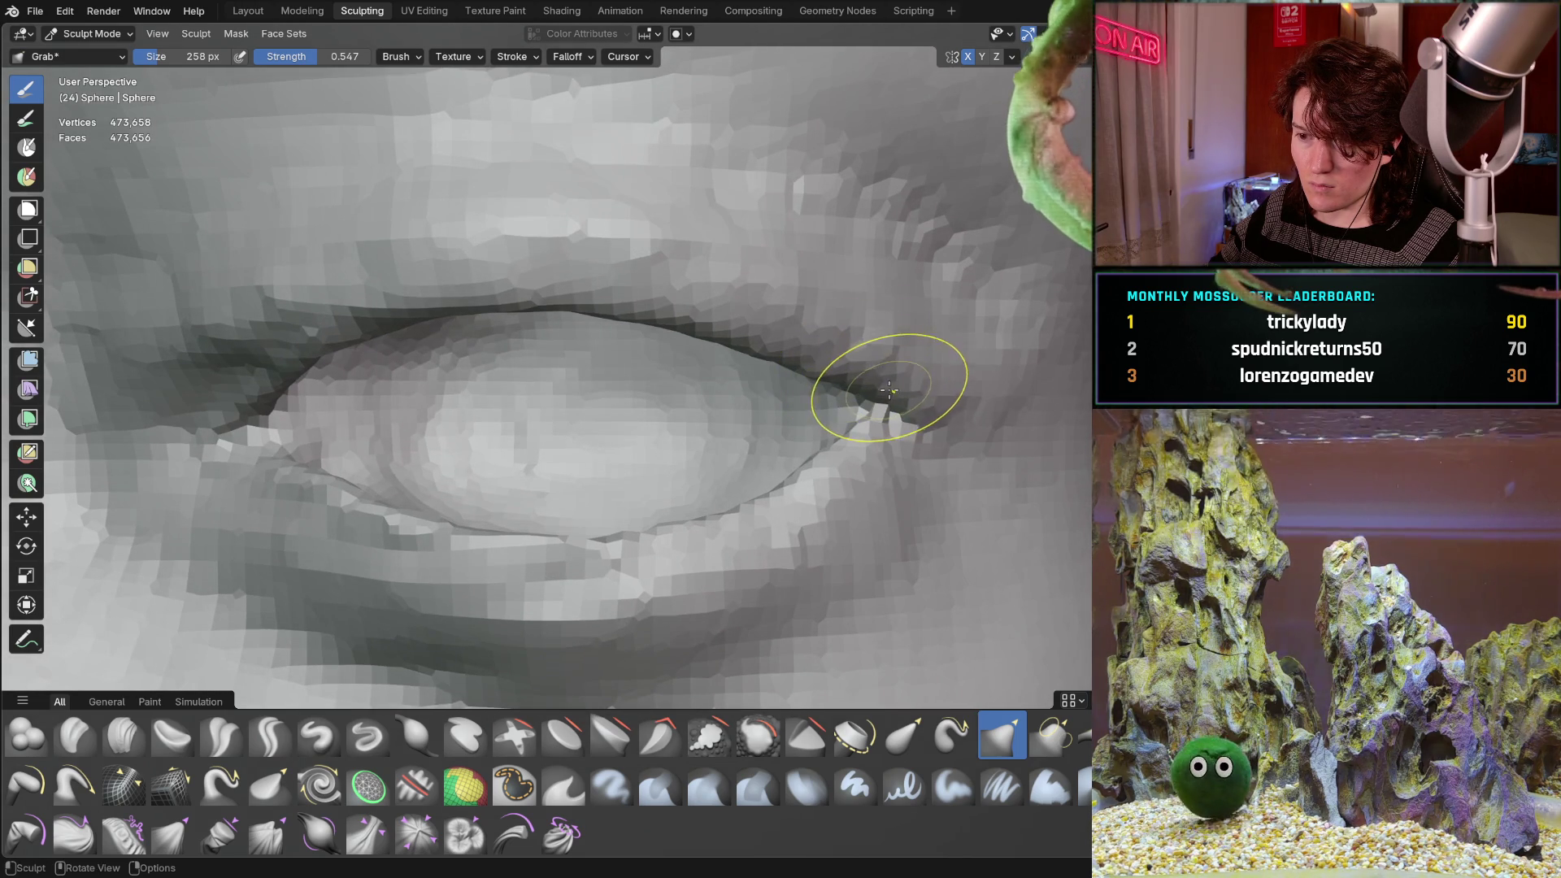
drag(896, 382, 881, 382)
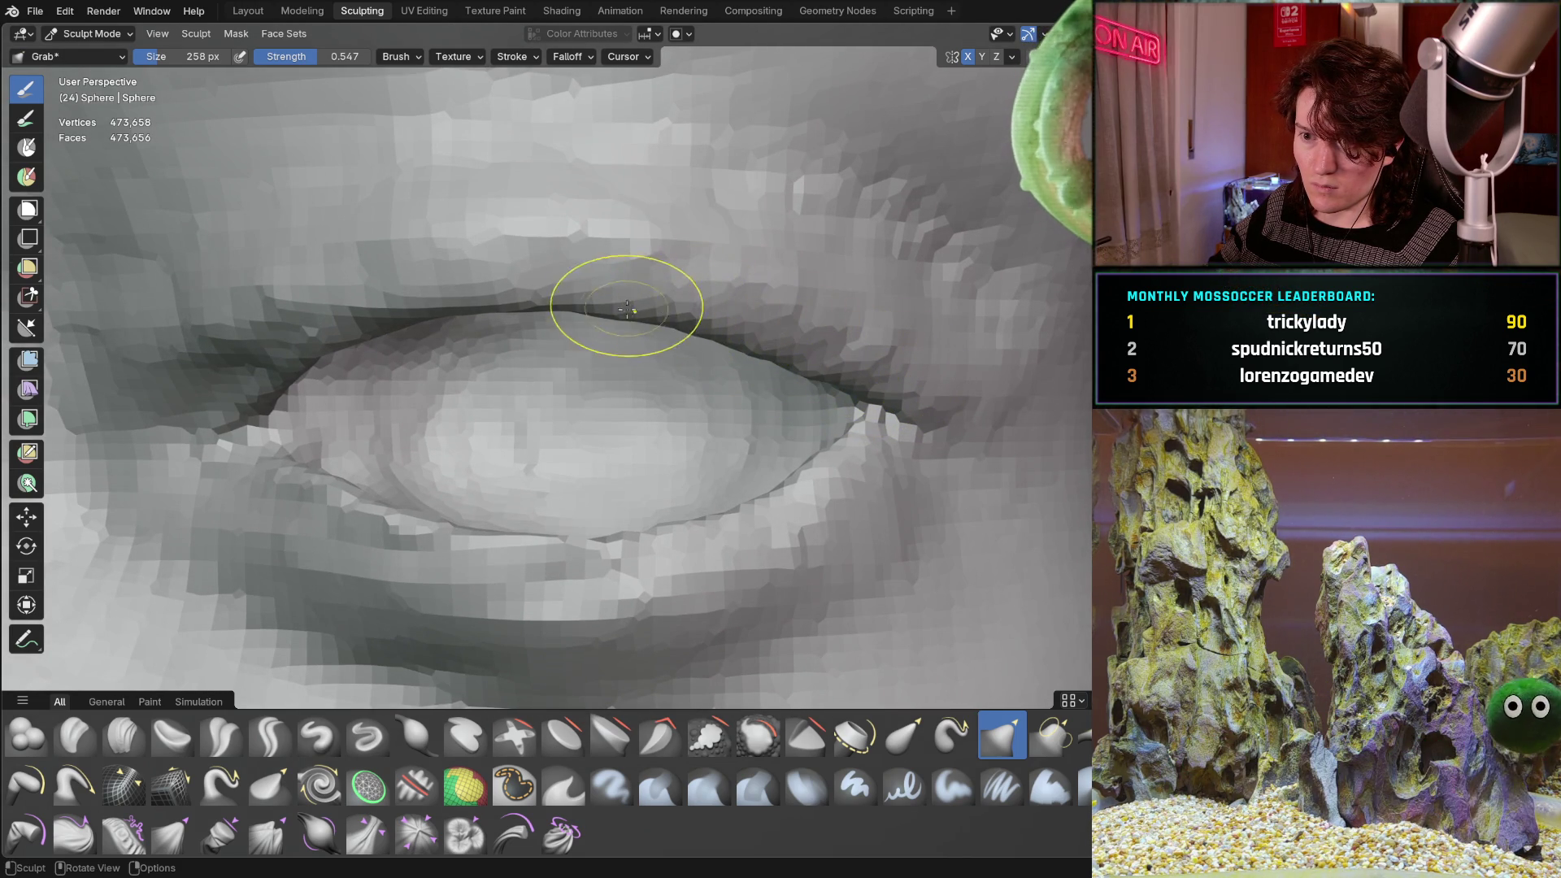
mouse_move(494, 299)
middle_down()
mouse_move(577, 335)
mouse_move(588, 361)
middle_up()
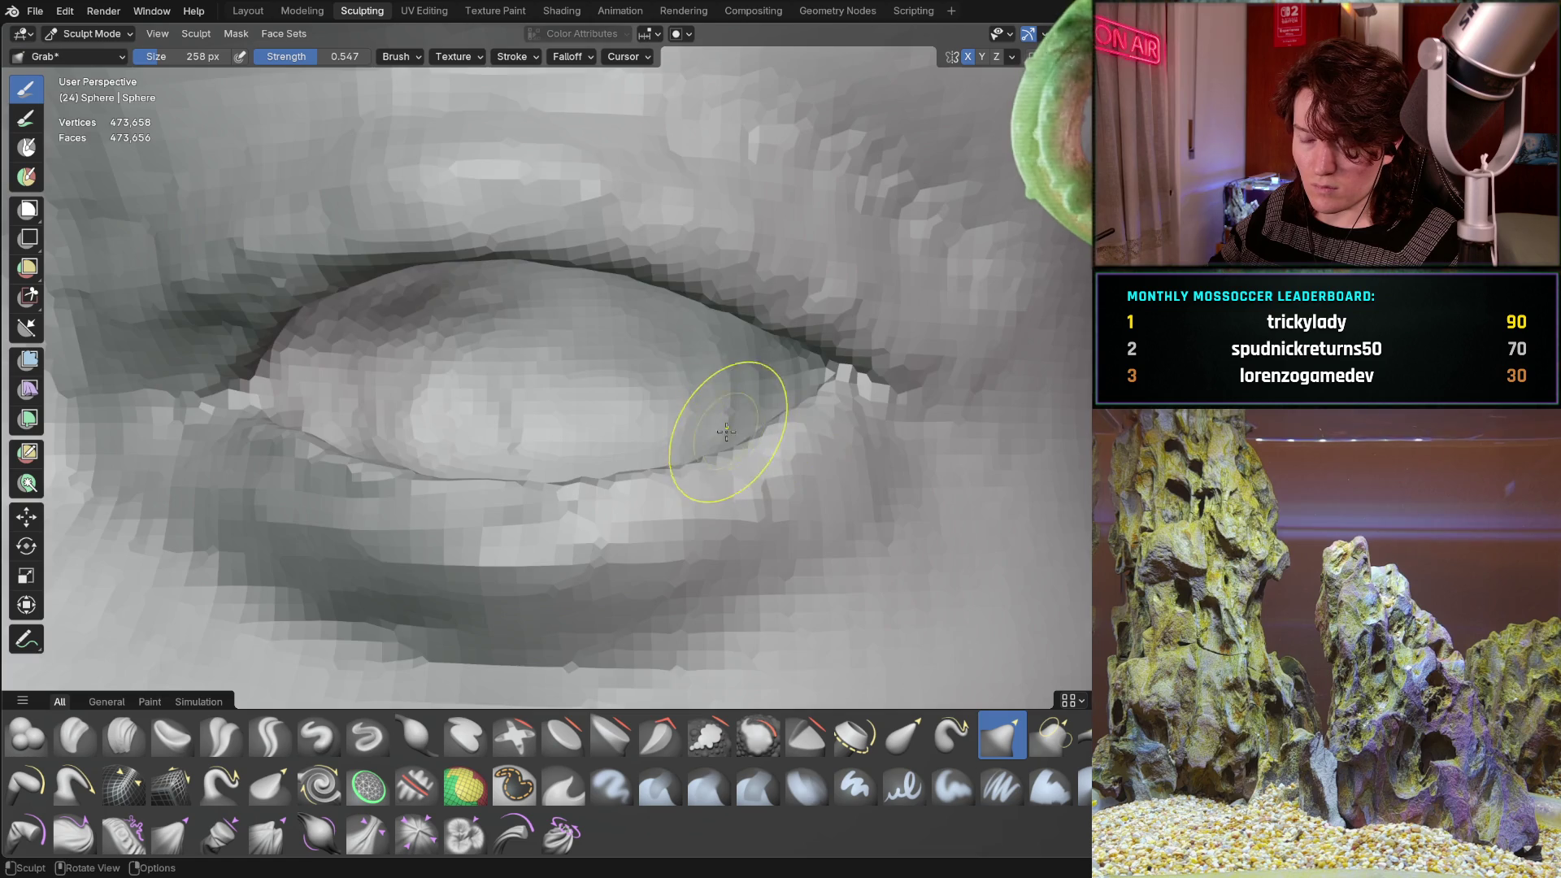
middle_drag(726, 431, 784, 488)
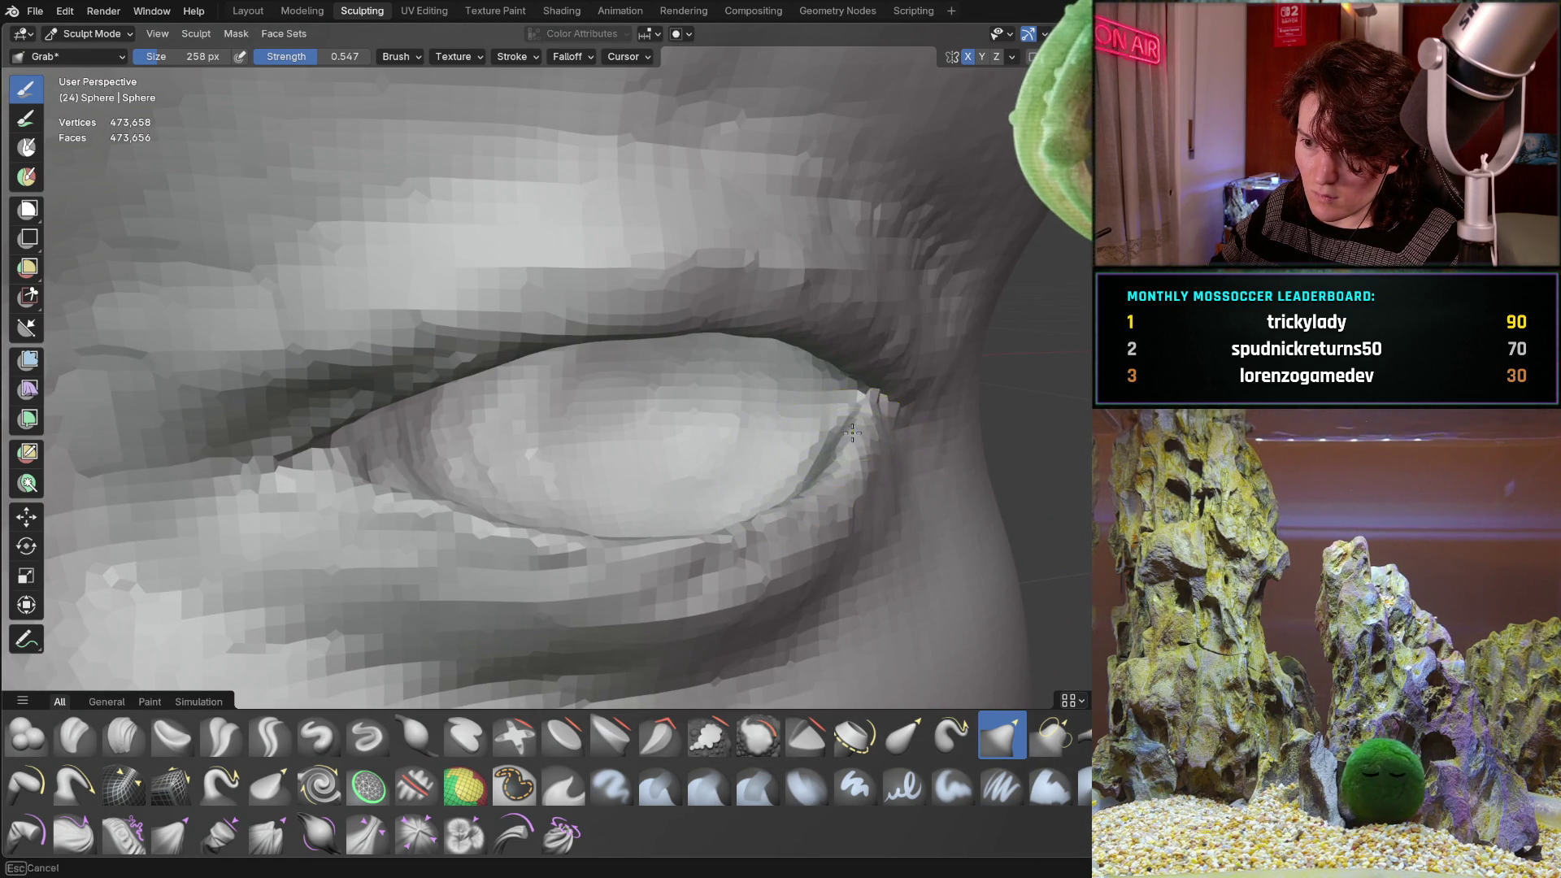
mouse_move(775, 429)
middle_down()
mouse_move(777, 457)
mouse_move(724, 404)
middle_up()
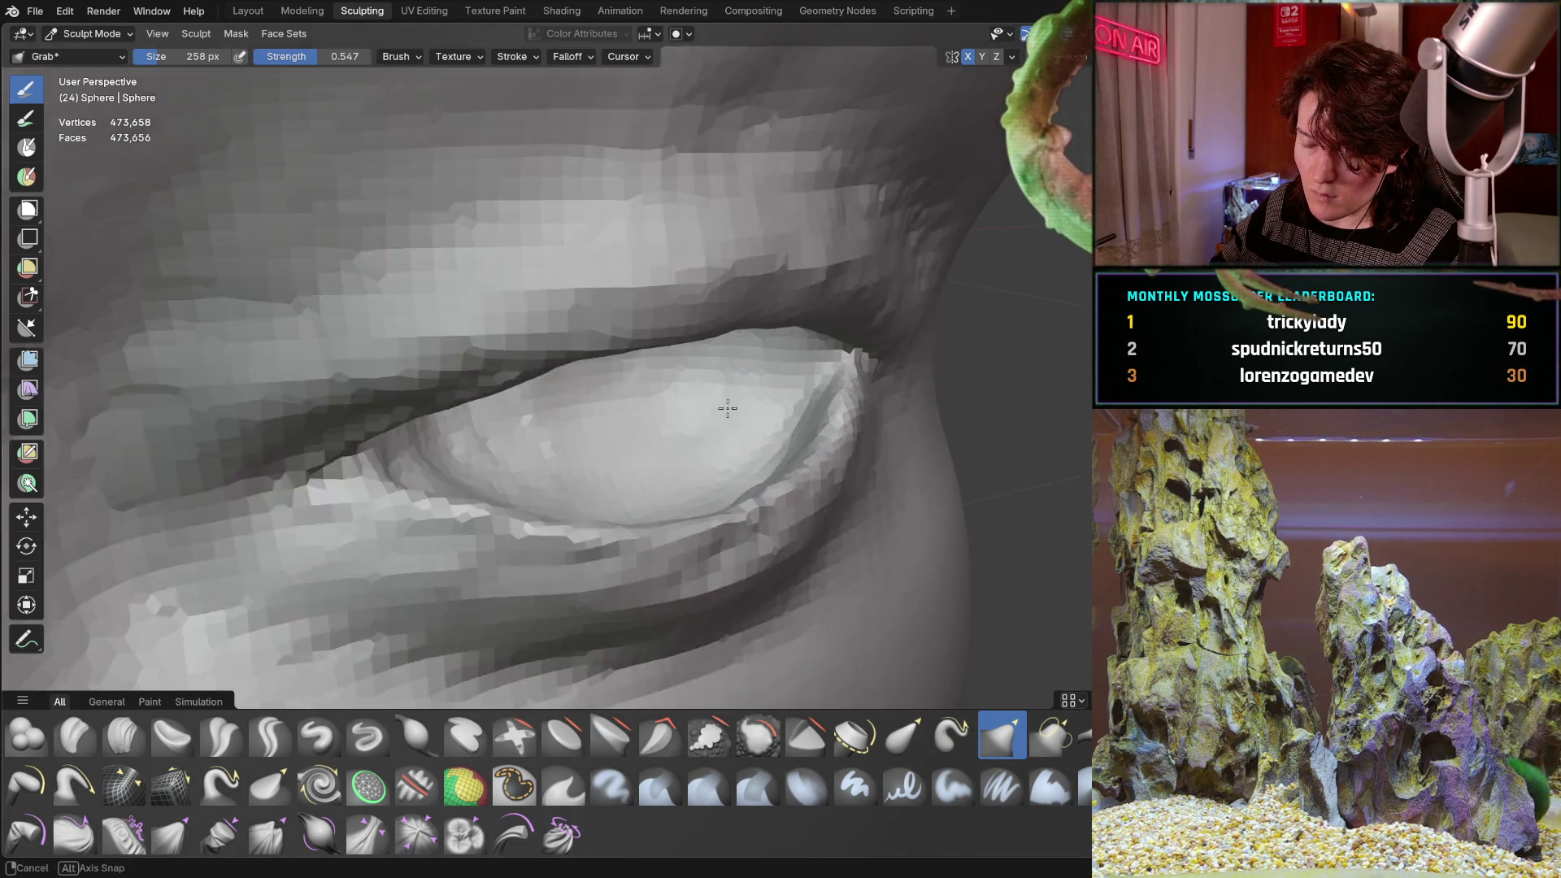
scroll(725, 404, down, 6)
mouse_move(558, 523)
middle_down()
mouse_move(412, 534)
mouse_move(490, 453)
mouse_move(412, 505)
mouse_move(425, 420)
mouse_move(540, 420)
middle_up()
scroll(490, 453, up, 1)
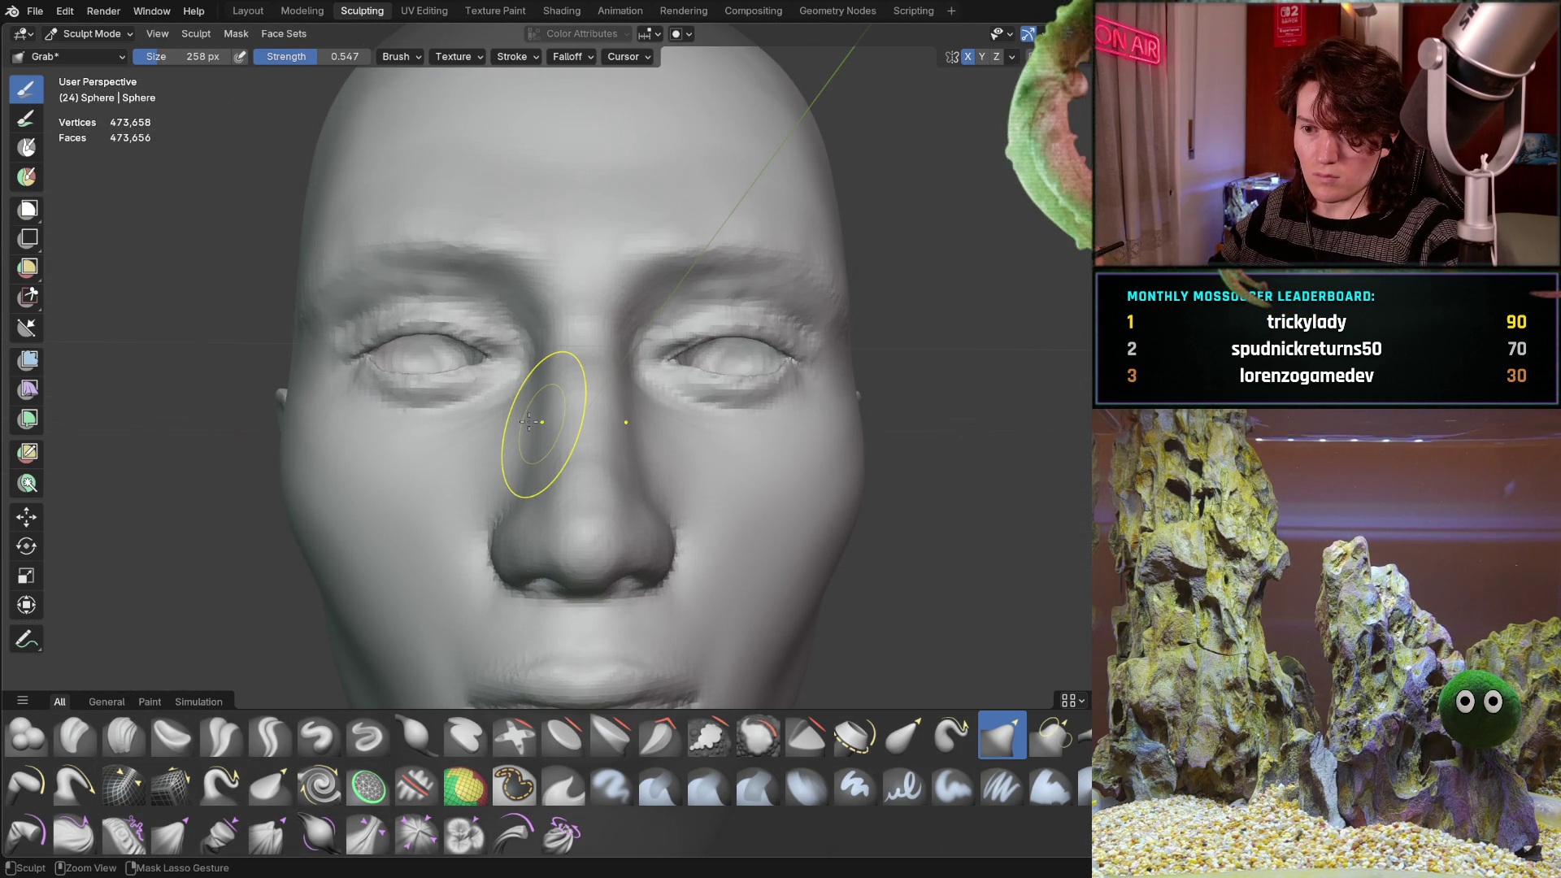
Zoom in on the eyes and Grab-pull the lower eyelid into shape.
scroll(522, 421, down, 5)
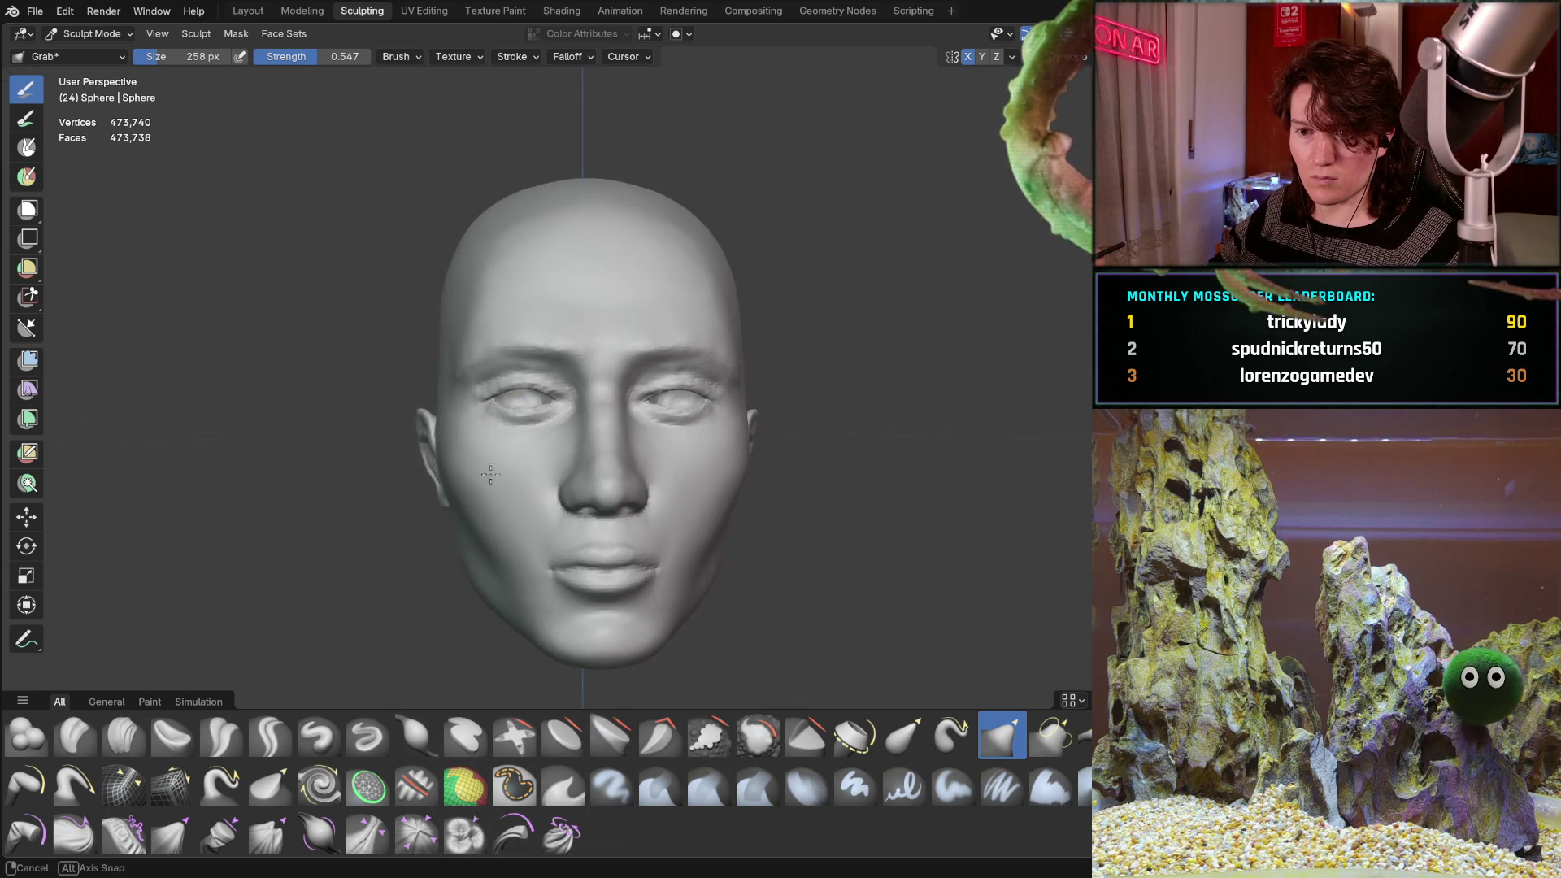
scroll(517, 464, up, 2)
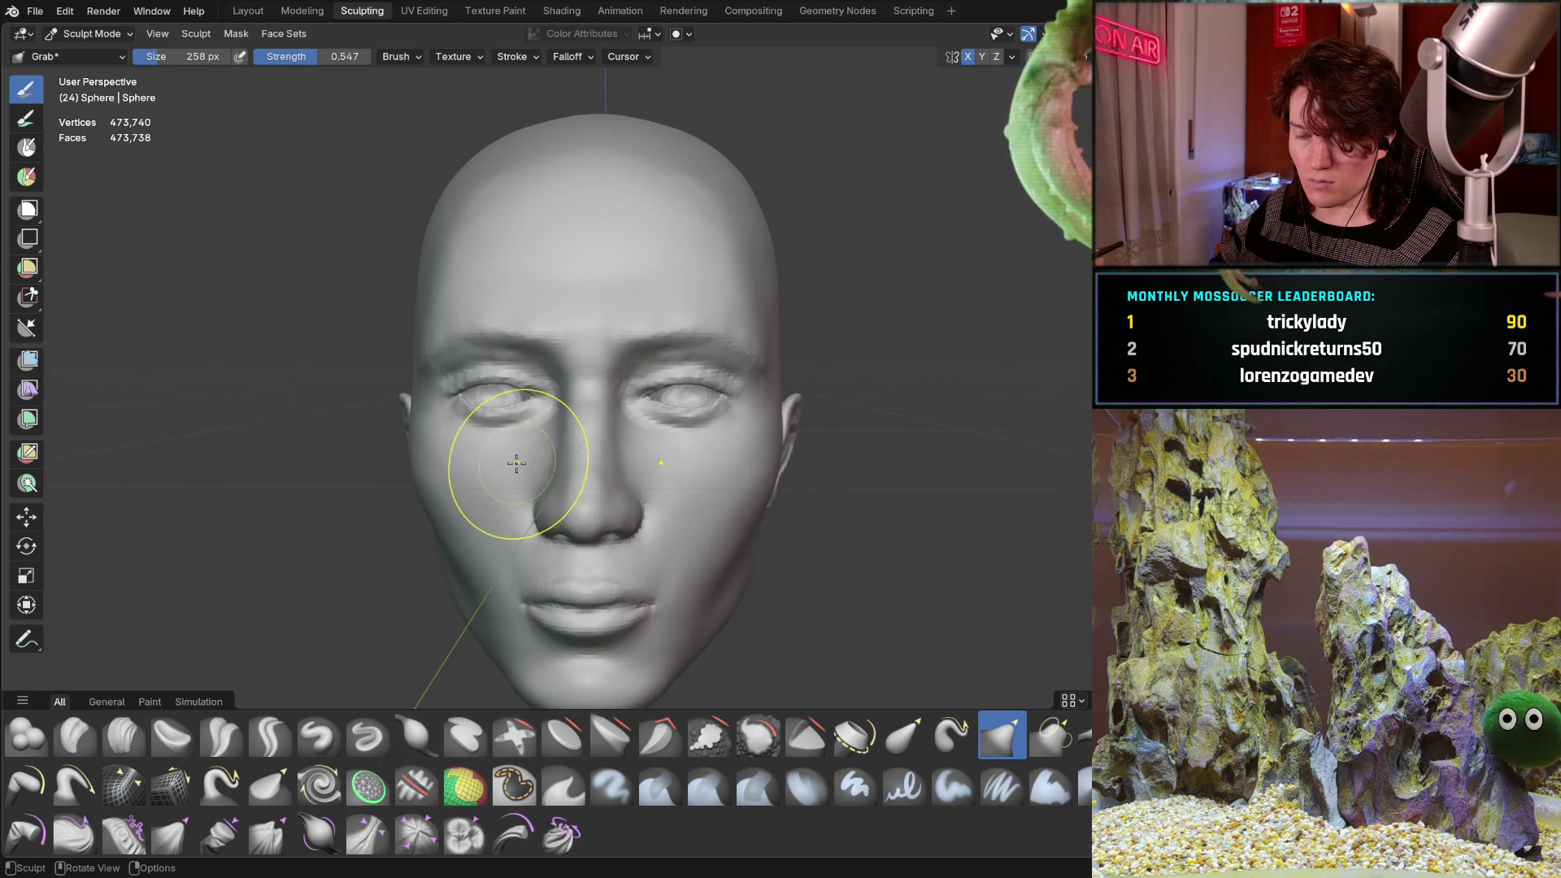
mouse_move(509, 488)
ctrl+middle_down()
mouse_move(635, 429)
mouse_move(627, 393)
mouse_move(575, 436)
mouse_move(697, 407)
ctrl+middle_up()
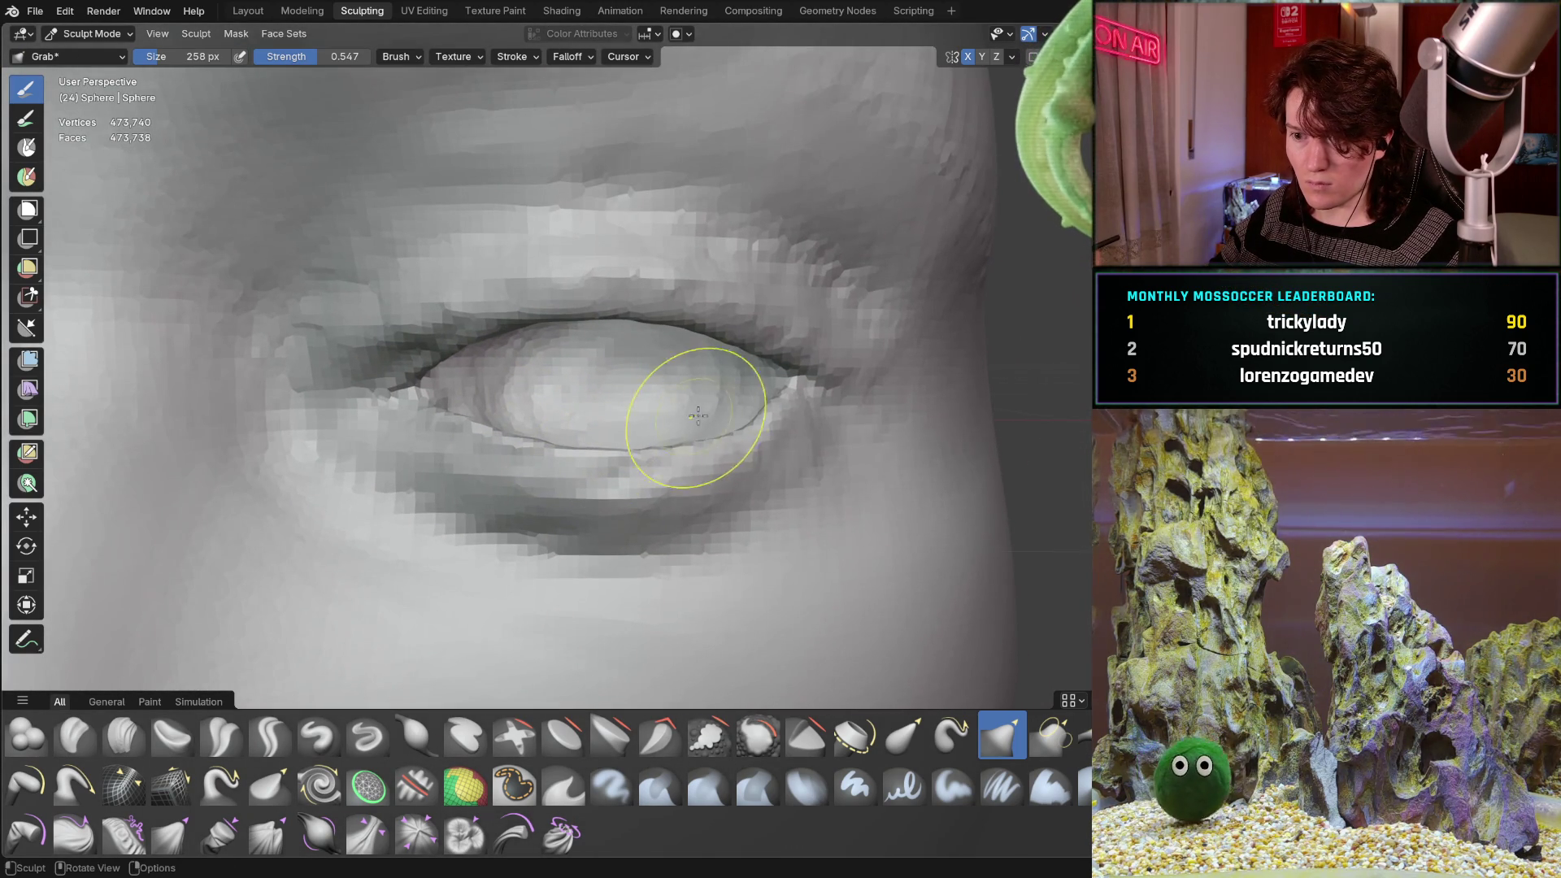
drag(739, 437, 738, 443)
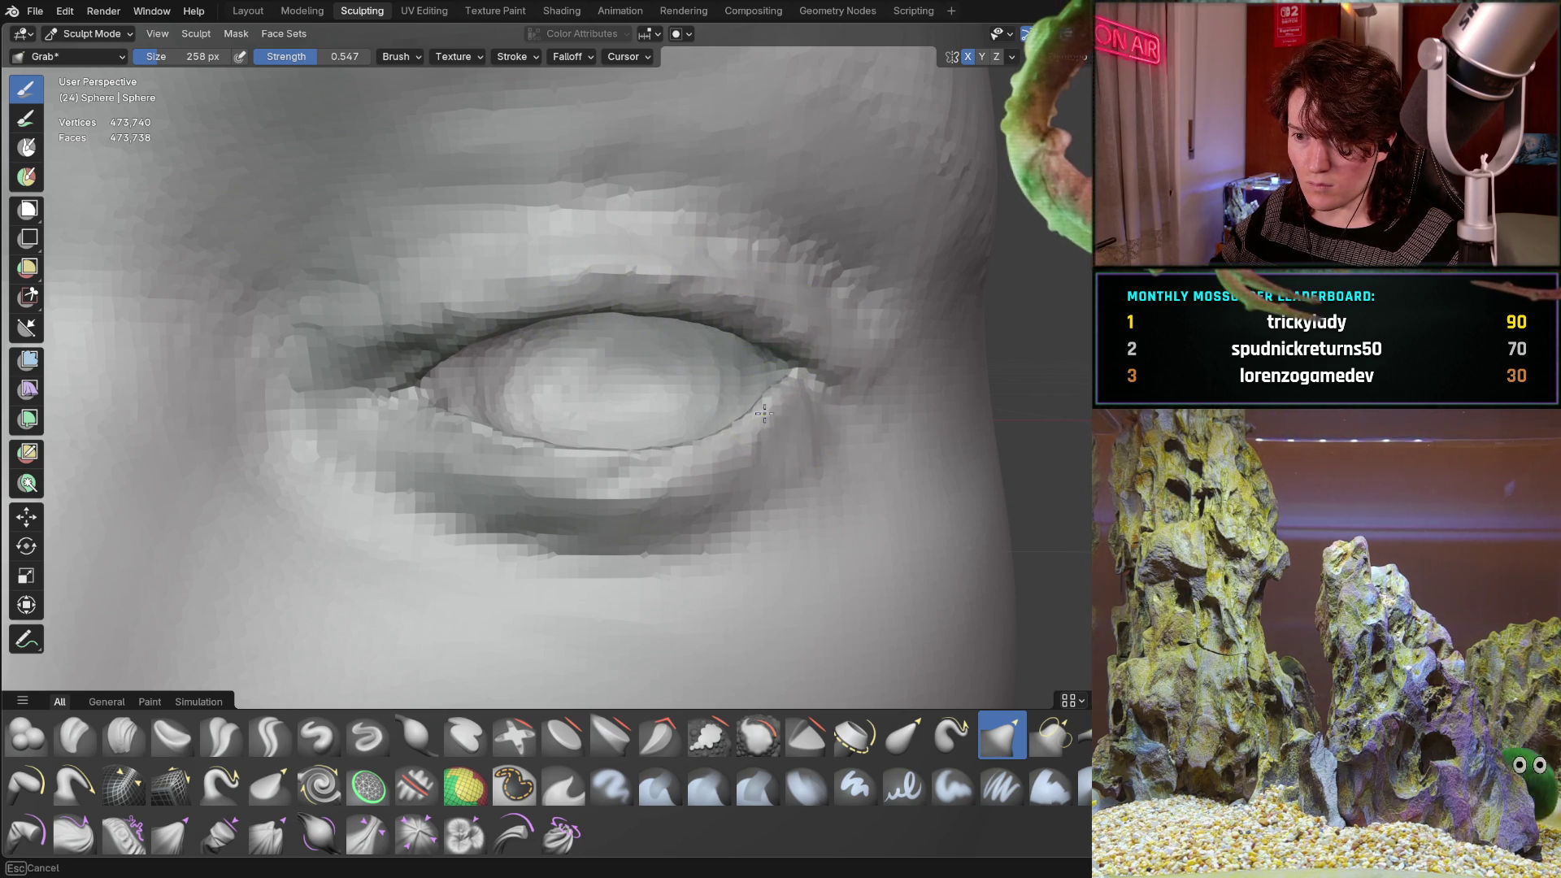
Pull the eye corner up and outward, then check the head in profile.
middle_drag(737, 392, 724, 382)
scroll(727, 384, up, 4)
drag(721, 380, 749, 355)
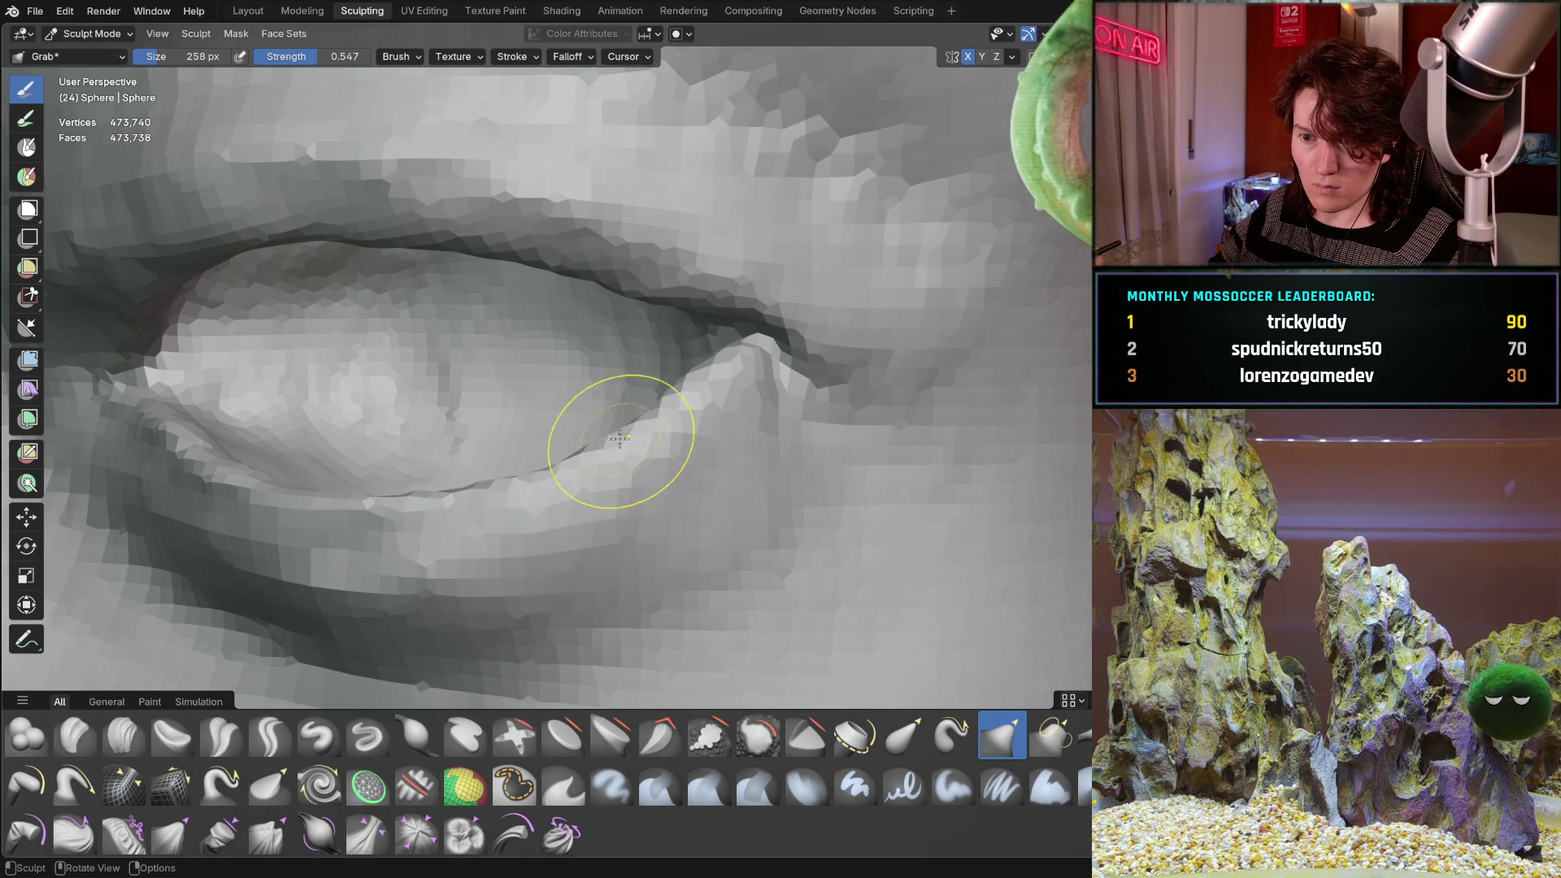
mouse_move(600, 377)
ctrl+middle_down()
mouse_move(540, 436)
mouse_move(568, 404)
ctrl+middle_up()
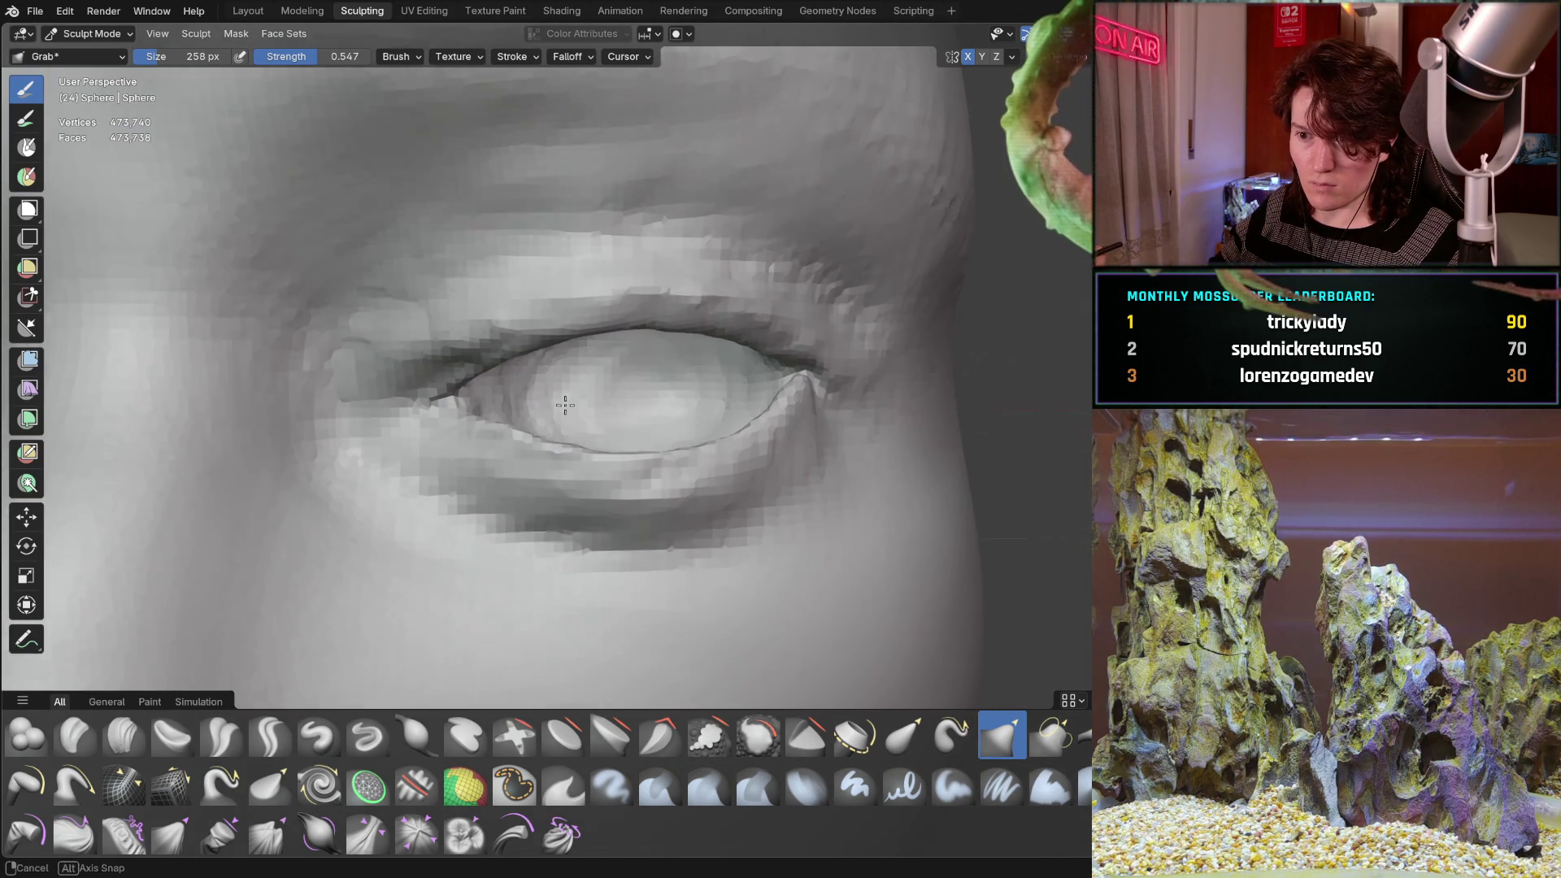
scroll(684, 367, down, 8)
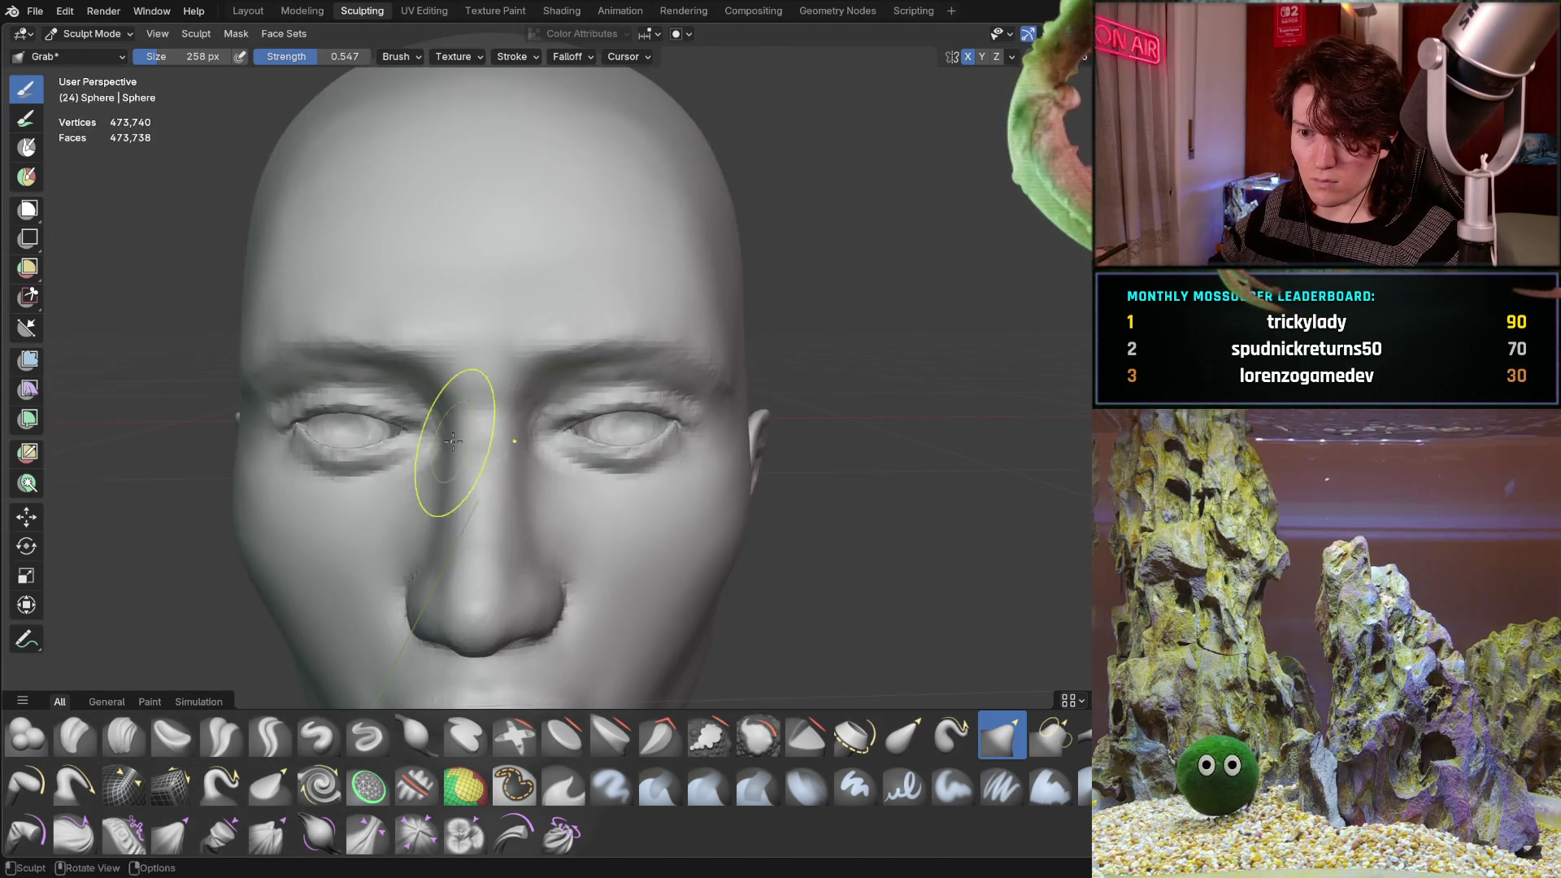
mouse_move(463, 487)
middle_down()
mouse_move(661, 441)
mouse_move(482, 476)
middle_up()
scroll(541, 418, up, 8)
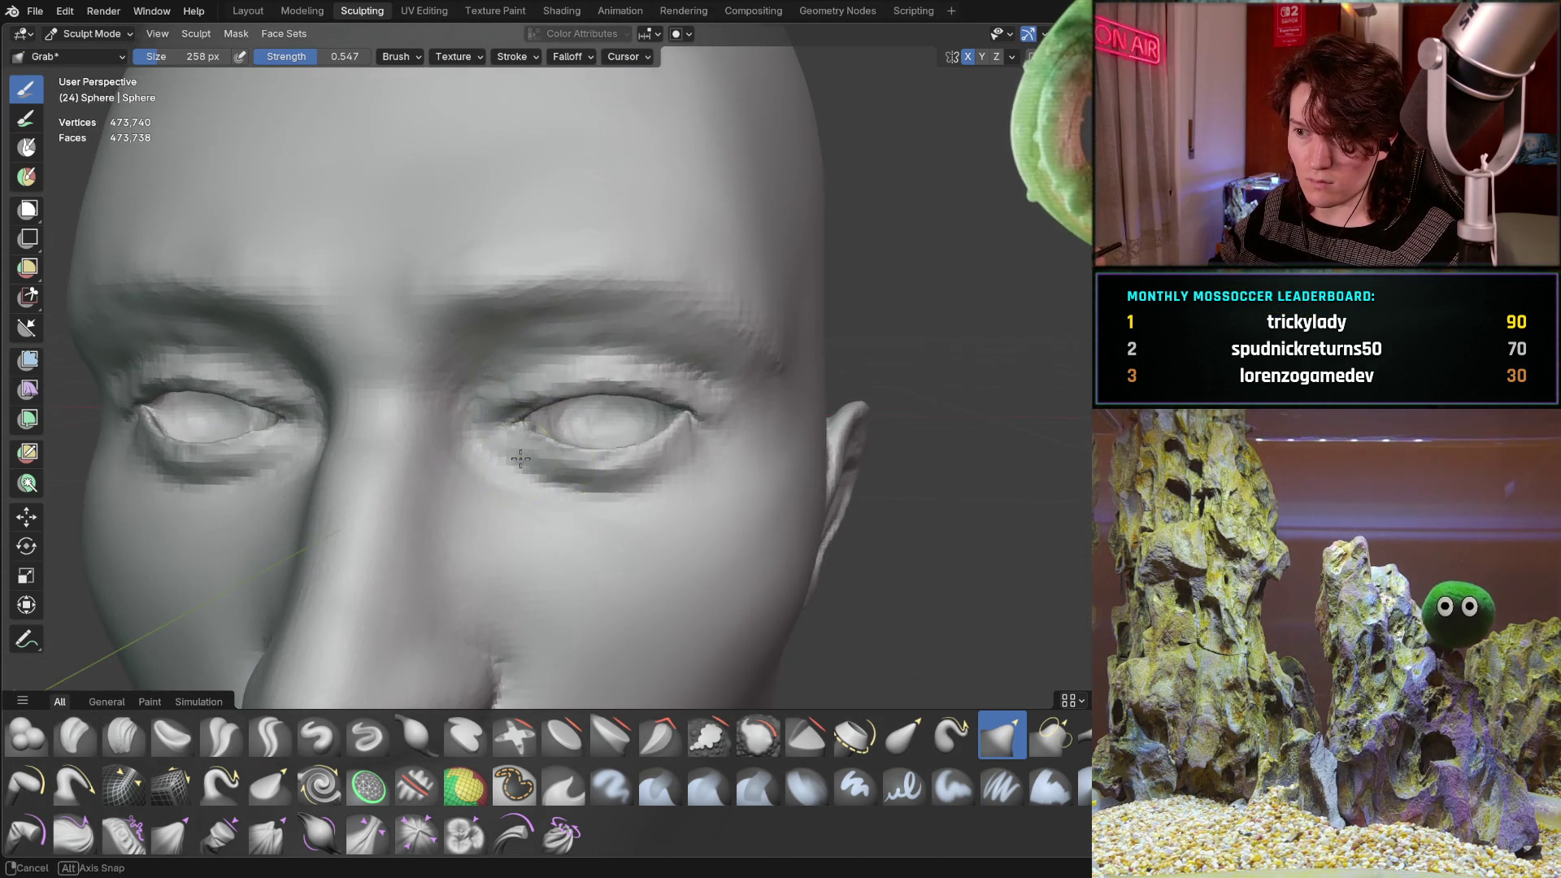
scroll(570, 413, down, 2)
scroll(558, 436, up, 3)
scroll(569, 411, up, 1)
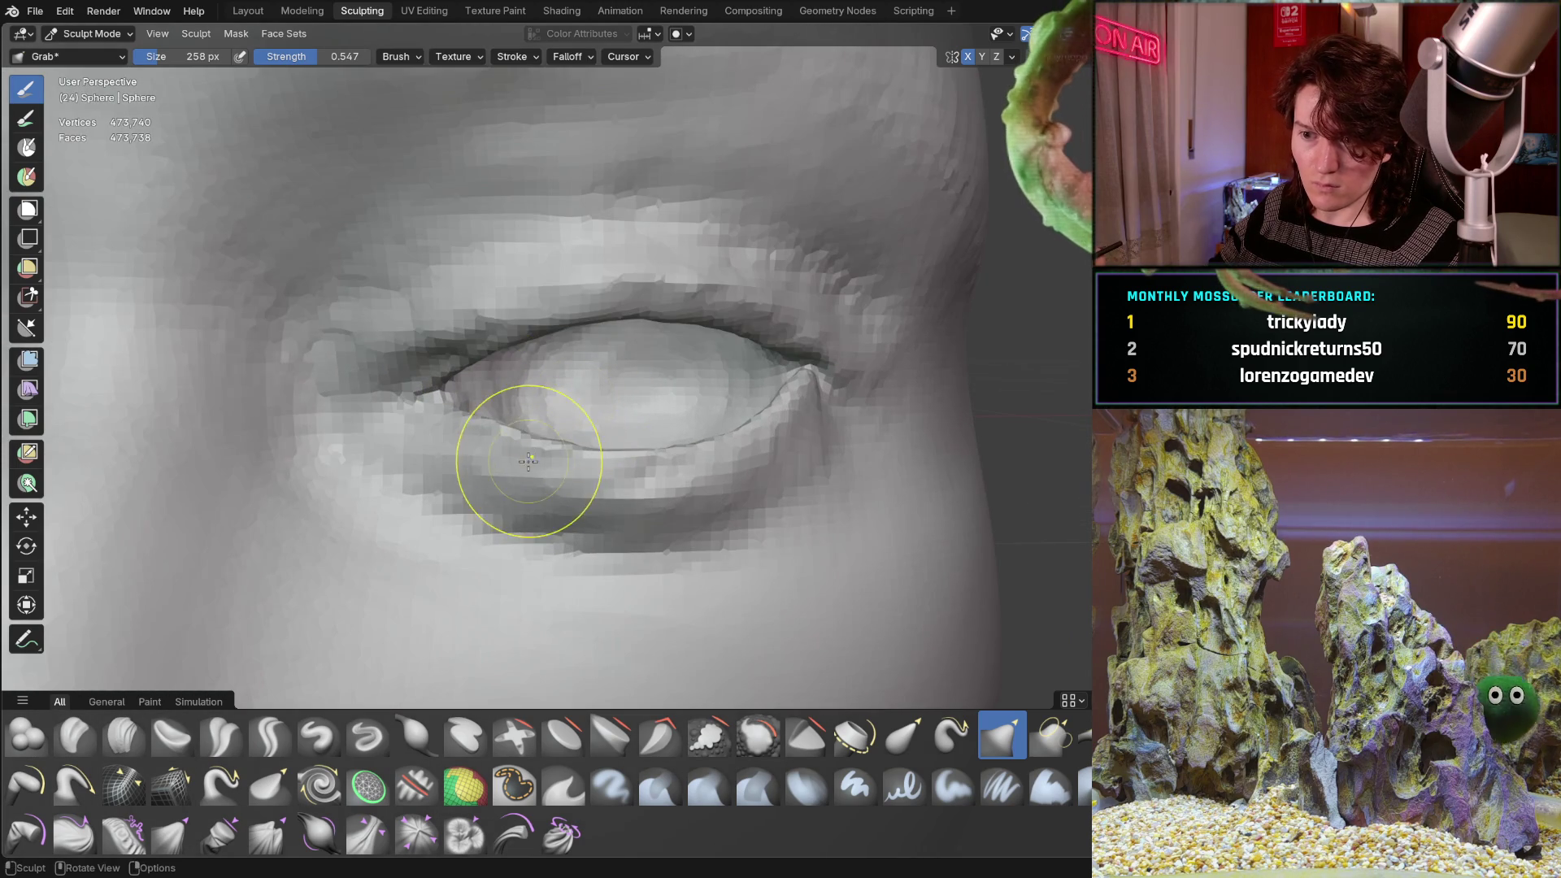
Reshape the outer corner of the eye, checking it from side and front views.
middle_drag(529, 453, 524, 462)
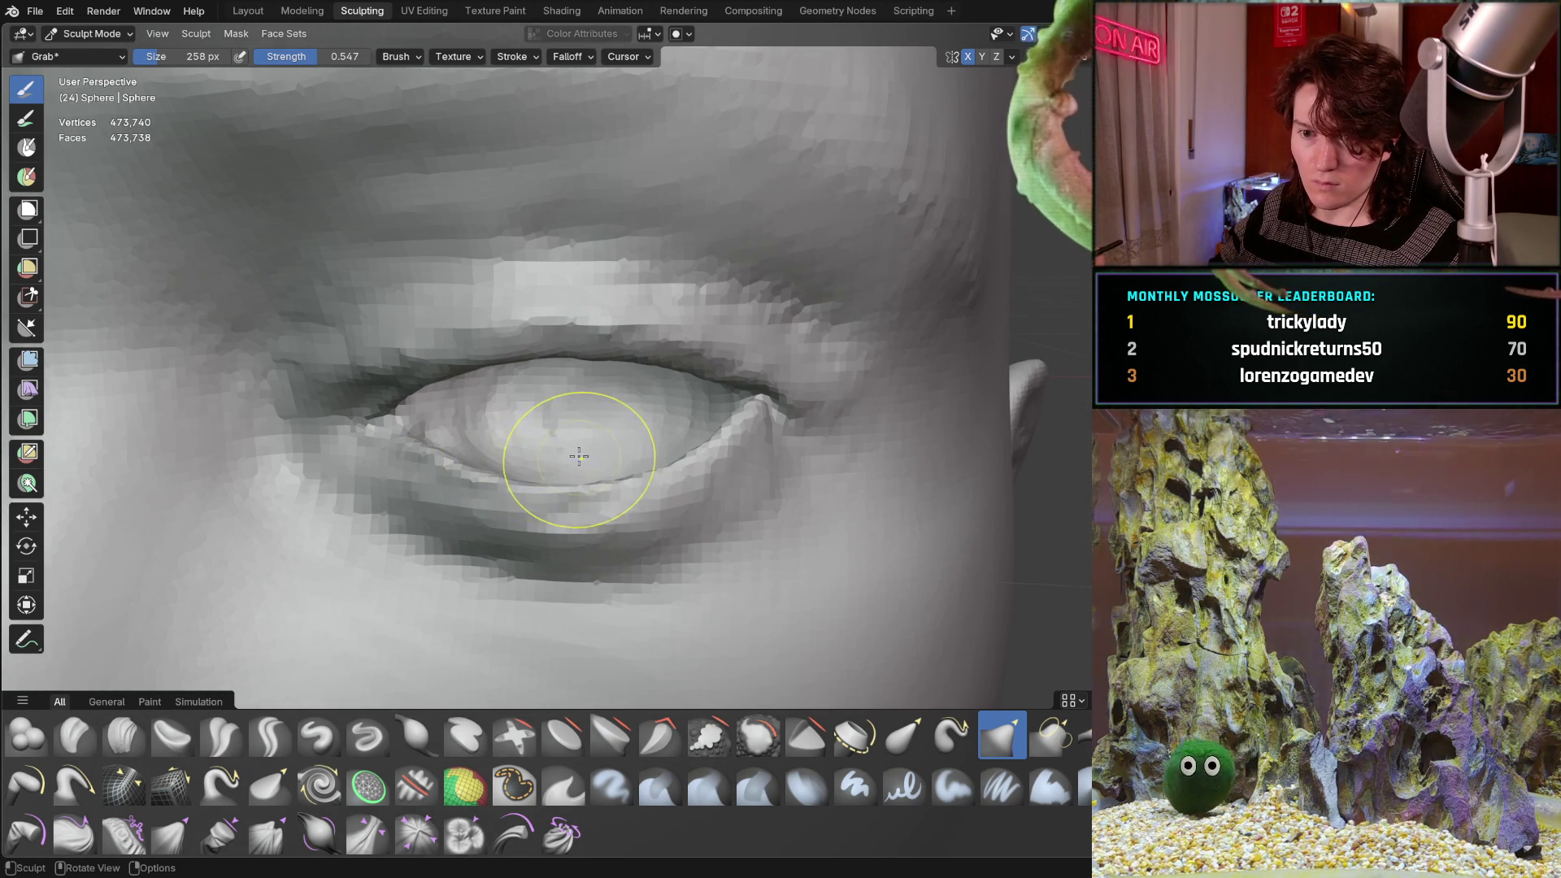
scroll(623, 382, up, 6)
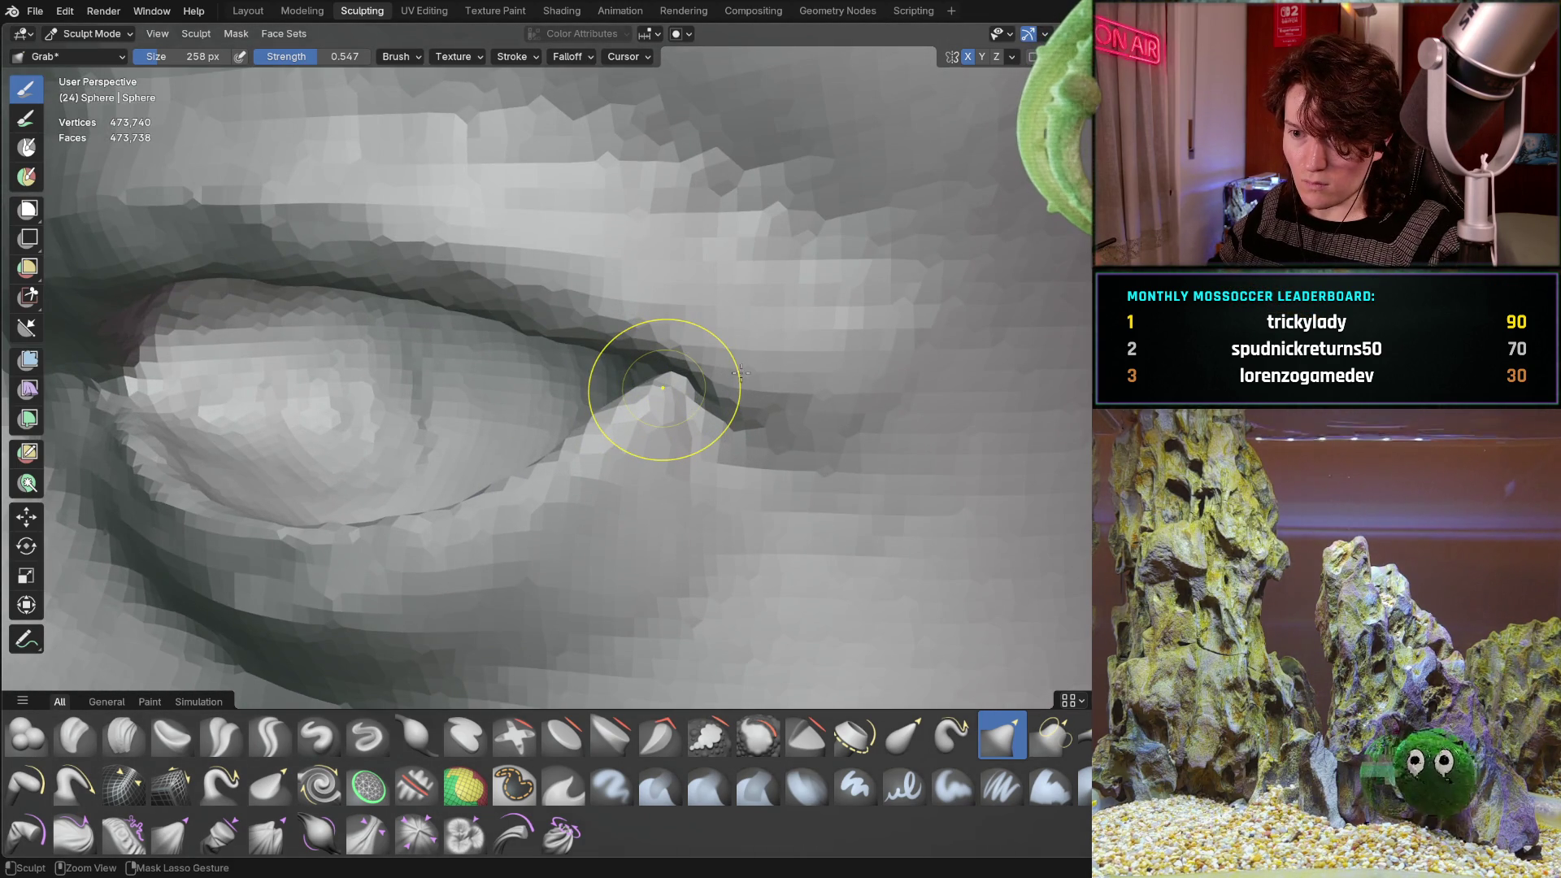
mouse_move(740, 373)
middle_down()
mouse_move(645, 393)
mouse_move(665, 381)
middle_up()
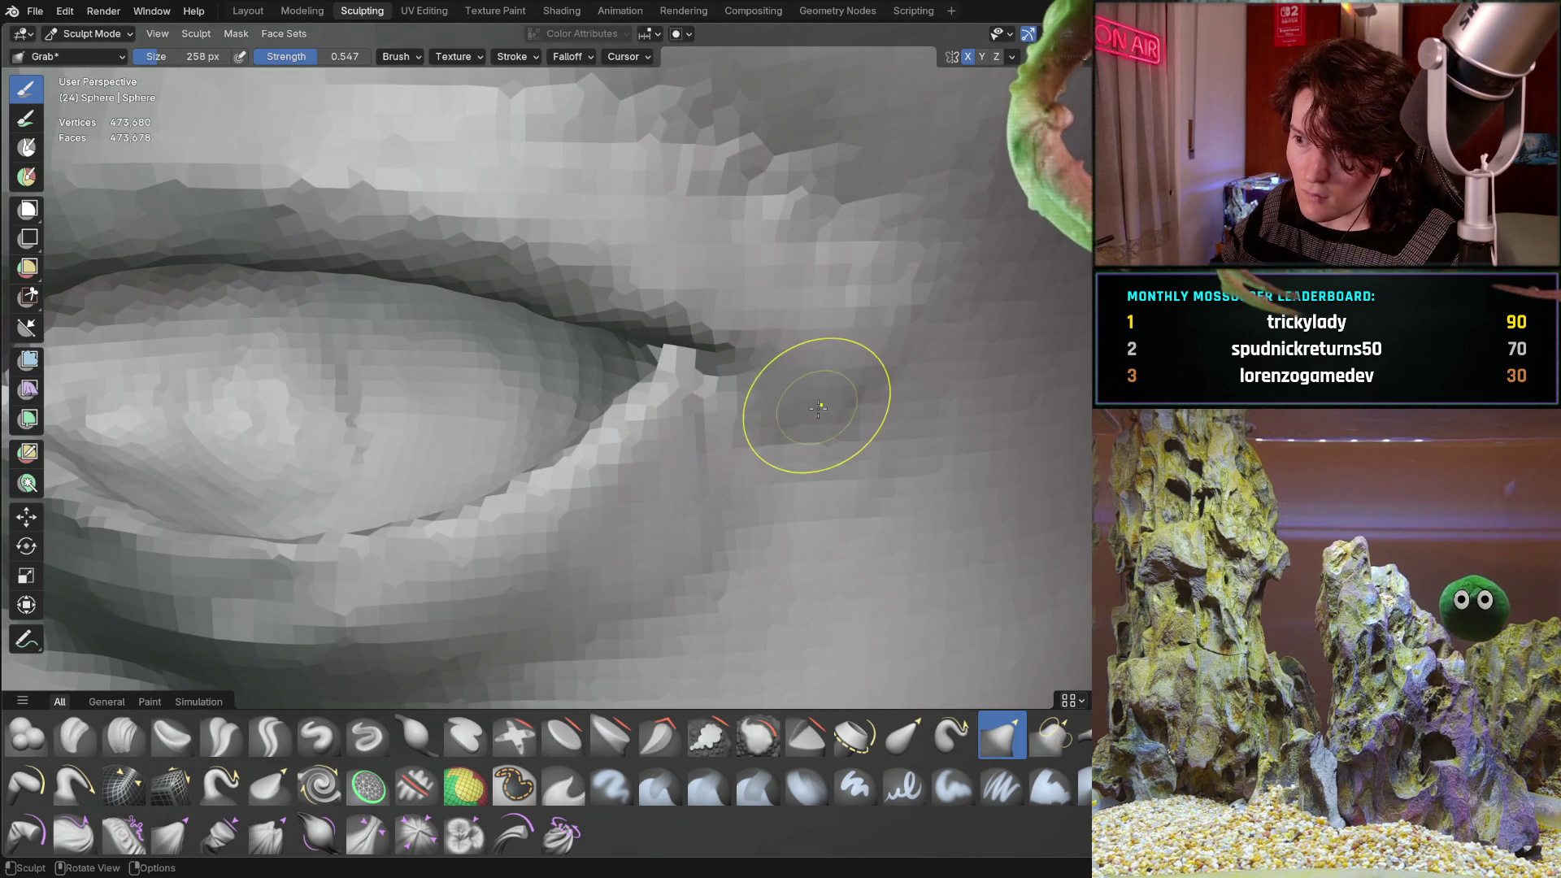
mouse_move(819, 408)
middle_down()
mouse_move(794, 348)
mouse_move(700, 470)
mouse_move(470, 383)
mouse_move(556, 251)
mouse_move(527, 374)
mouse_move(518, 258)
middle_up()
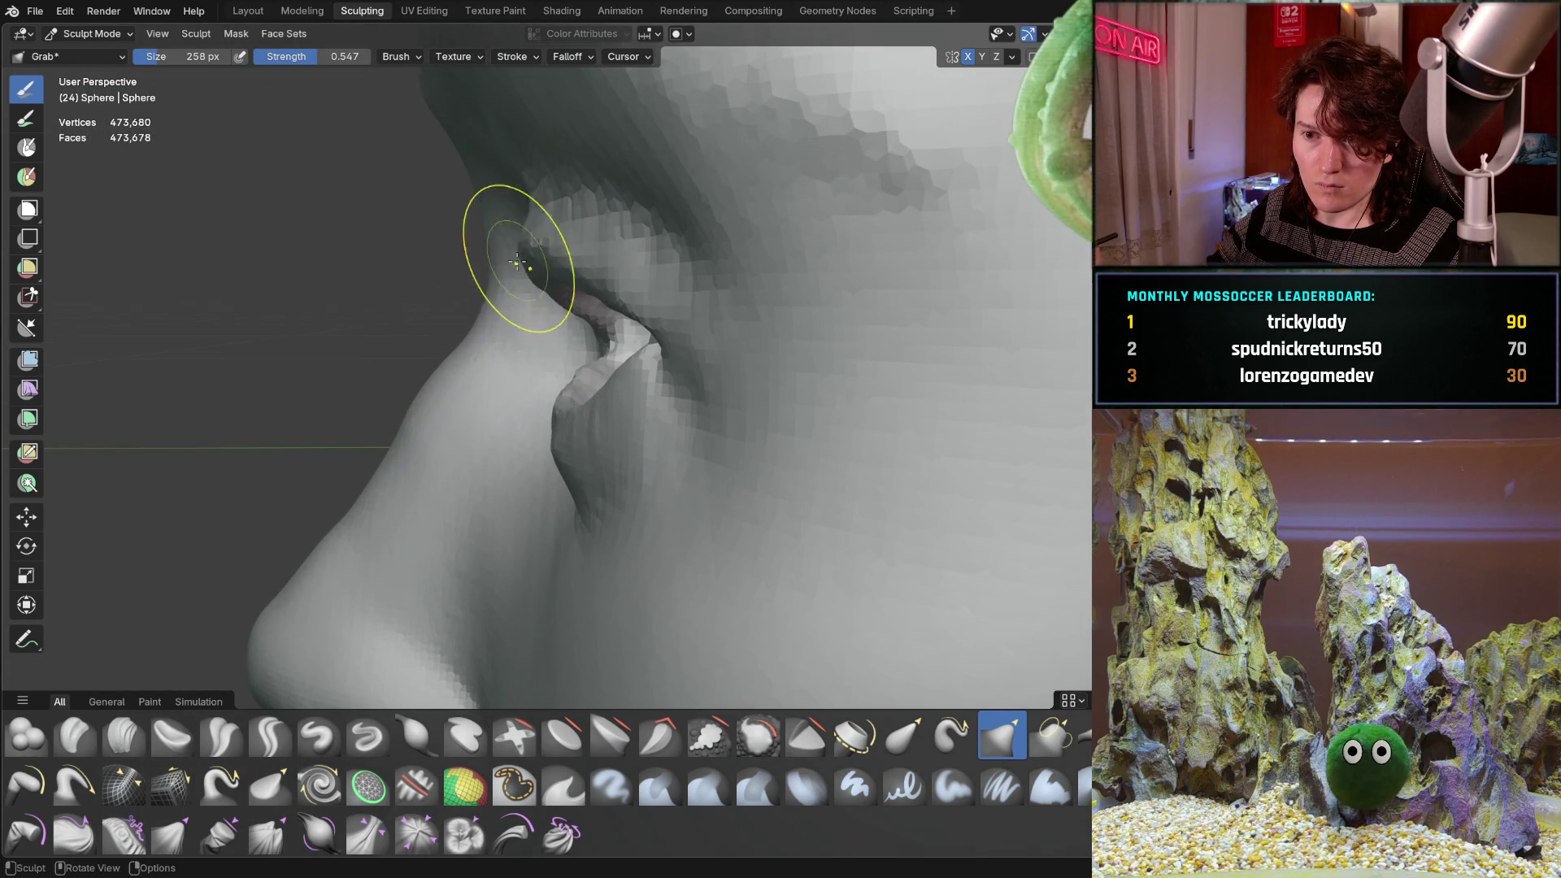
scroll(505, 289, up, 5)
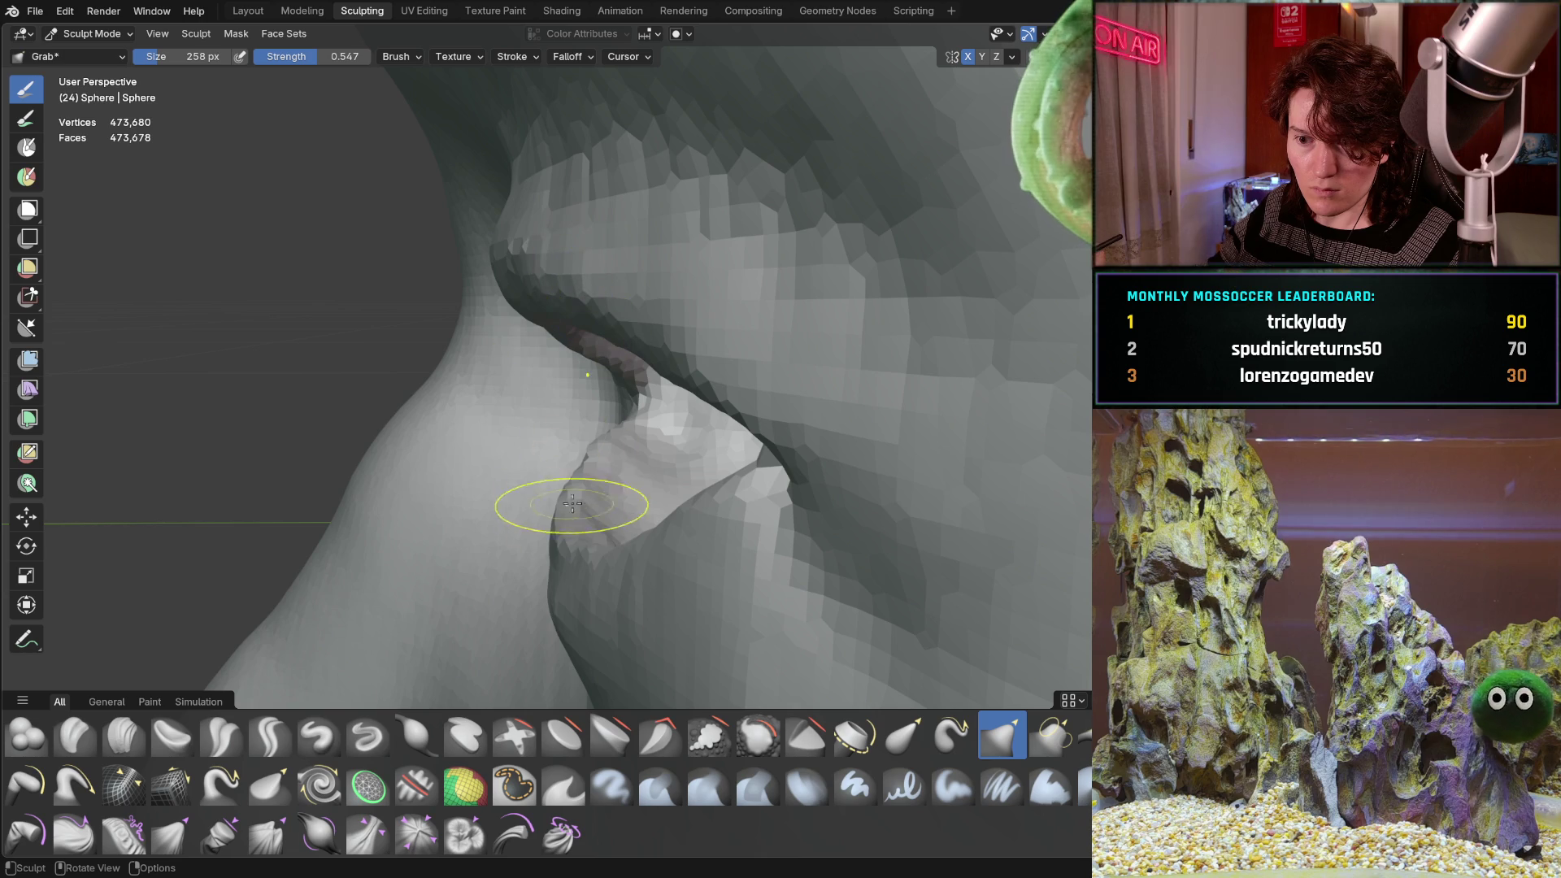
middle_drag(550, 595, 578, 484)
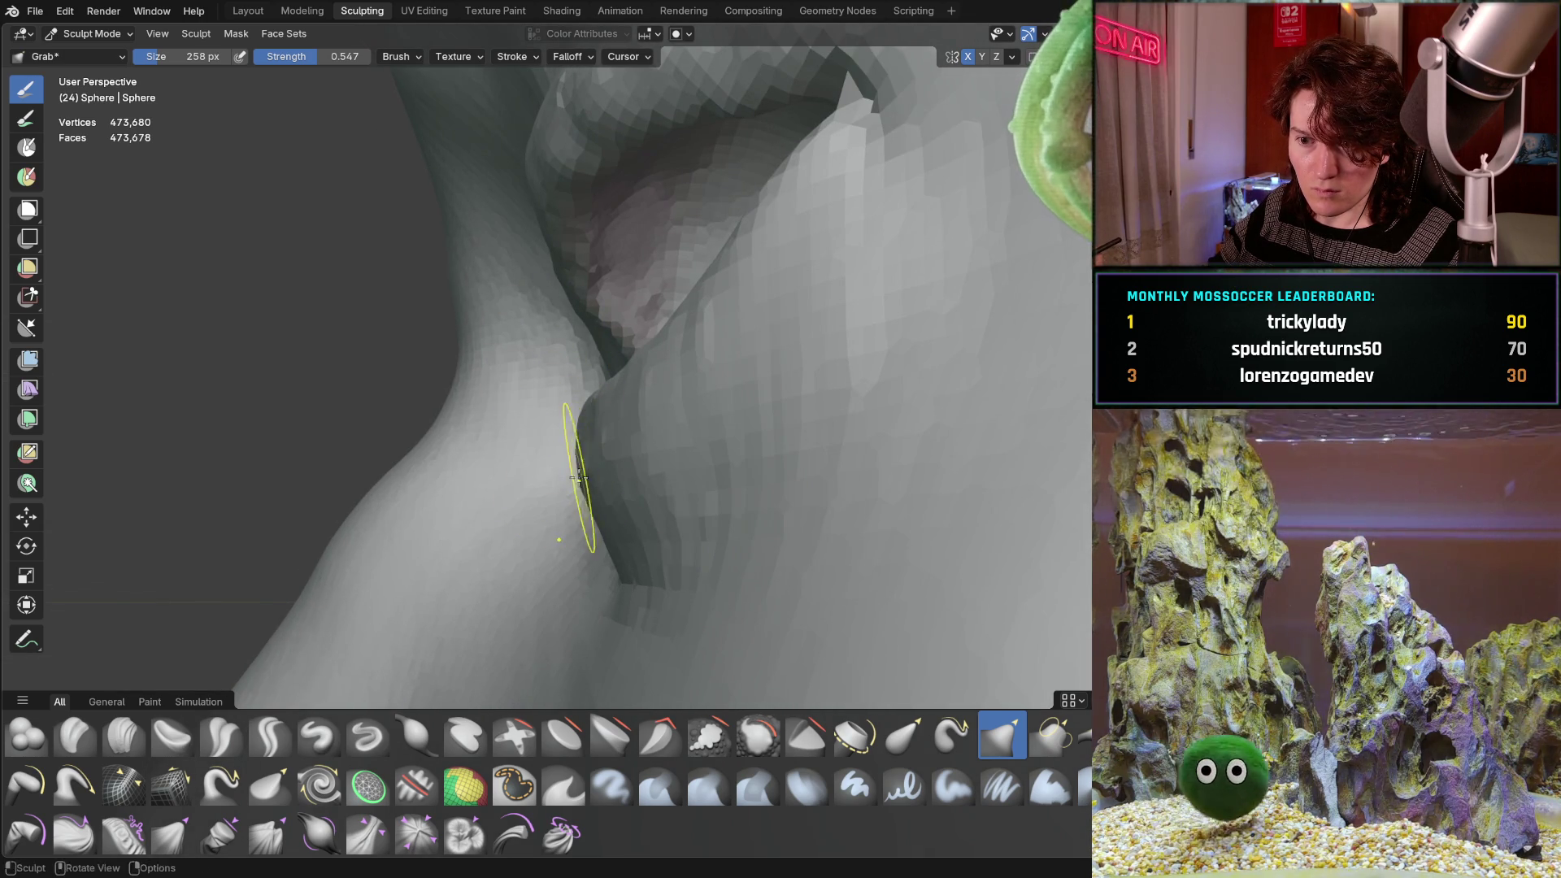
middle_drag(594, 422, 527, 486)
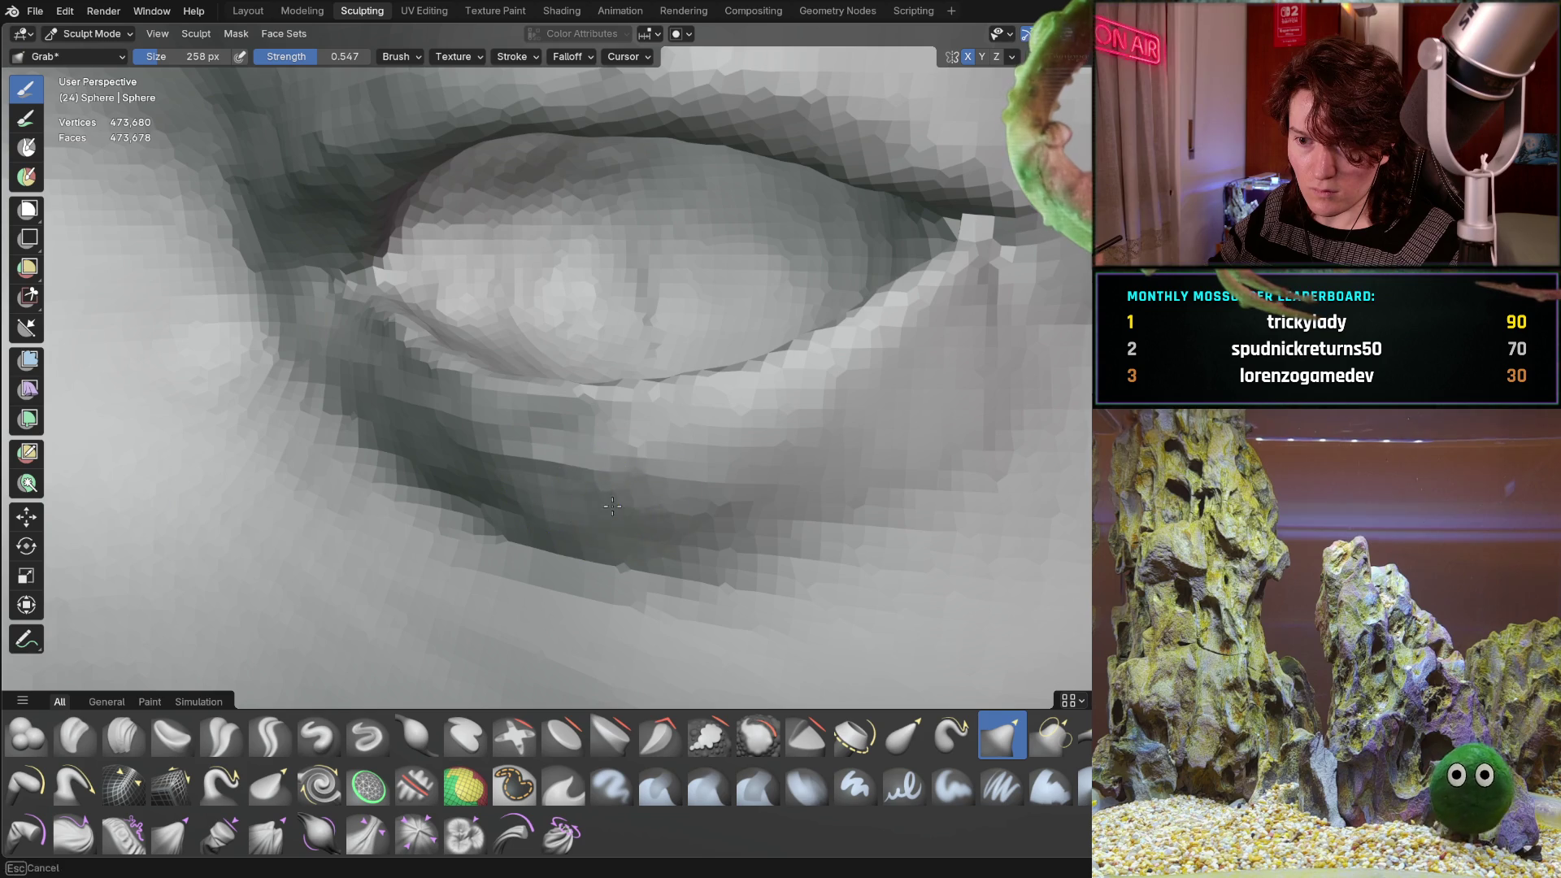
mouse_move(773, 480)
middle_down()
mouse_move(586, 476)
mouse_move(573, 458)
middle_up()
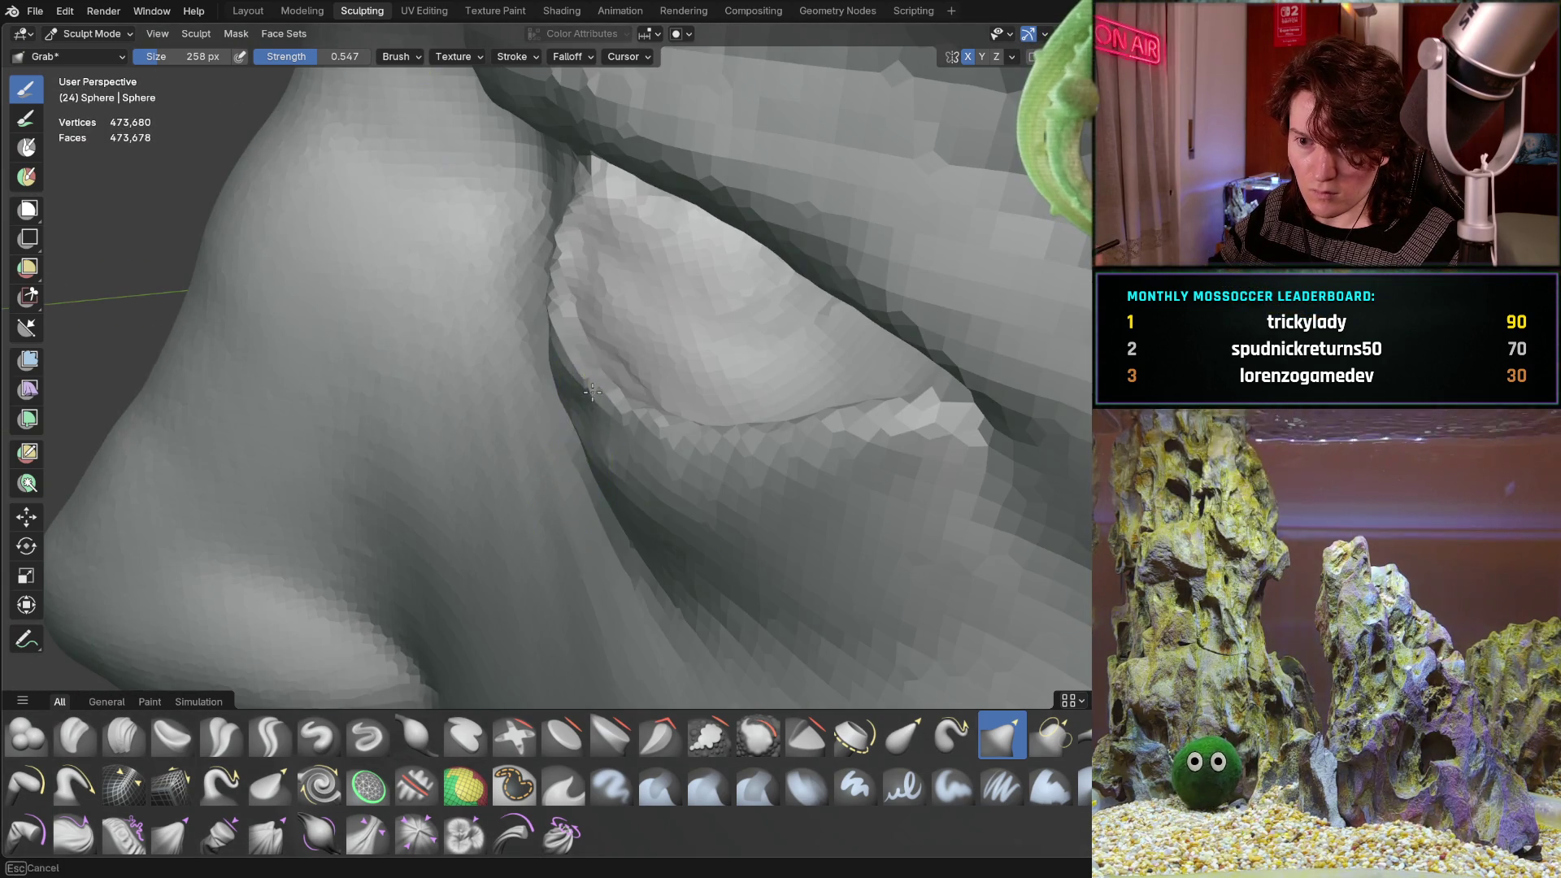
middle_drag(608, 386, 634, 394)
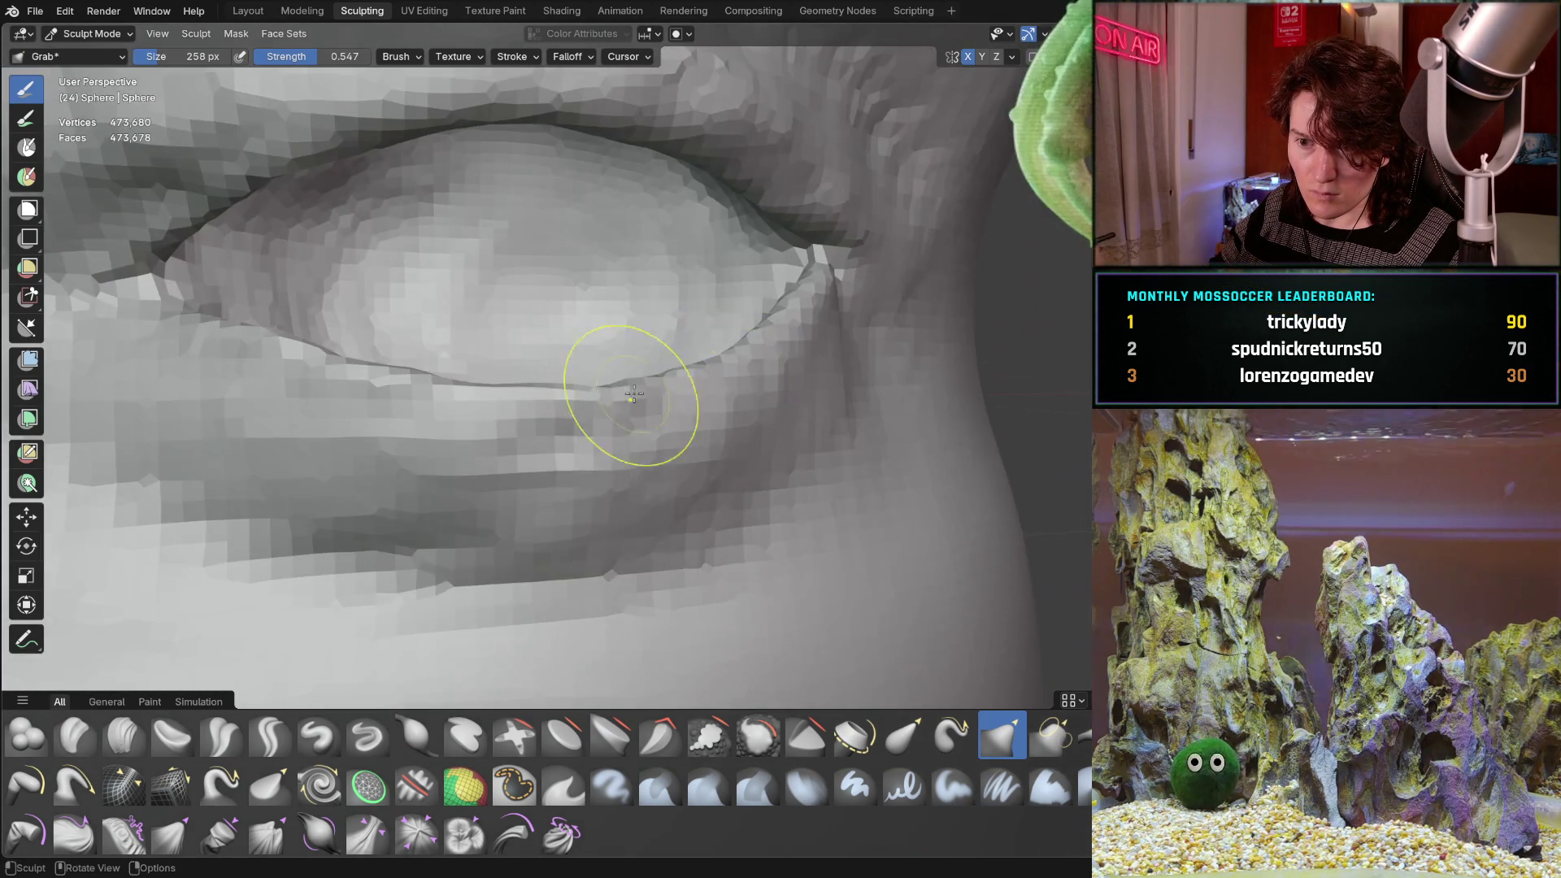
Switch to Clay Strips (C) and build clay along the lower eyelid crease.
key(c)
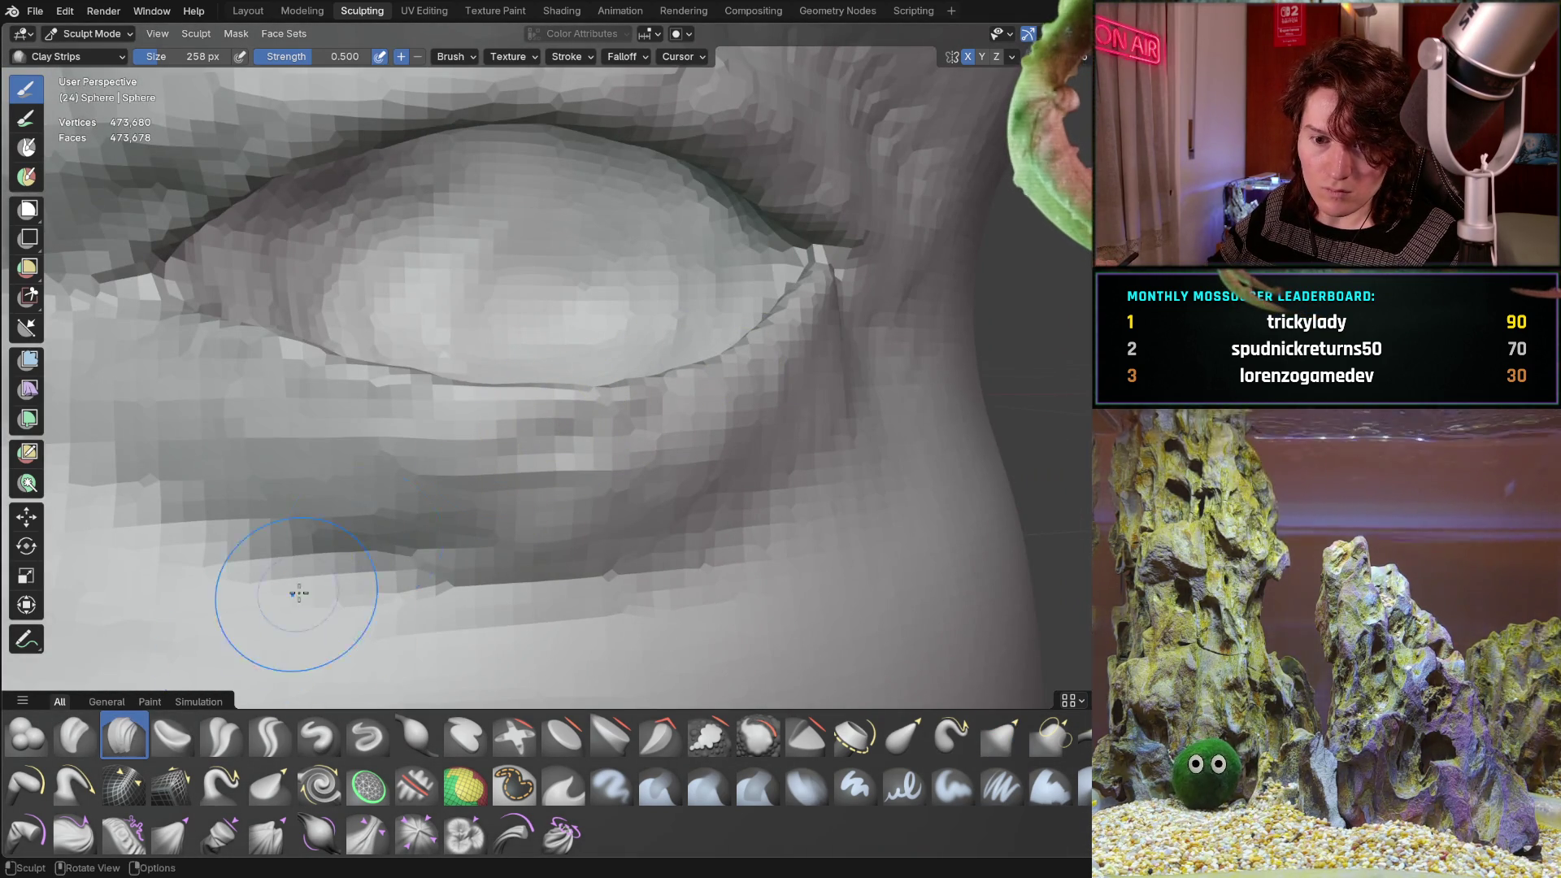
scroll(470, 414, up, 5)
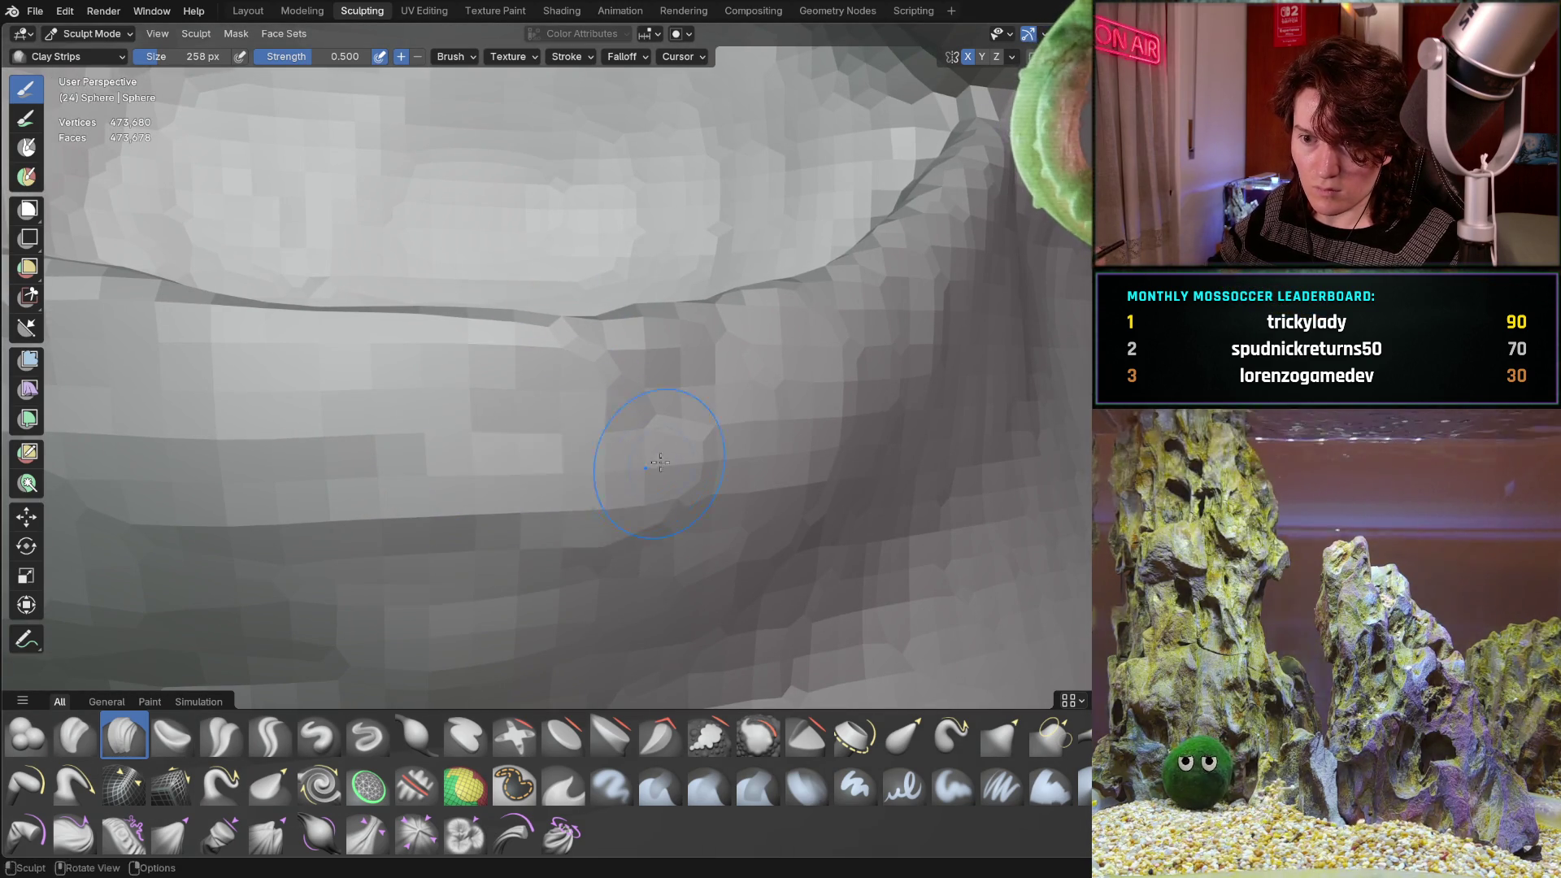
mouse_move(686, 385)
middle_down()
mouse_move(579, 488)
mouse_move(514, 515)
middle_up()
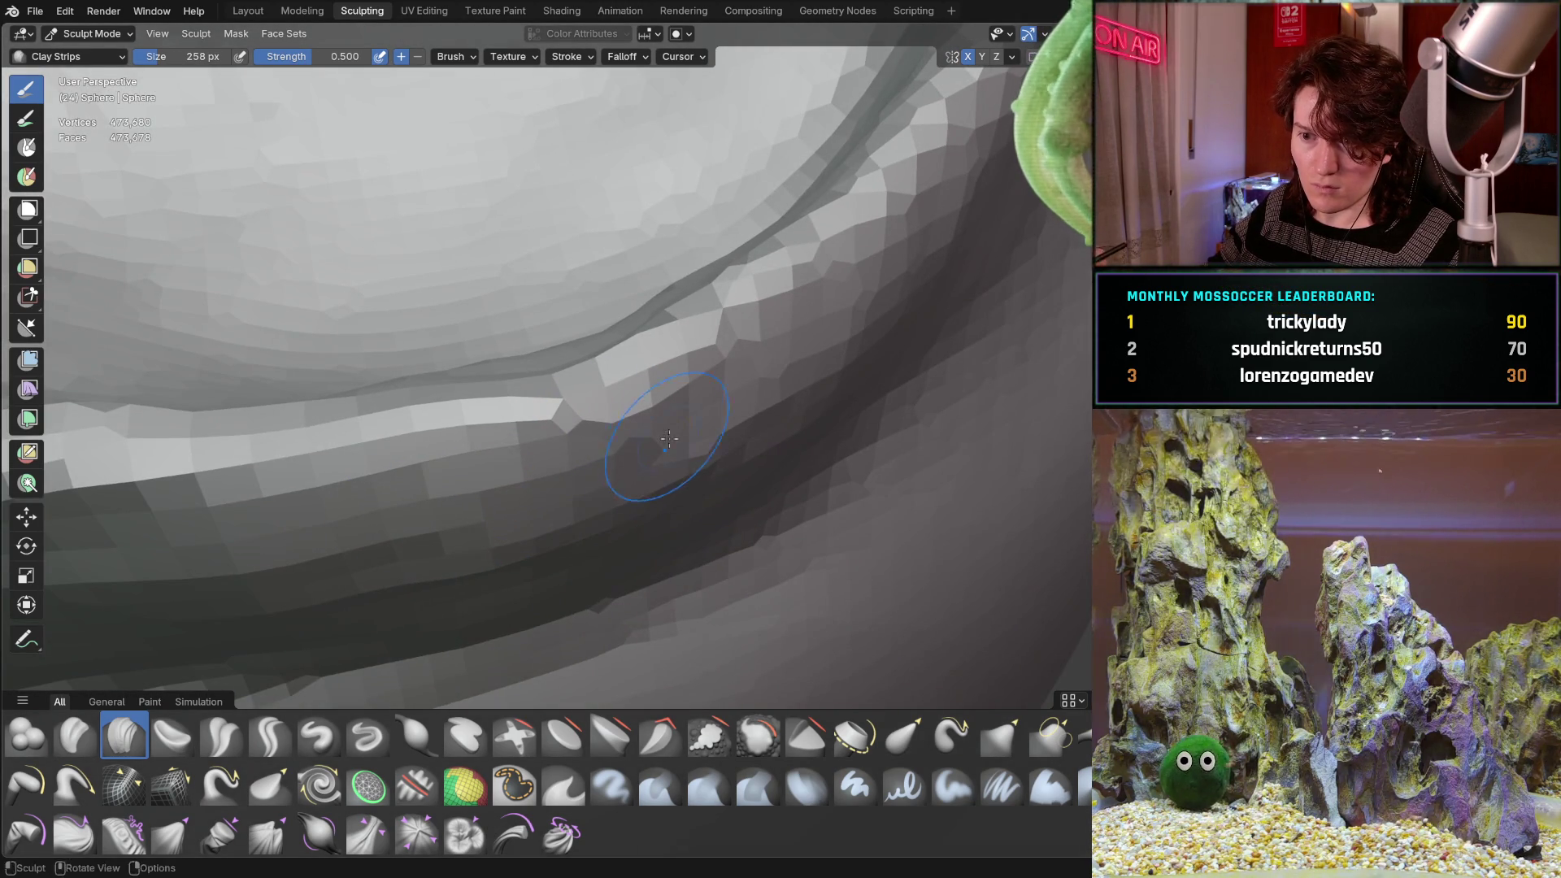
middle_drag(521, 330, 576, 409)
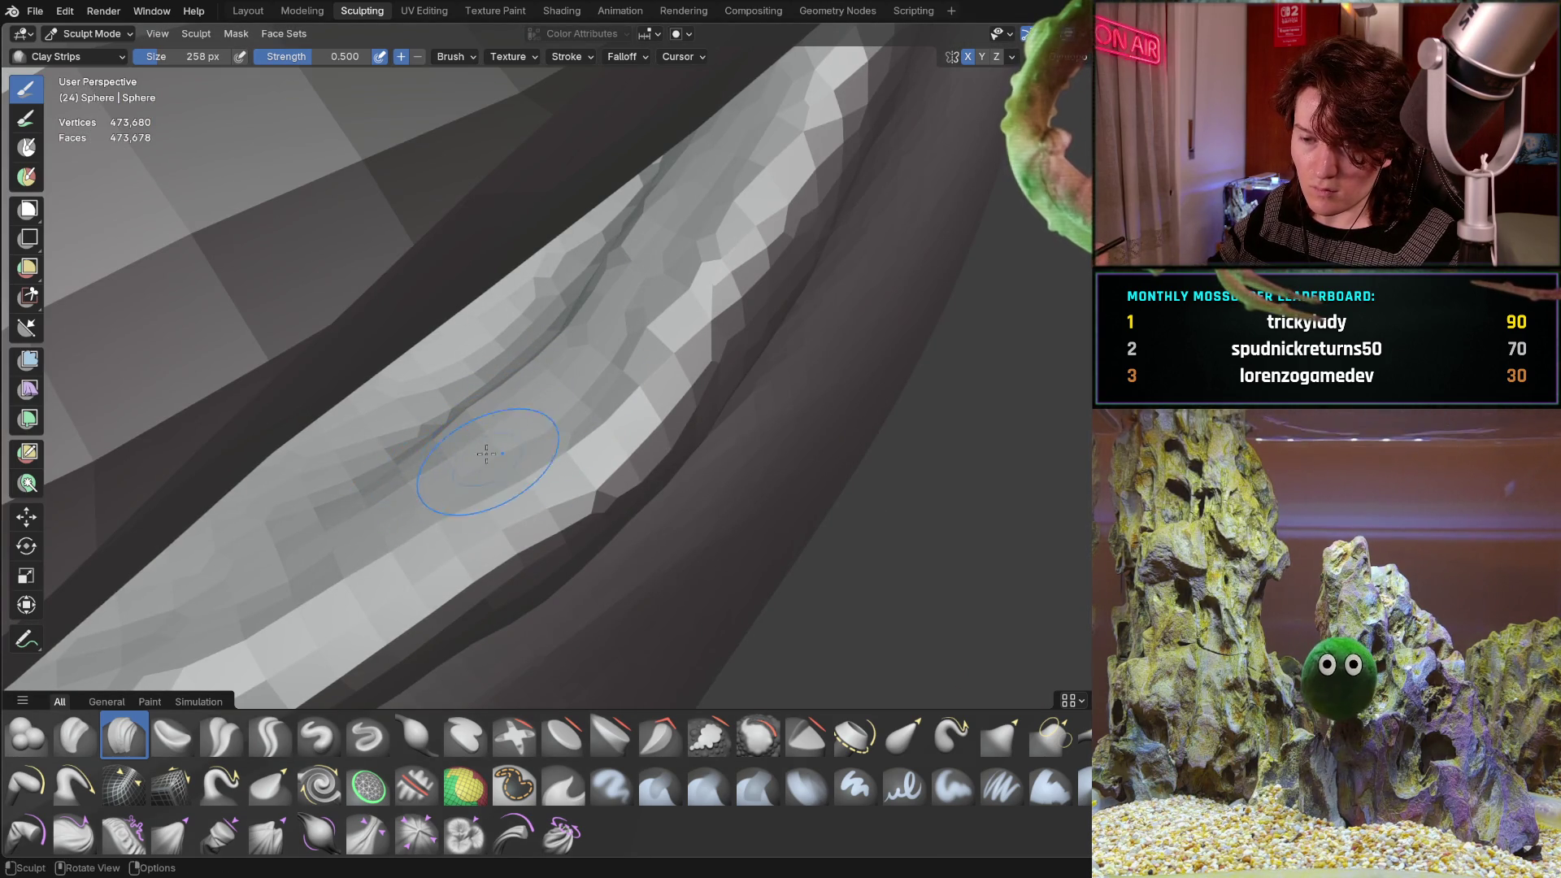
middle_drag(486, 453, 401, 593)
middle_drag(635, 505, 635, 505)
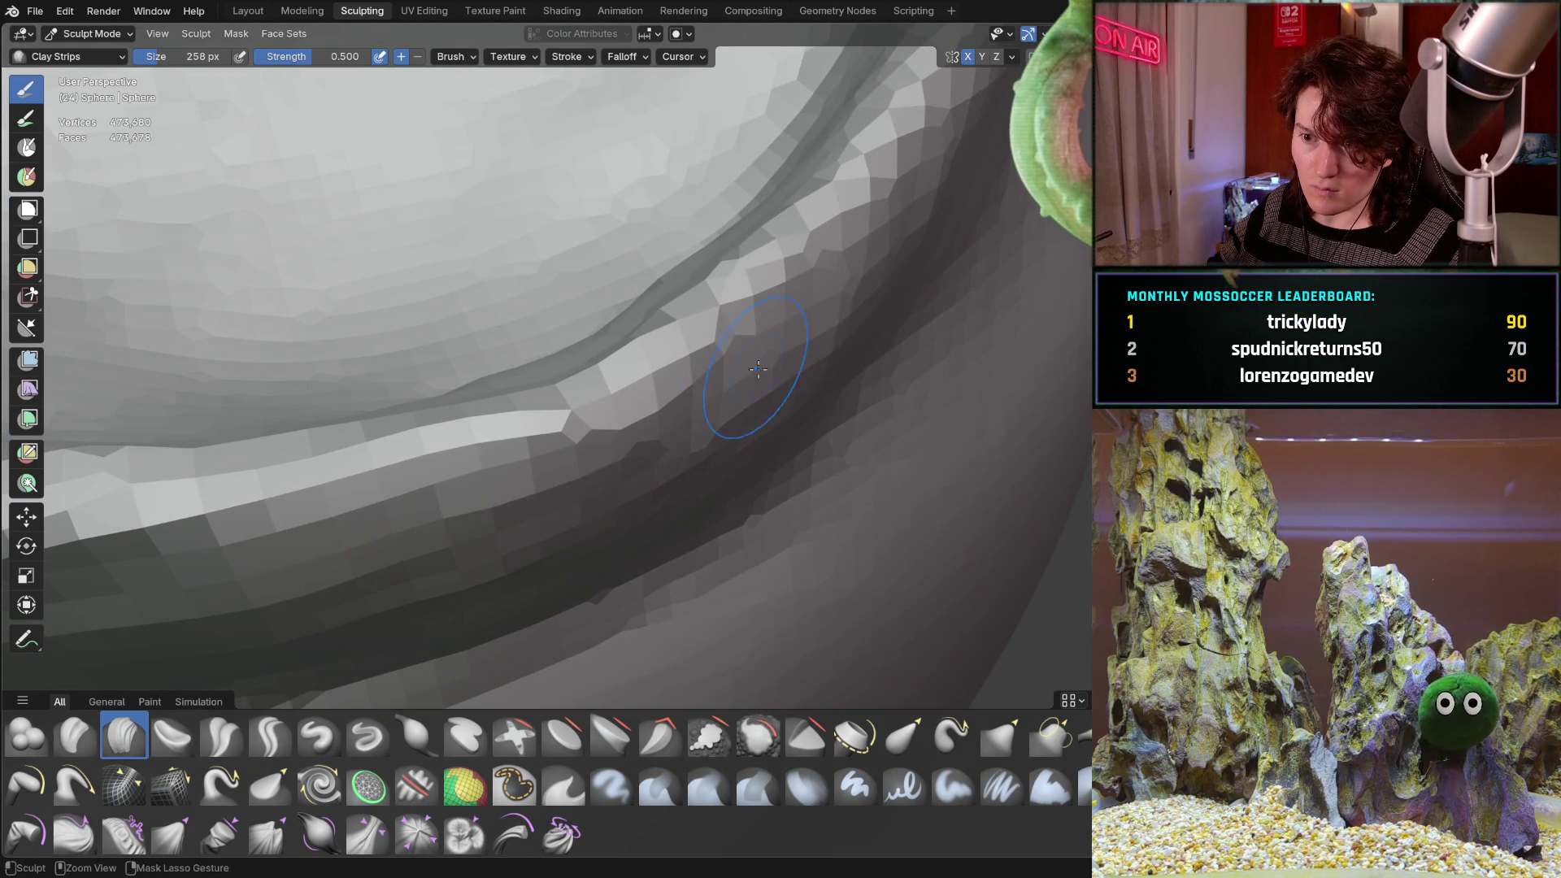
mouse_move(659, 399)
middle_down()
mouse_move(599, 314)
mouse_move(505, 411)
mouse_move(403, 479)
mouse_move(689, 376)
mouse_move(746, 297)
middle_up()
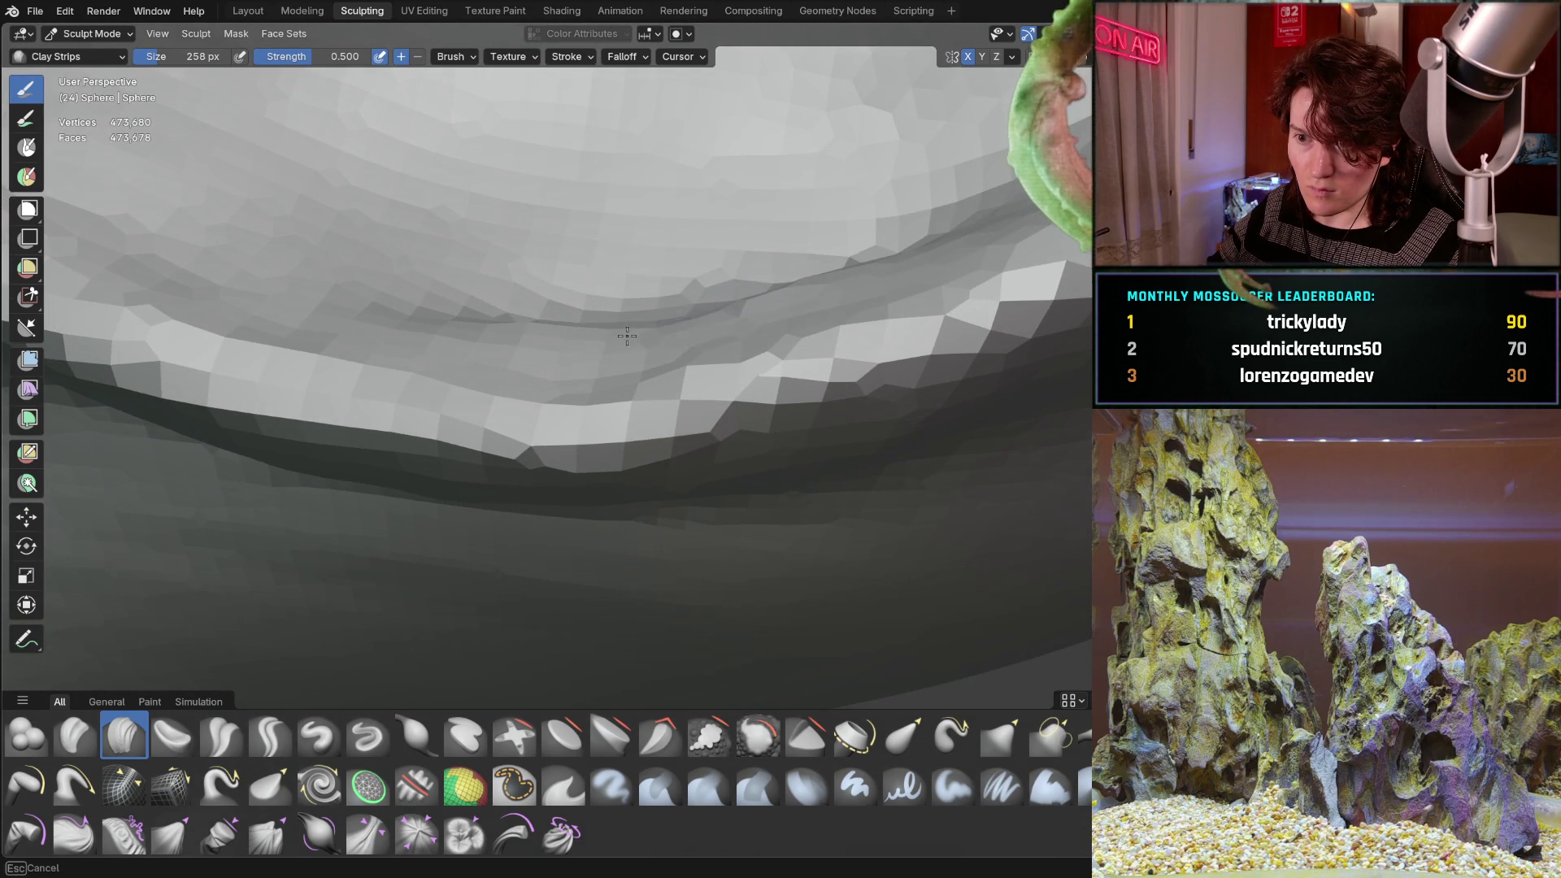
drag(630, 327, 804, 284)
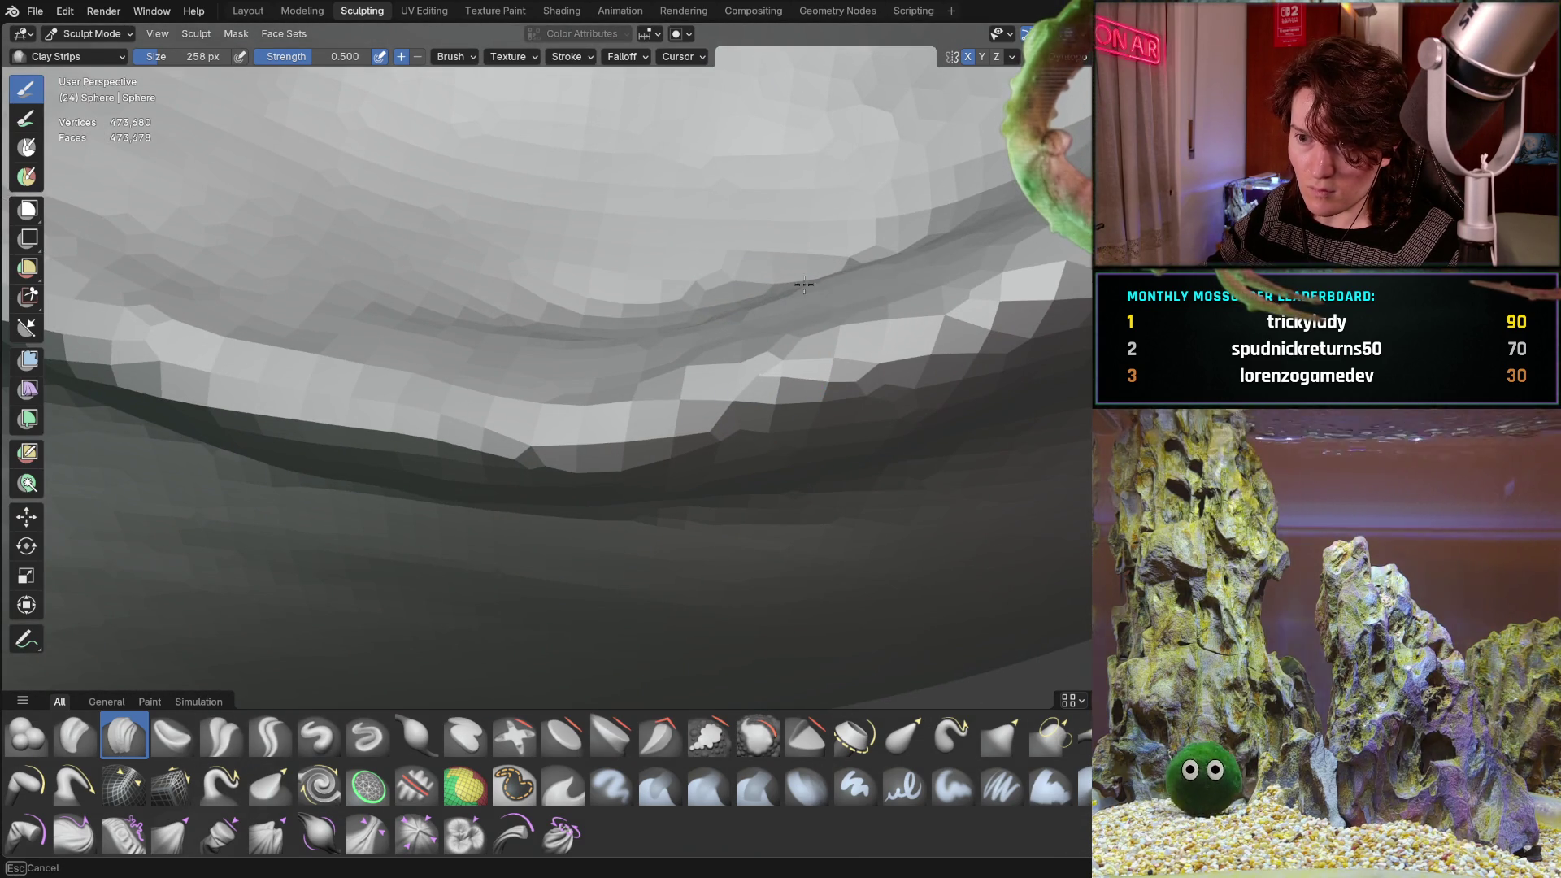
Orbit around the eye socket and bring the right eye closer to inspect the crease.
middle_drag(610, 279, 639, 283)
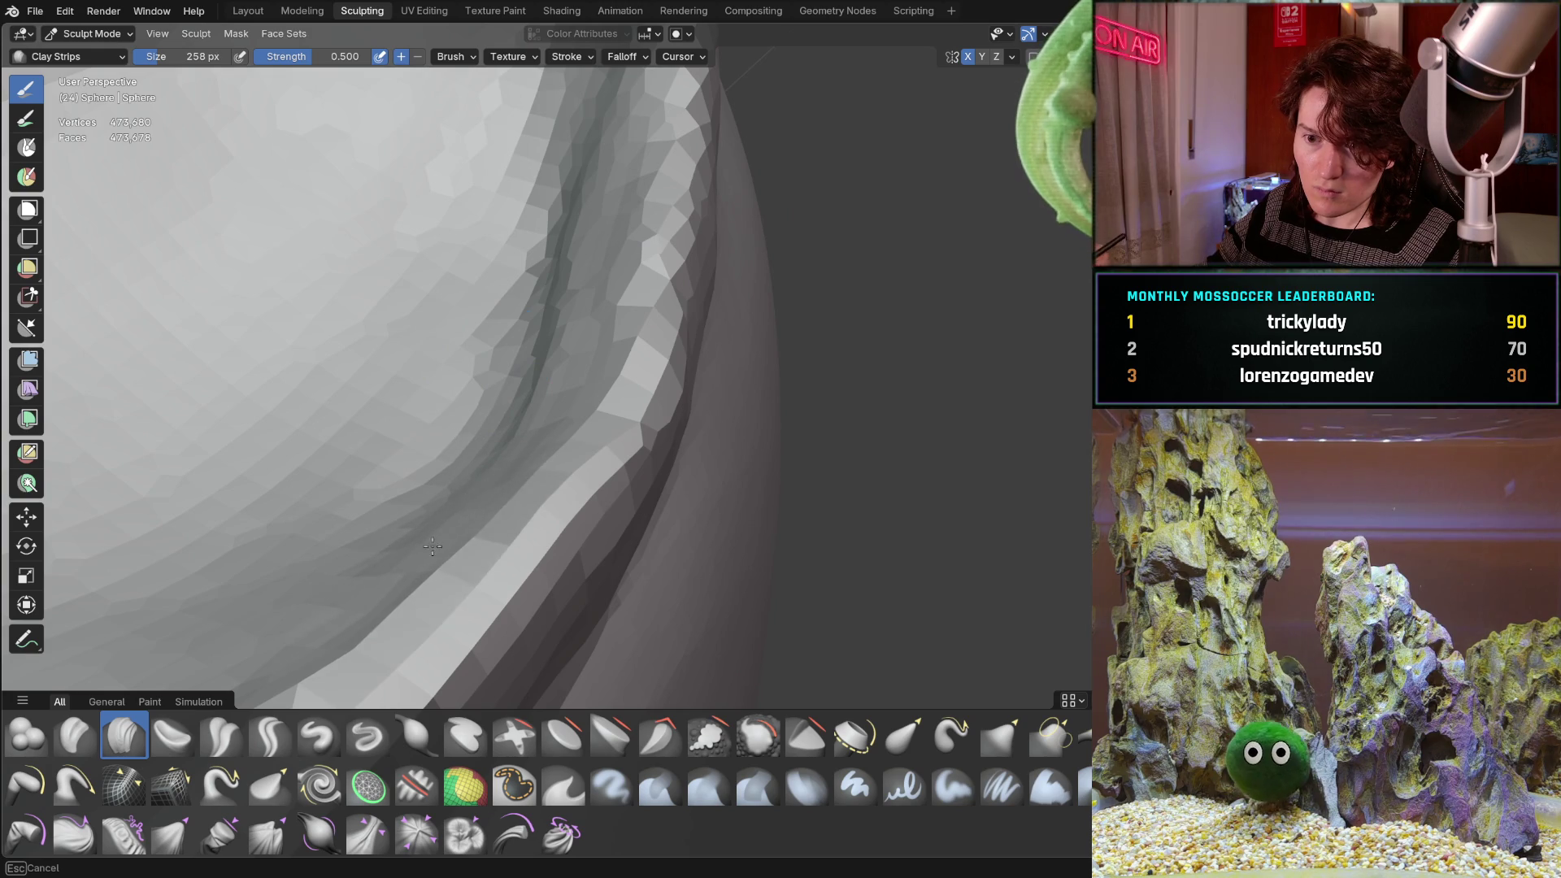
mouse_move(432, 547)
middle_down()
mouse_move(436, 378)
mouse_move(448, 482)
mouse_move(314, 547)
mouse_move(372, 514)
mouse_move(434, 432)
mouse_move(460, 474)
middle_up()
scroll(447, 482, down, 3)
scroll(434, 432, down, 3)
scroll(434, 433, down, 2)
middle_drag(440, 465, 517, 485)
scroll(513, 488, up, 3)
scroll(537, 375, down, 2)
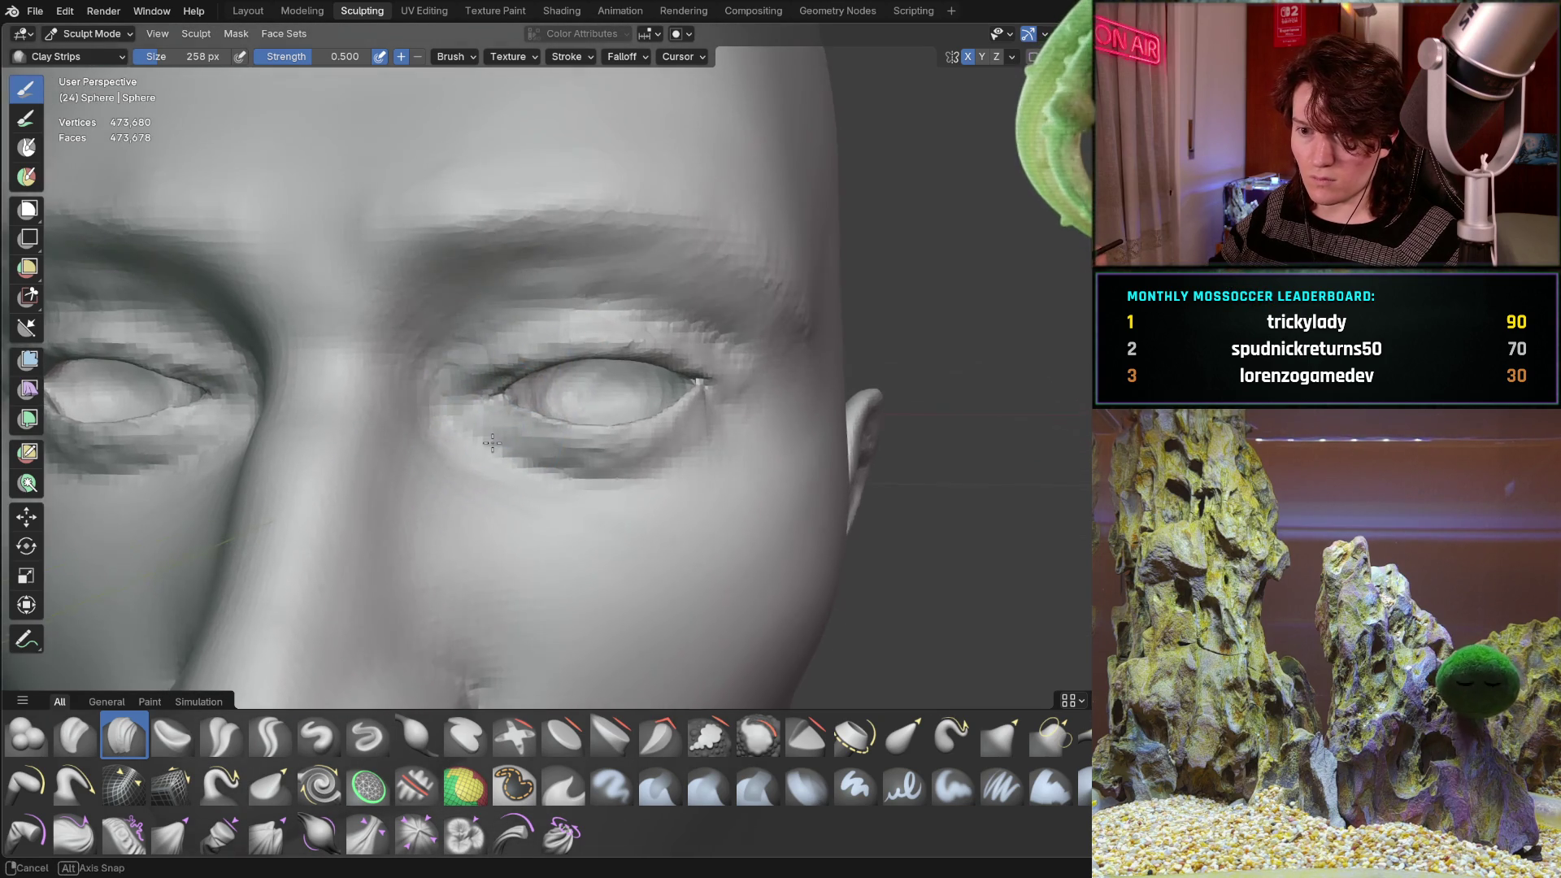
scroll(541, 412, up, 3)
middle_drag(643, 439, 502, 440)
scroll(502, 441, up, 3)
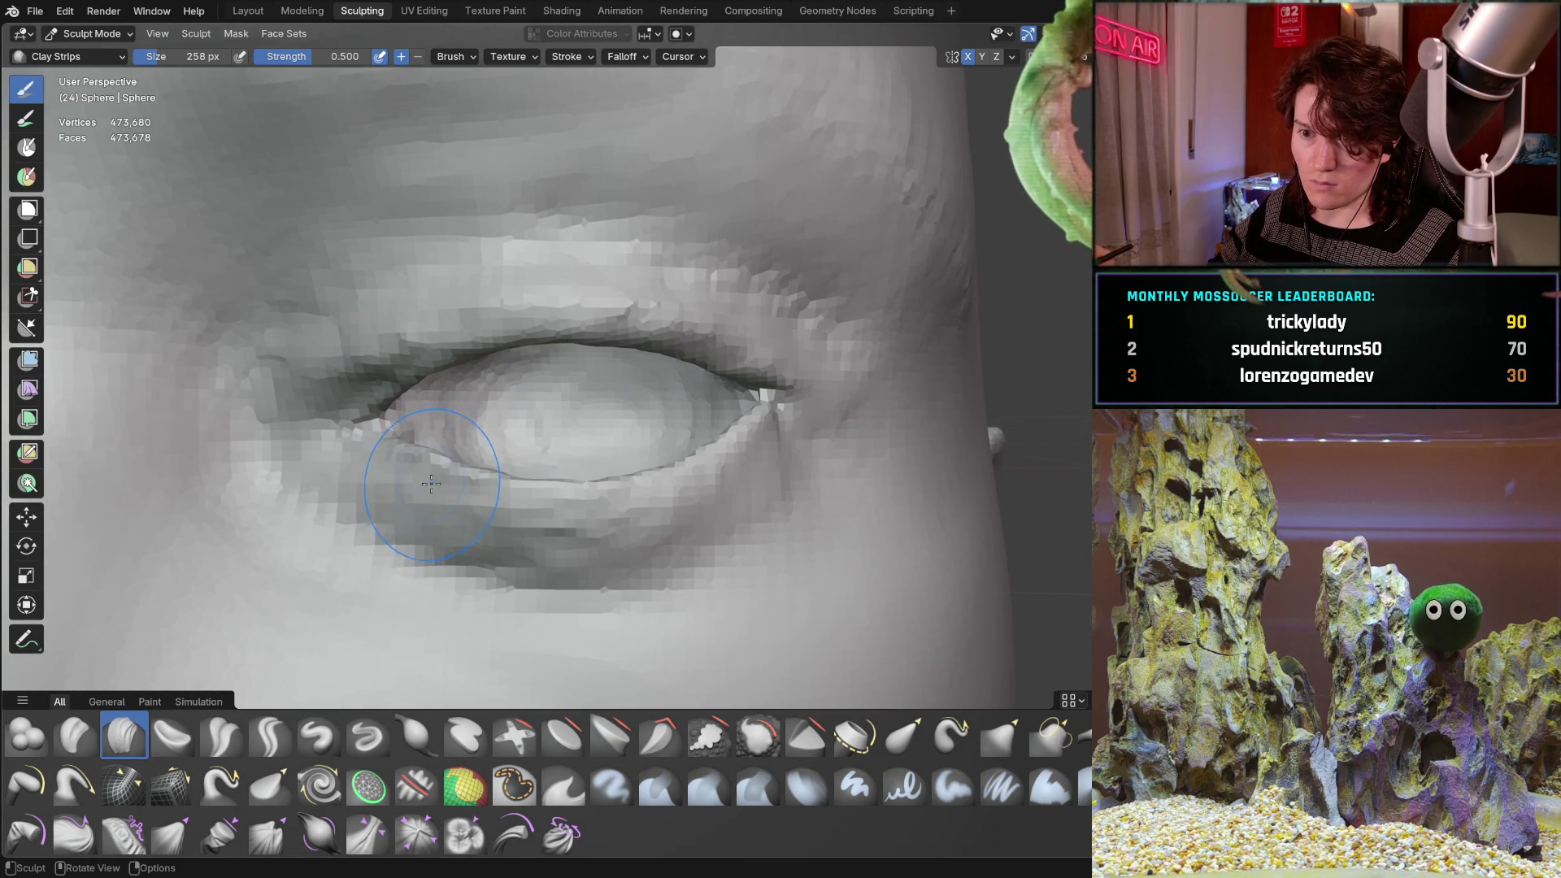
scroll(551, 504, up, 2)
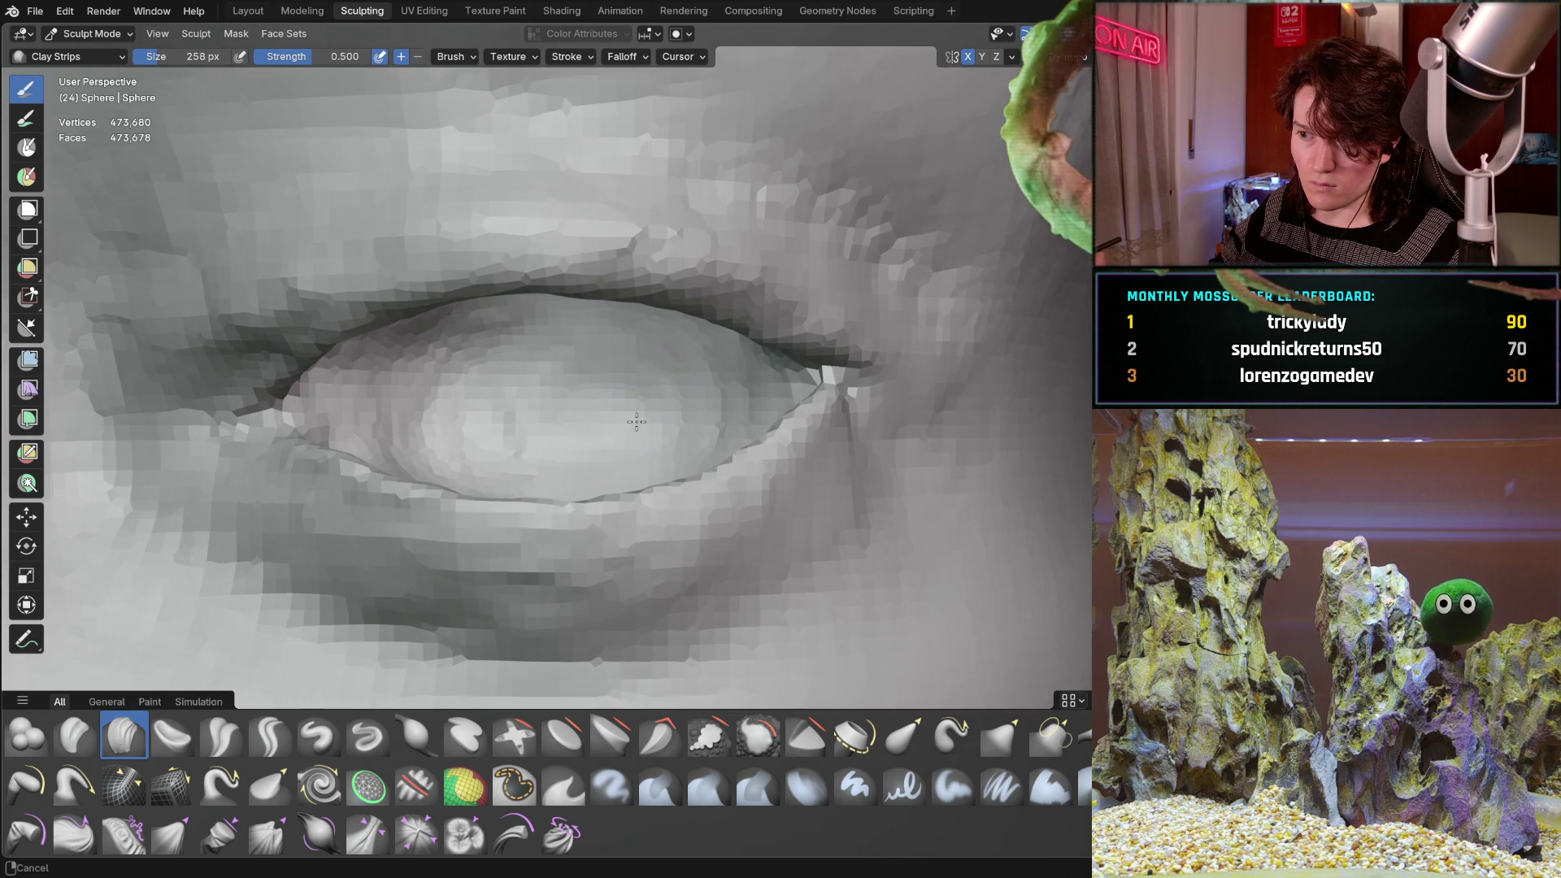
Switch back to Grab (G) and nudge the lower eyelid rim into a smoother curve.
key(g)
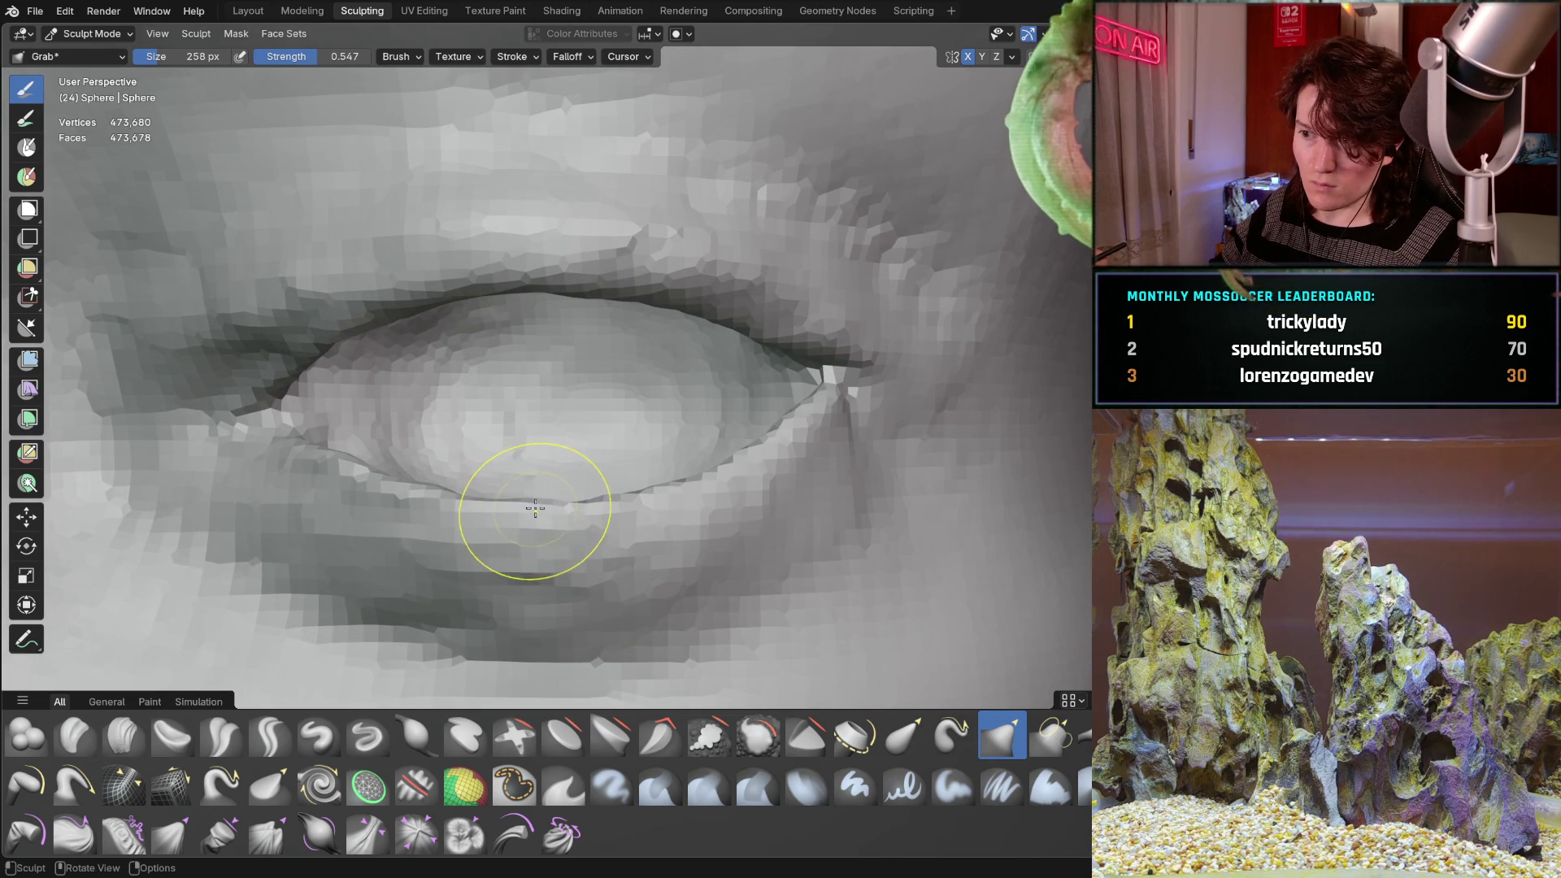
drag(446, 514, 429, 502)
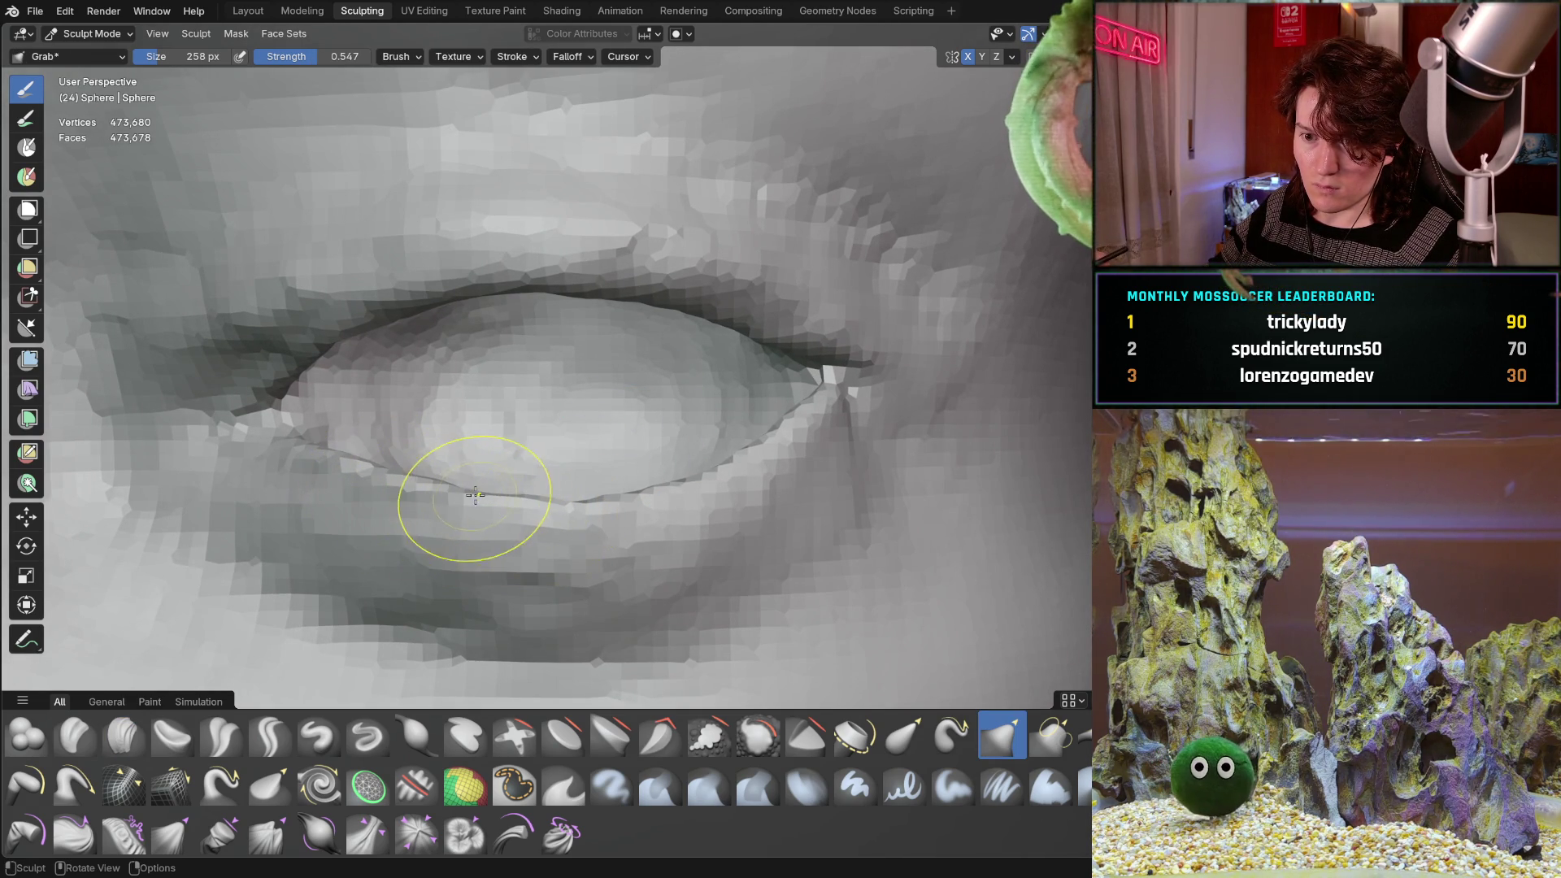
Switch to Clay Strips (C) and add clay along the upper eyelid fold.
key(c)
scroll(488, 390, up, 4)
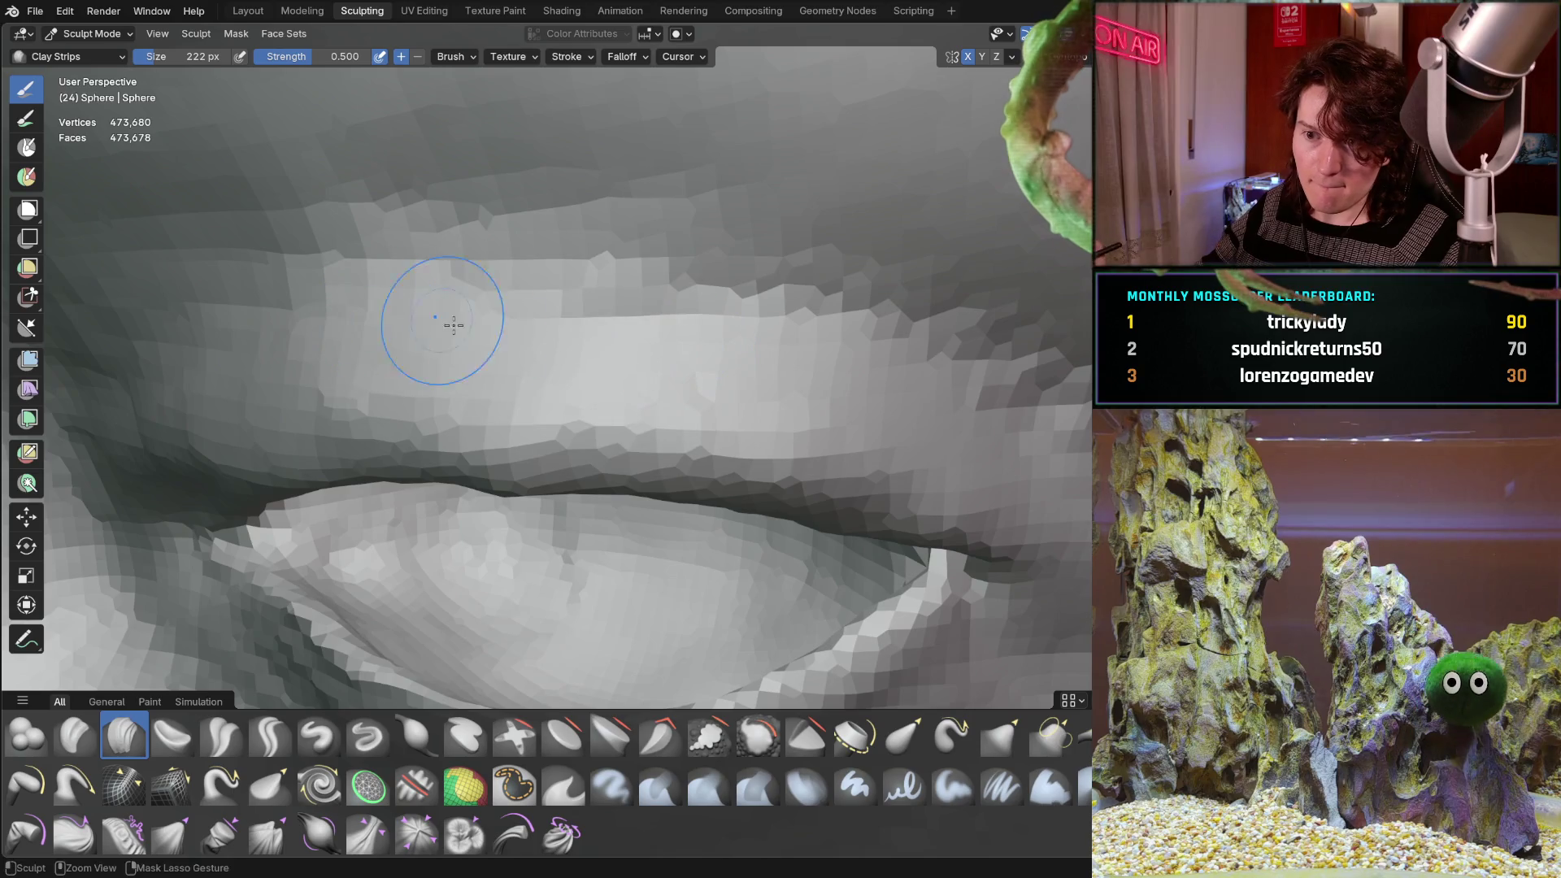
drag(337, 334, 823, 328)
mouse_move(823, 328)
middle_down()
mouse_move(537, 310)
mouse_move(859, 458)
middle_up()
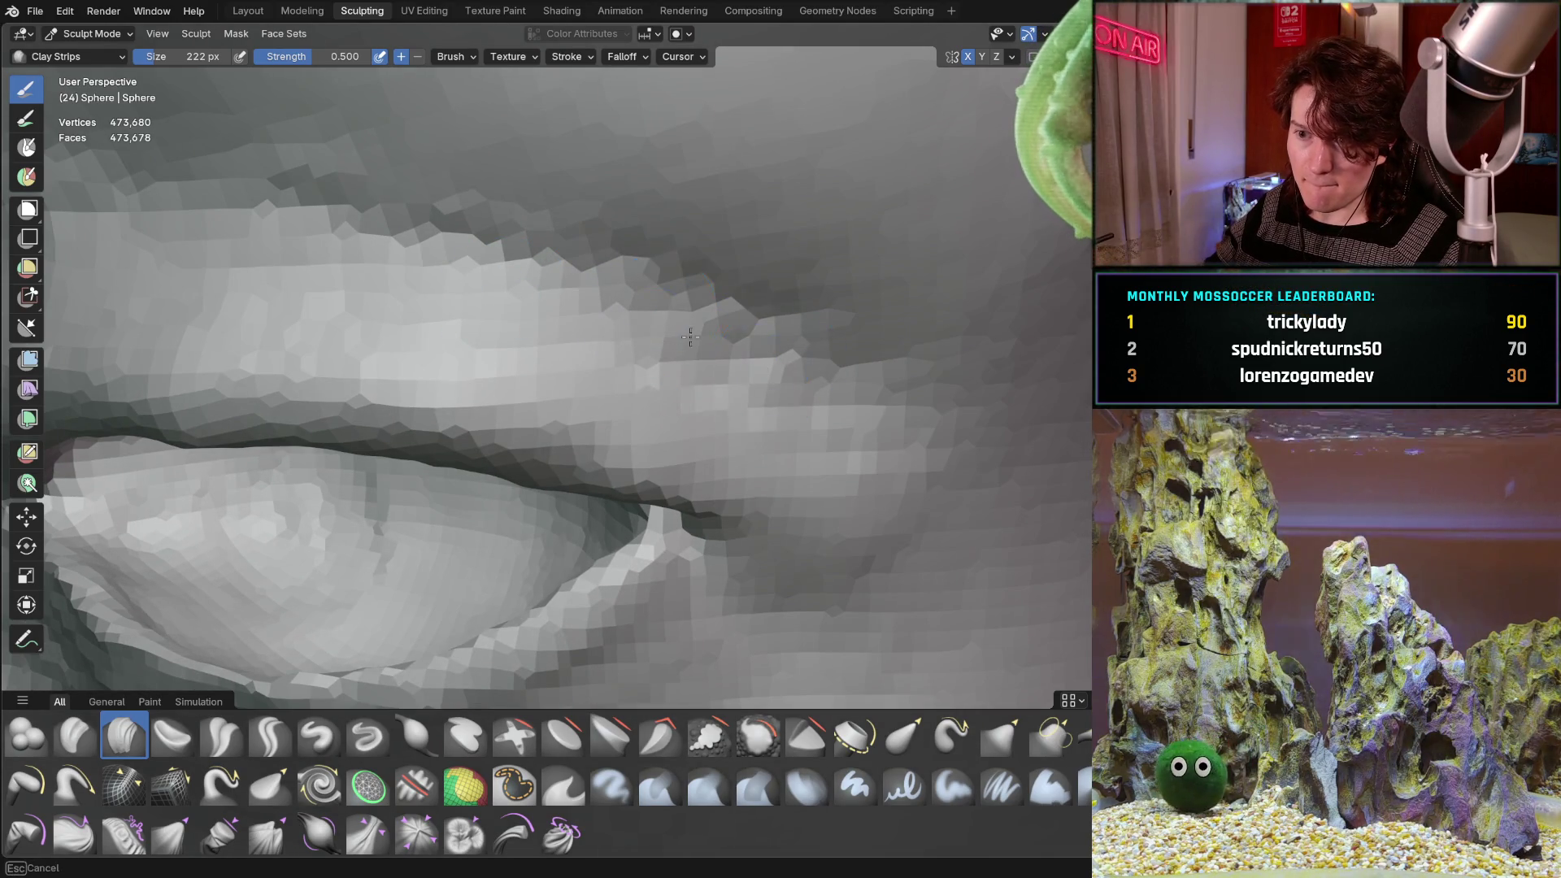
shift+middle_drag(849, 390, 714, 304)
scroll(551, 356, down, 6)
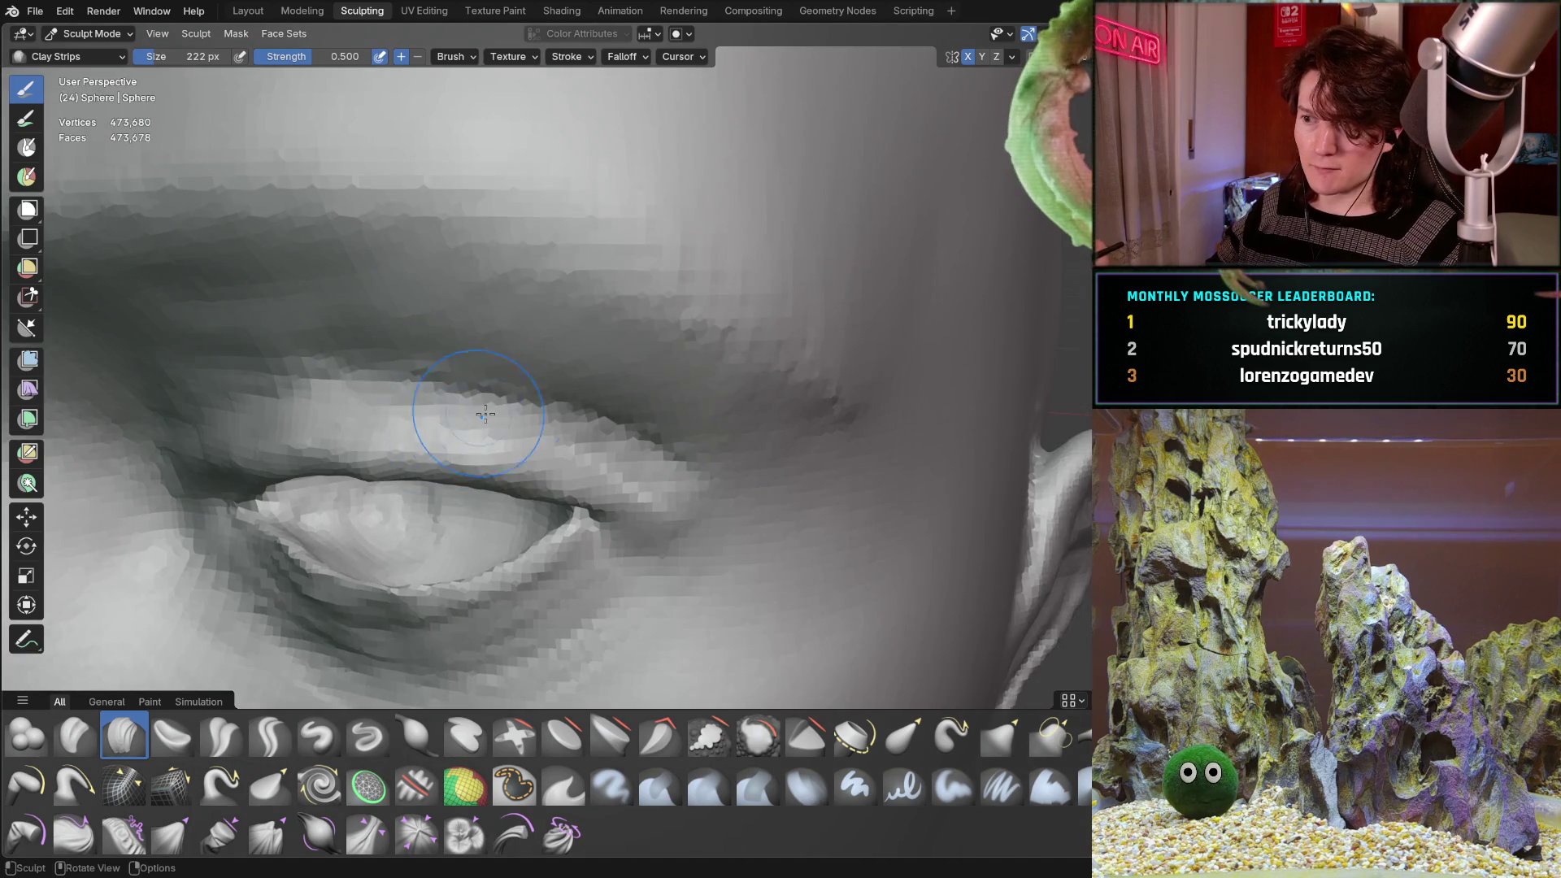
mouse_move(471, 412)
middle_down()
mouse_move(607, 378)
mouse_move(485, 341)
mouse_move(464, 315)
mouse_move(665, 376)
middle_up()
scroll(540, 348, down, 2)
scroll(514, 351, up, 5)
scroll(514, 351, down, 4)
scroll(464, 316, up, 2)
scroll(464, 316, down, 2)
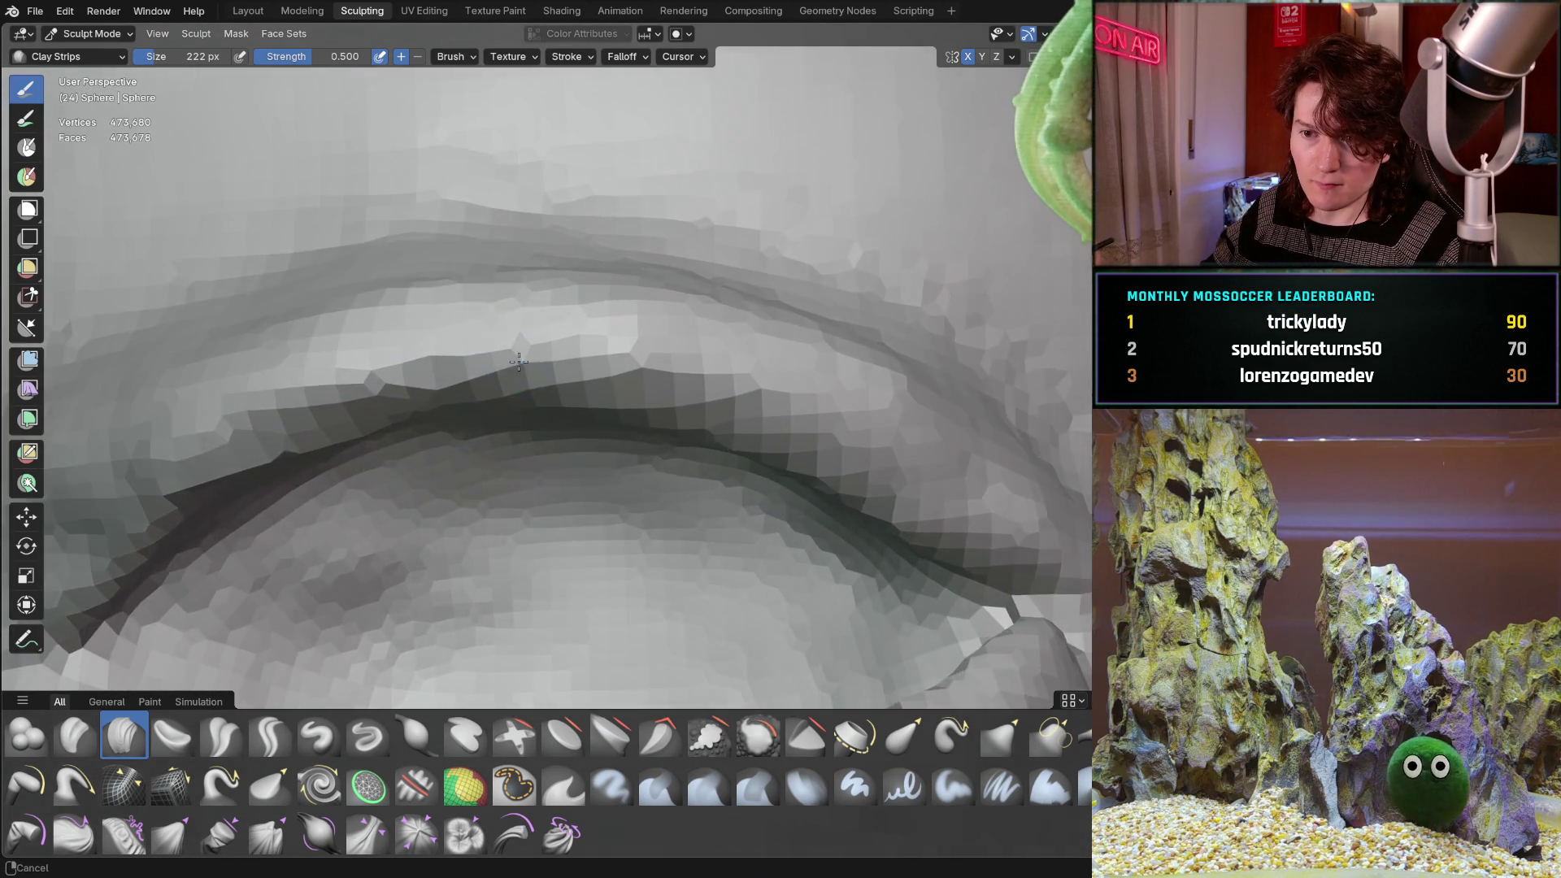
scroll(665, 376, up, 4)
Deepen the upper eyelid crease leftward, stroking it again from a second angle.
mouse_move(674, 367)
mouse_down()
mouse_move(585, 330)
mouse_move(440, 317)
mouse_move(363, 349)
mouse_up()
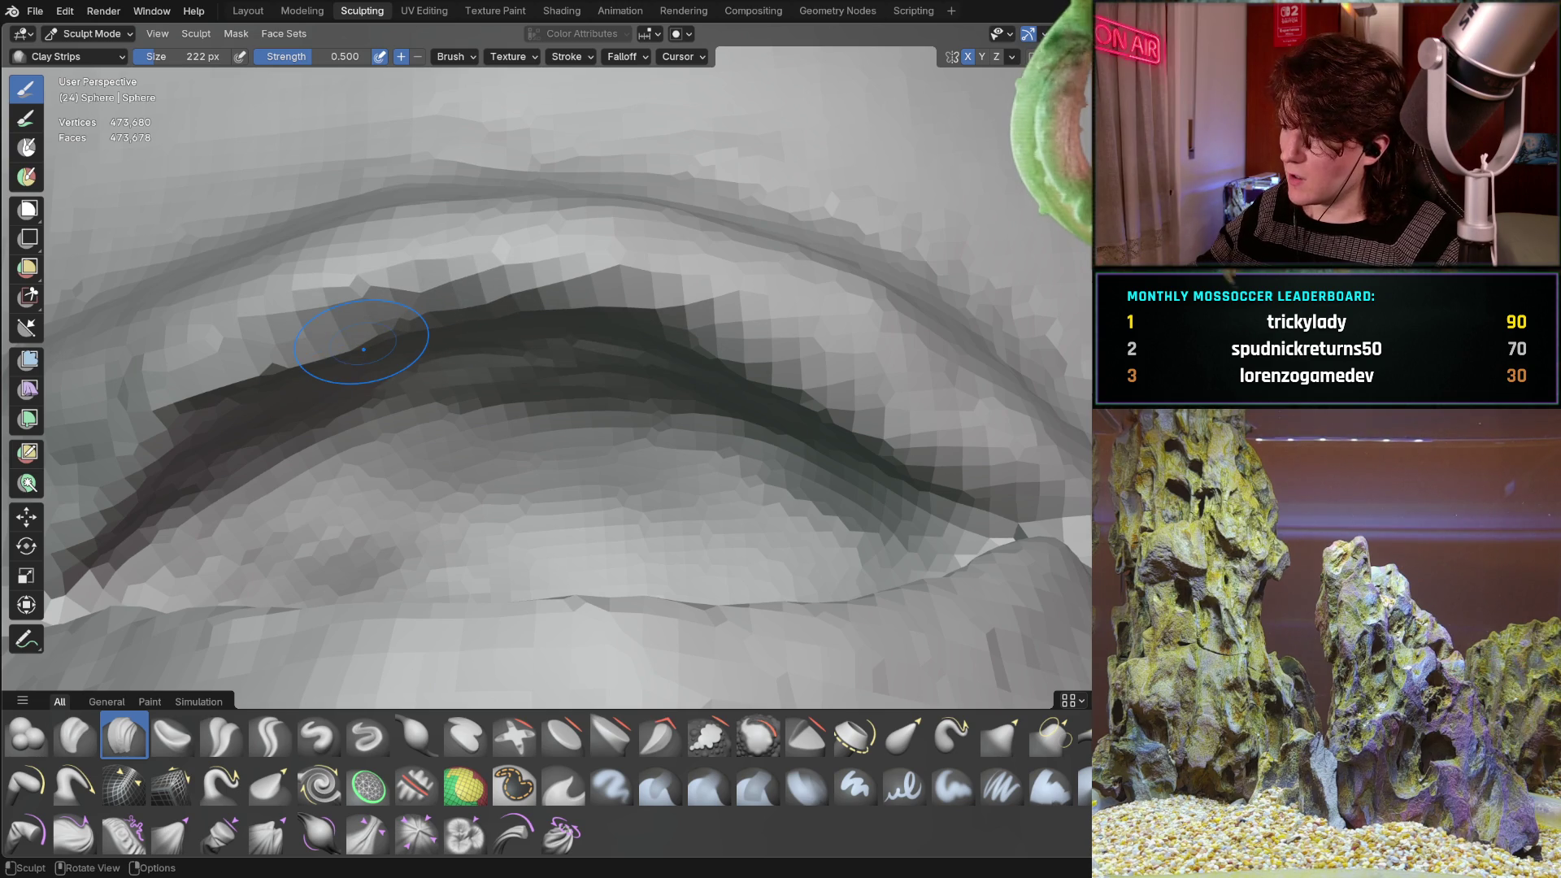
mouse_move(558, 339)
mouse_down()
mouse_move(307, 366)
mouse_move(122, 488)
mouse_up()
scroll(452, 391, up, 3)
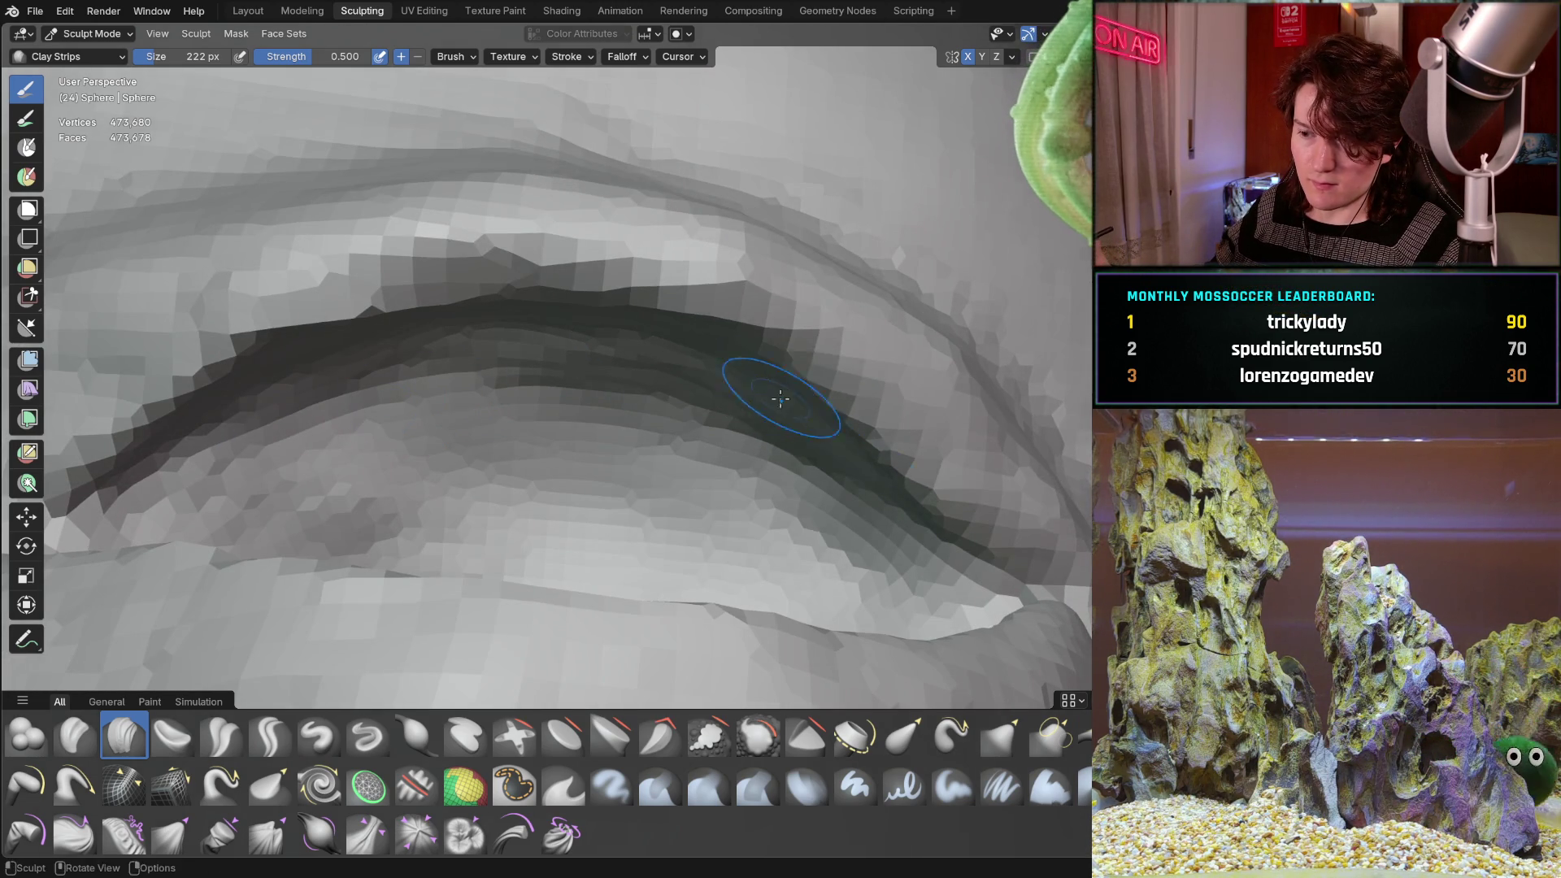
middle_drag(796, 396, 692, 362)
drag(692, 362, 647, 492)
drag(567, 379, 305, 290)
mouse_move(539, 367)
middle_down()
mouse_move(456, 333)
mouse_move(505, 365)
mouse_move(461, 380)
mouse_move(451, 406)
mouse_move(480, 401)
mouse_move(504, 338)
middle_up()
ctrl+middle_drag(470, 405, 529, 381)
Switch to the Grab brush and view the eyelid crease diagonally, then from the side.
key(g)
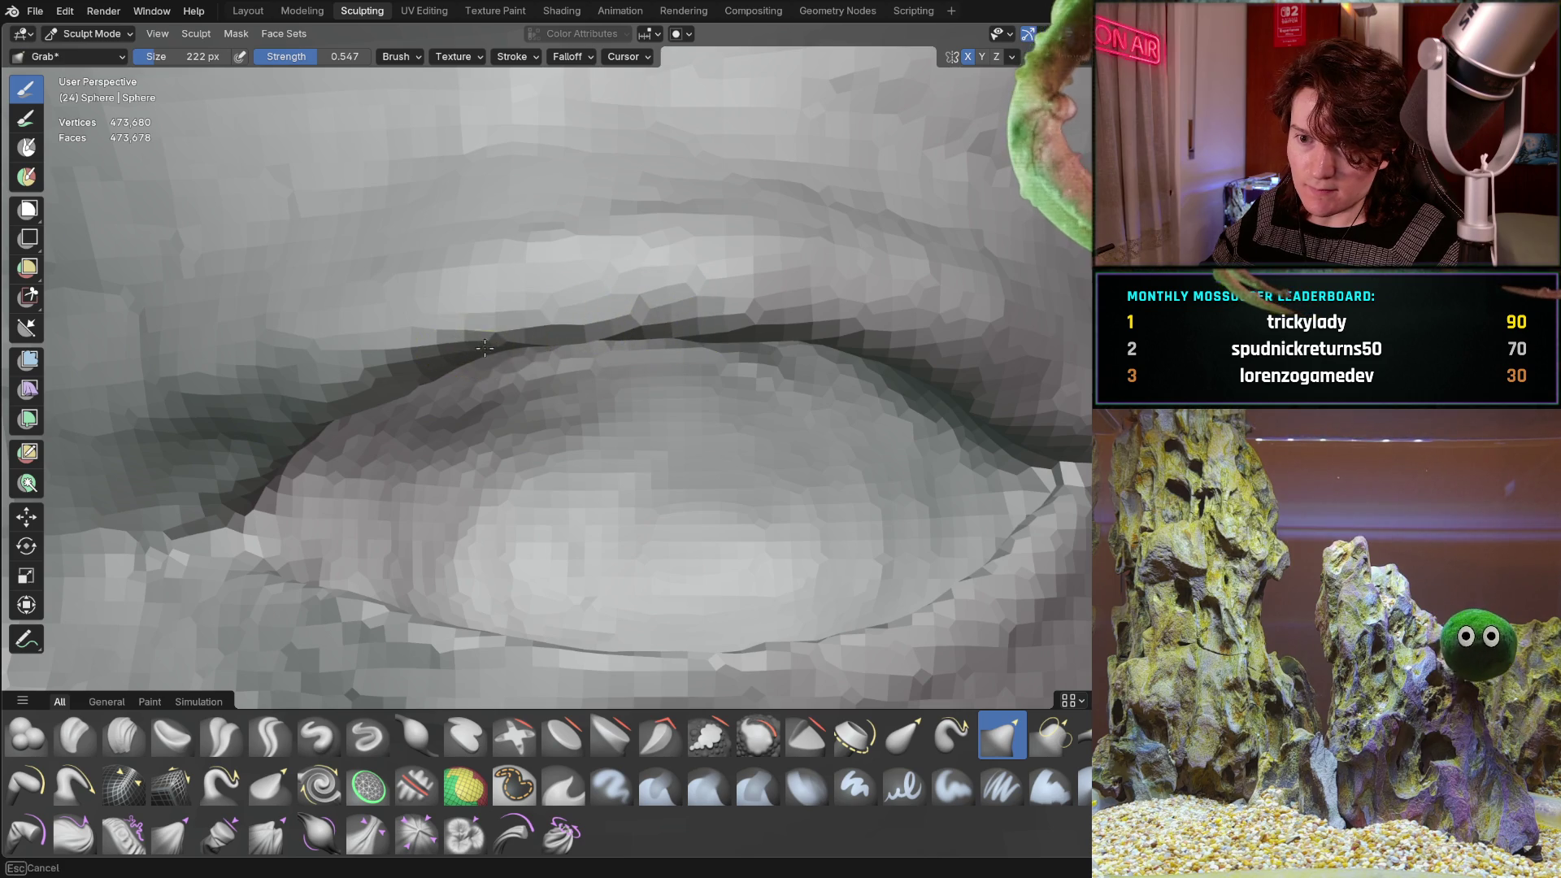
mouse_move(408, 384)
middle_down()
mouse_move(537, 388)
mouse_move(509, 416)
mouse_move(543, 402)
middle_up()
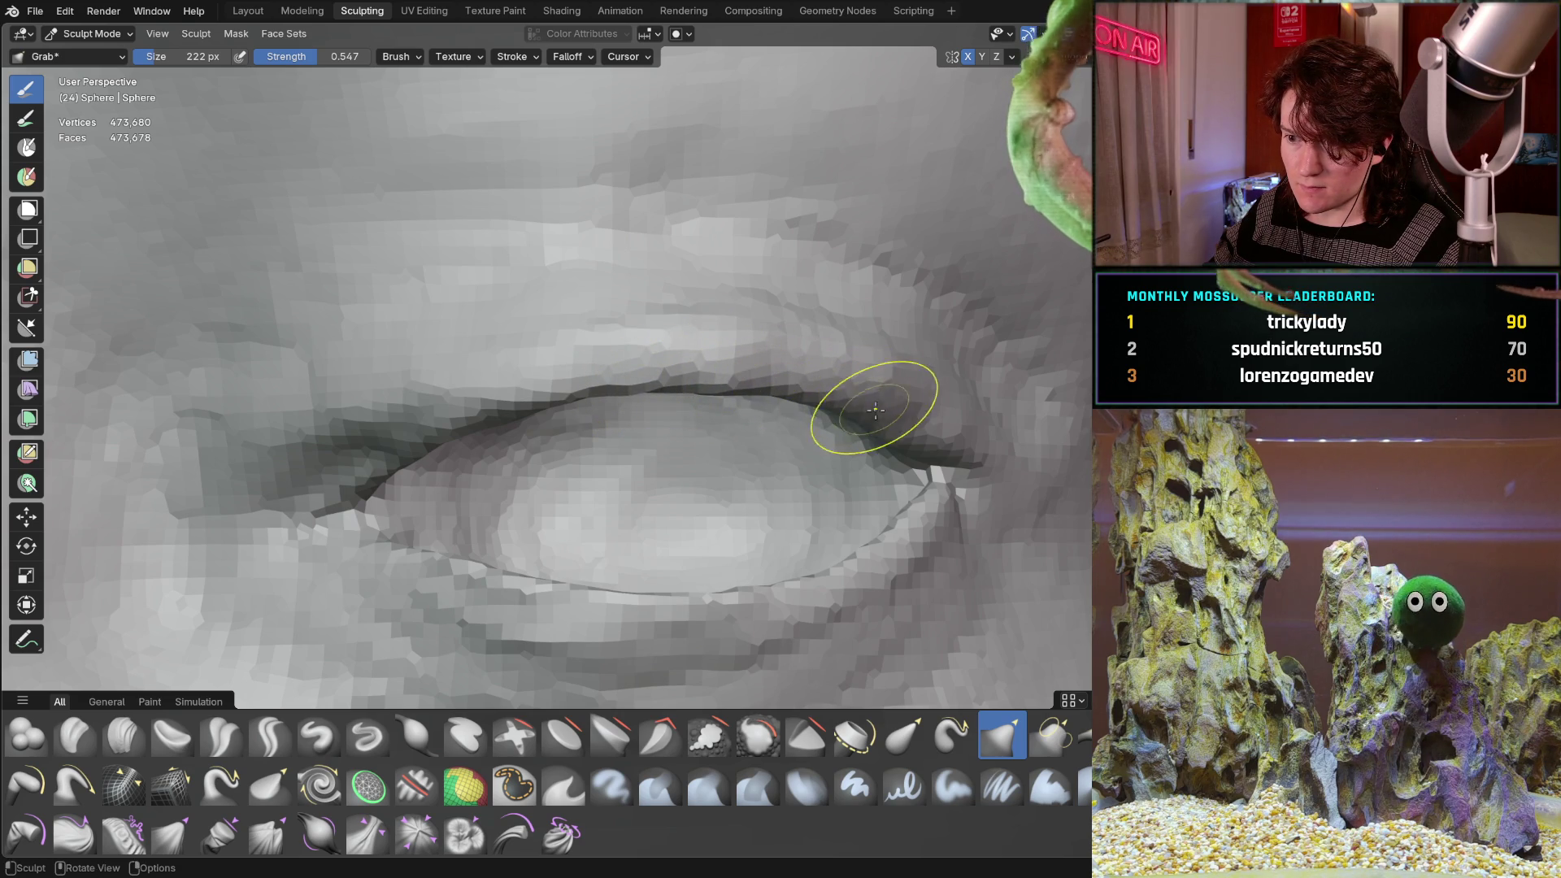
mouse_move(821, 419)
middle_down()
mouse_move(392, 420)
mouse_move(453, 488)
middle_up()
scroll(418, 470, down, 4)
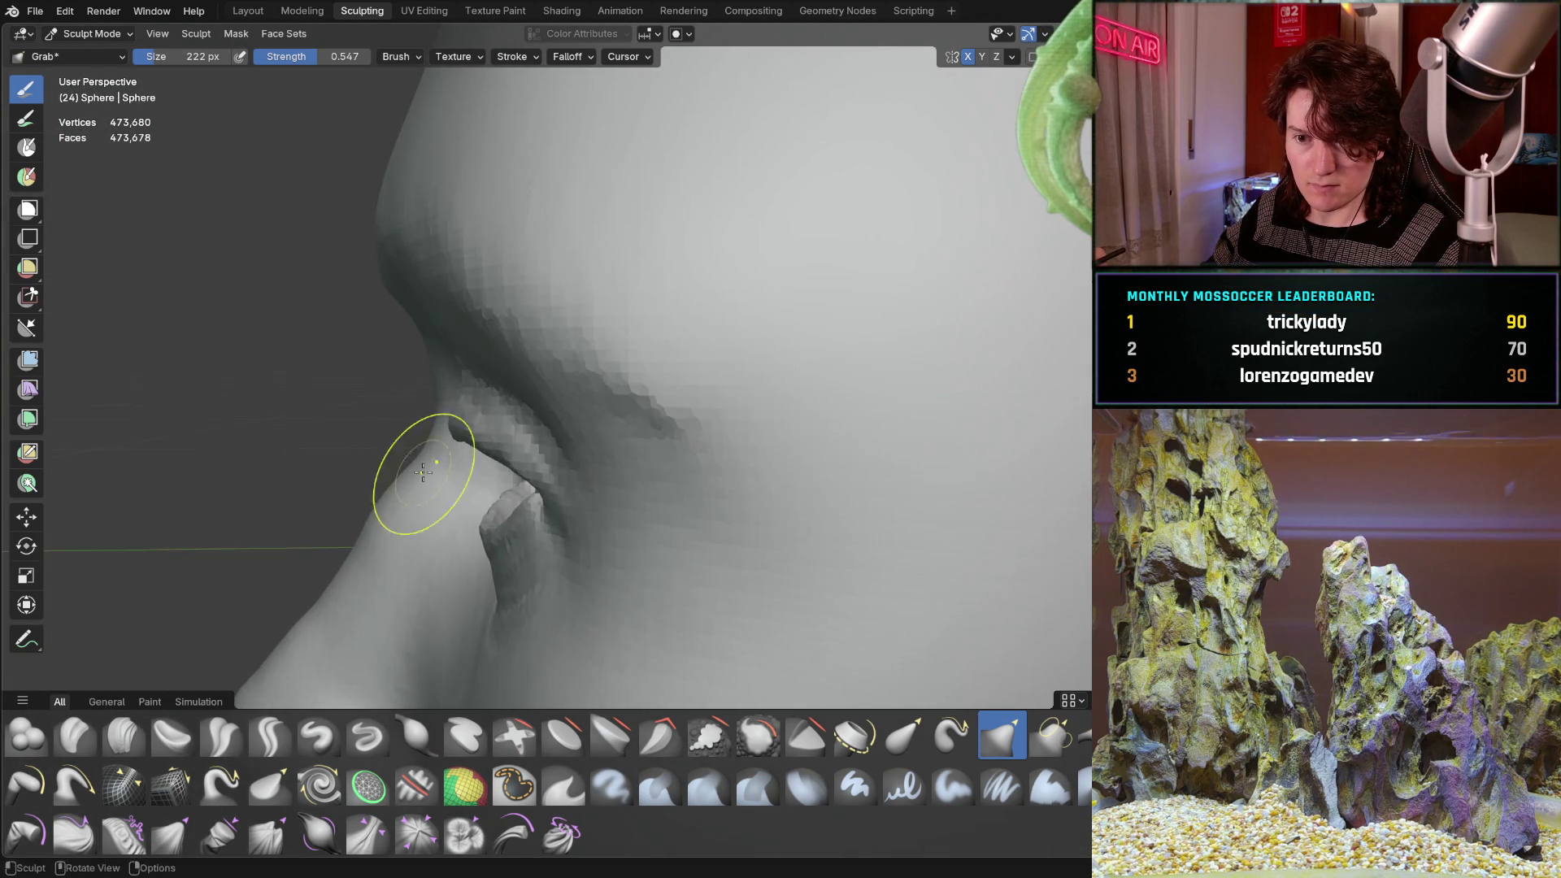
scroll(350, 573, down, 2)
Orbit and zoom to a frontal view centred on the eyes.
mouse_move(359, 568)
middle_down()
mouse_move(388, 470)
mouse_move(615, 515)
mouse_move(585, 496)
middle_up()
scroll(570, 488, up, 2)
scroll(498, 471, down, 1)
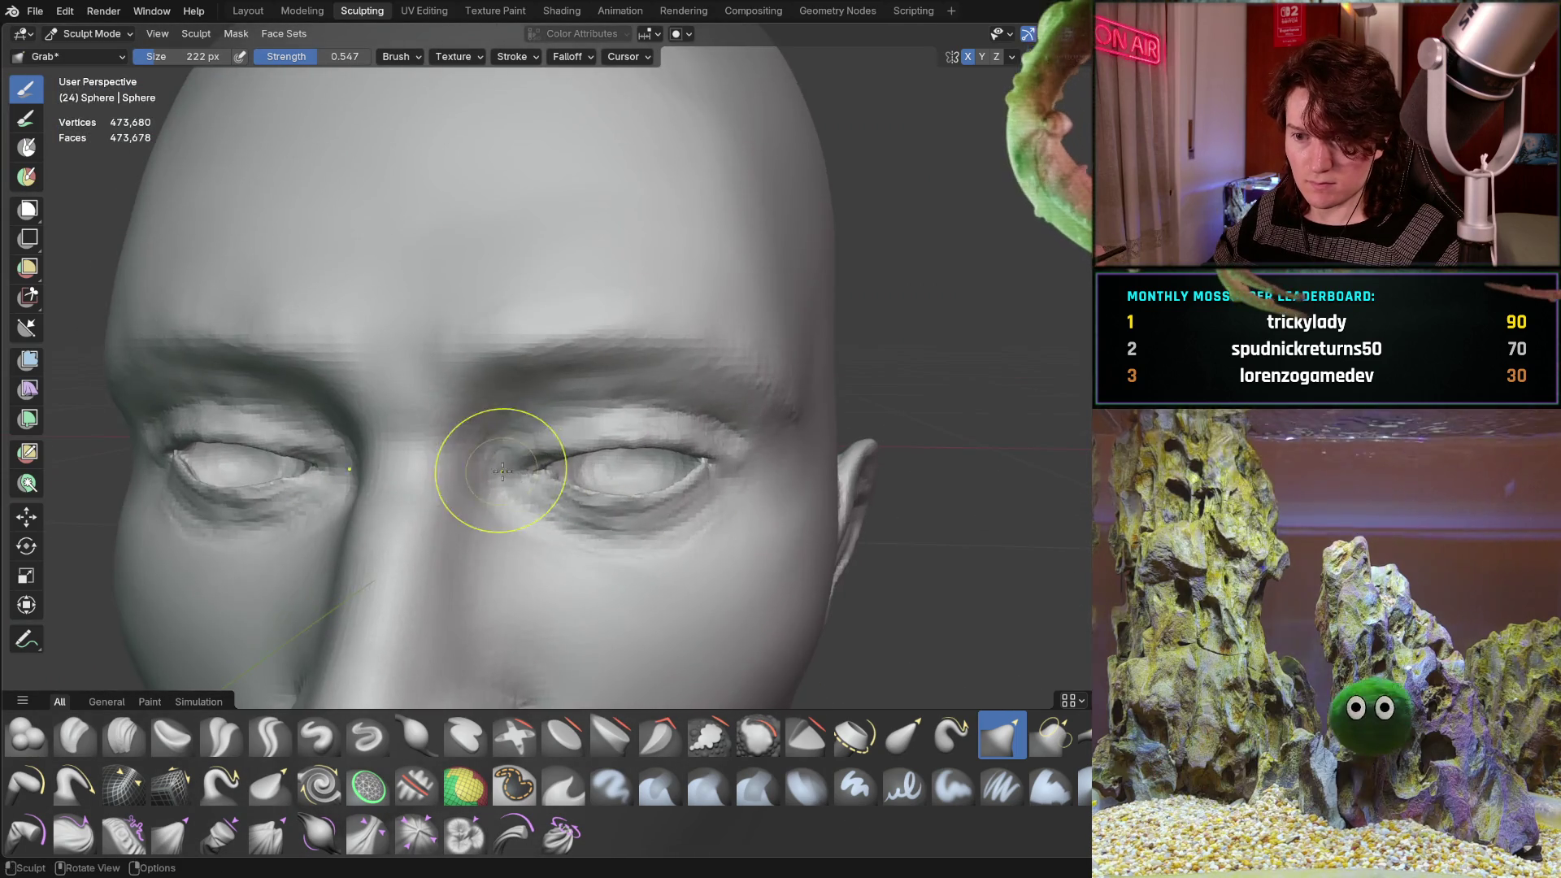
ctrl+middle_drag(498, 471, 679, 342)
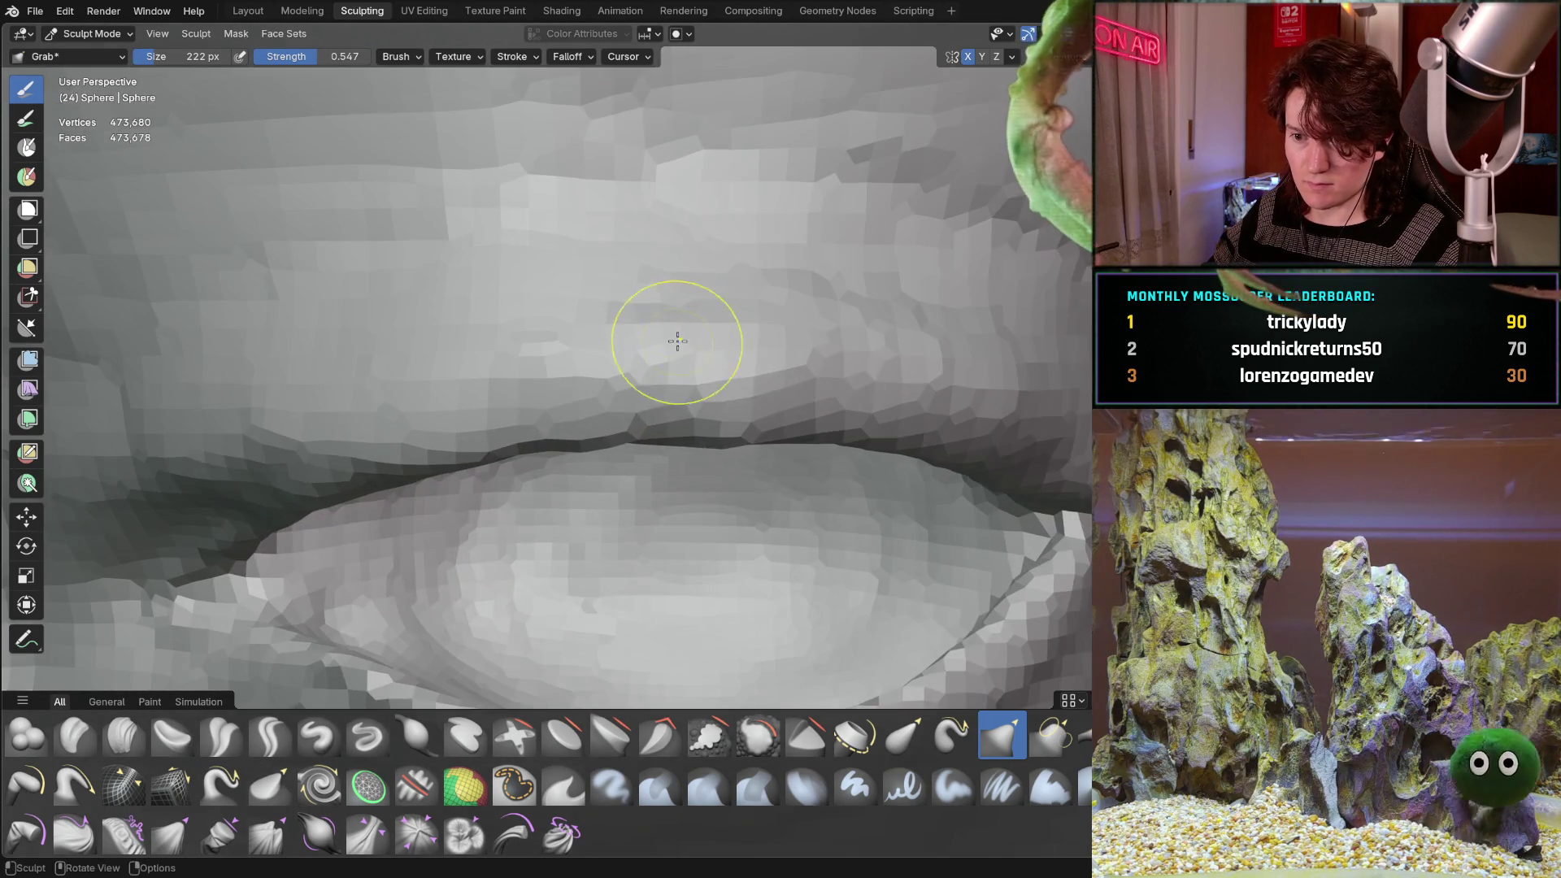
ctrl+middle_drag(733, 414, 732, 437)
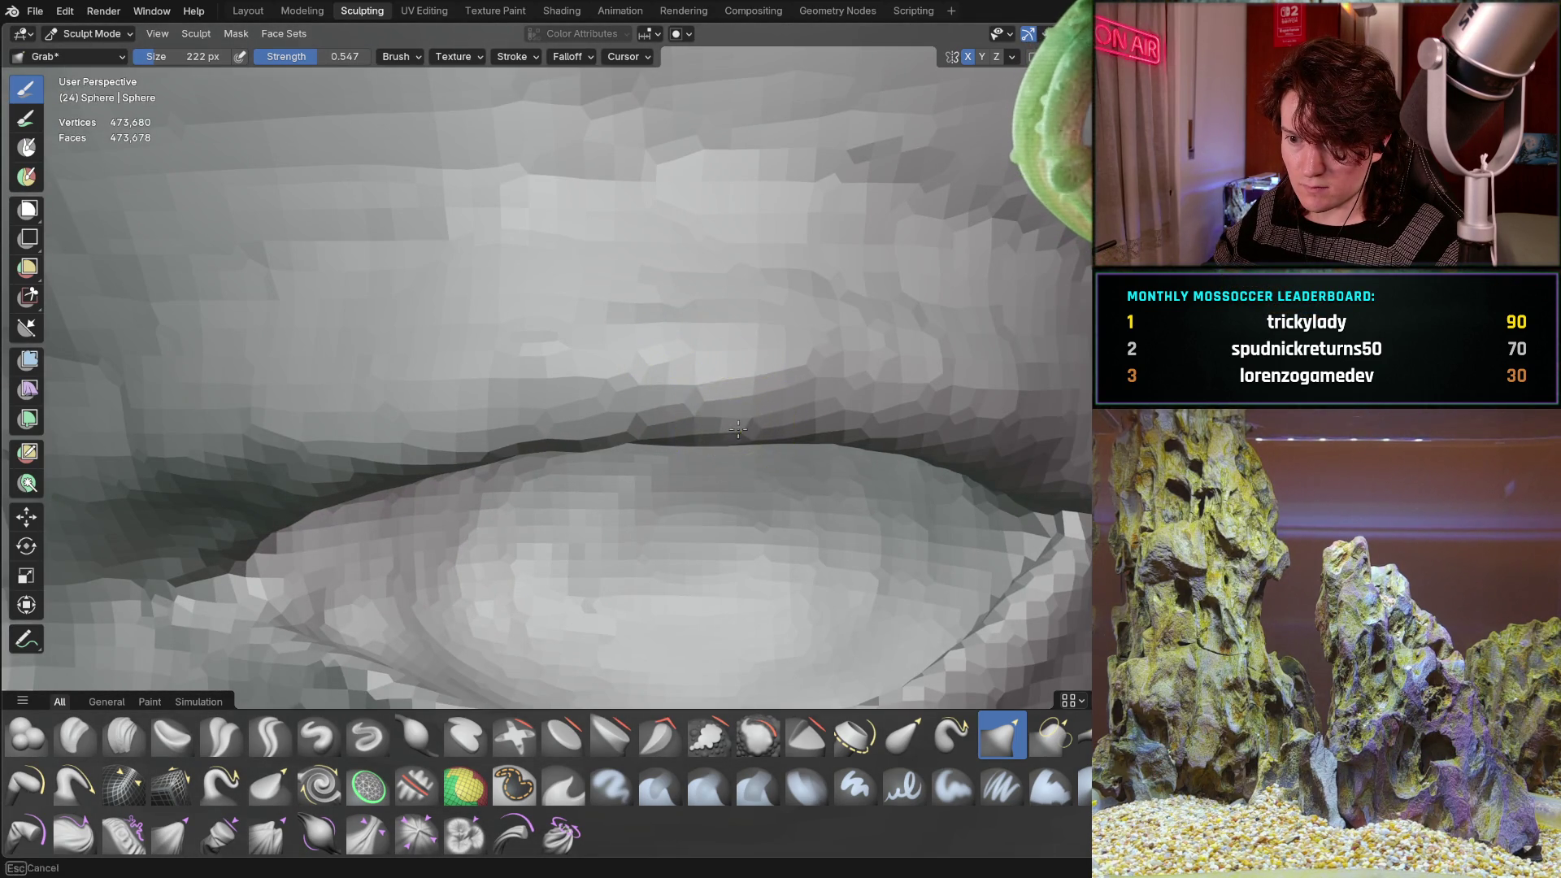
scroll(565, 401, down, 8)
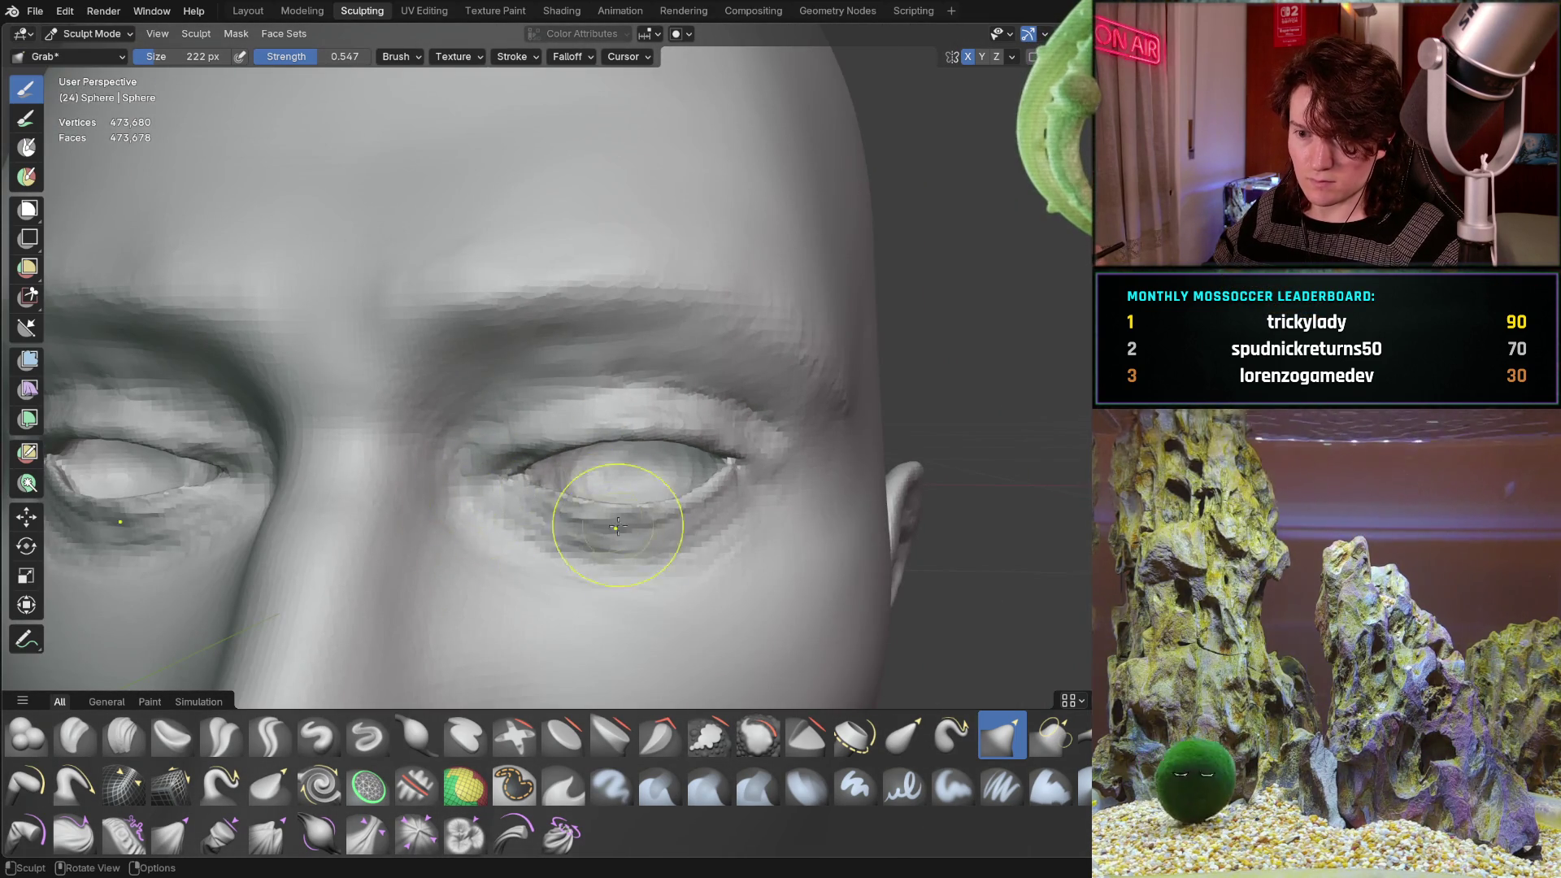
scroll(643, 456, up, 7)
scroll(618, 382, down, 5)
scroll(571, 352, up, 6)
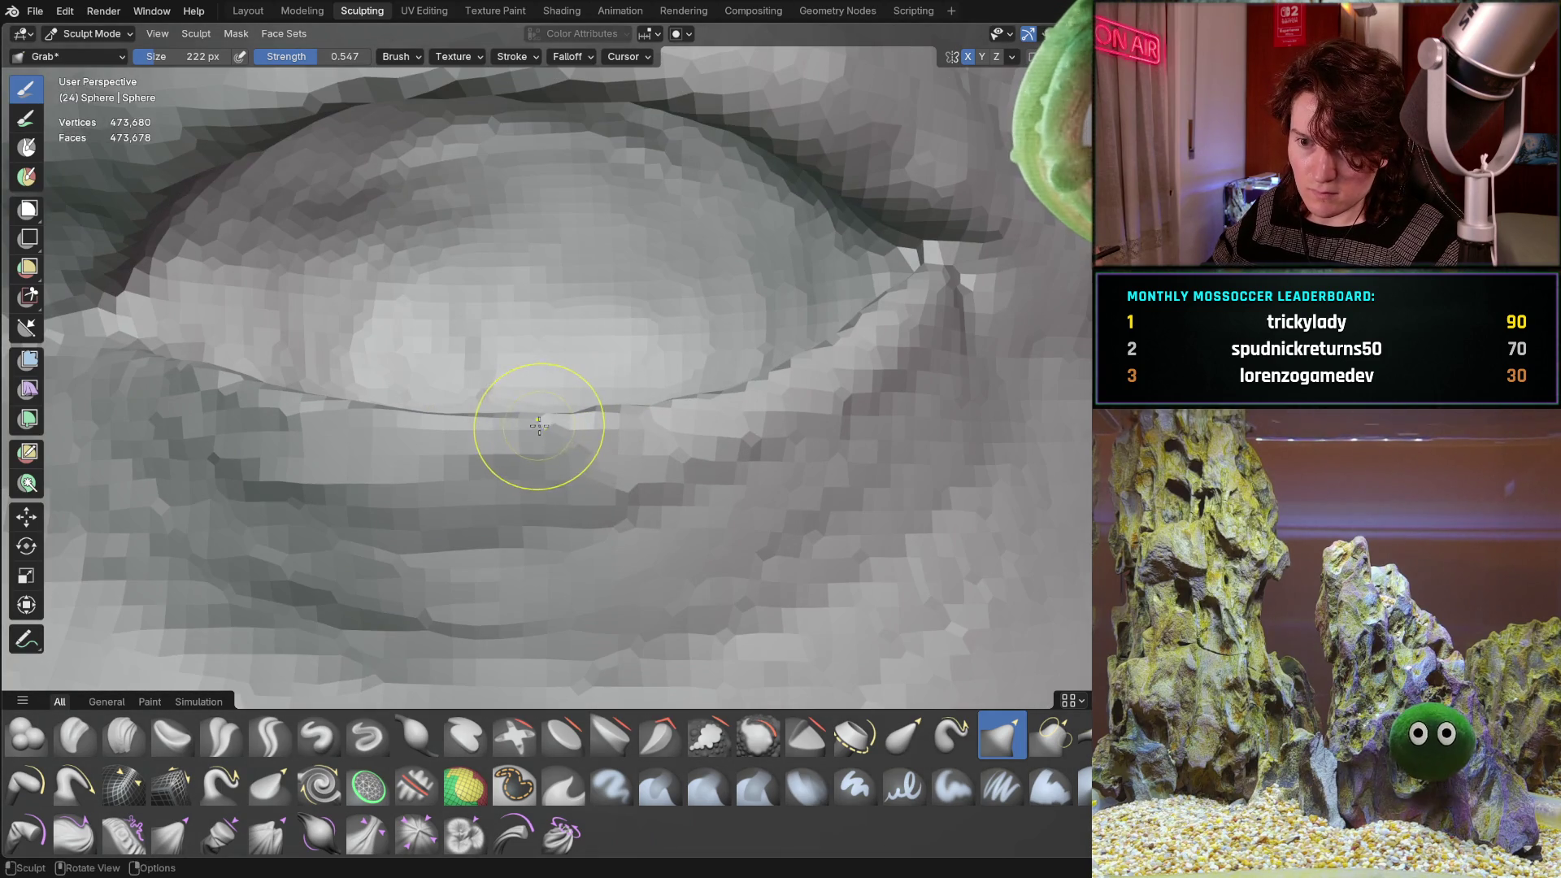
scroll(447, 488, down, 7)
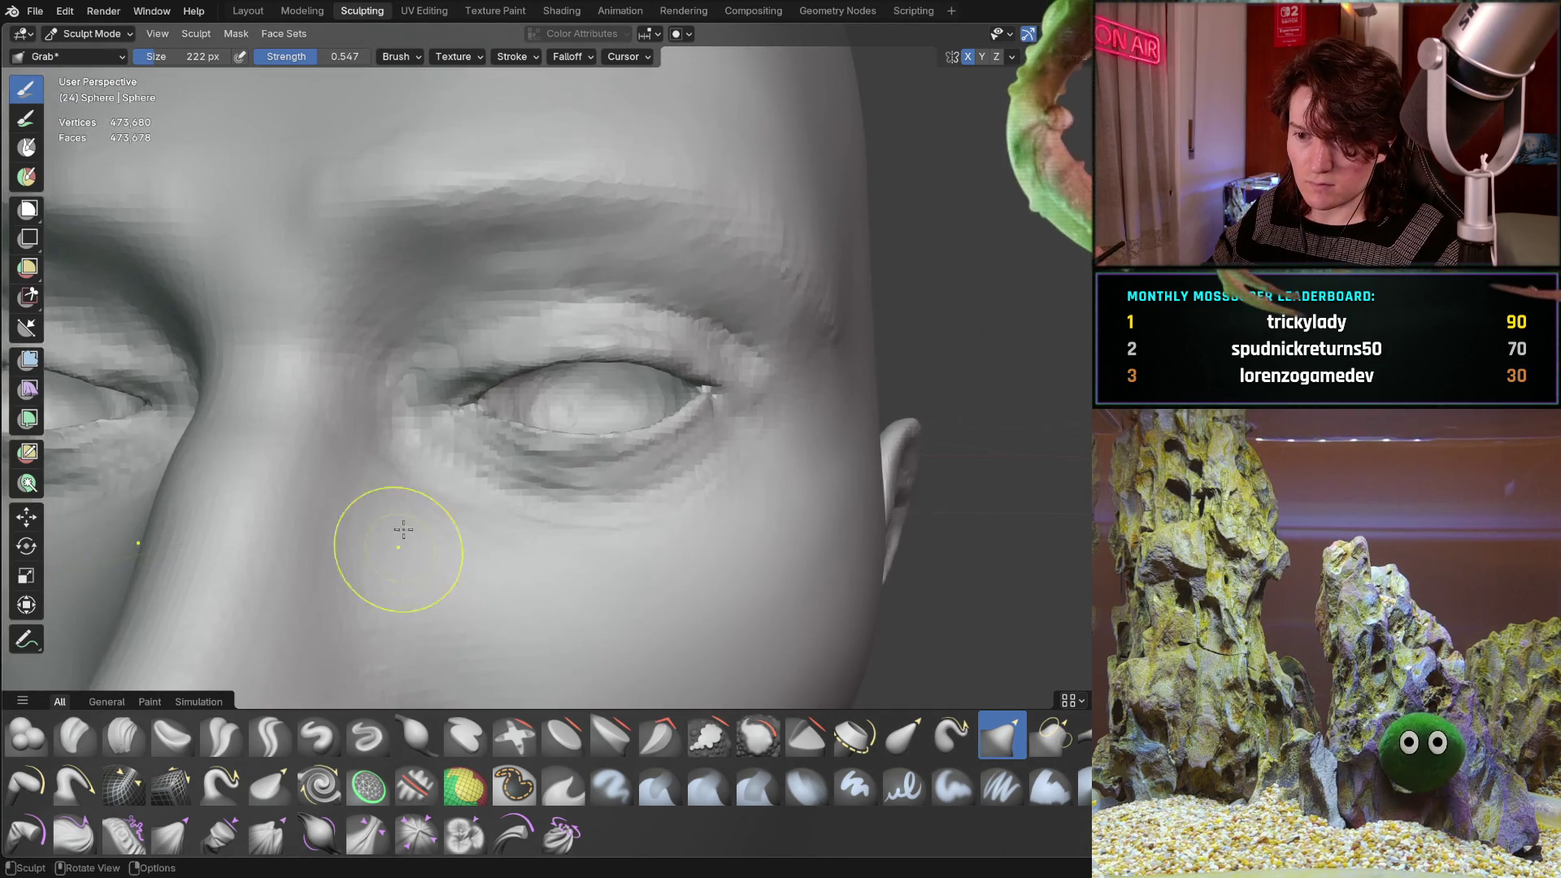
Fine-tune the orbit and zoom to a frontal view of the whole face.
mouse_move(408, 548)
middle_down()
mouse_move(505, 488)
mouse_move(493, 503)
mouse_move(471, 453)
middle_up()
scroll(464, 504, down, 5)
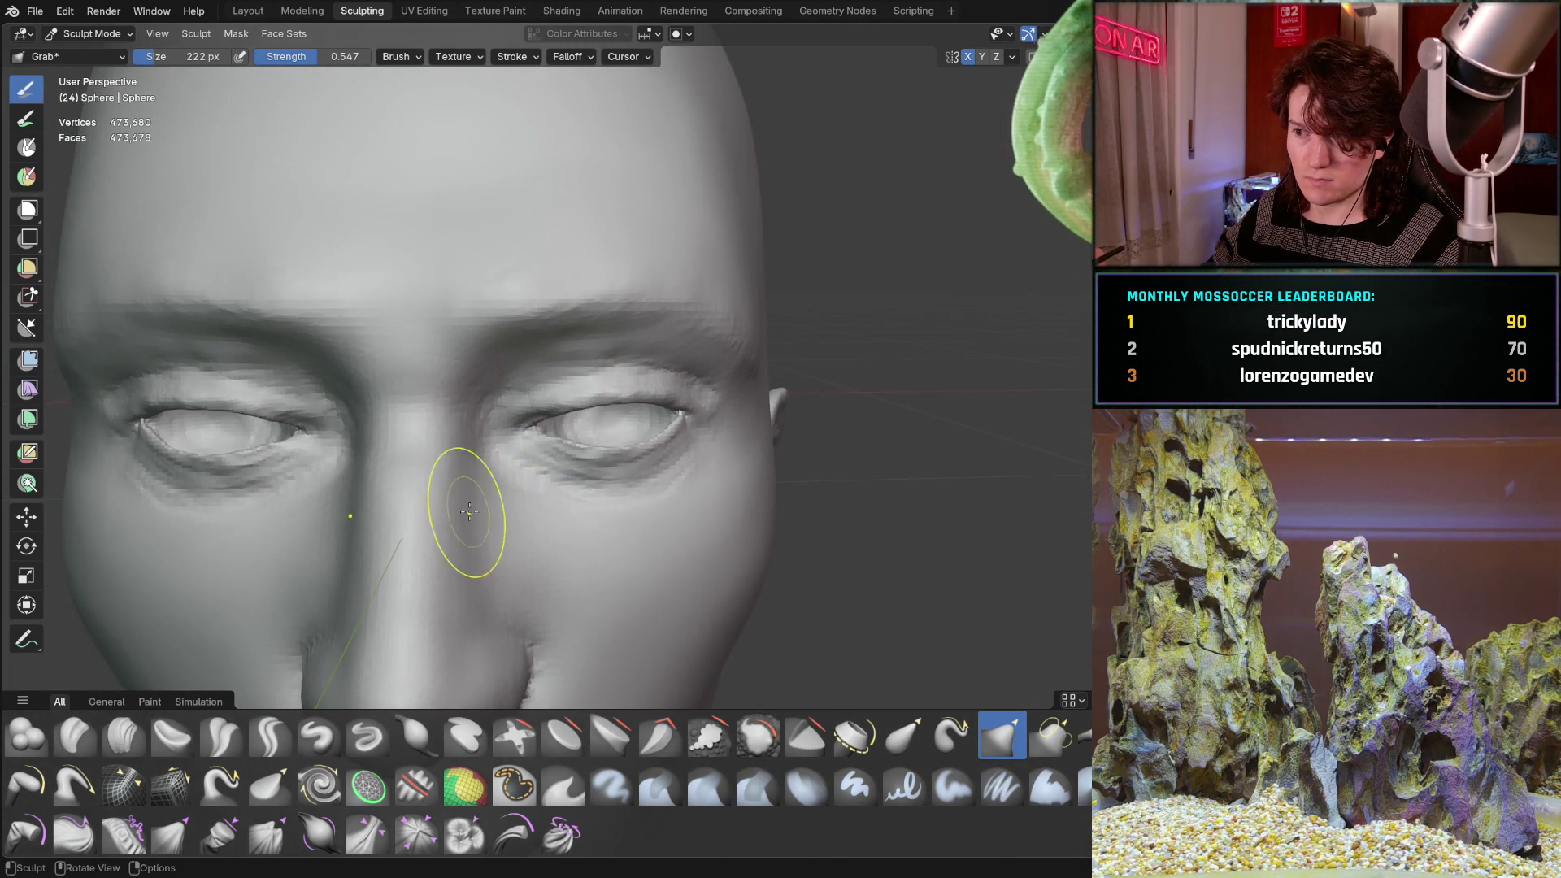
scroll(495, 485, up, 5)
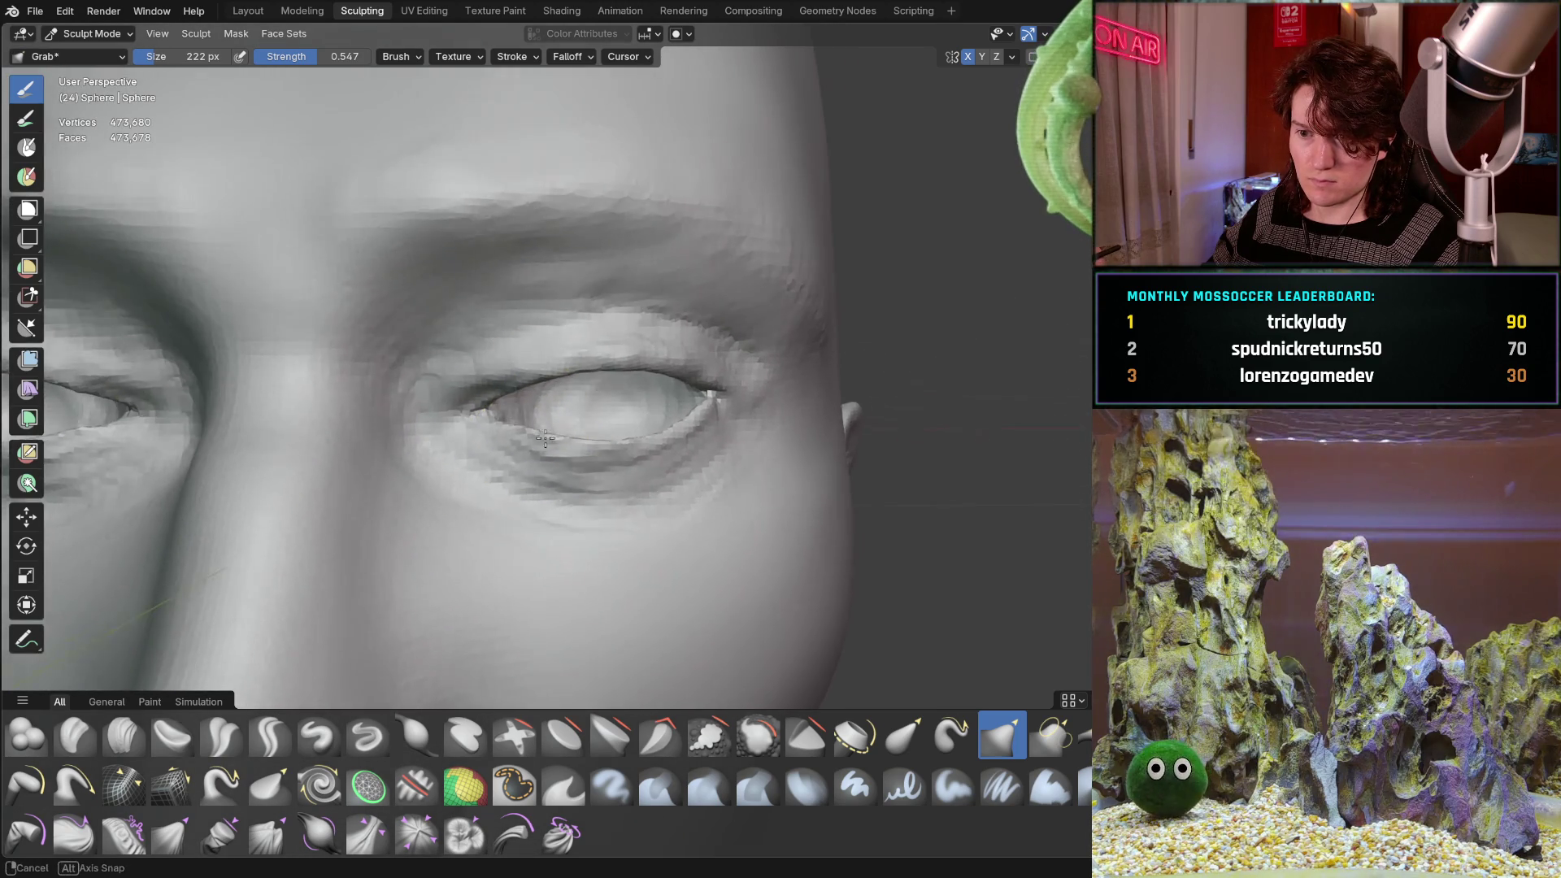
scroll(488, 485, down, 5)
middle_drag(484, 488, 476, 485)
scroll(476, 486, down, 5)
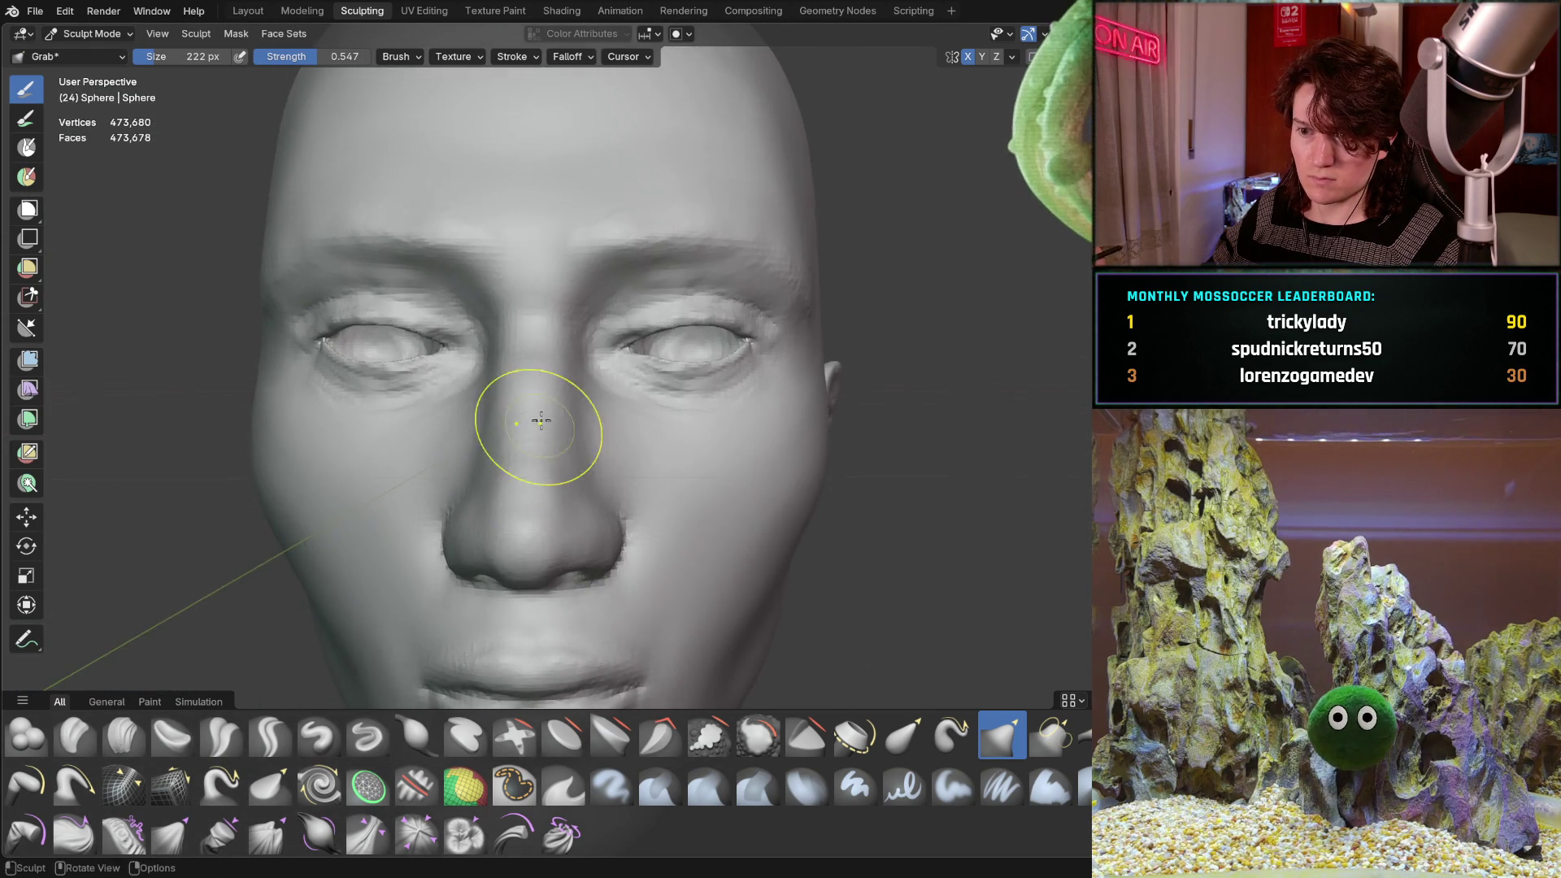
mouse_move(533, 418)
middle_down()
mouse_move(463, 515)
mouse_move(516, 453)
mouse_move(471, 515)
mouse_move(512, 471)
mouse_move(488, 513)
mouse_move(493, 479)
middle_up()
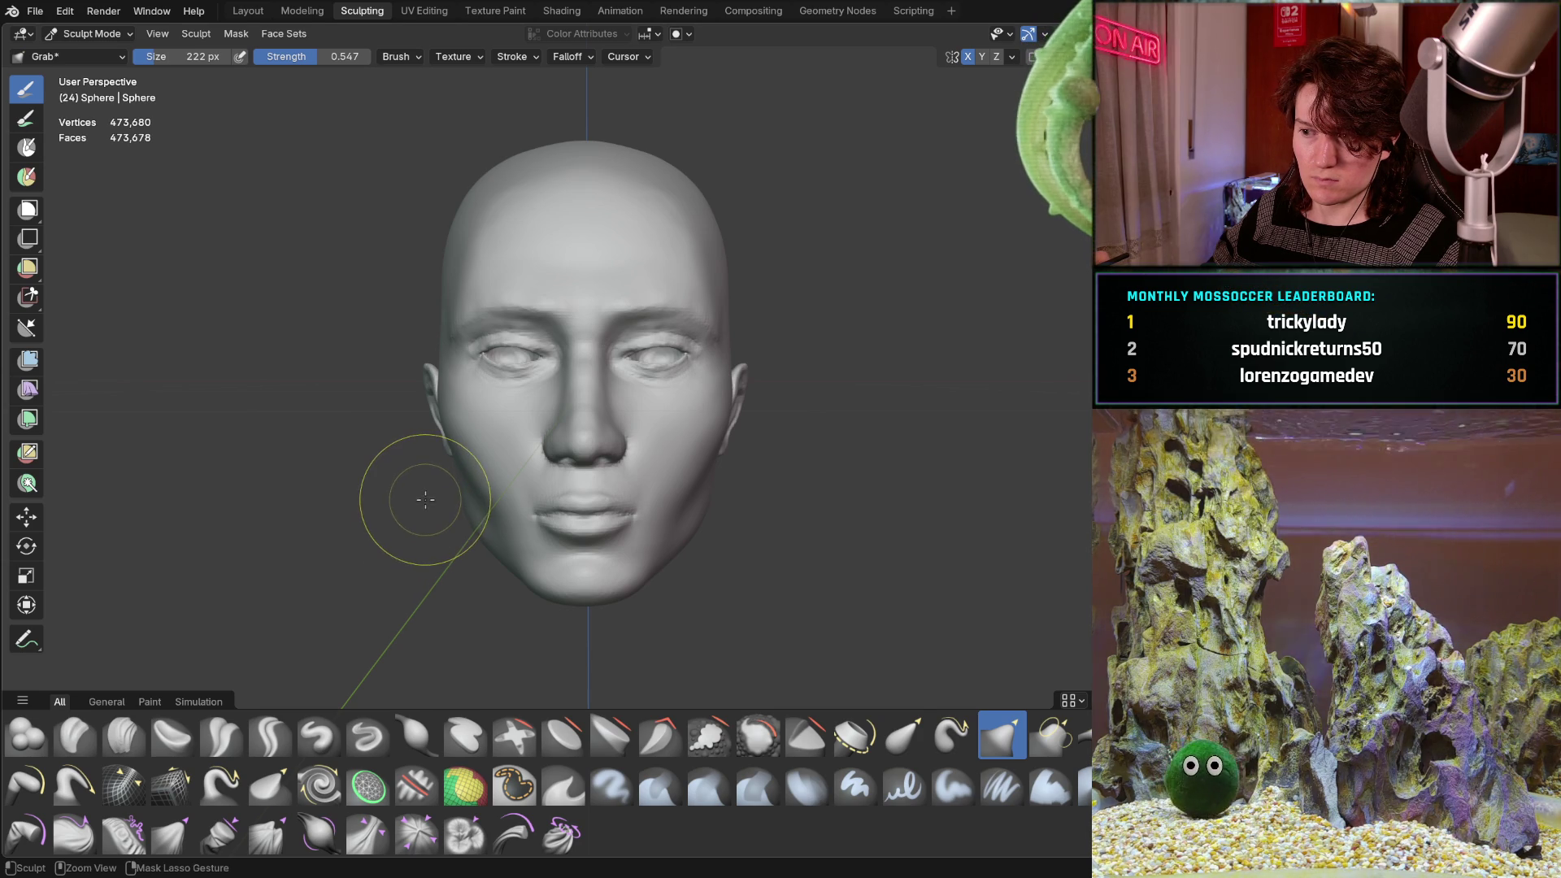
middle_drag(497, 456, 506, 452)
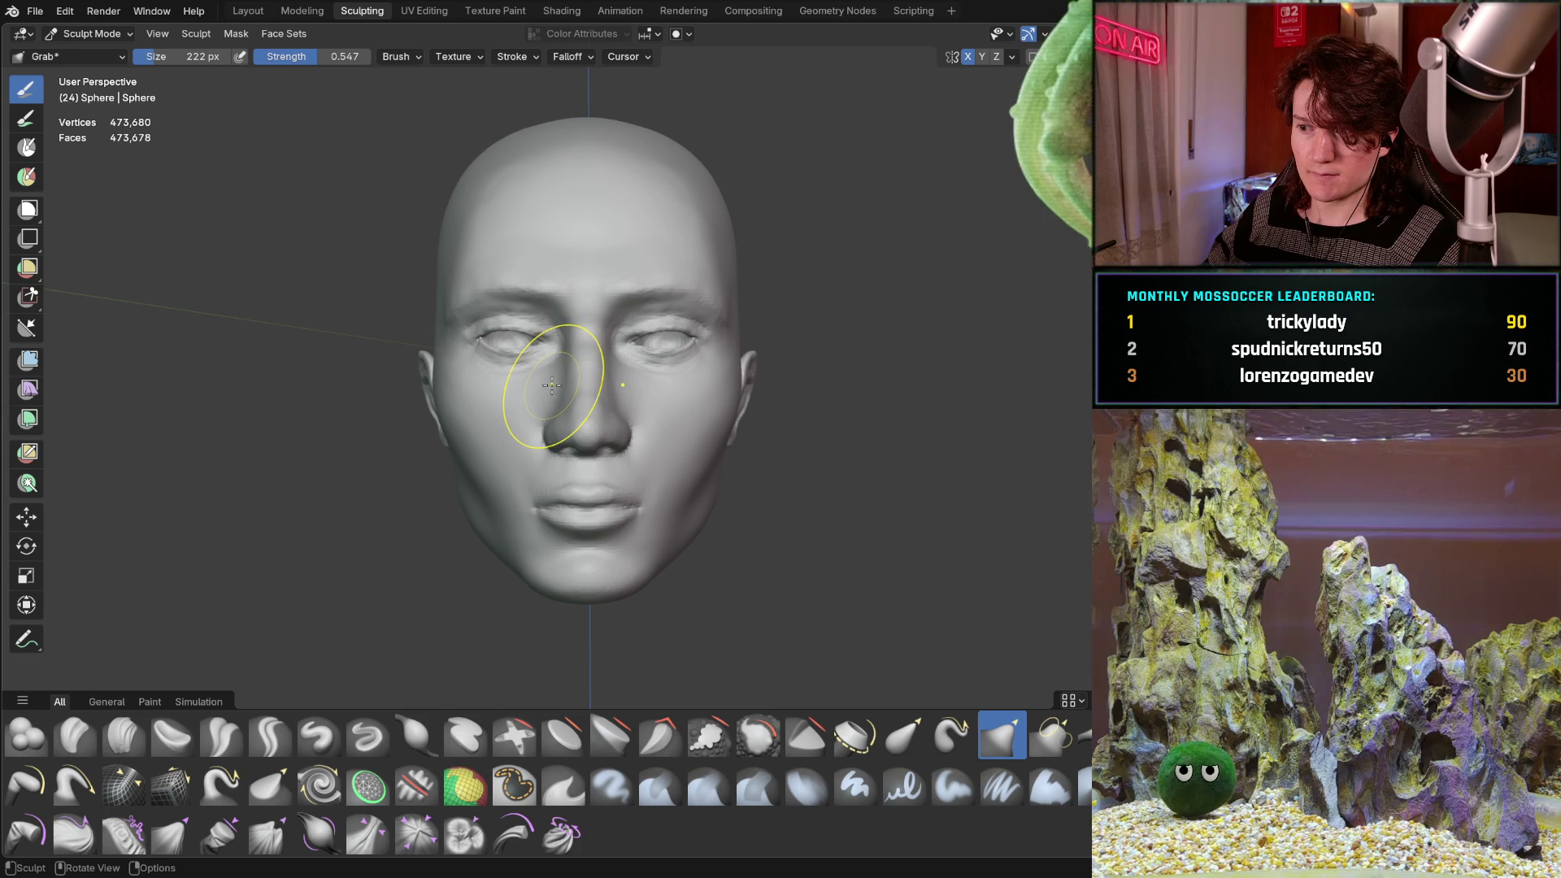
middle_drag(556, 366, 562, 372)
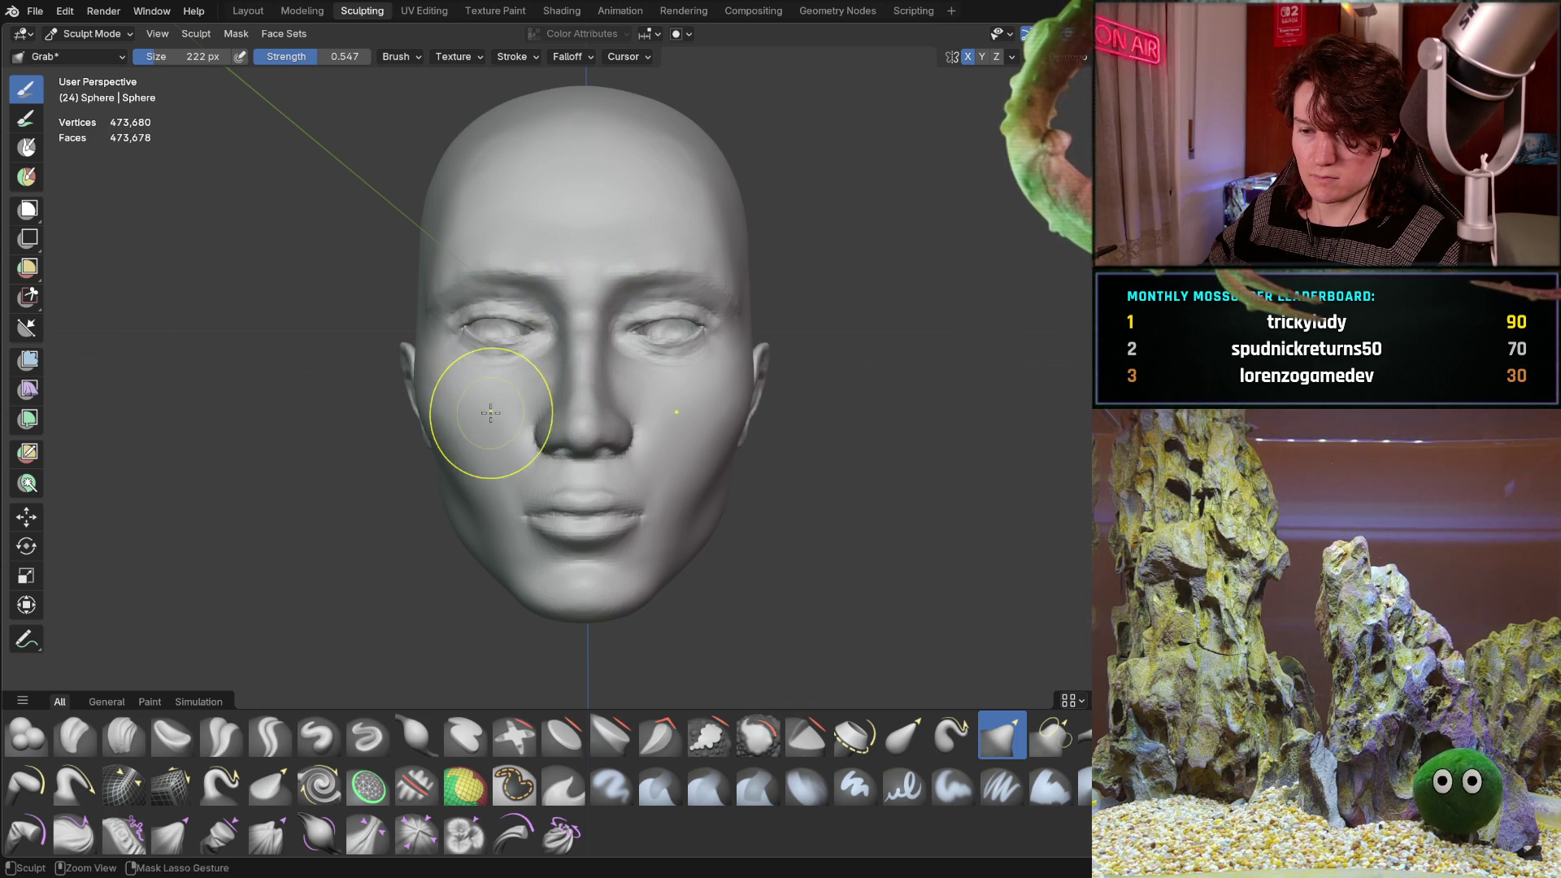
scroll(490, 413, up, 3)
mouse_move(523, 349)
middle_down()
mouse_move(686, 355)
mouse_move(533, 374)
middle_up()
scroll(553, 366, up, 3)
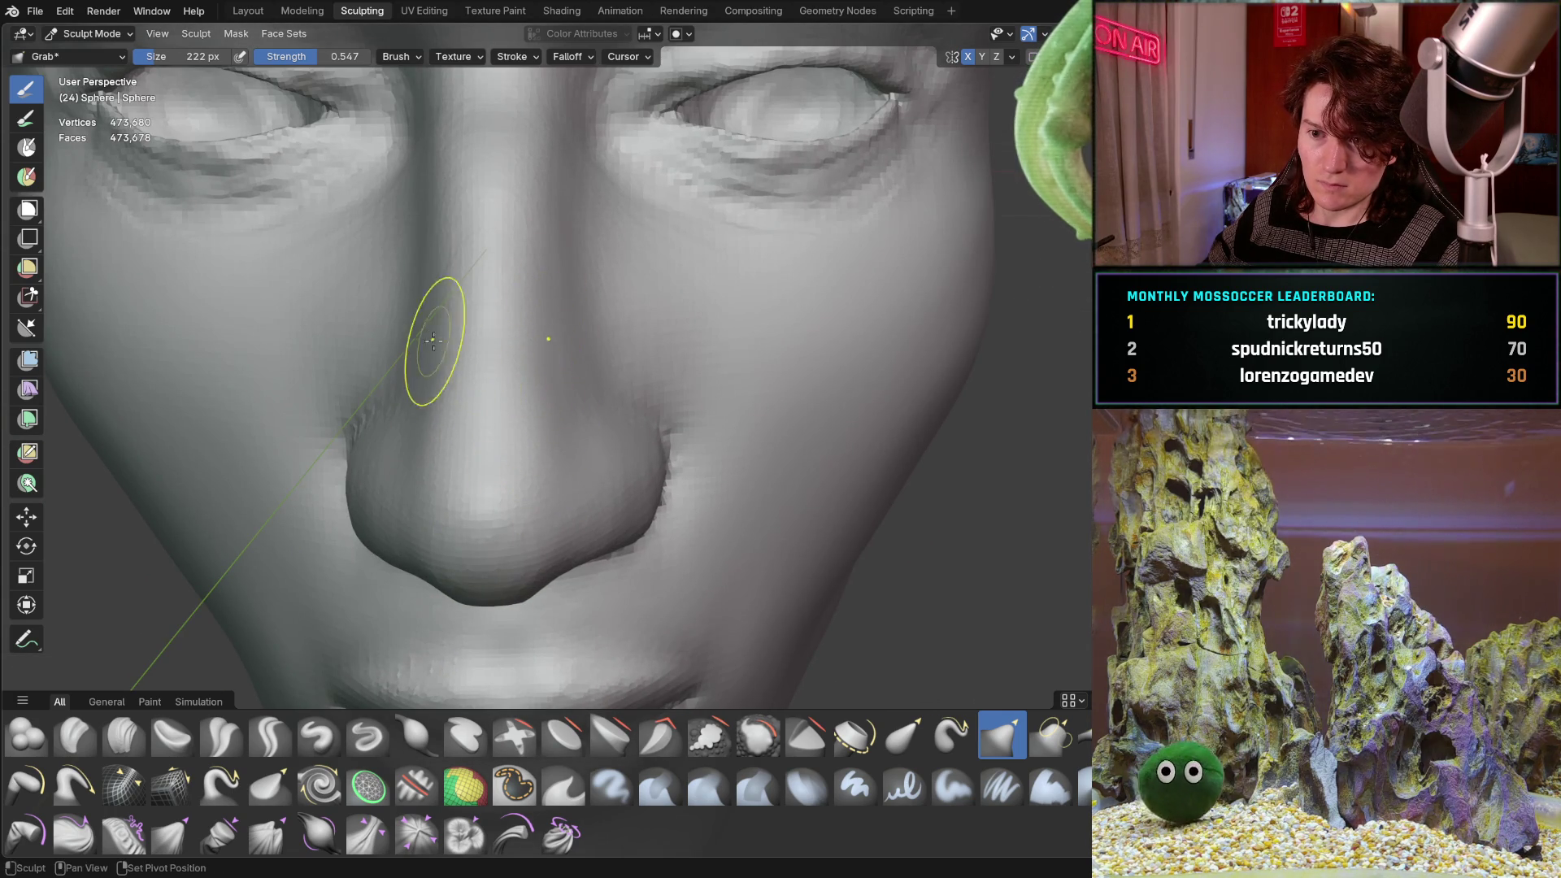
drag(447, 478, 447, 481)
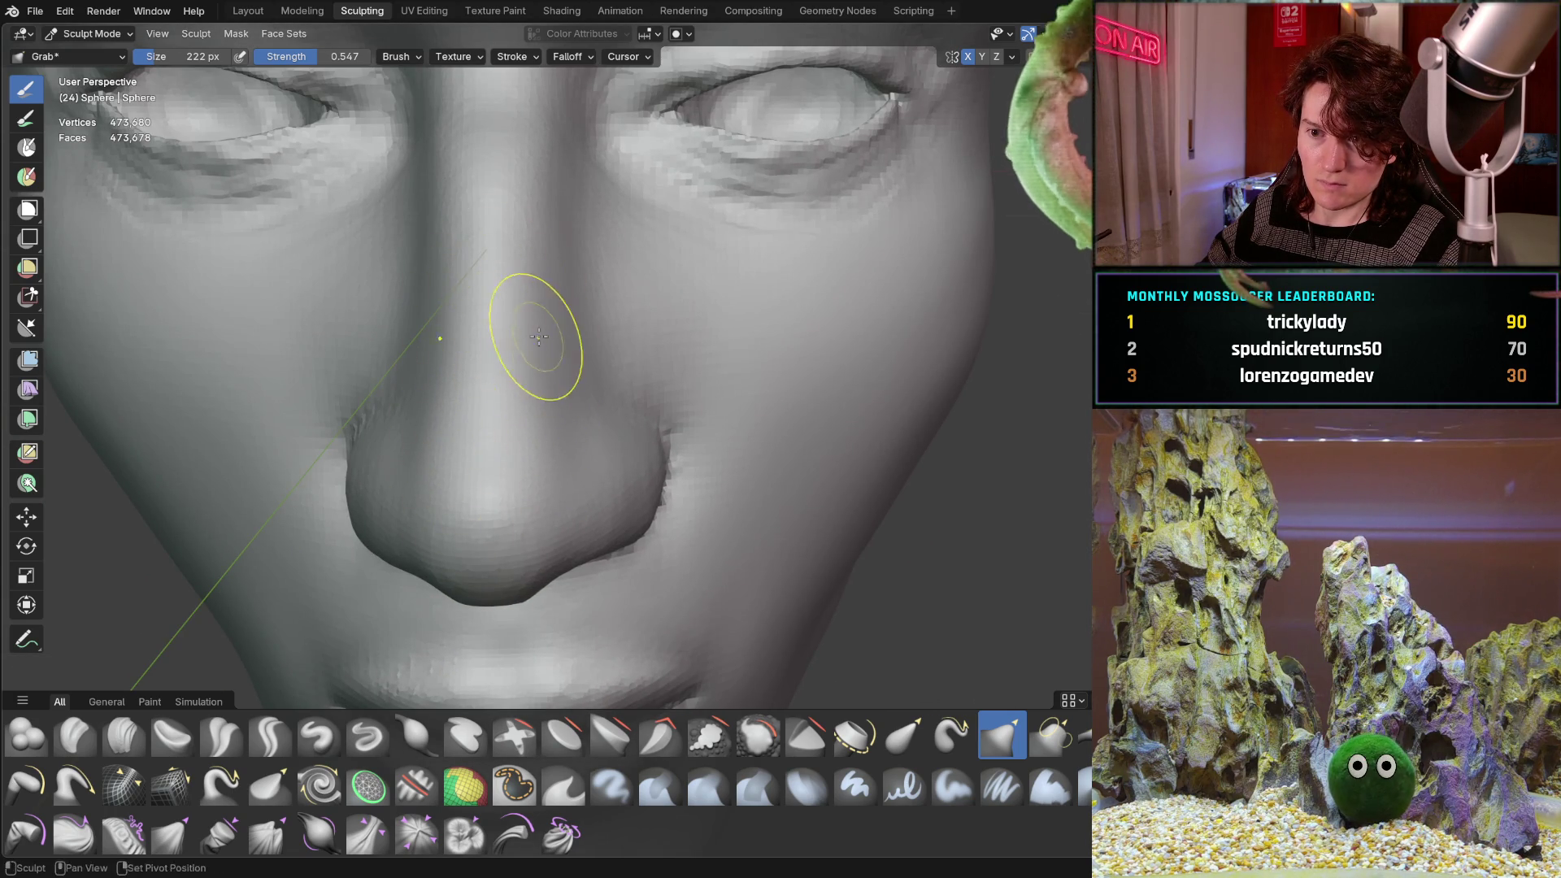
mouse_move(539, 337)
middle_down()
mouse_move(432, 317)
mouse_move(418, 279)
mouse_move(564, 422)
mouse_move(637, 342)
mouse_move(634, 321)
mouse_move(690, 314)
middle_up()
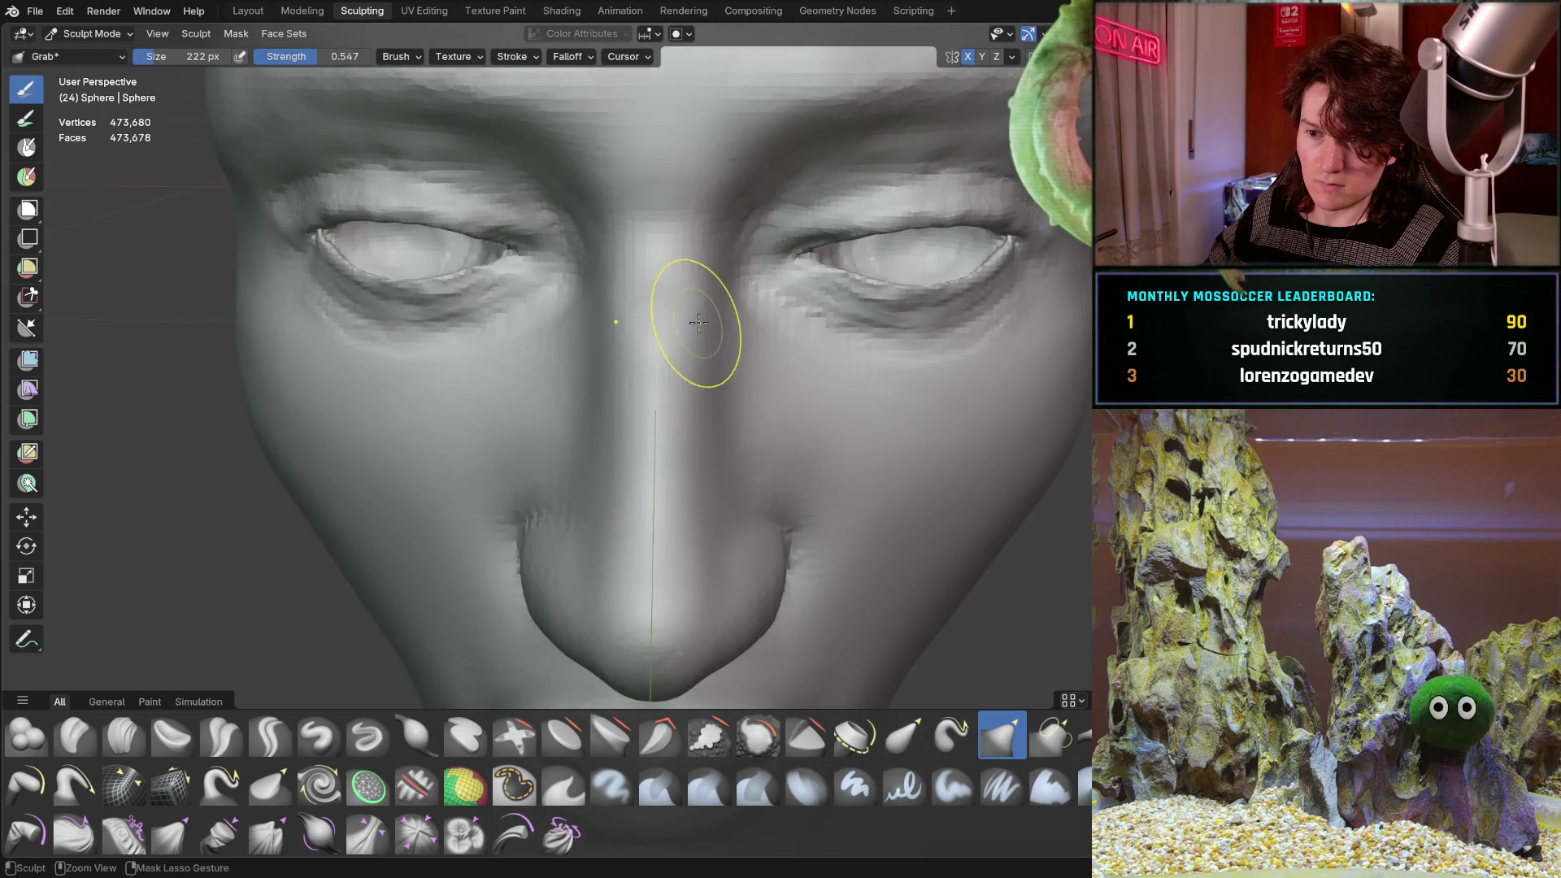
scroll(651, 366, down, 4)
mouse_move(600, 418)
middle_down()
mouse_move(606, 373)
mouse_move(619, 383)
middle_up()
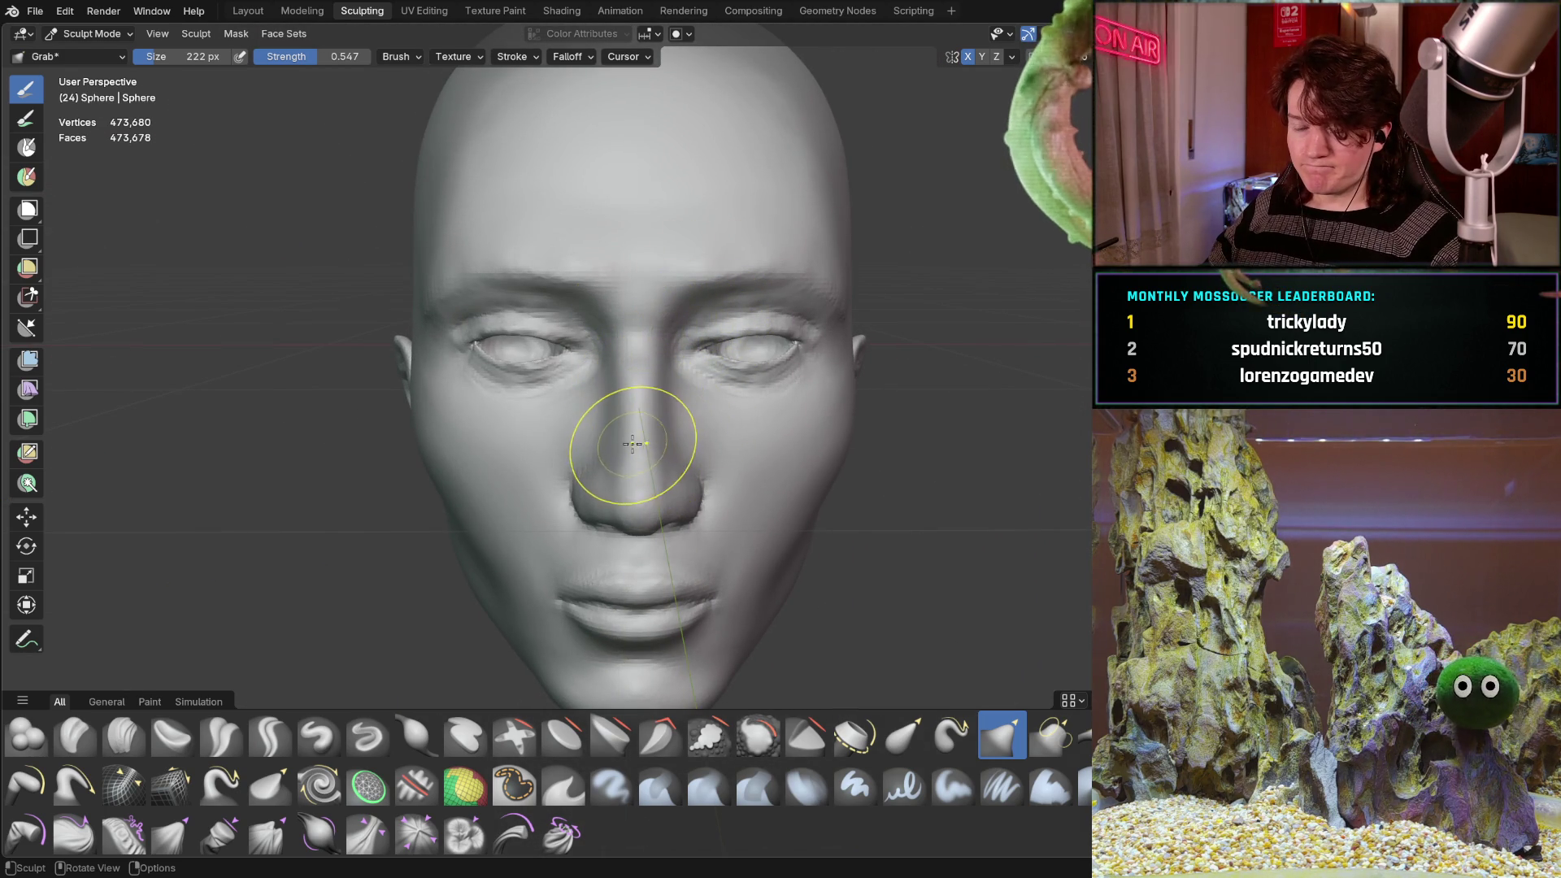
middle_drag(661, 425, 655, 376)
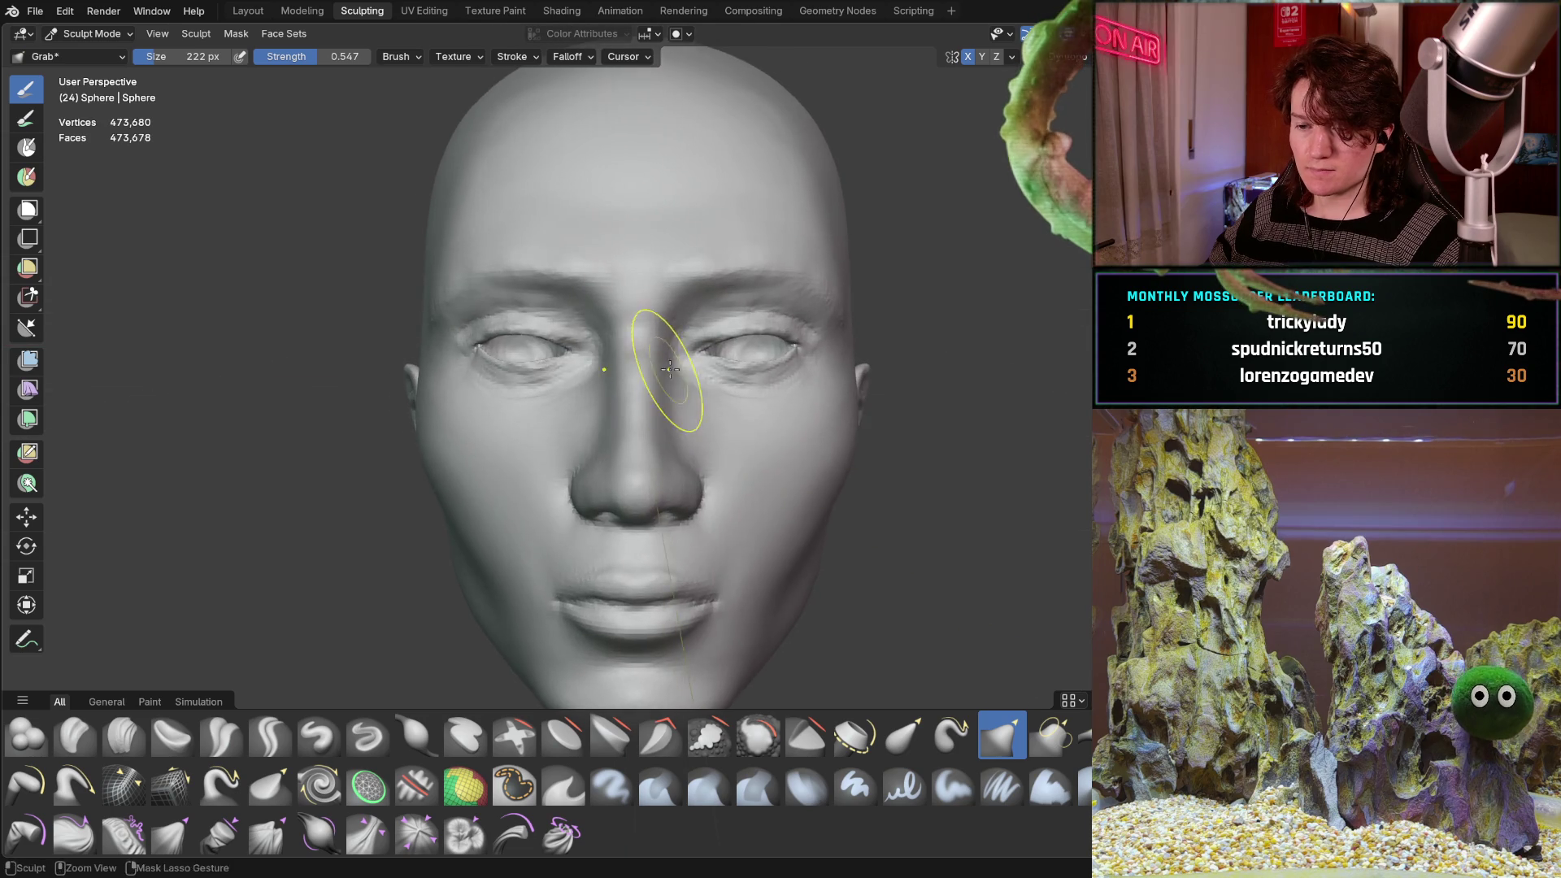
scroll(634, 407, down, 4)
scroll(607, 425, up, 6)
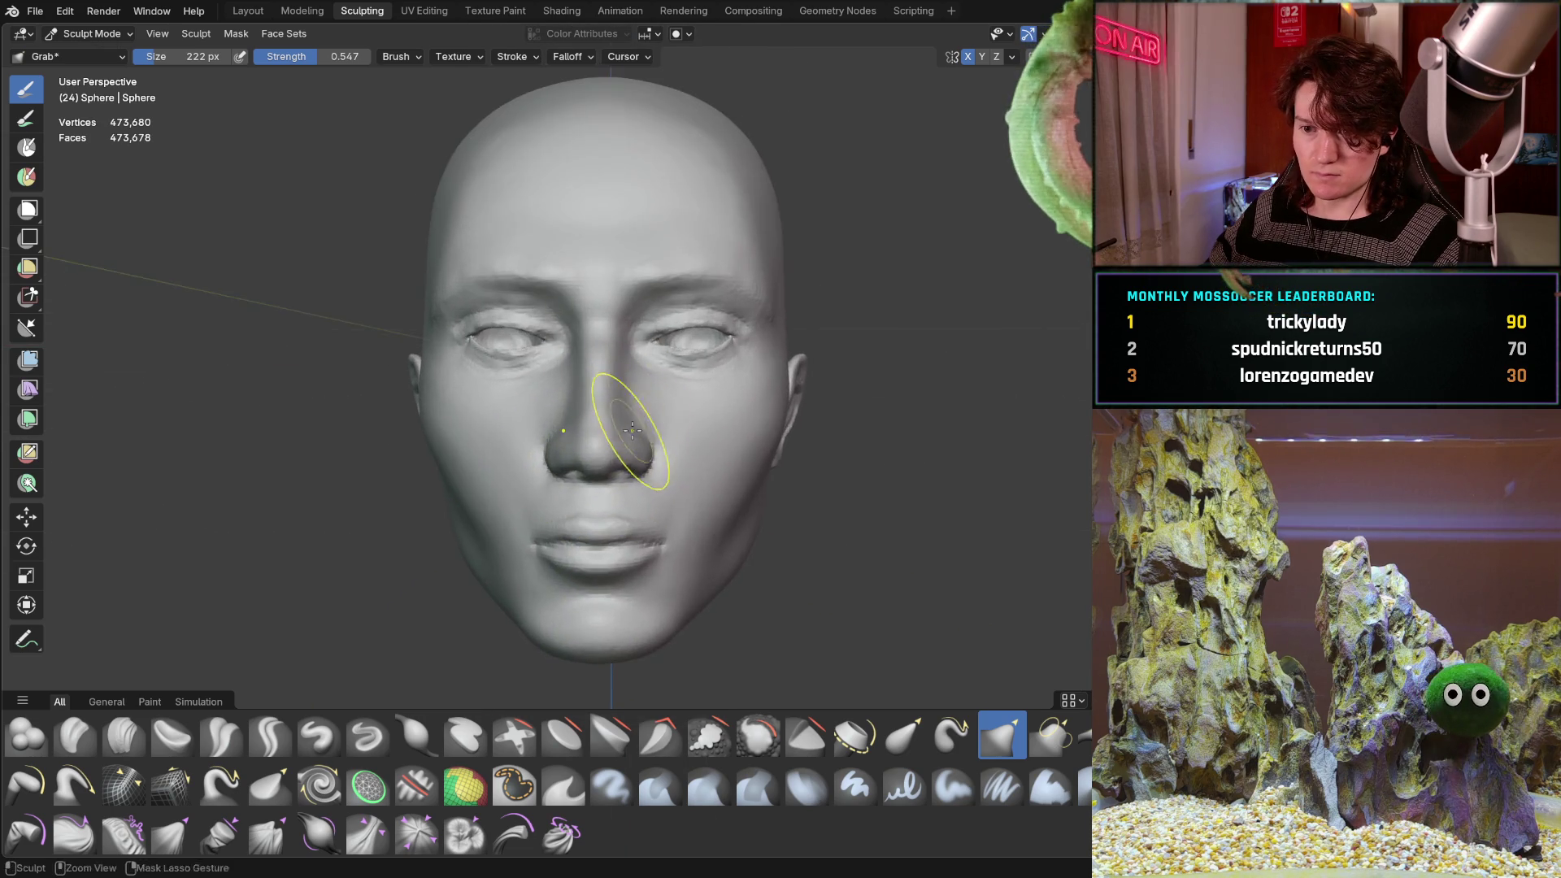
mouse_move(655, 363)
middle_down()
mouse_move(650, 390)
mouse_move(574, 425)
mouse_move(346, 640)
middle_up()
scroll(649, 419, up, 2)
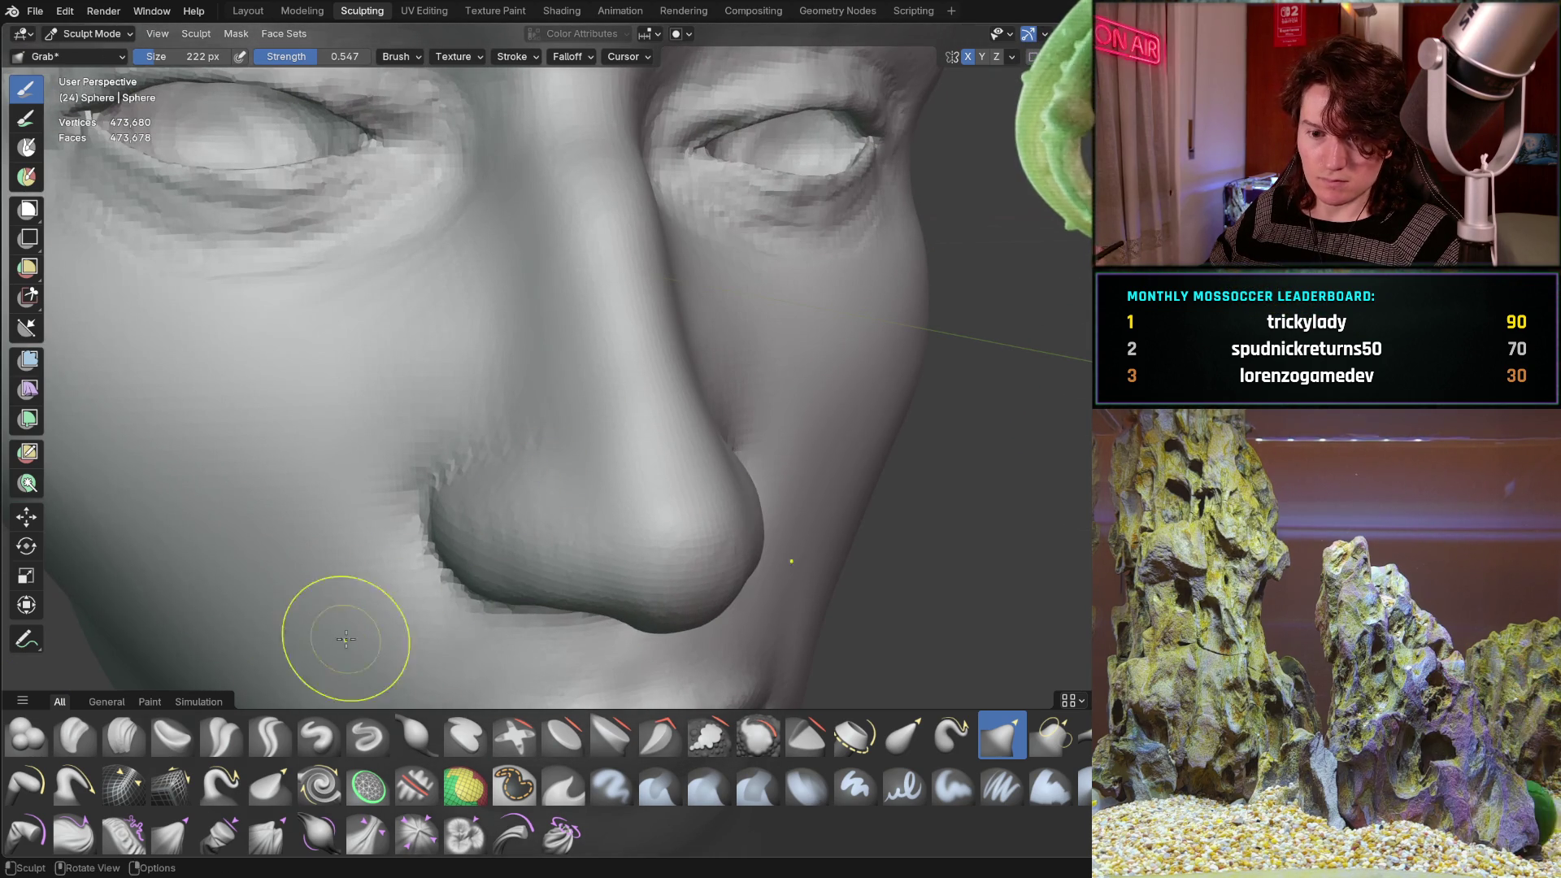
Switch to the Crease Sharp brush and carve a crease beside the nostril wing.
click(263, 730)
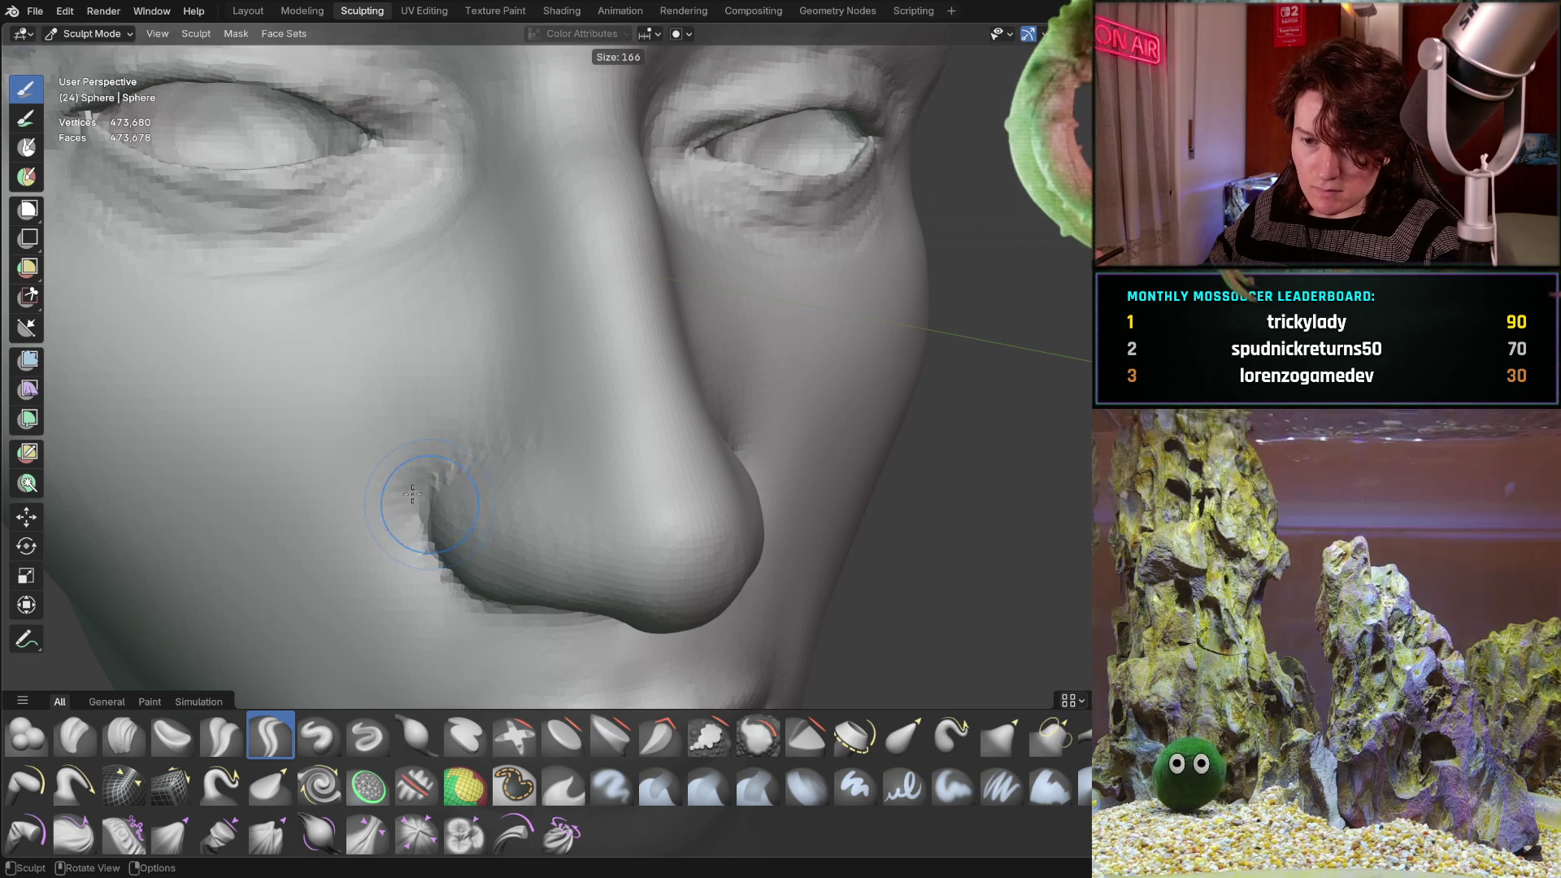
drag(445, 455, 458, 460)
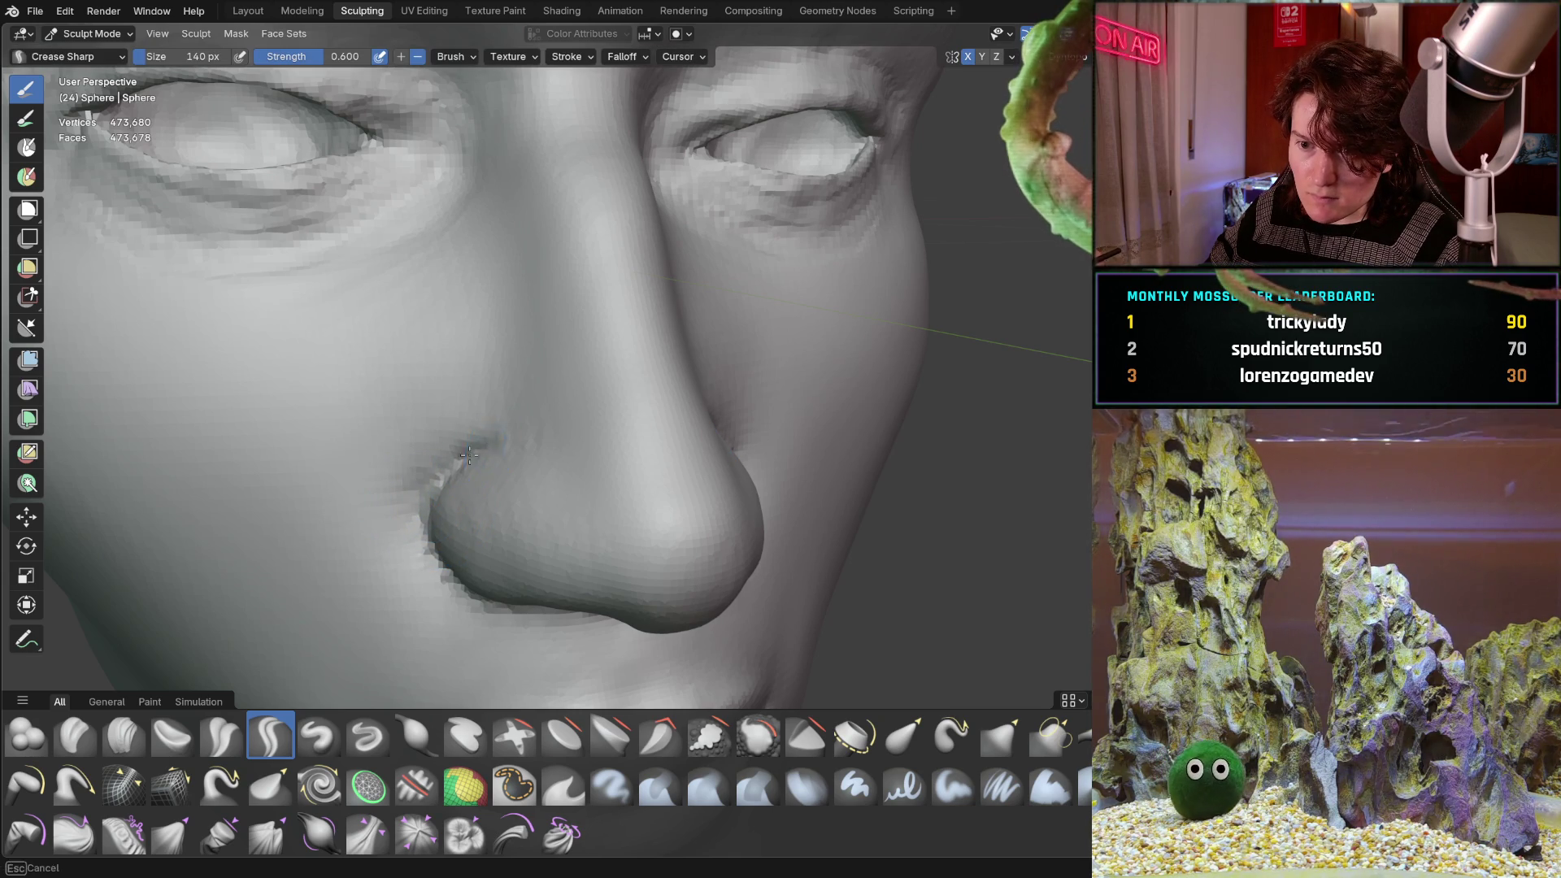
middle_drag(480, 451, 575, 436)
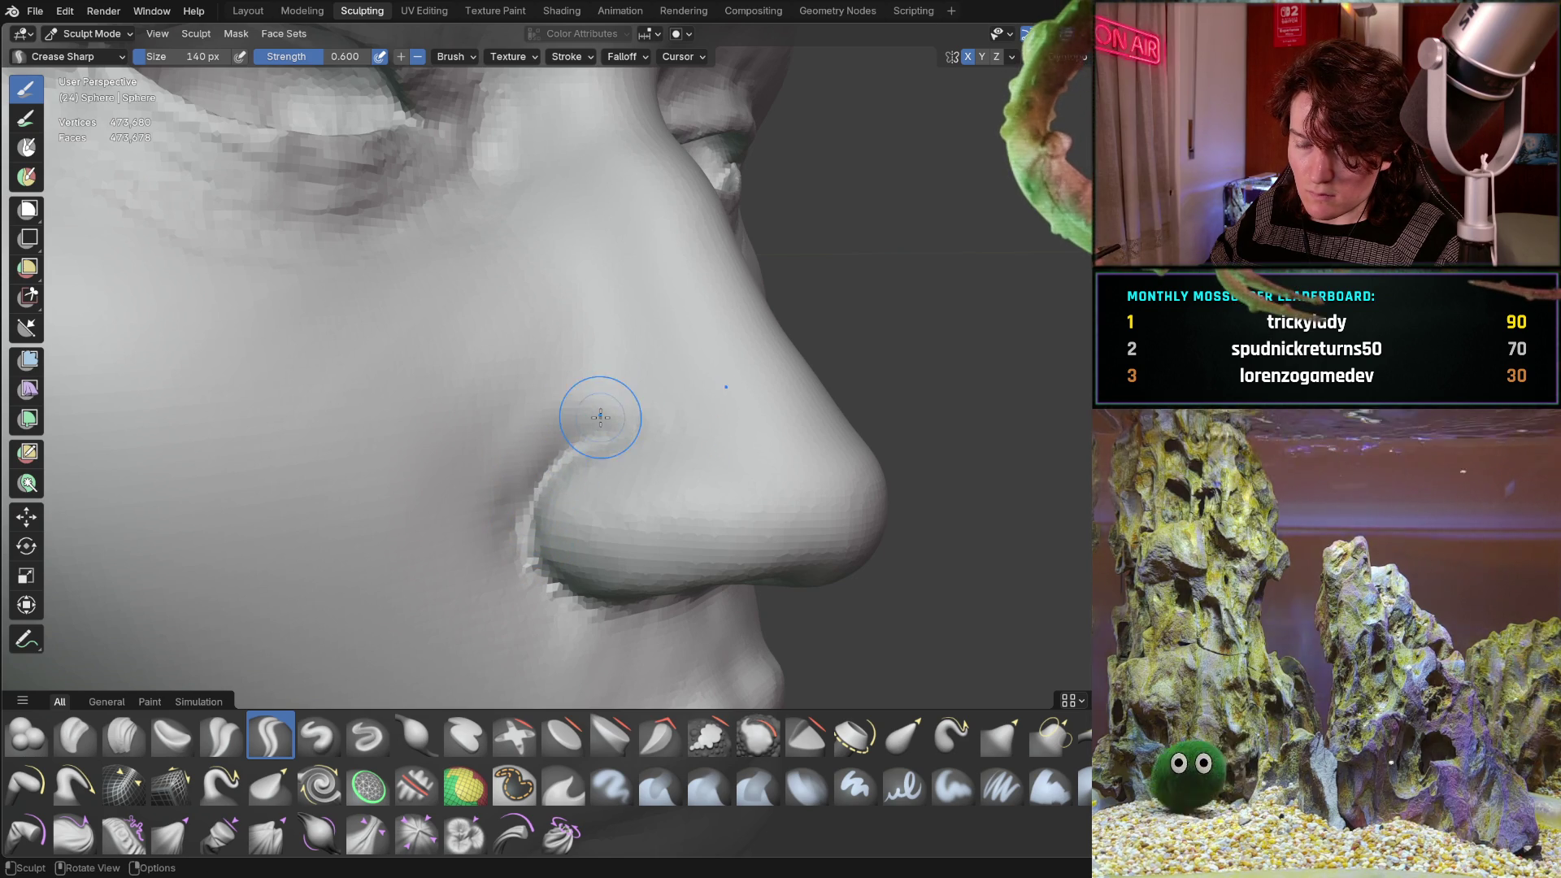
mouse_move(596, 408)
middle_down()
mouse_move(551, 372)
mouse_move(572, 352)
mouse_move(558, 436)
mouse_move(582, 374)
mouse_move(662, 366)
mouse_move(640, 392)
middle_up()
scroll(571, 352, down, 4)
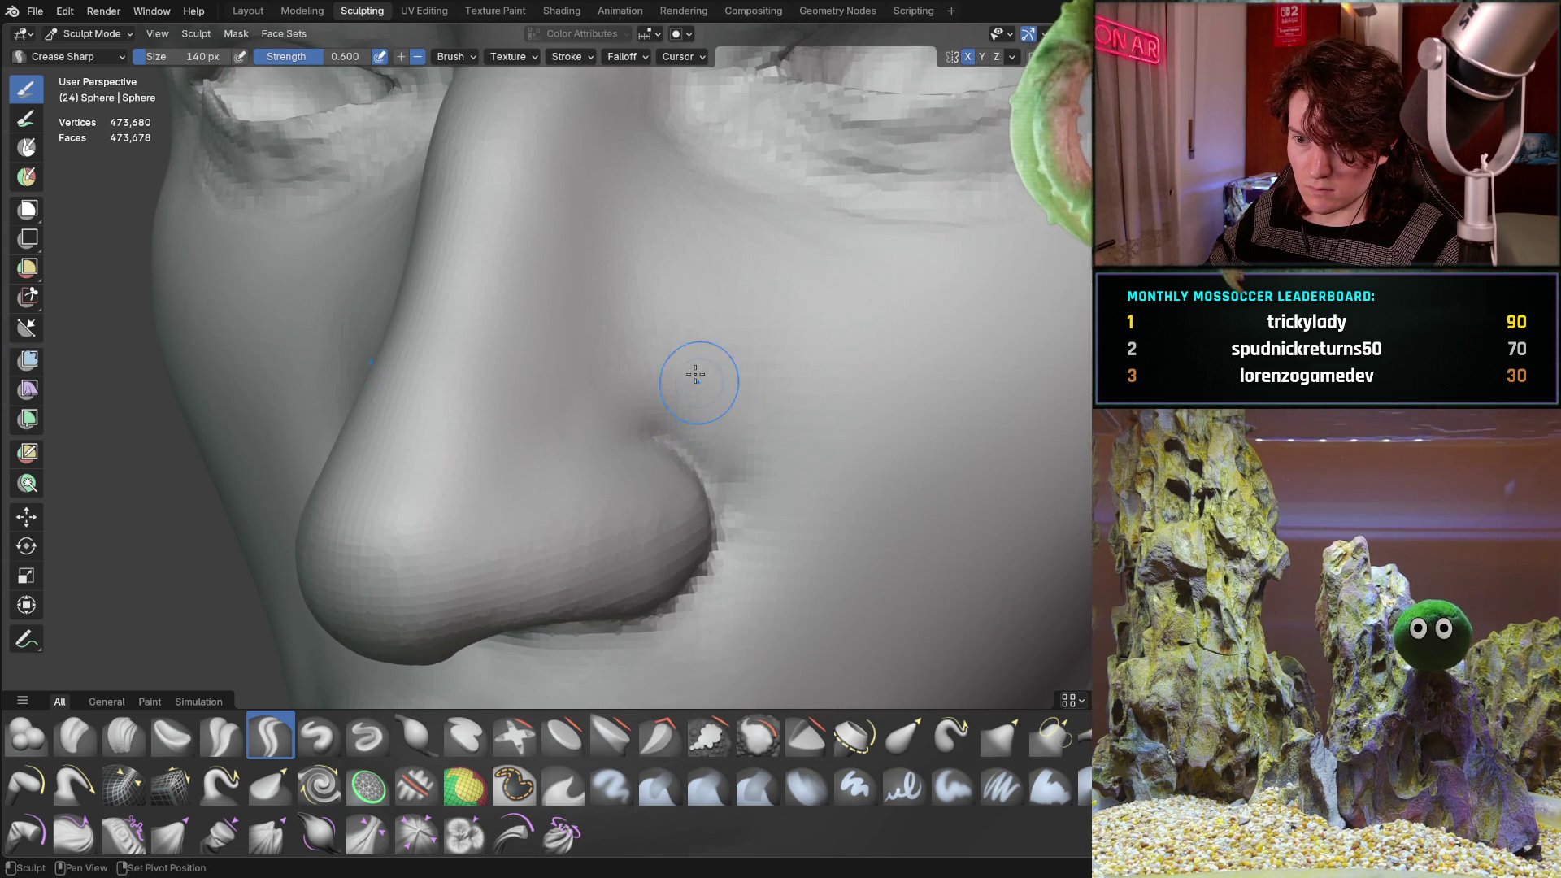
Check the nostril crease from a side close-up of the nose and a frontal face view.
mouse_move(695, 374)
middle_down()
mouse_move(582, 418)
mouse_move(505, 516)
middle_up()
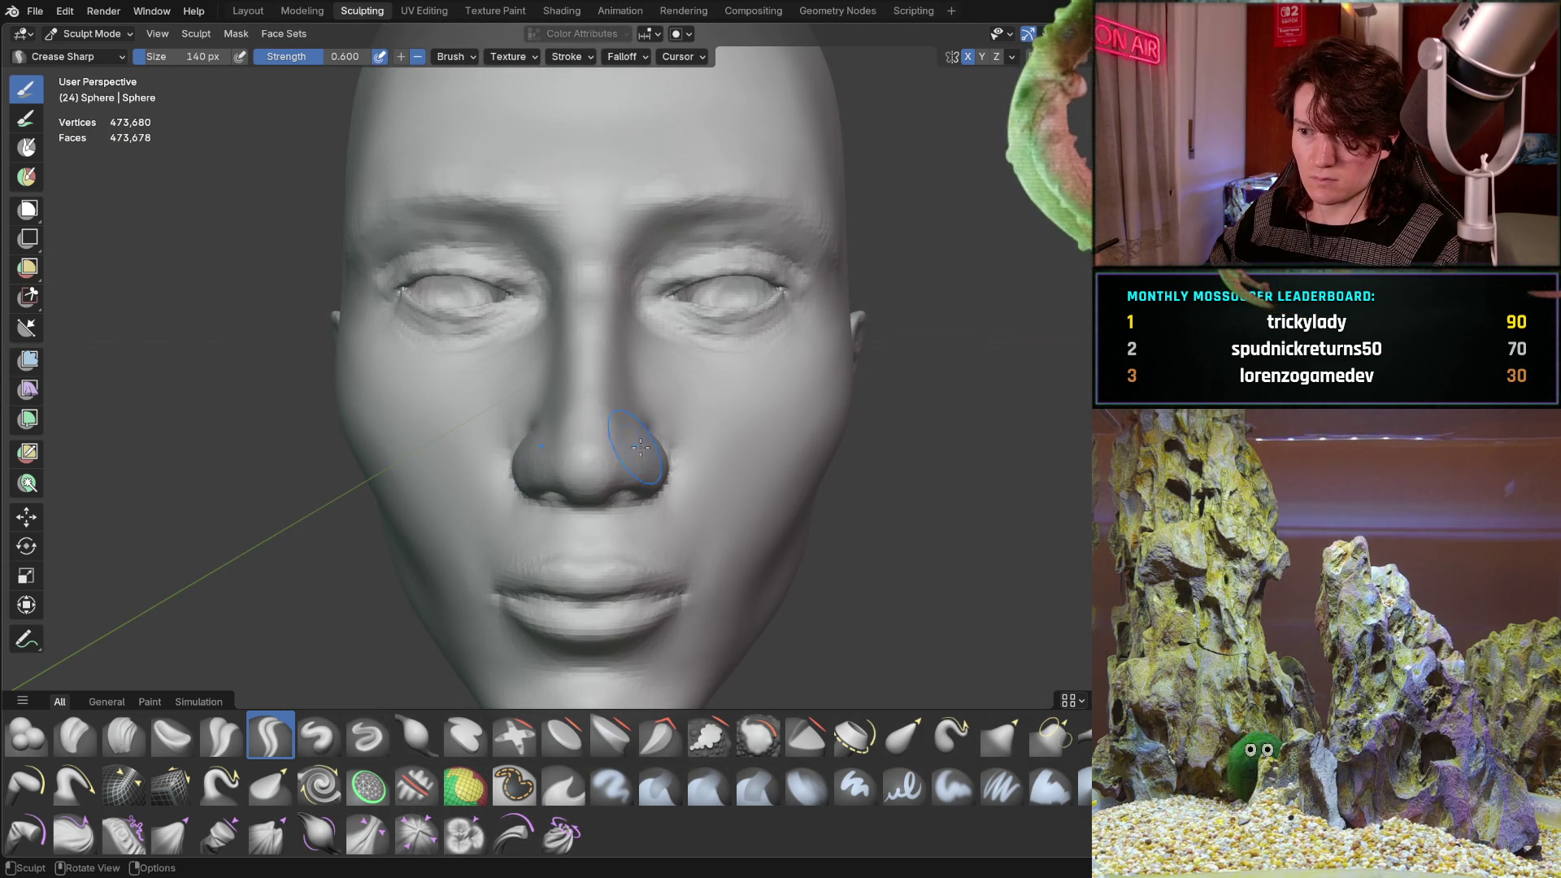
scroll(642, 415, up, 3)
mouse_move(569, 403)
middle_down()
mouse_move(630, 400)
mouse_move(646, 427)
middle_up()
scroll(626, 439, up, 2)
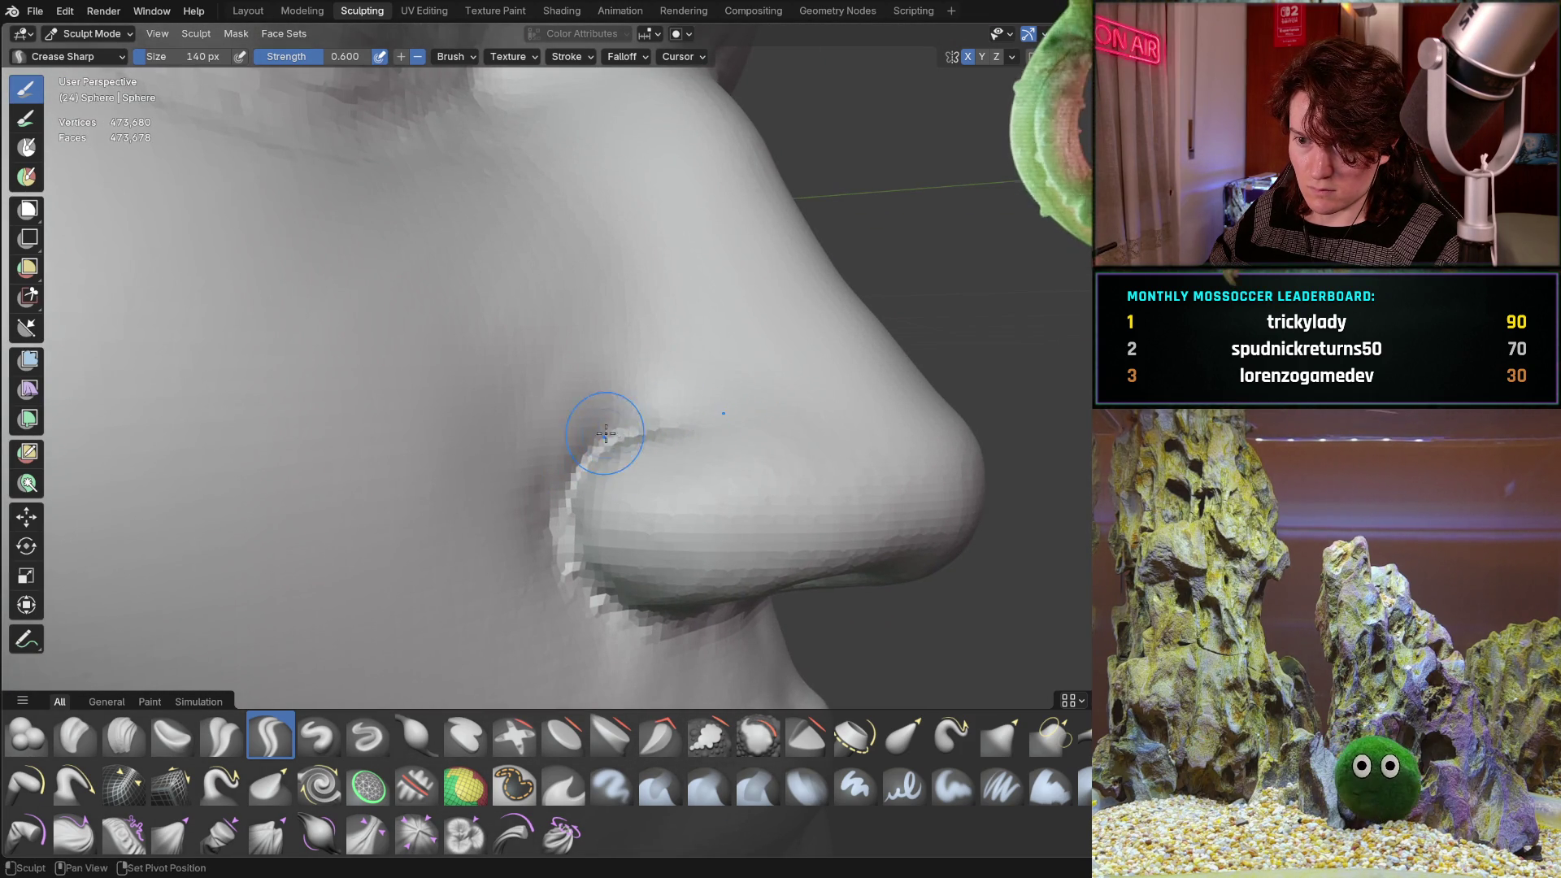
mouse_move(637, 396)
middle_down()
mouse_move(513, 373)
mouse_move(422, 407)
mouse_move(488, 365)
mouse_move(523, 305)
middle_up()
scroll(516, 398, down, 3)
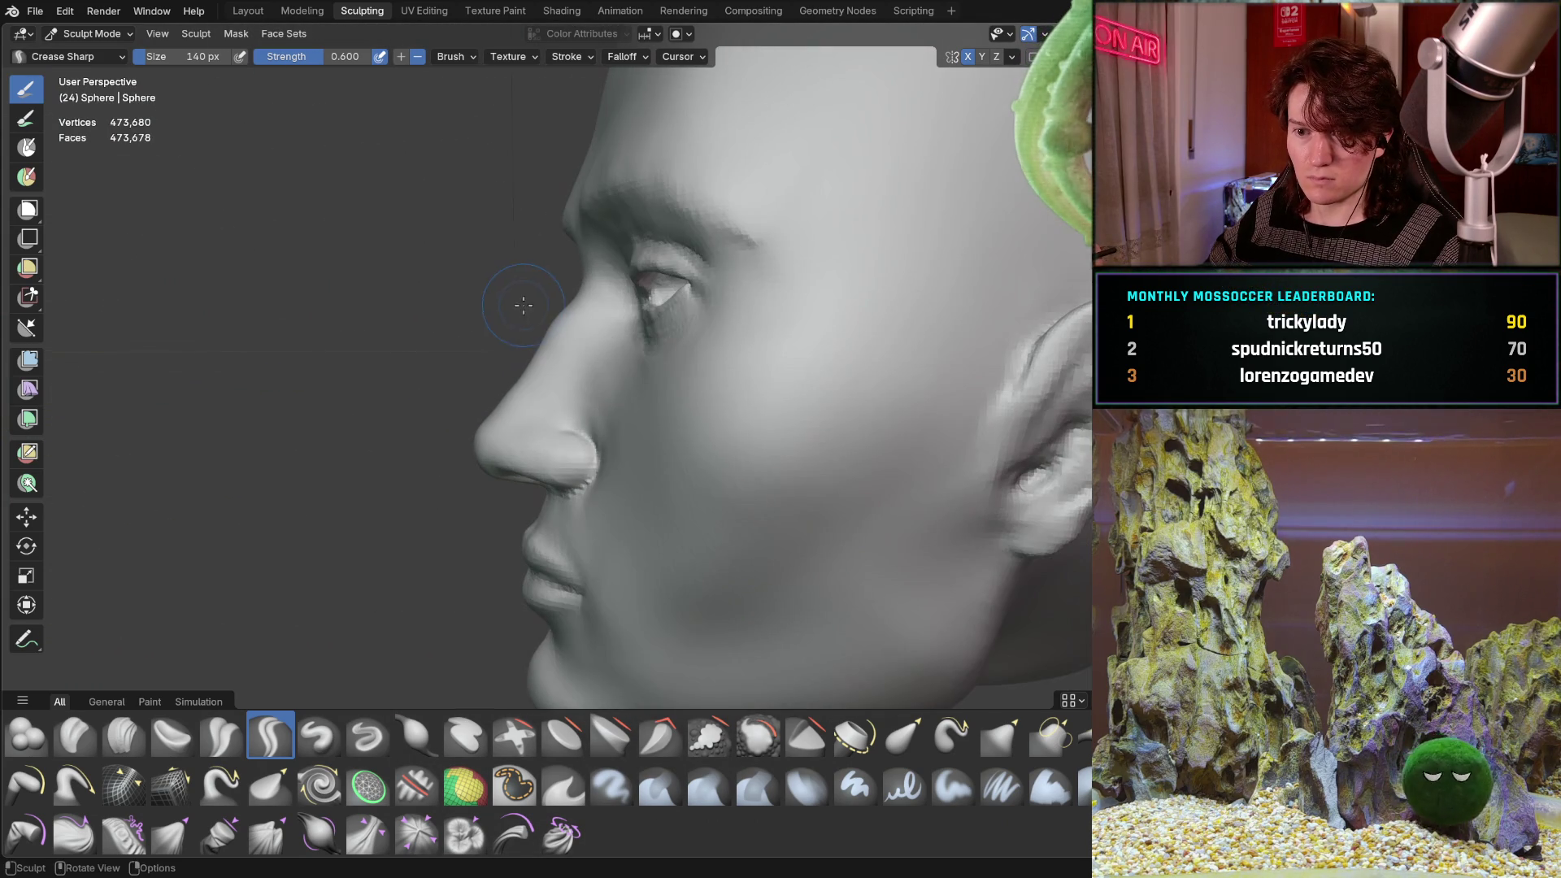
scroll(543, 383, up, 5)
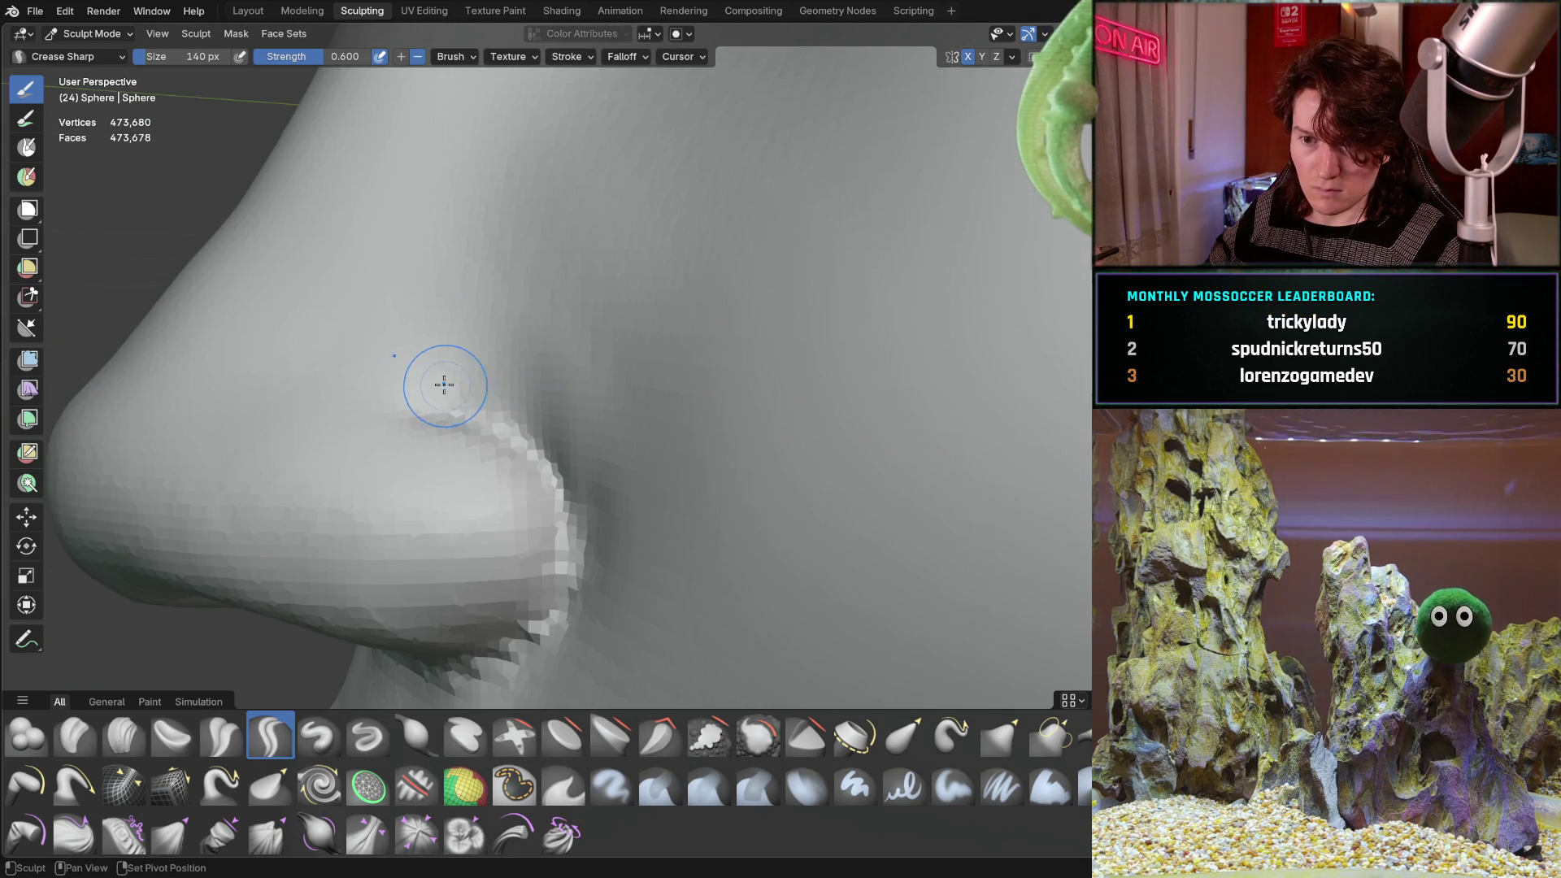
scroll(448, 351, down, 5)
Frame the eye from the front and another angle to work along the upper eyelid fold.
mouse_move(449, 350)
middle_down()
mouse_move(540, 390)
mouse_move(609, 335)
mouse_move(562, 362)
mouse_move(573, 292)
mouse_move(490, 466)
mouse_move(607, 328)
mouse_move(561, 358)
mouse_move(521, 456)
mouse_move(455, 439)
mouse_move(426, 494)
middle_up()
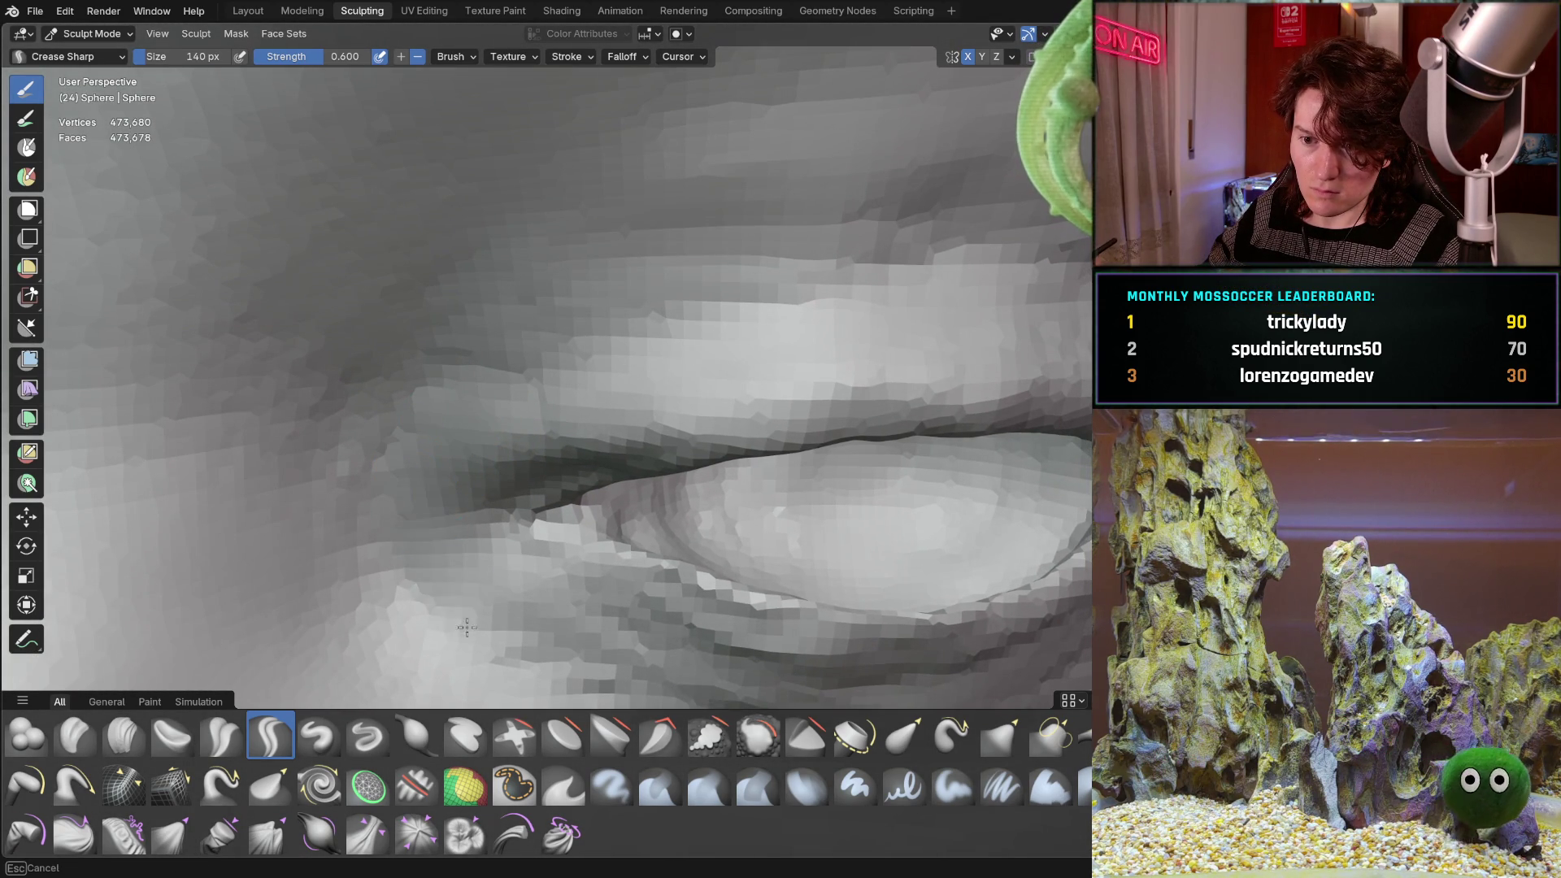
scroll(448, 558, down, 2)
scroll(445, 440, up, 1)
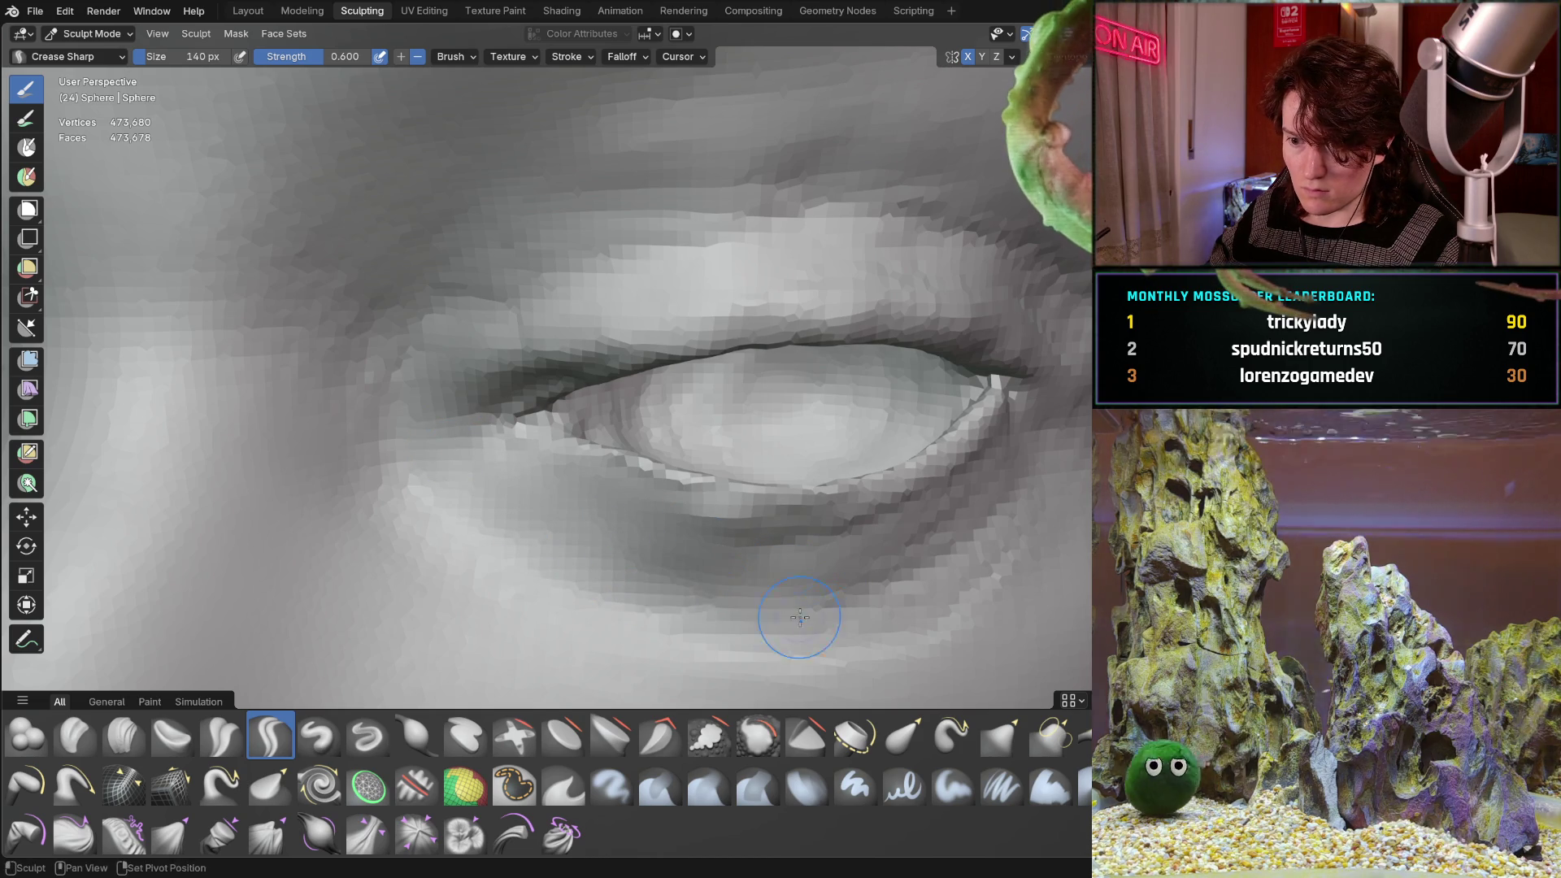
mouse_move(678, 562)
shift+middle_down()
mouse_move(616, 537)
mouse_move(498, 604)
shift+middle_up()
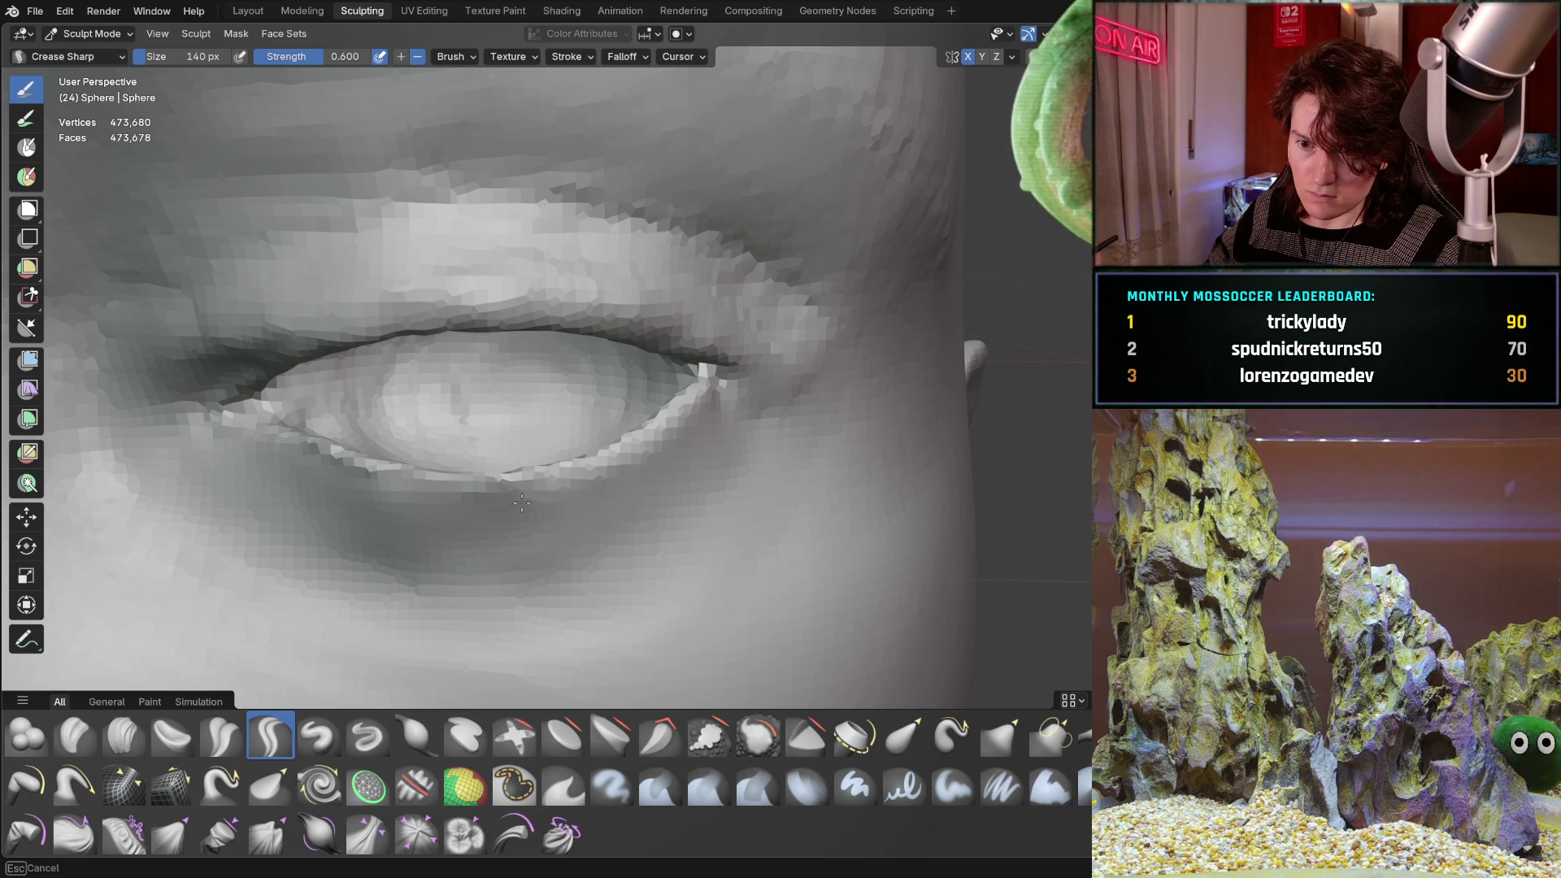
mouse_move(586, 504)
middle_down()
mouse_move(411, 464)
mouse_move(520, 484)
mouse_move(257, 634)
middle_up()
Switch to Clay Strips and build up the eyelids while circling around the eye.
key(c)
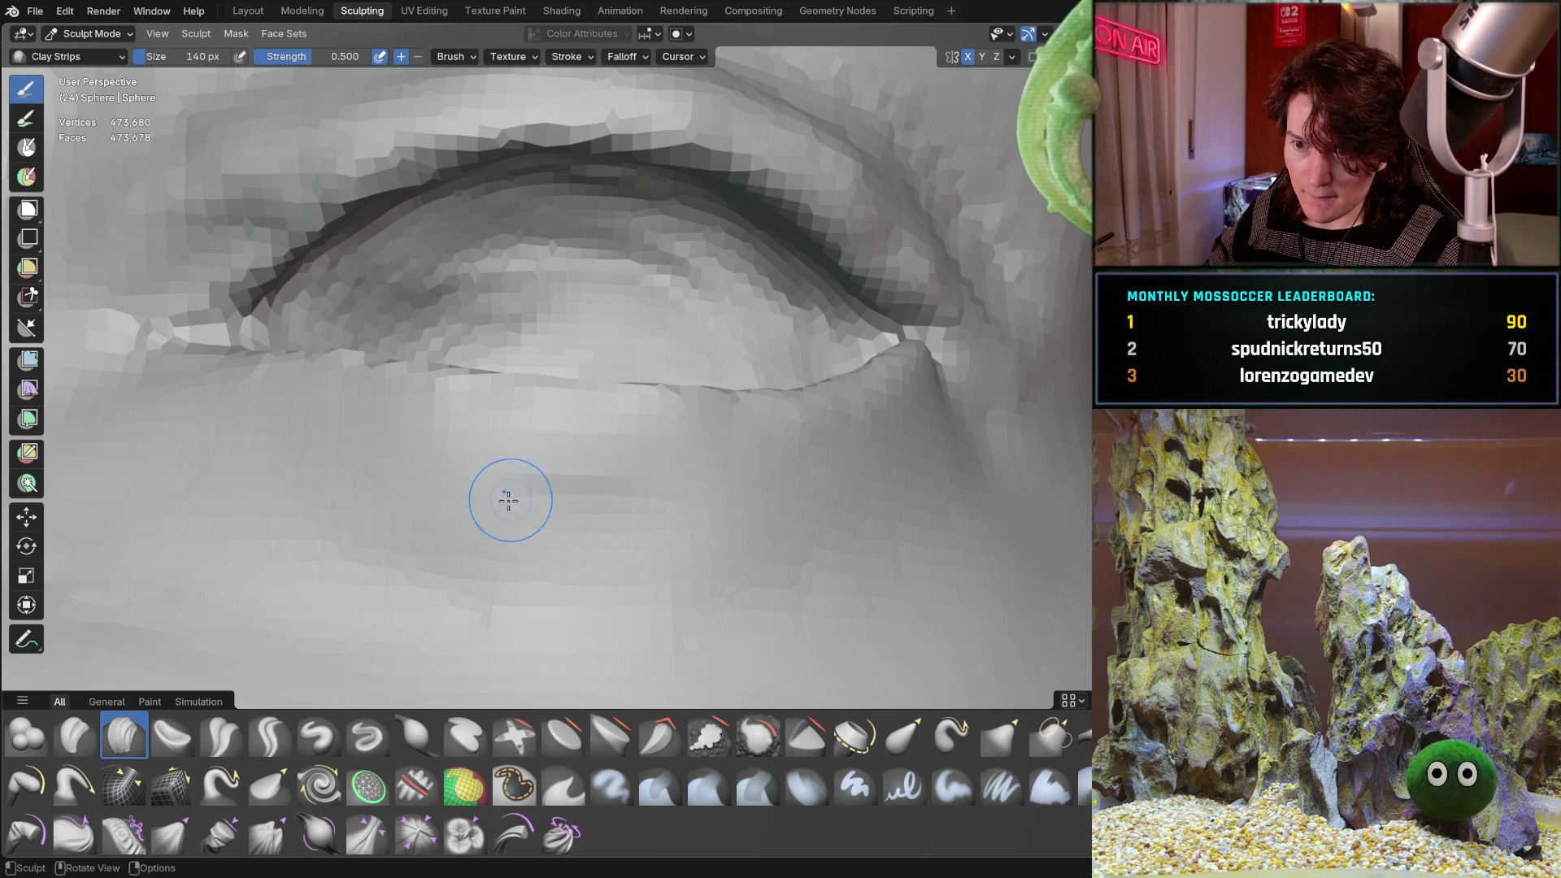
mouse_move(675, 547)
middle_down()
mouse_move(561, 514)
mouse_move(523, 525)
middle_up()
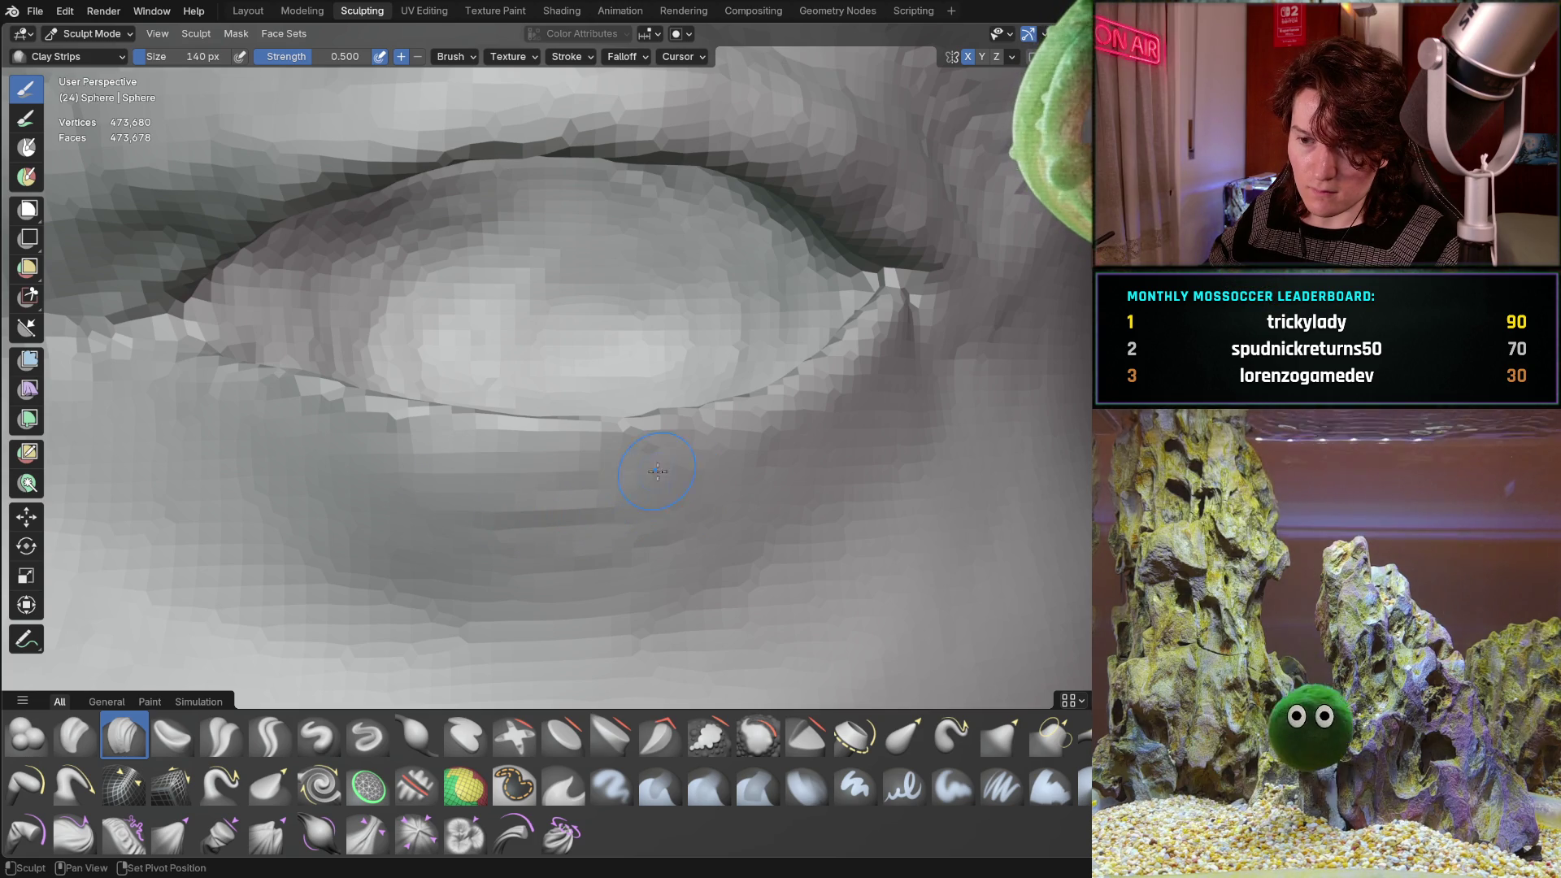
middle_drag(650, 455, 665, 466)
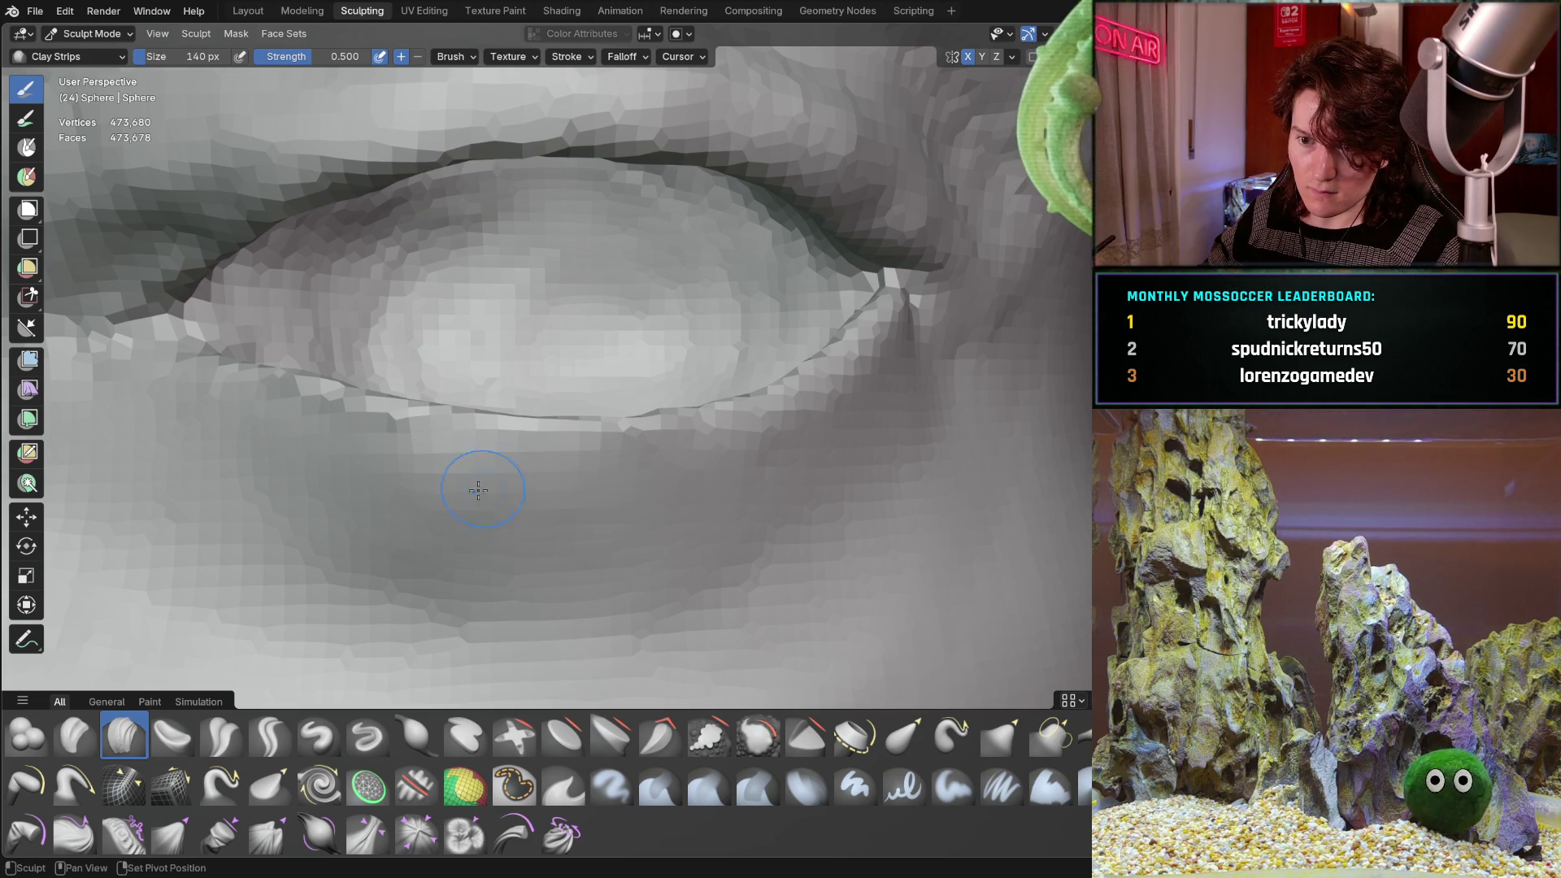
mouse_move(435, 446)
middle_down()
mouse_move(418, 486)
mouse_move(494, 493)
middle_up()
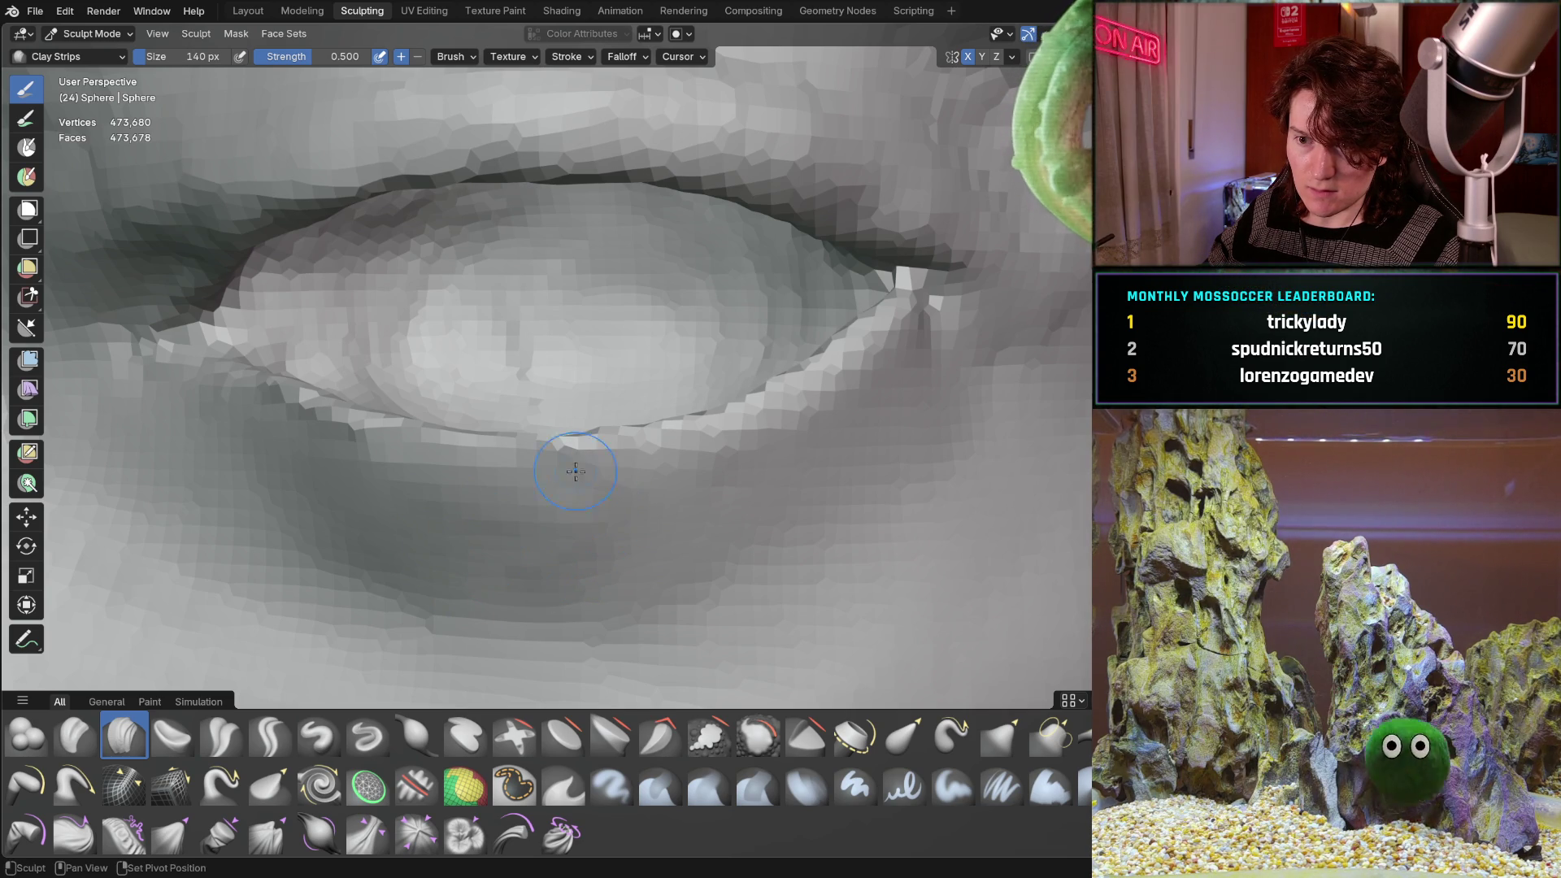
mouse_move(569, 447)
middle_down()
mouse_move(432, 548)
mouse_move(483, 622)
middle_up()
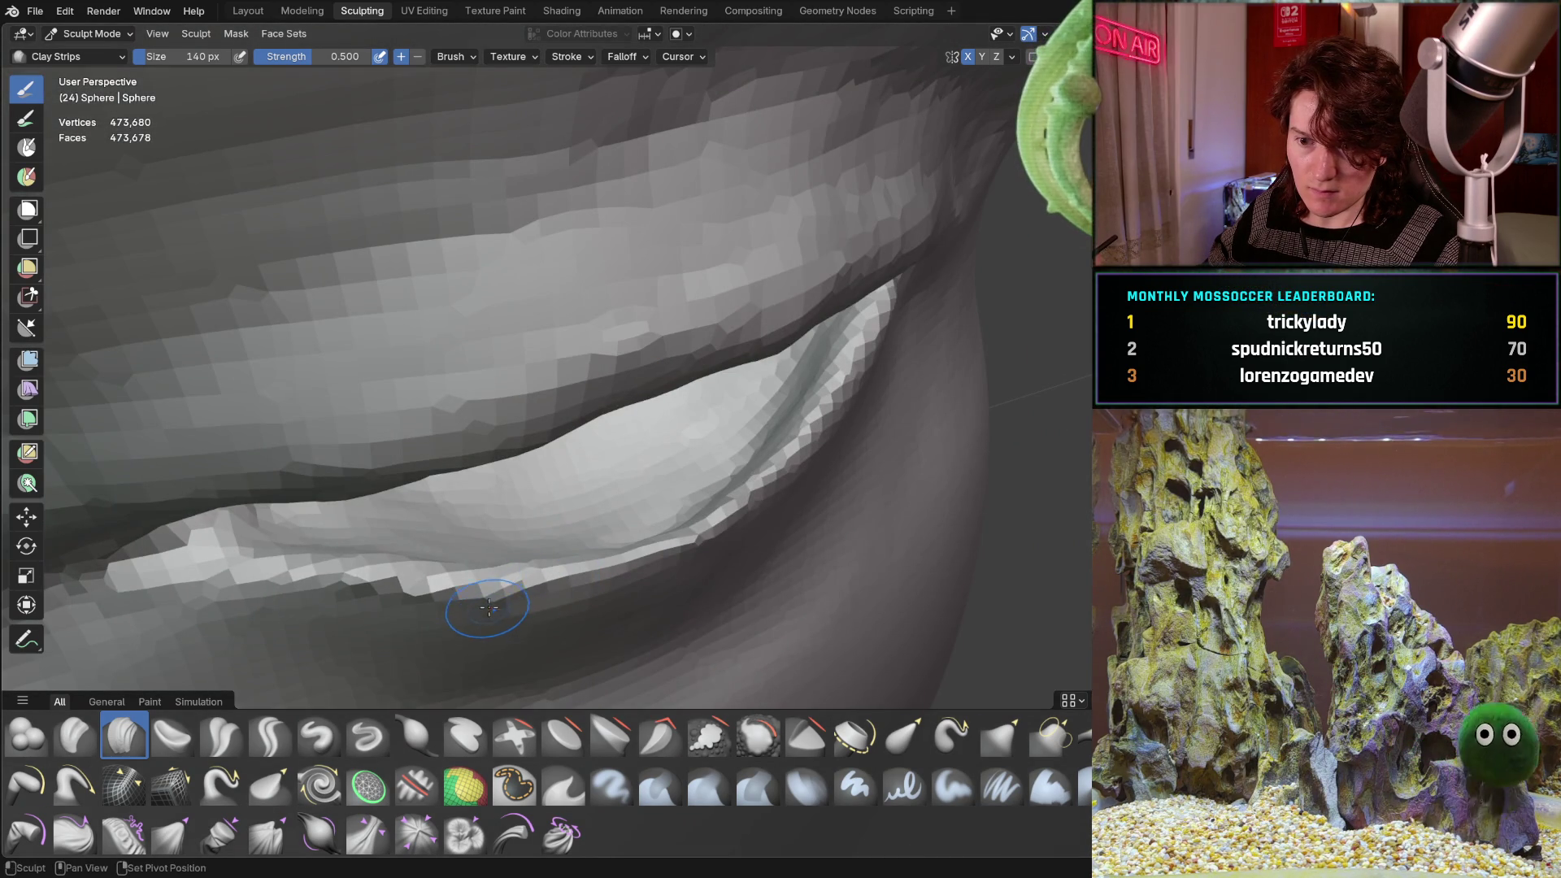
middle_drag(524, 516, 519, 496)
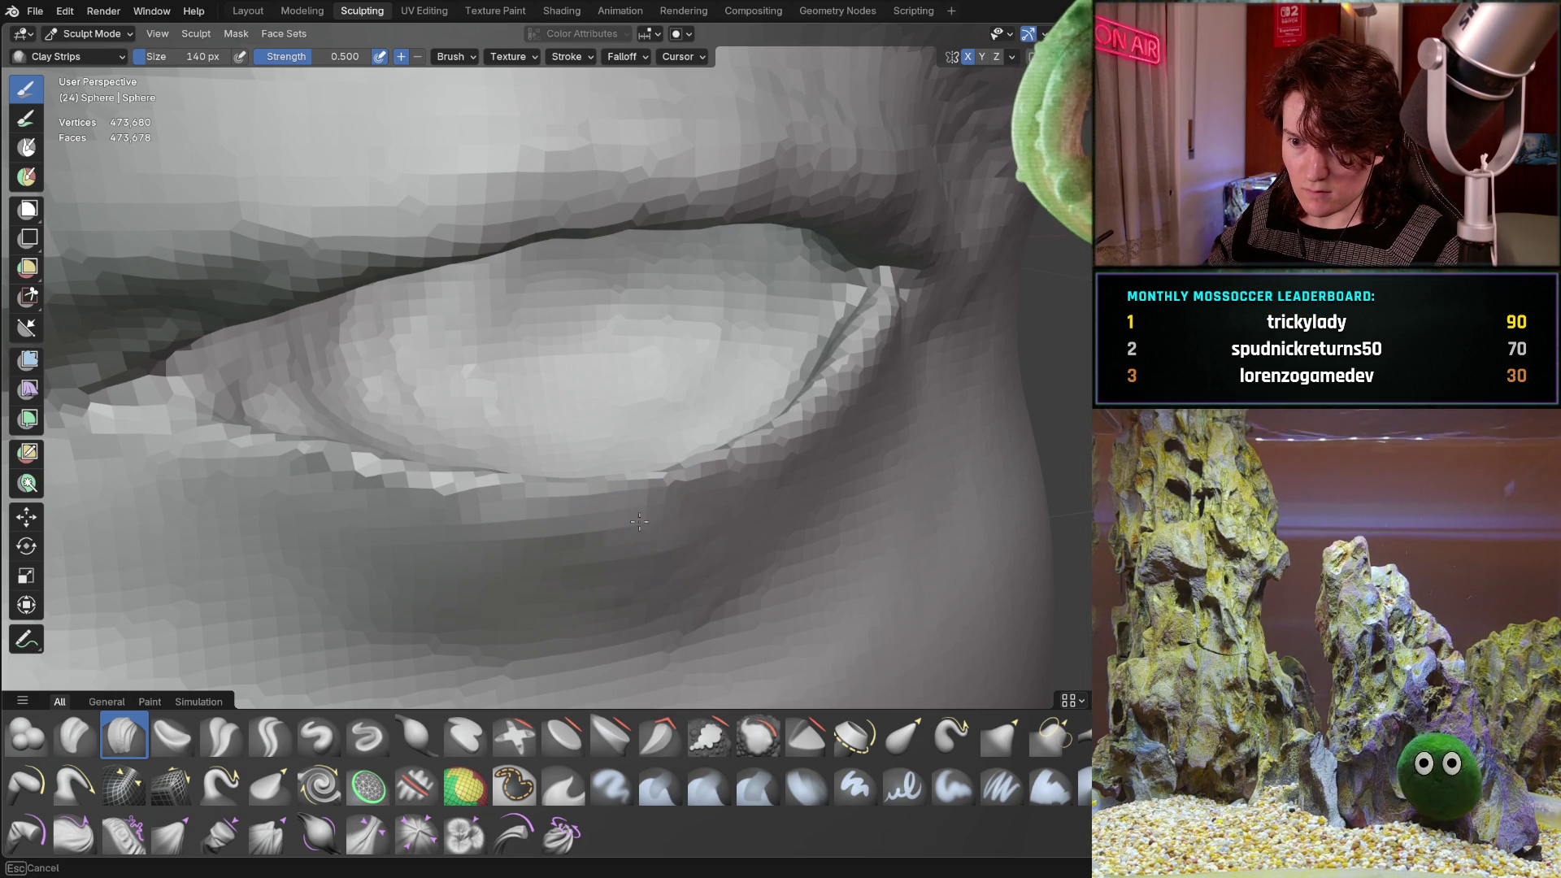
Undo the last eyelid stroke and re-frame the view on the eye.
mouse_move(639, 521)
middle_down()
mouse_move(558, 527)
mouse_move(603, 529)
mouse_move(586, 513)
mouse_move(639, 535)
mouse_move(656, 382)
middle_up()
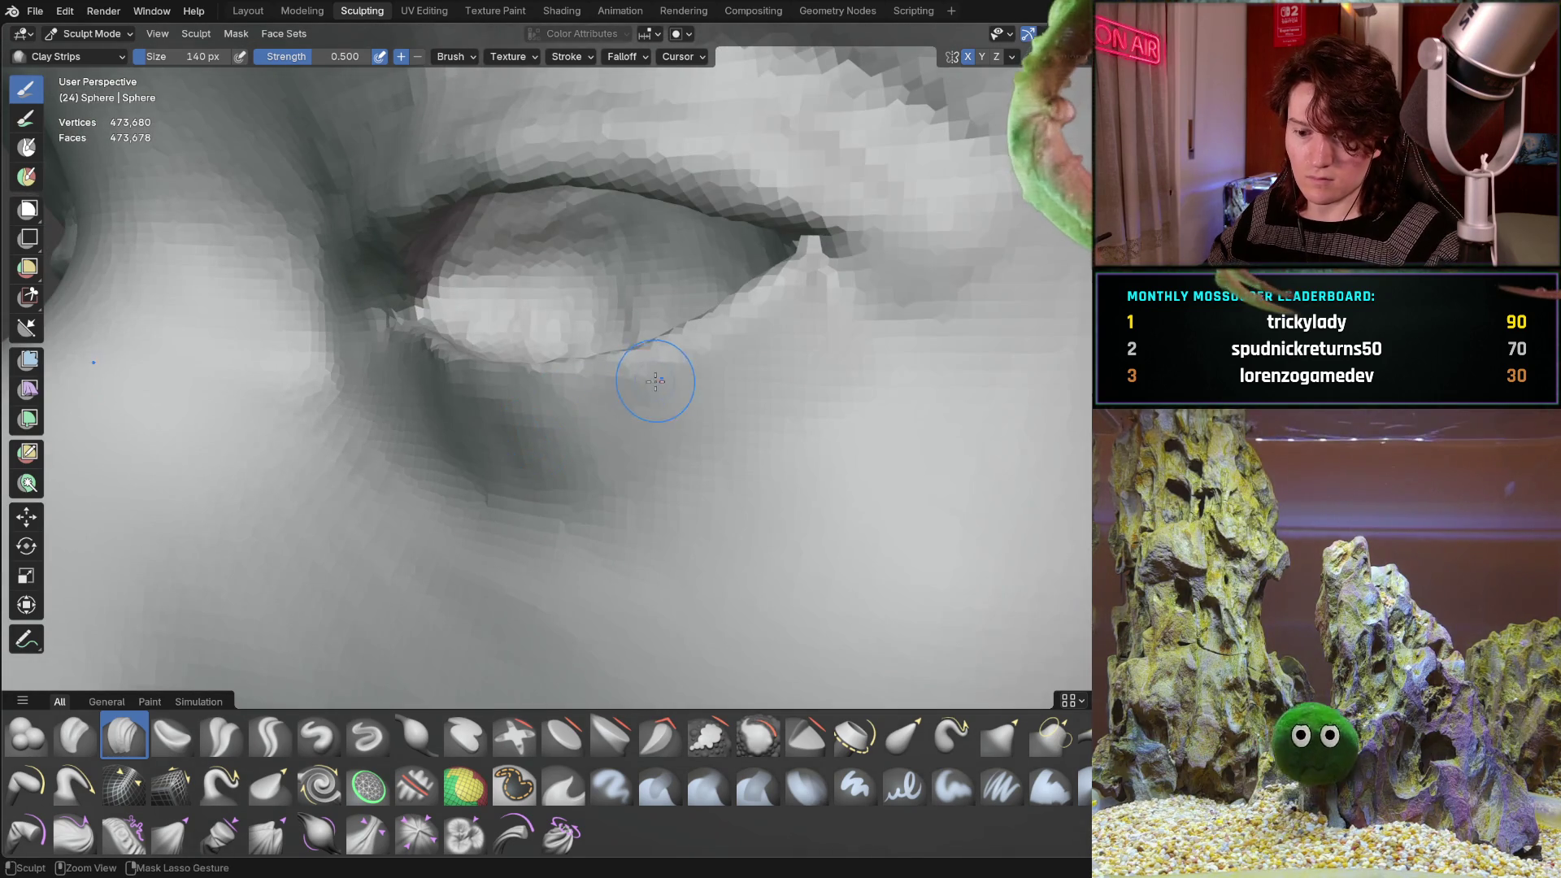
key(ctrl+z)
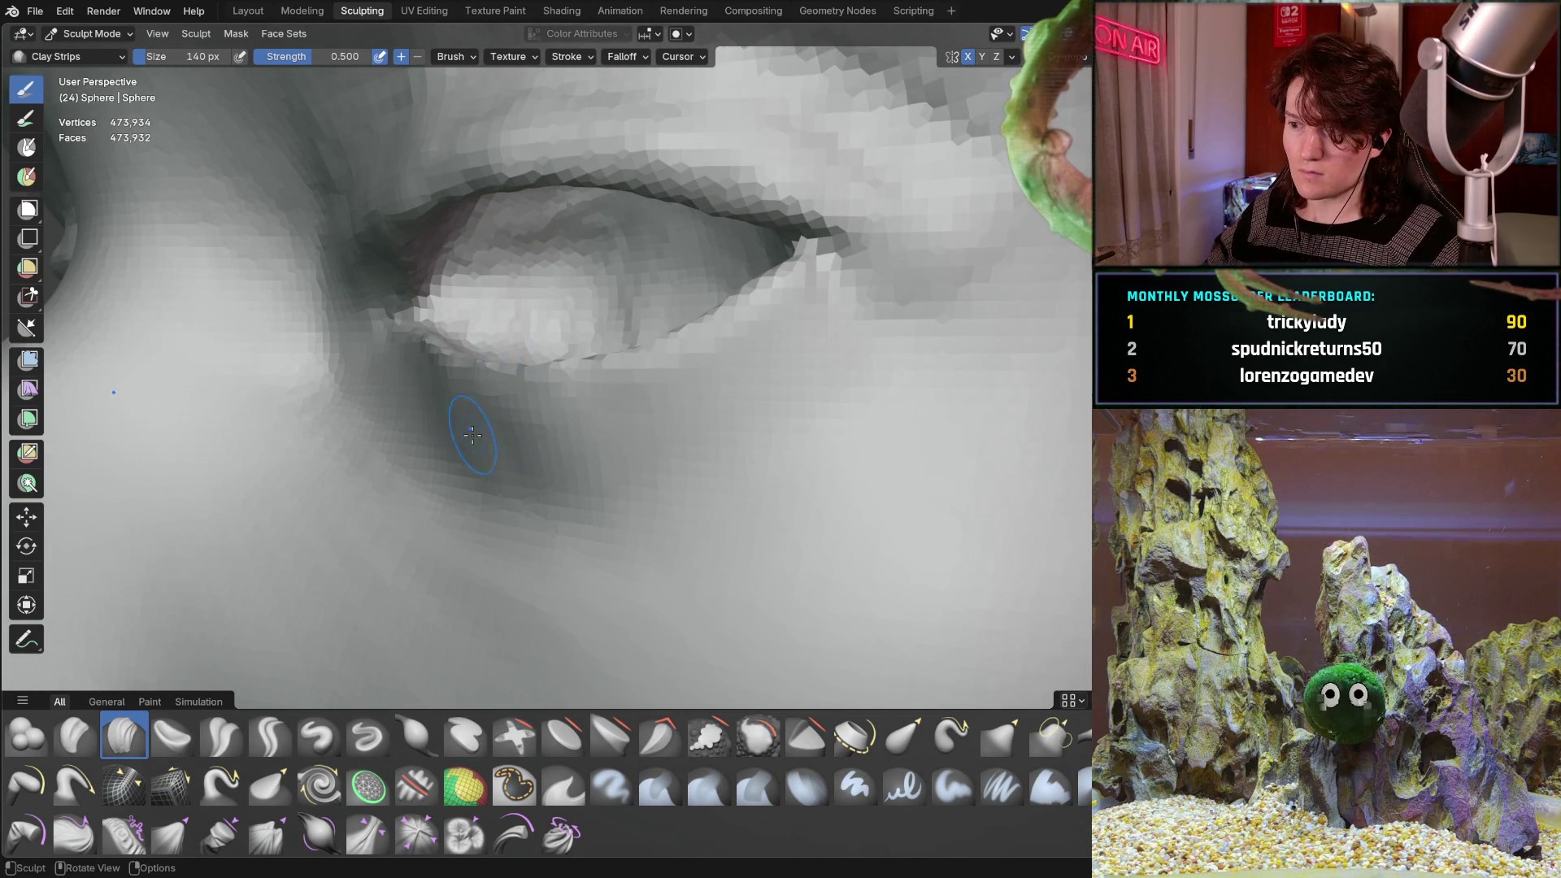
scroll(472, 435, down, 5)
mouse_move(456, 509)
middle_down()
mouse_move(530, 417)
mouse_move(520, 439)
mouse_move(575, 408)
mouse_move(477, 446)
mouse_move(540, 394)
mouse_move(509, 414)
middle_up()
scroll(507, 423, down, 6)
scroll(575, 407, up, 7)
scroll(506, 380, up, 2)
scroll(512, 402, up, 3)
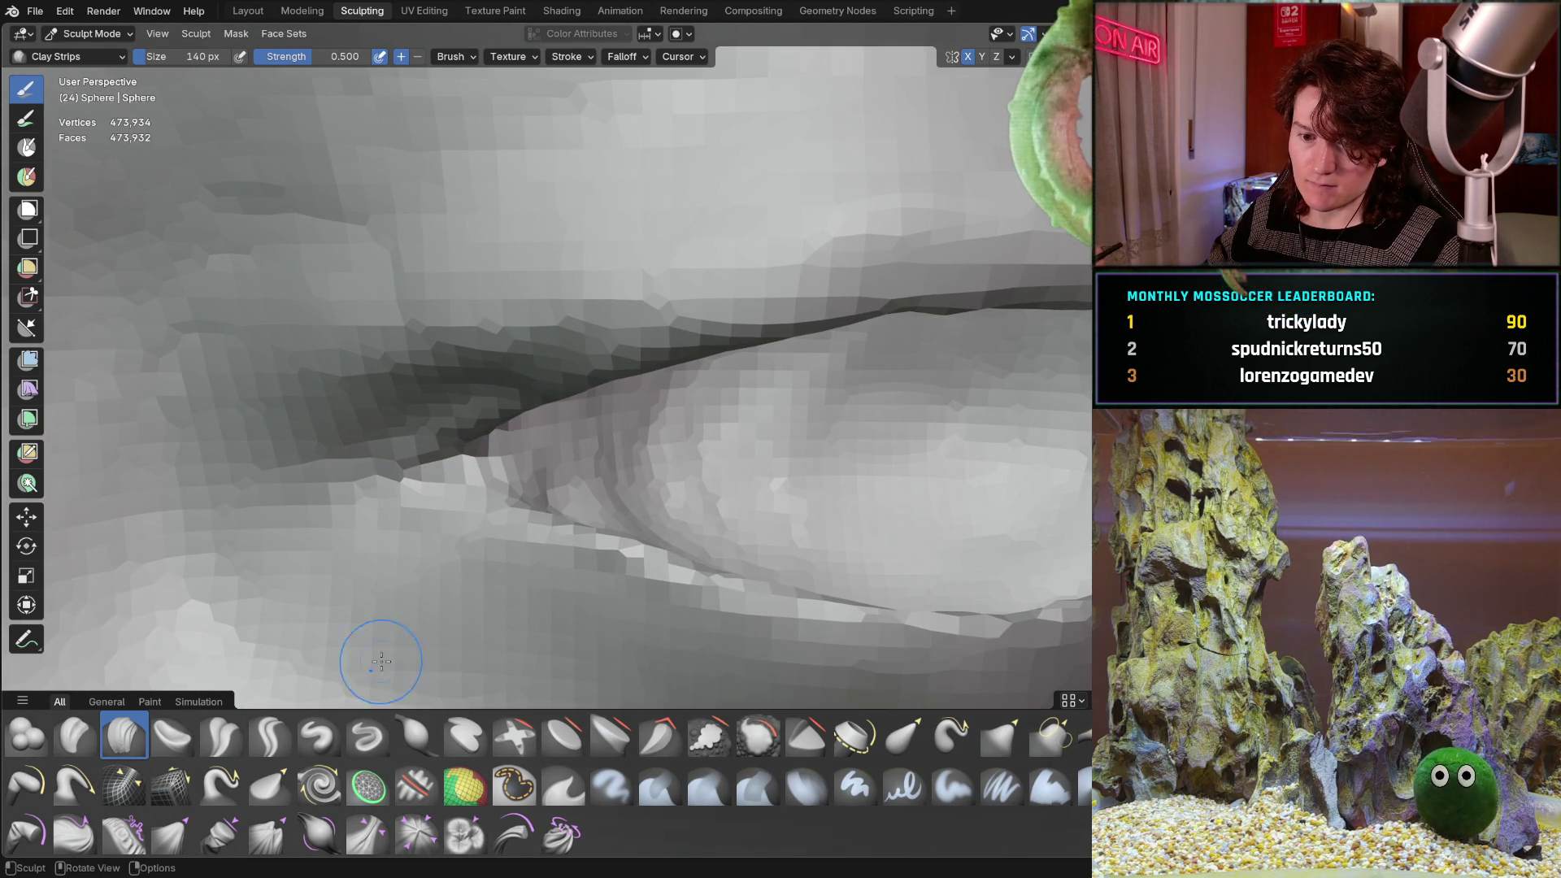
With a 538 px Grab brush, pull the inner-corner eyelid crease slightly down and outward.
key(g)
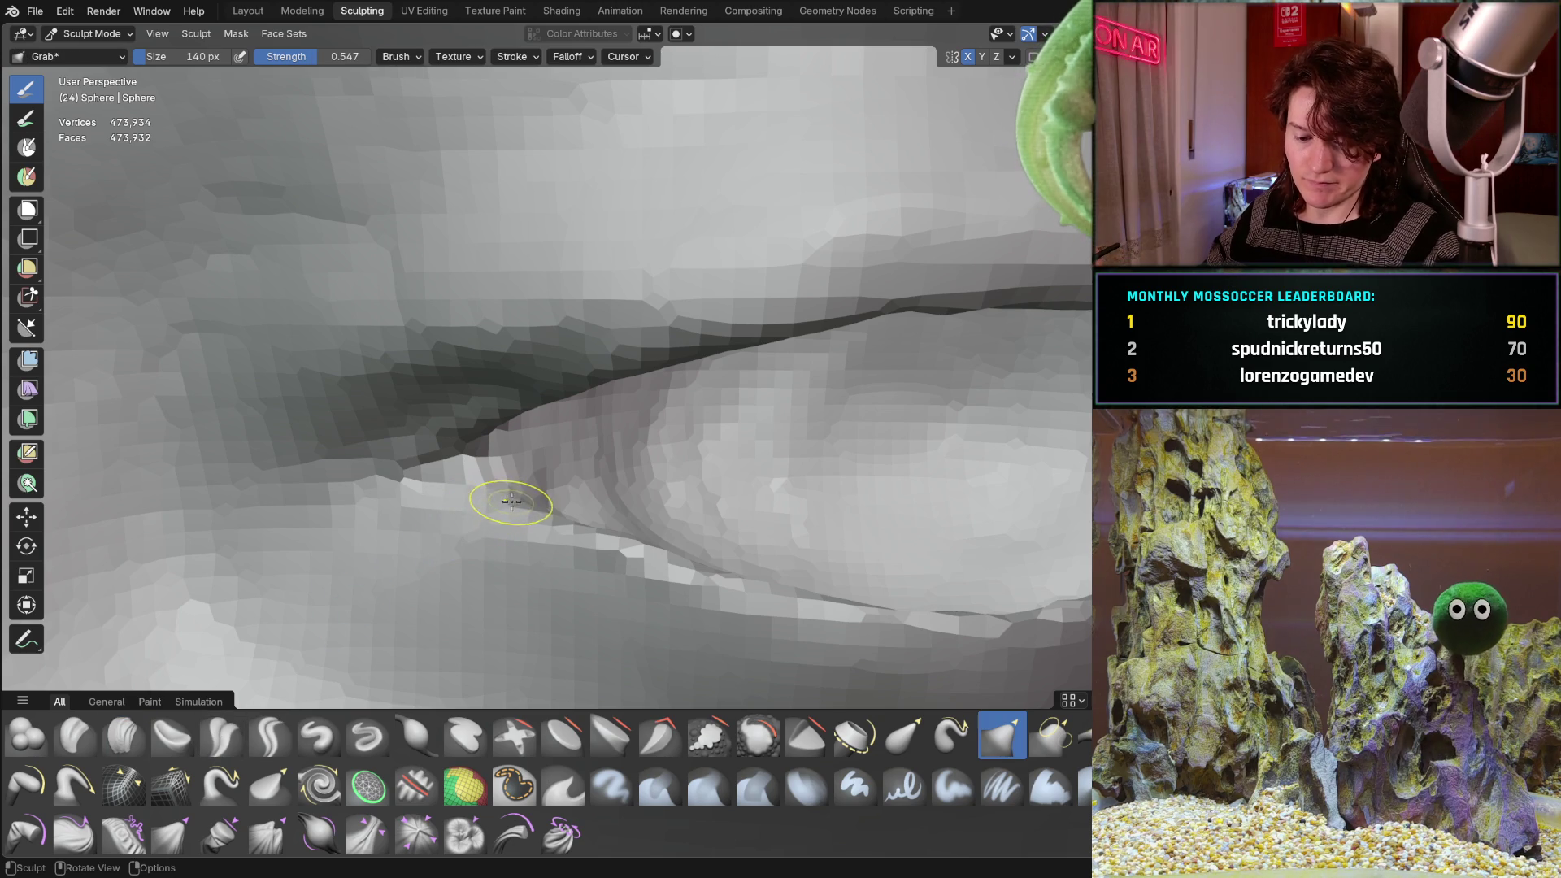
key(f)
click(626, 488)
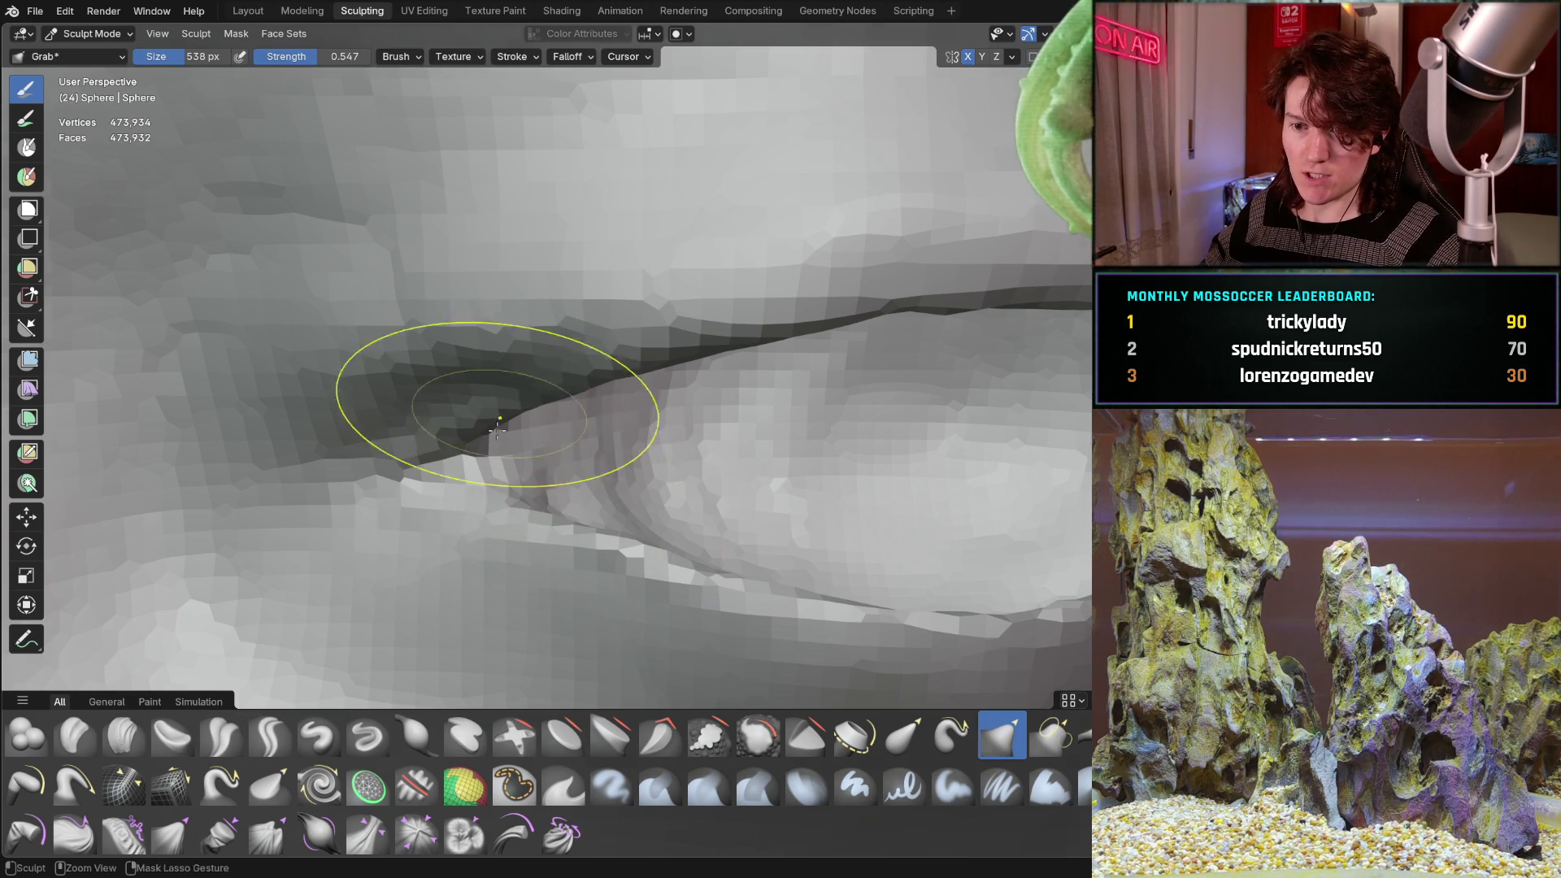
scroll(497, 429, down, 5)
scroll(472, 418, up, 5)
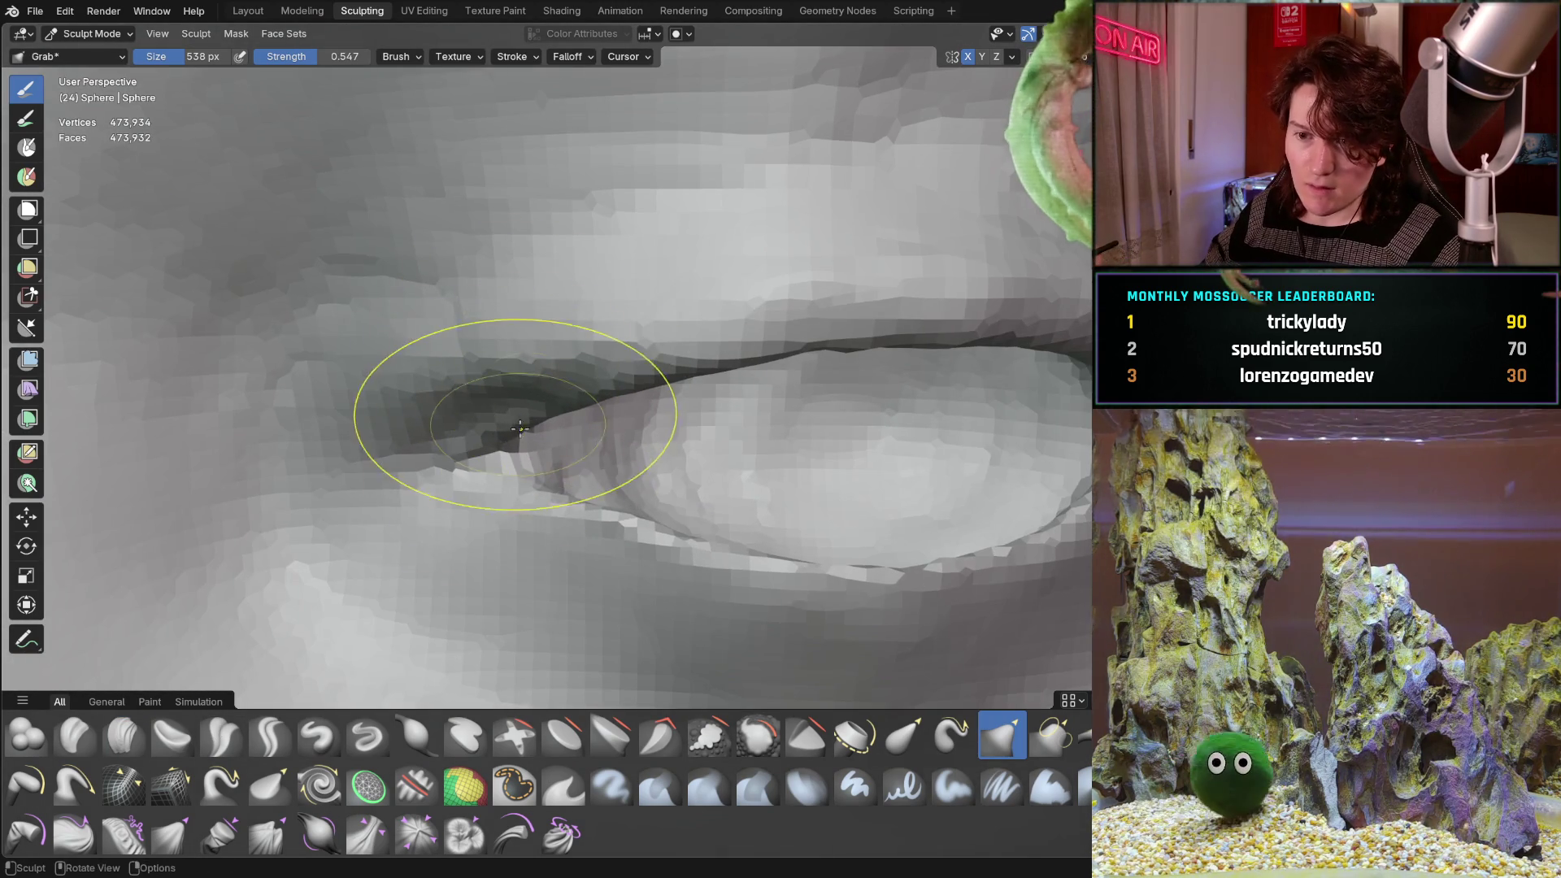
mouse_move(519, 429)
mouse_down()
mouse_move(488, 436)
mouse_move(481, 462)
mouse_up()
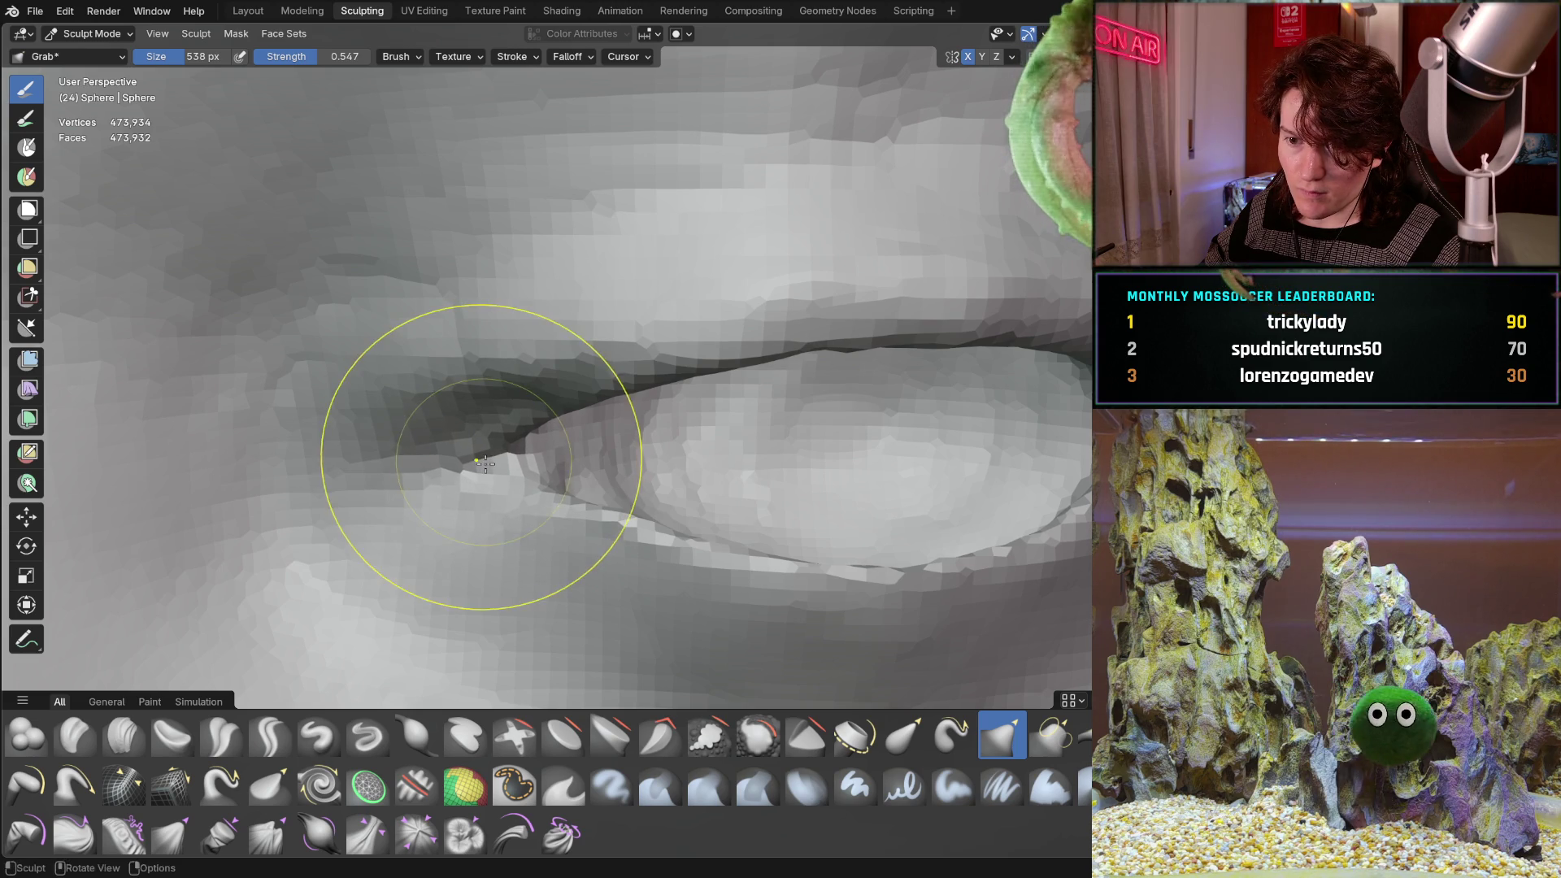
Shrink the brush to 424 px and check the eye from the front and in profile.
key(f)
click(571, 396)
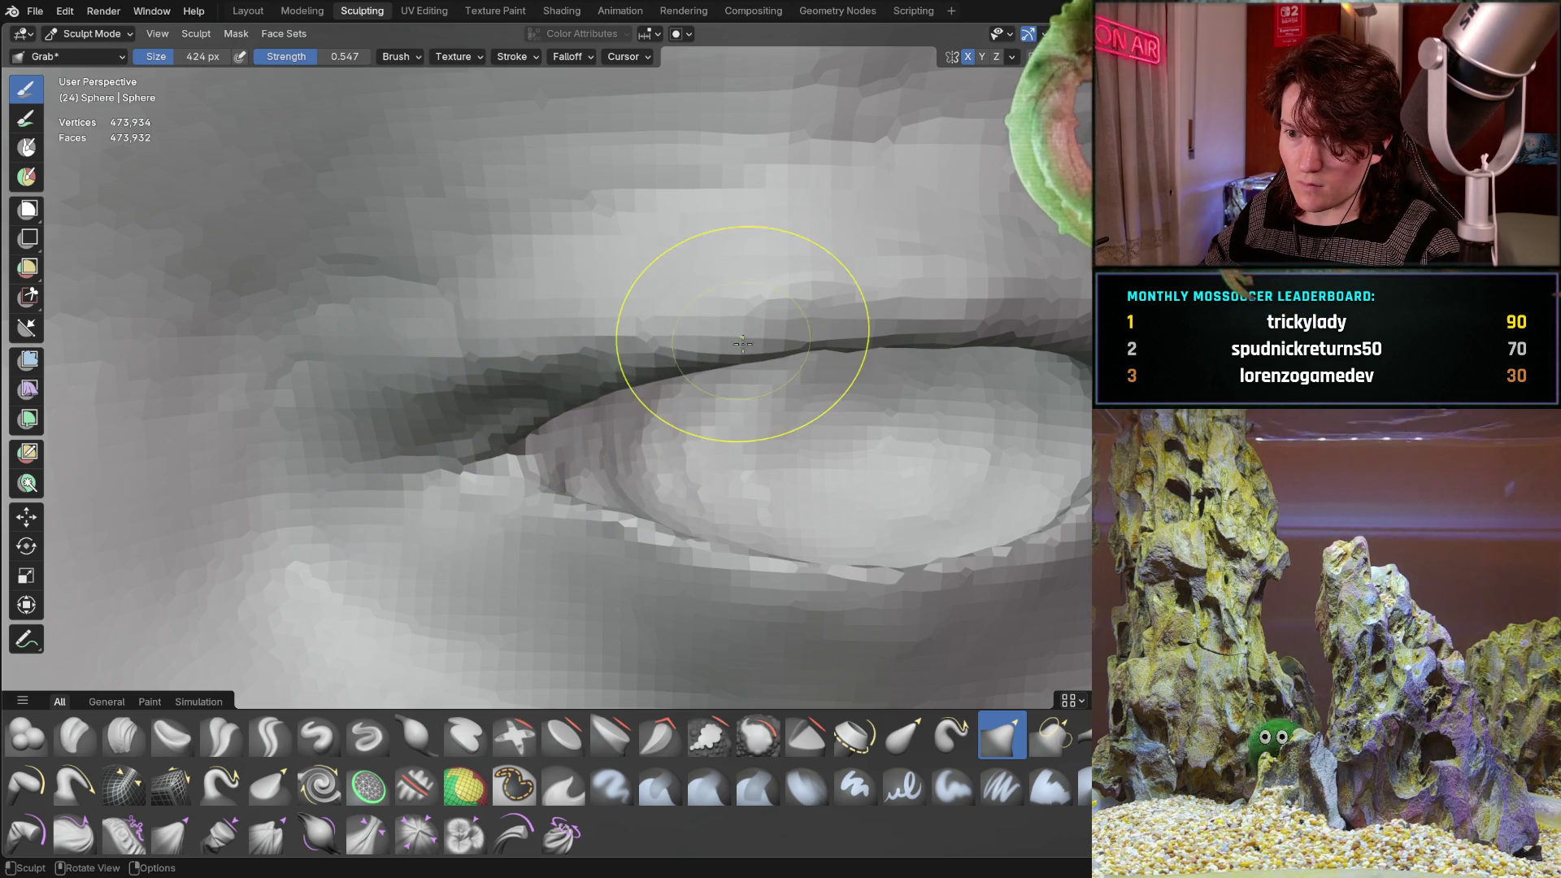
scroll(742, 343, down, 3)
middle_drag(697, 314, 616, 336)
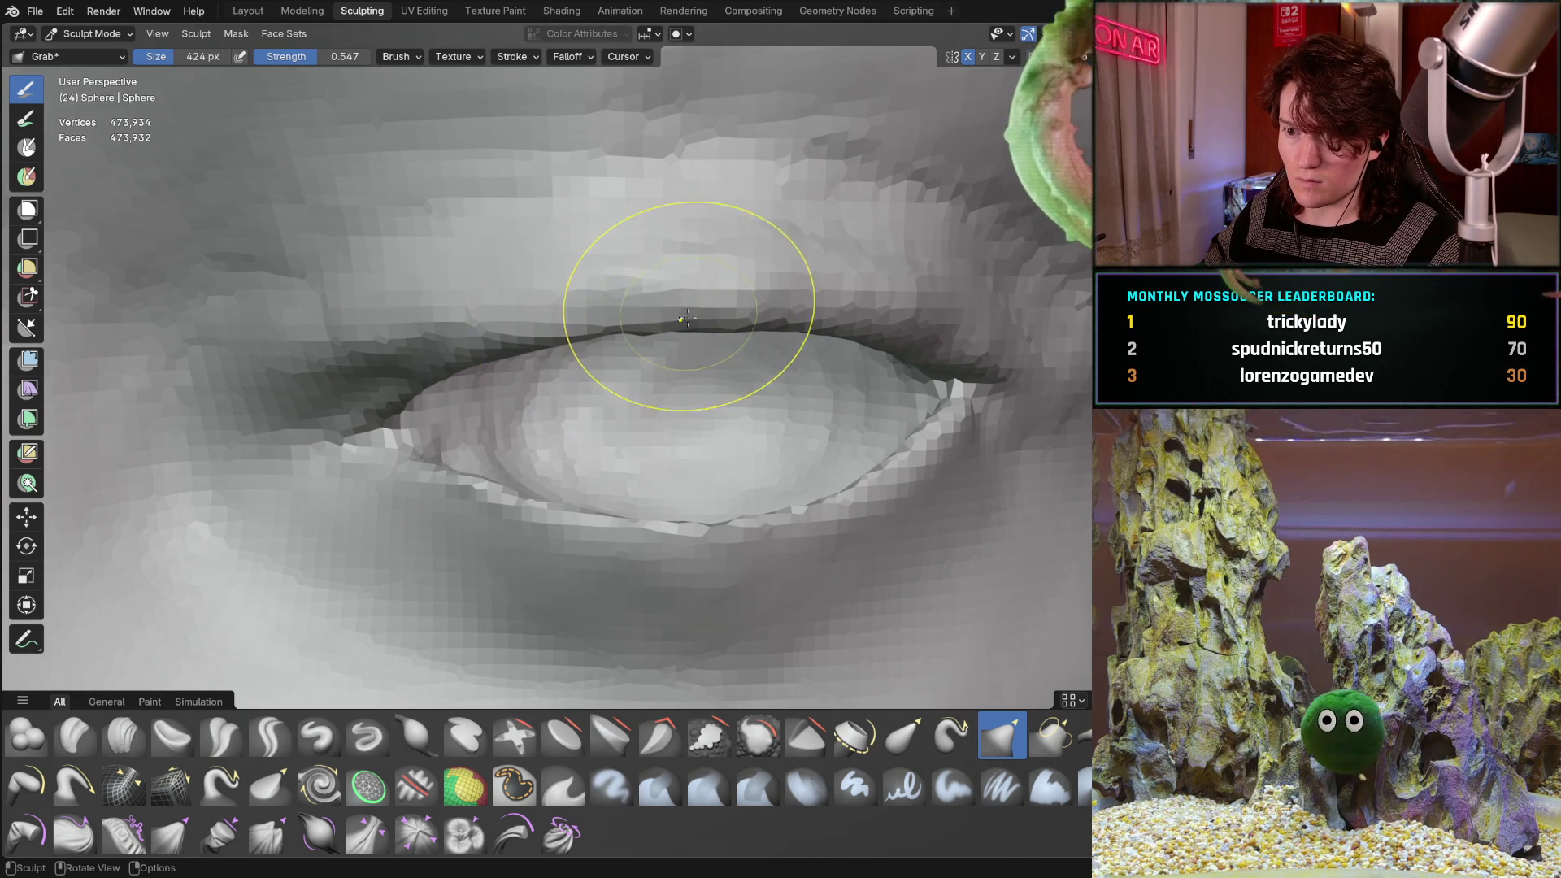
mouse_move(718, 314)
middle_down()
mouse_move(653, 471)
mouse_move(701, 487)
middle_up()
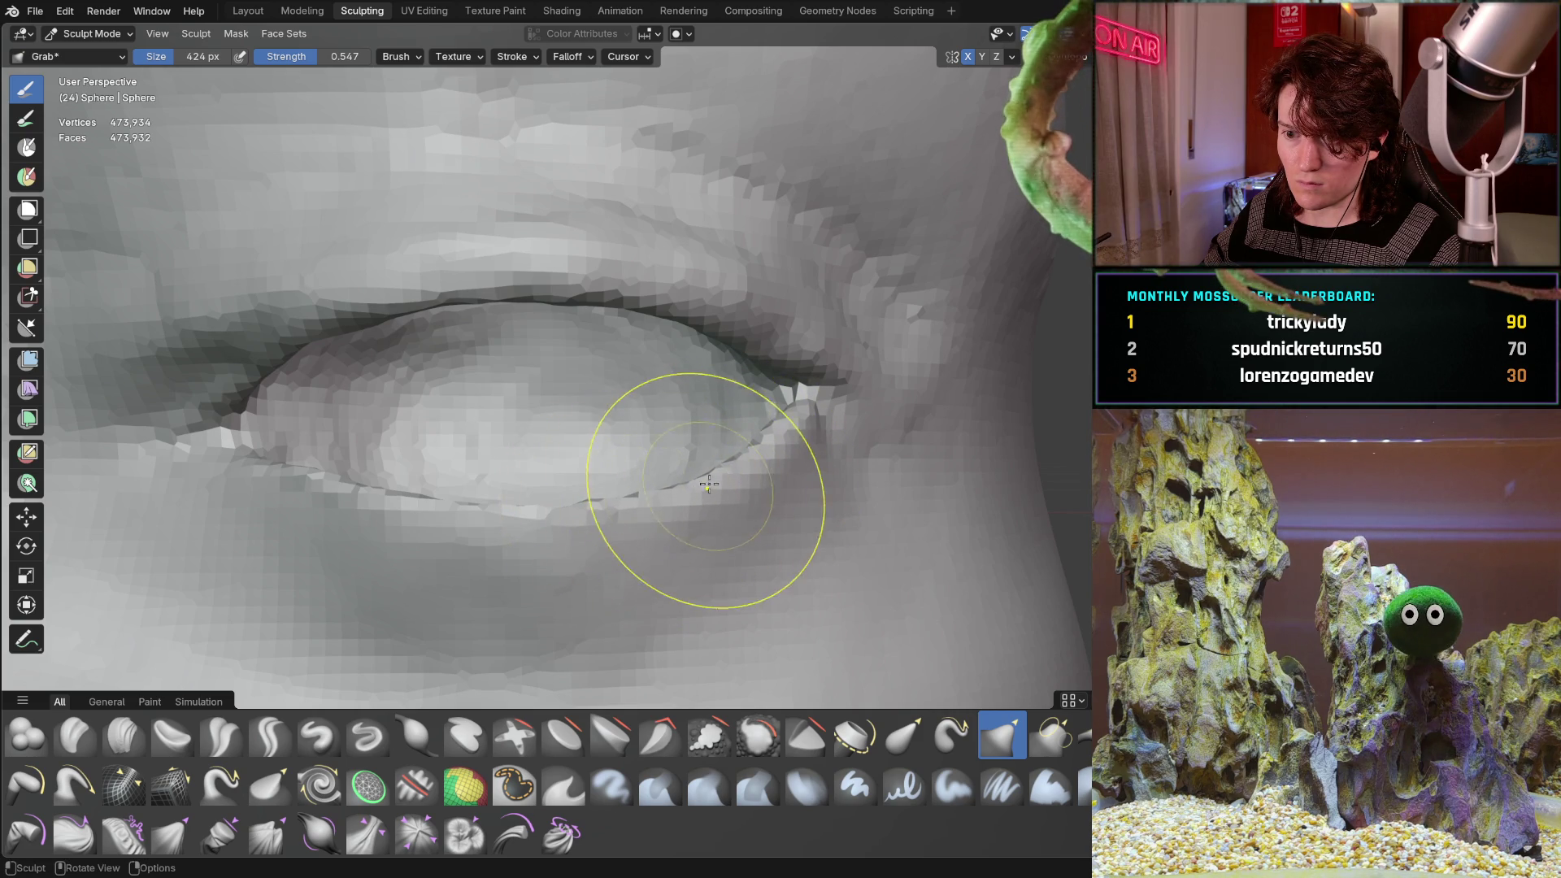
mouse_move(631, 360)
middle_down()
mouse_move(488, 508)
mouse_move(494, 411)
mouse_move(488, 472)
mouse_move(446, 389)
middle_up()
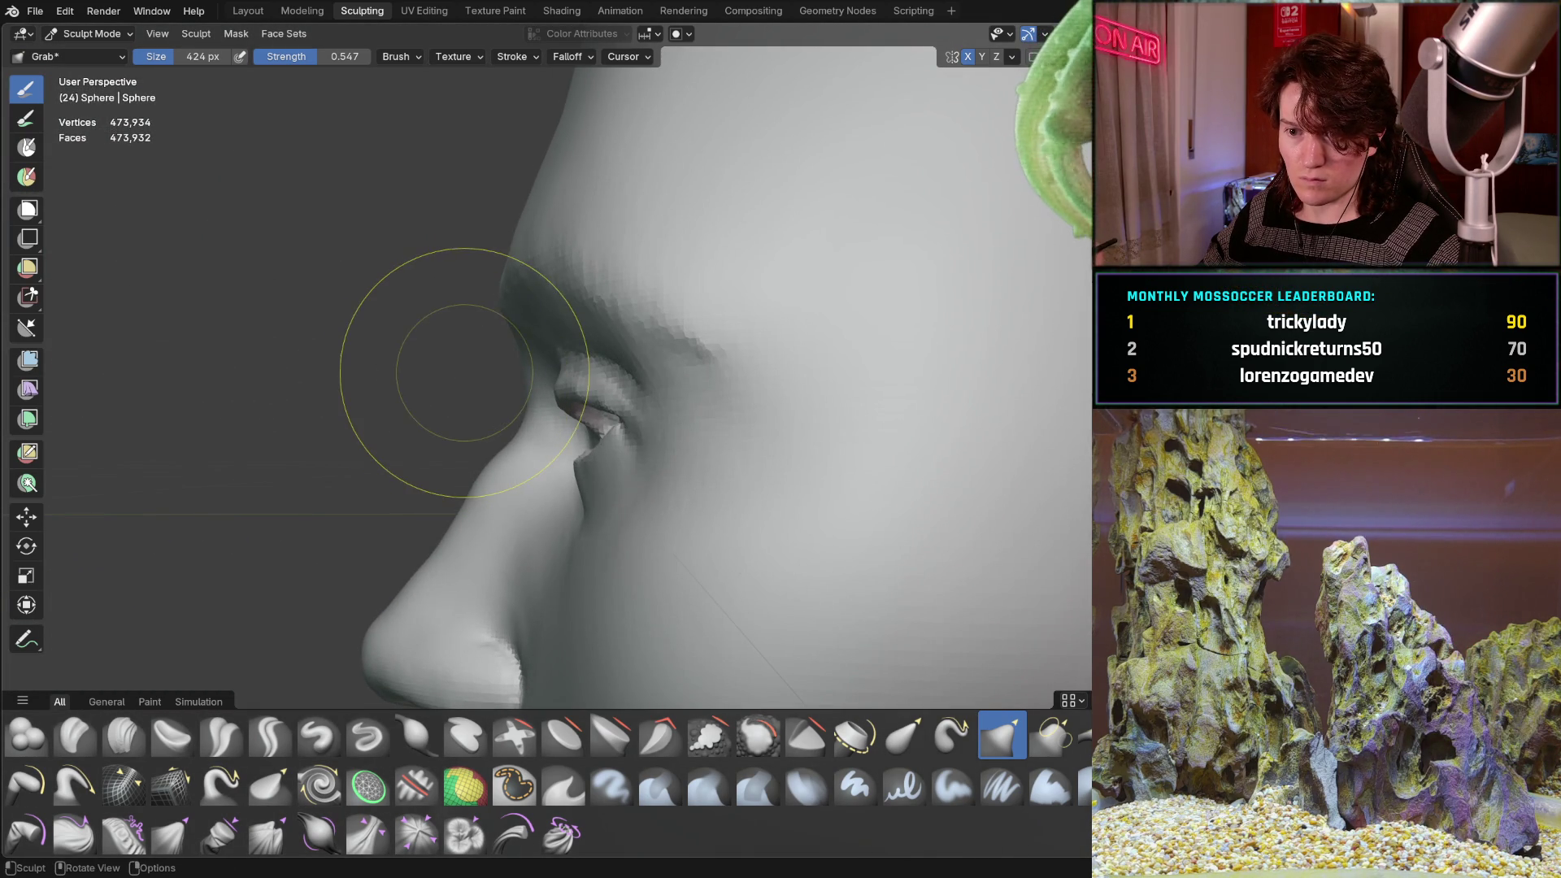
scroll(464, 374, up, 3)
mouse_move(426, 488)
ctrl+middle_down()
mouse_move(526, 397)
mouse_move(471, 314)
mouse_move(627, 418)
mouse_move(547, 376)
mouse_move(851, 351)
mouse_move(689, 457)
ctrl+middle_up()
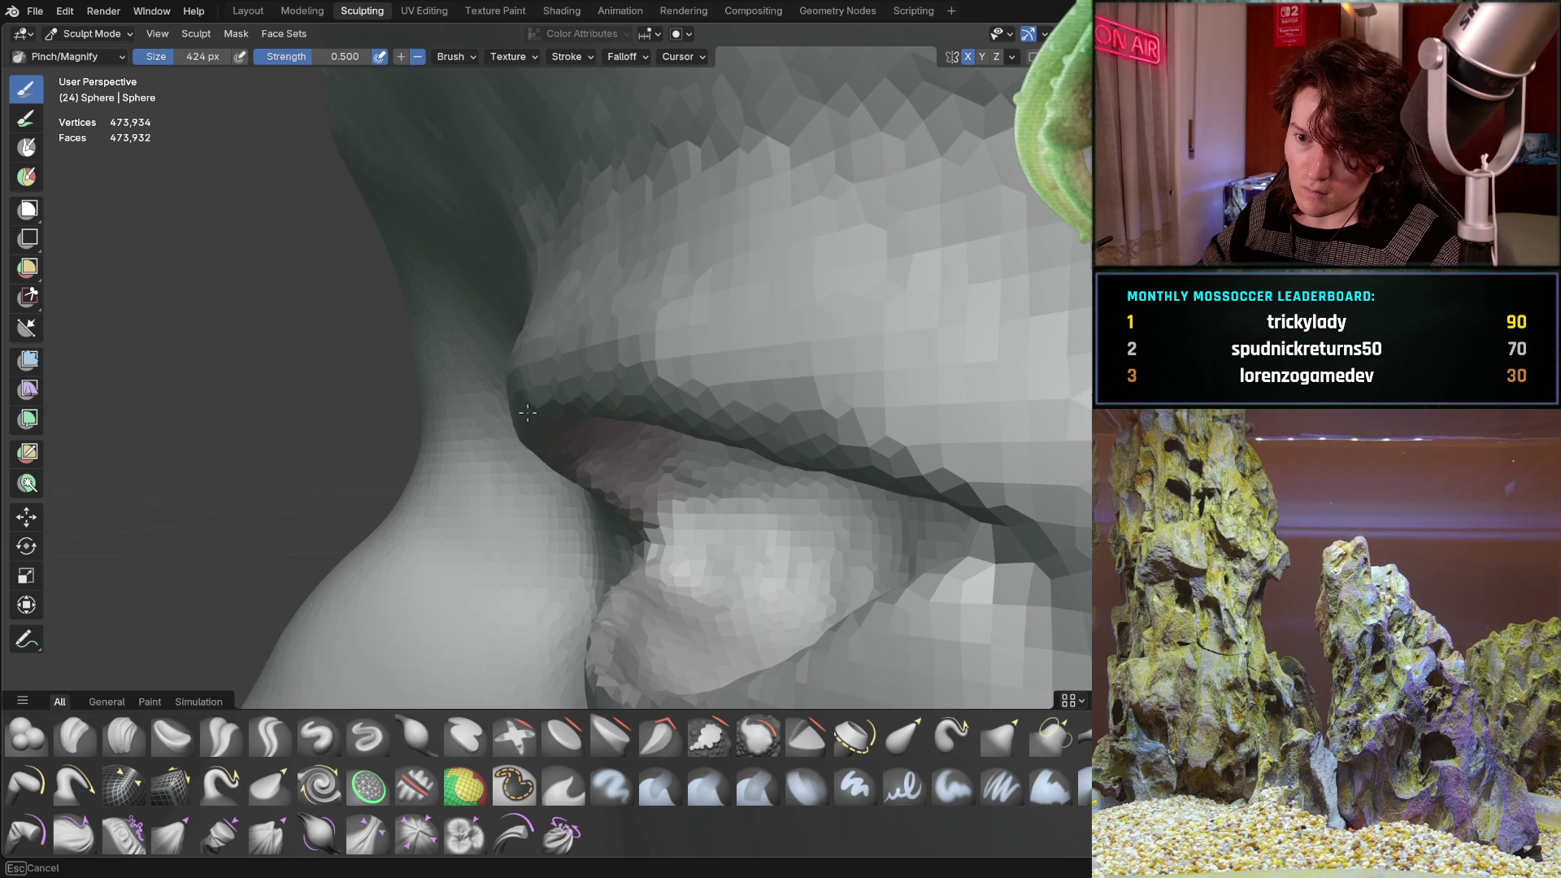
View the eyelid crease and inner eye corner from front, angled and side views.
mouse_move(528, 413)
middle_down()
mouse_move(558, 365)
mouse_move(600, 368)
middle_up()
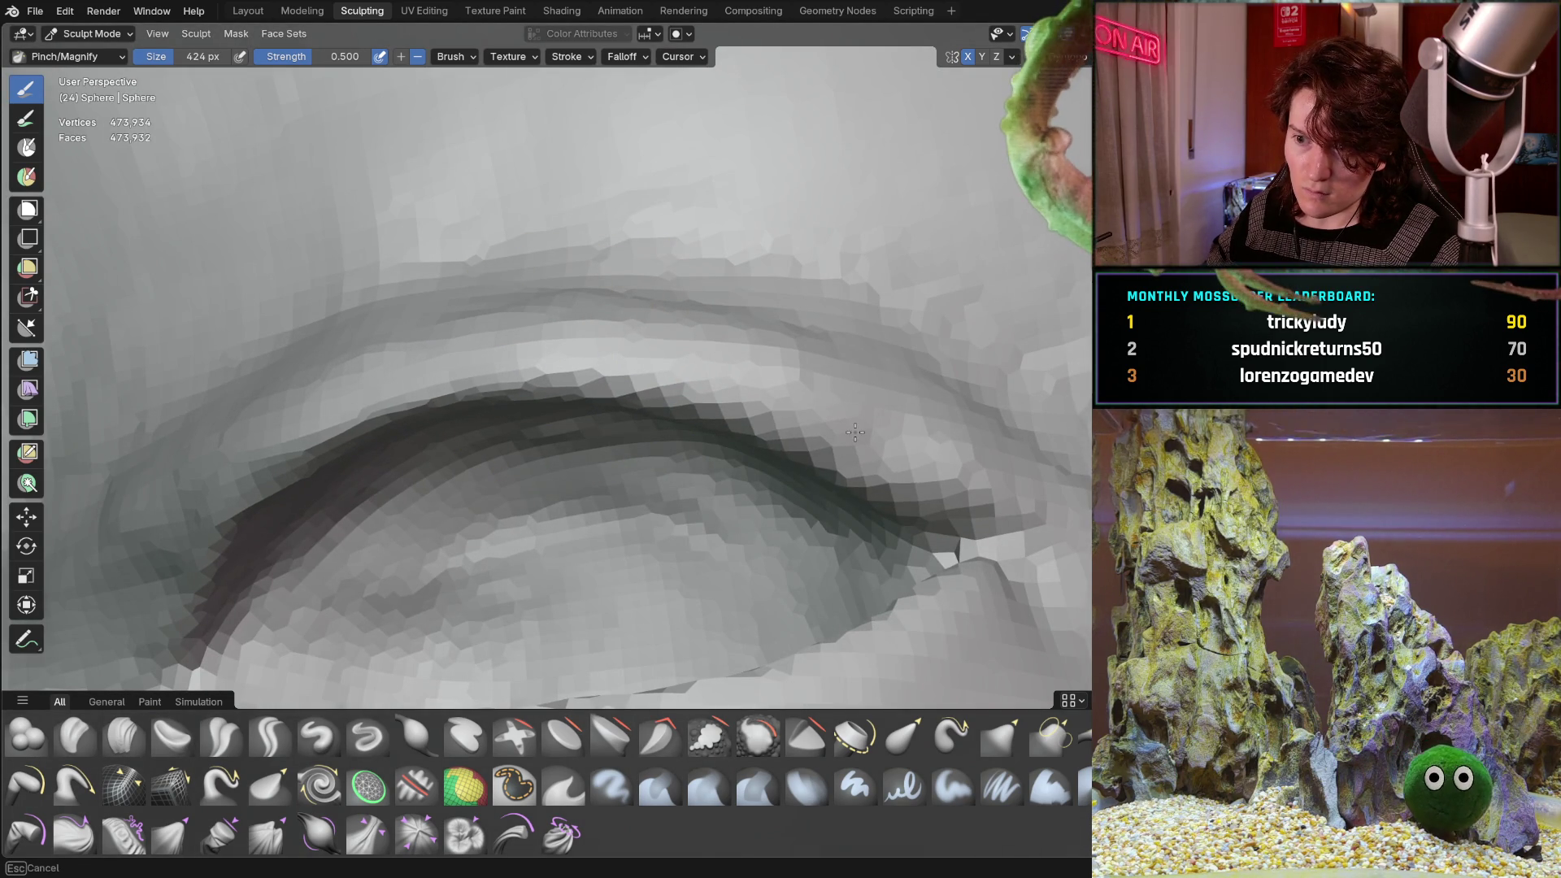
middle_drag(605, 372, 453, 358)
mouse_move(597, 396)
middle_down()
mouse_move(523, 505)
mouse_move(447, 436)
mouse_move(464, 443)
middle_up()
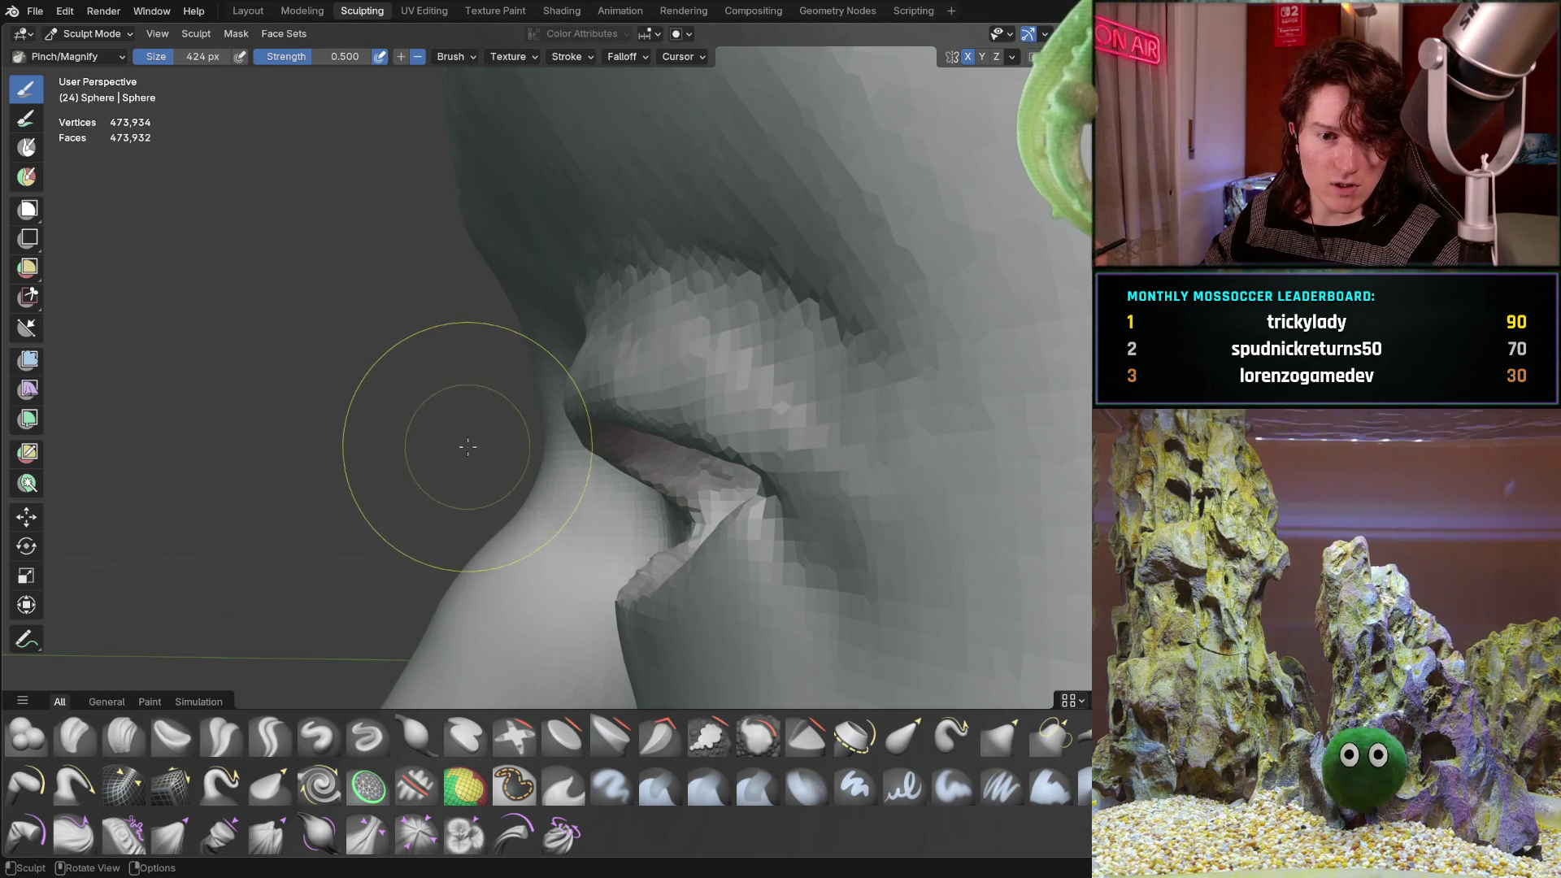
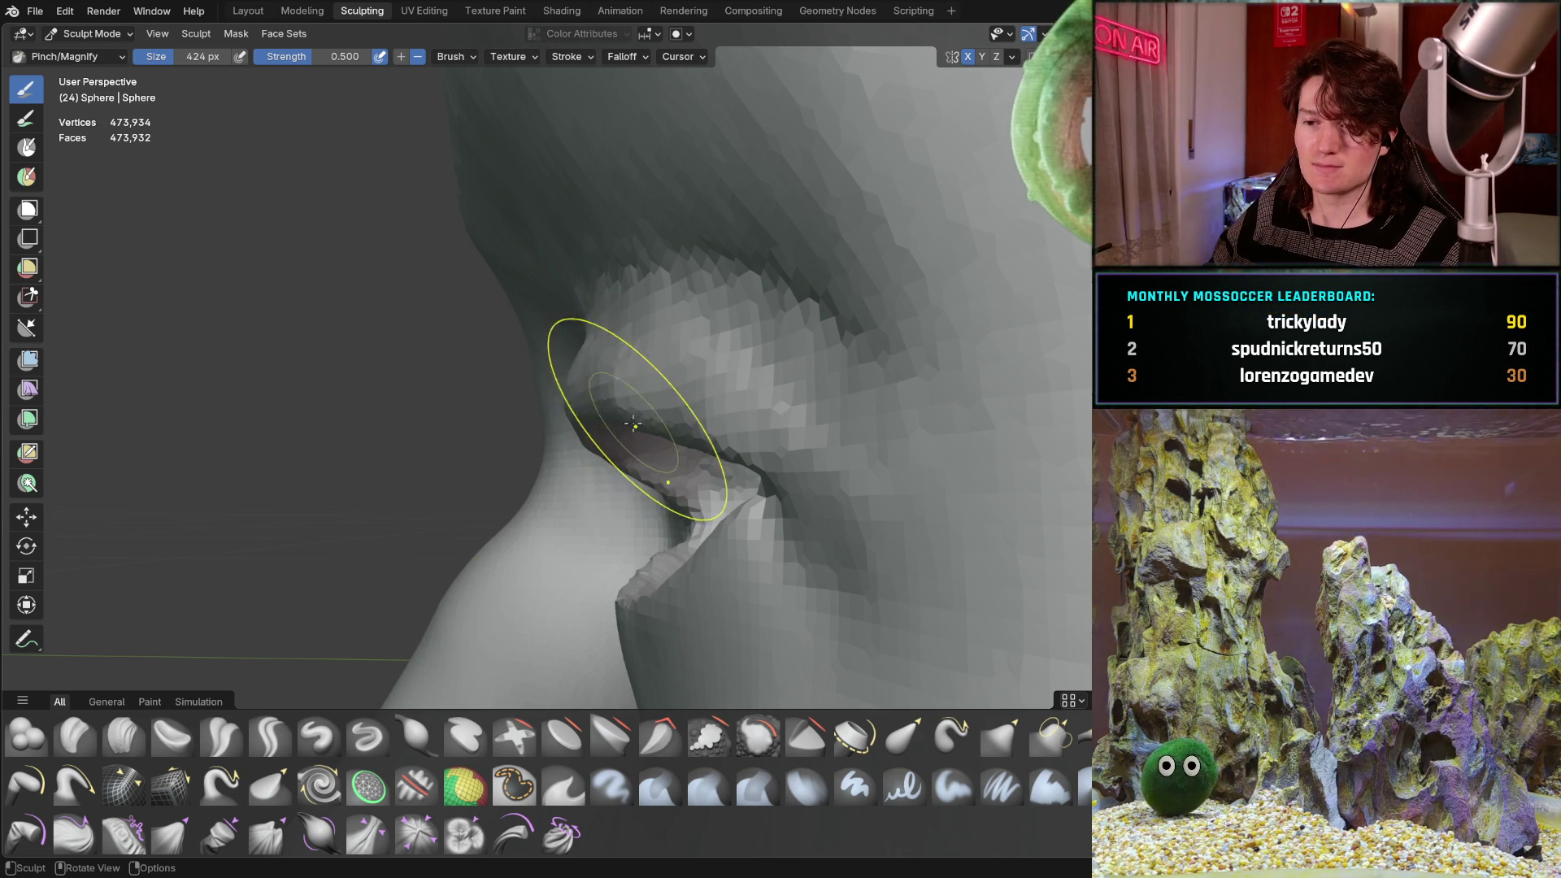
Pinch the upper eyelid crease sharper, then switch to the Clay Strips brush.
mouse_move(627, 401)
middle_down()
mouse_move(698, 409)
mouse_move(591, 421)
mouse_move(627, 383)
mouse_move(618, 325)
middle_up()
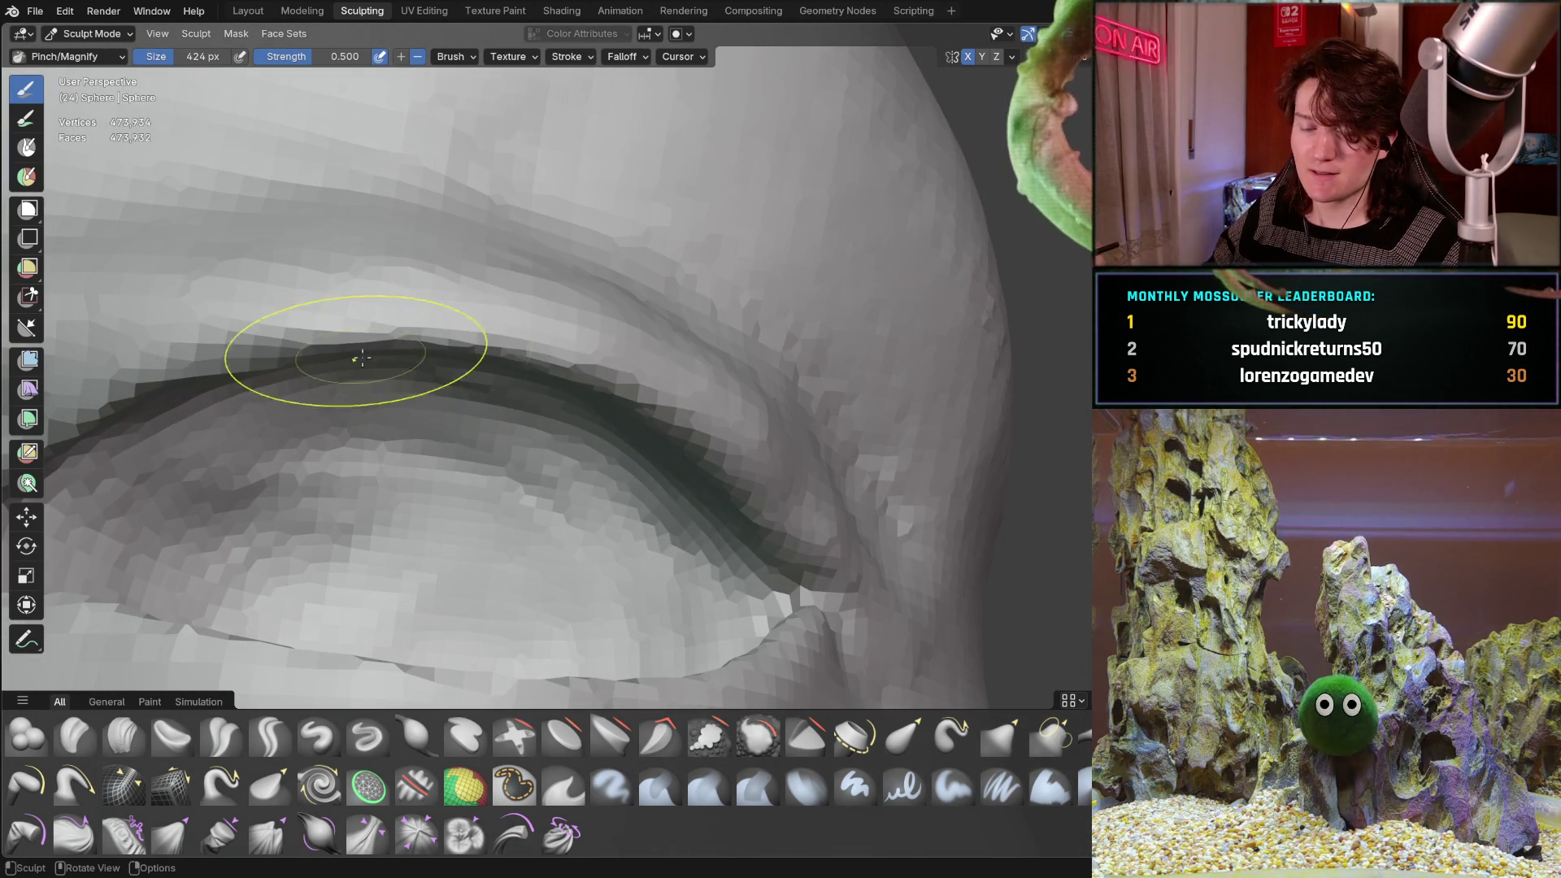
drag(212, 361, 131, 385)
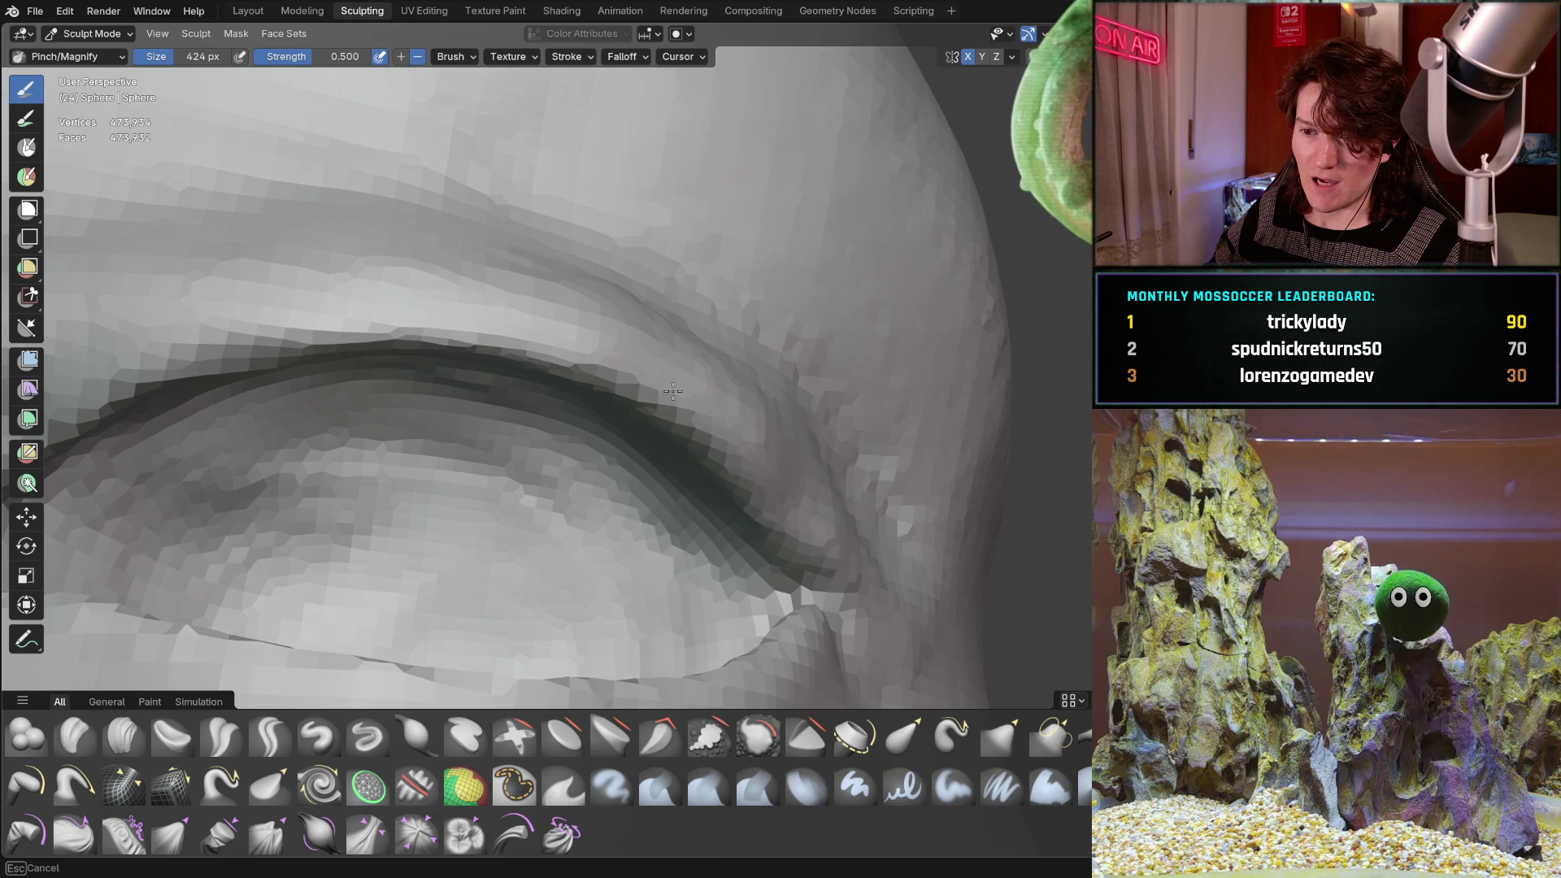
middle_drag(533, 376, 503, 363)
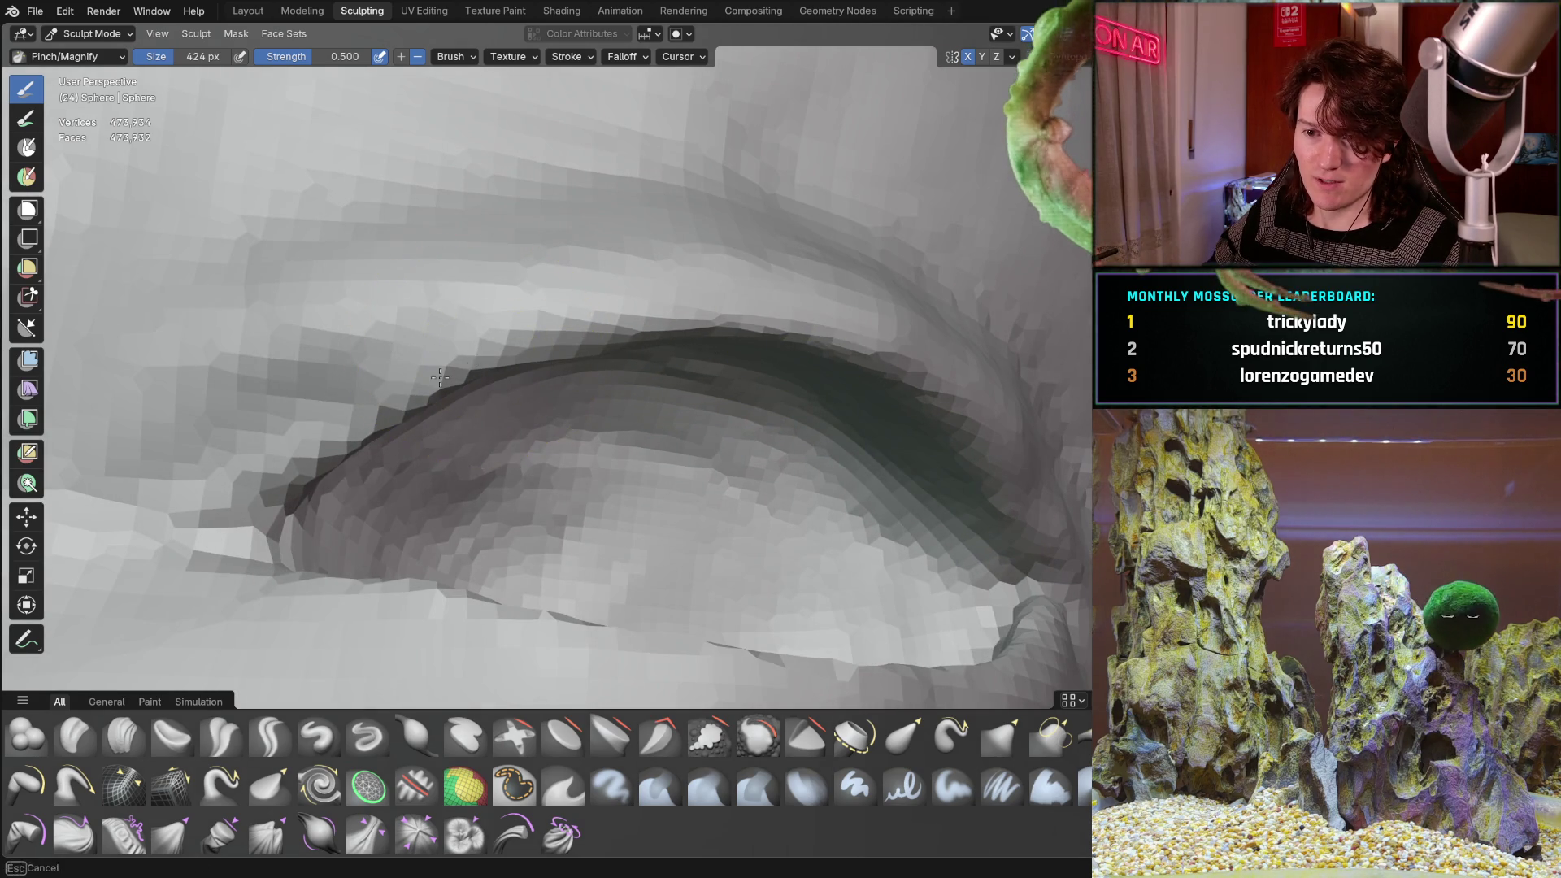
mouse_move(337, 418)
middle_down()
mouse_move(460, 408)
mouse_move(438, 504)
mouse_move(488, 398)
mouse_move(366, 411)
mouse_move(592, 407)
mouse_move(423, 504)
middle_up()
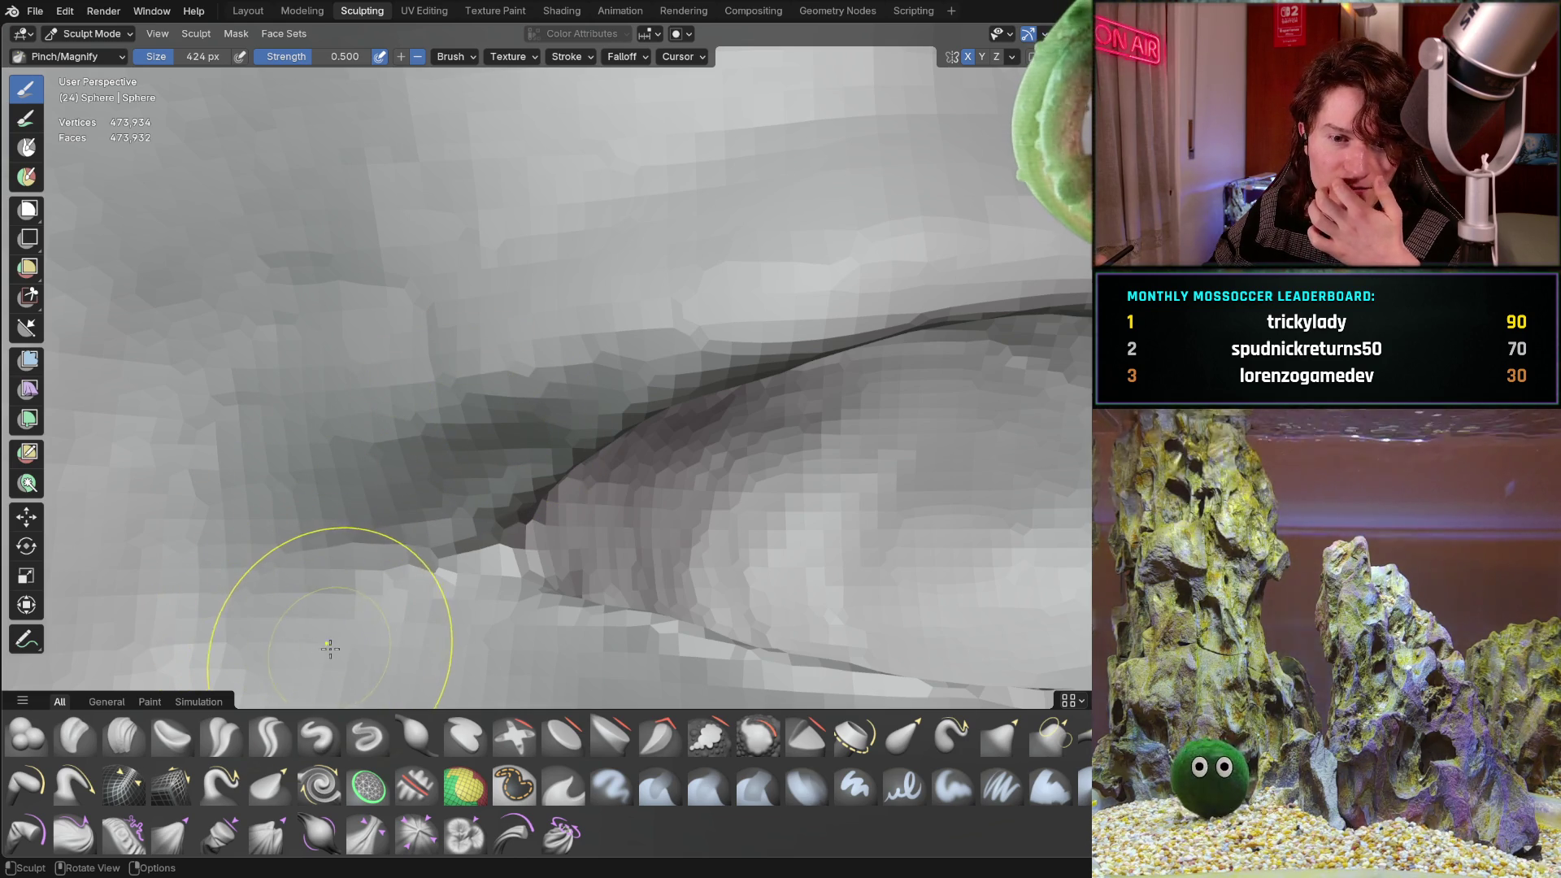
click(145, 744)
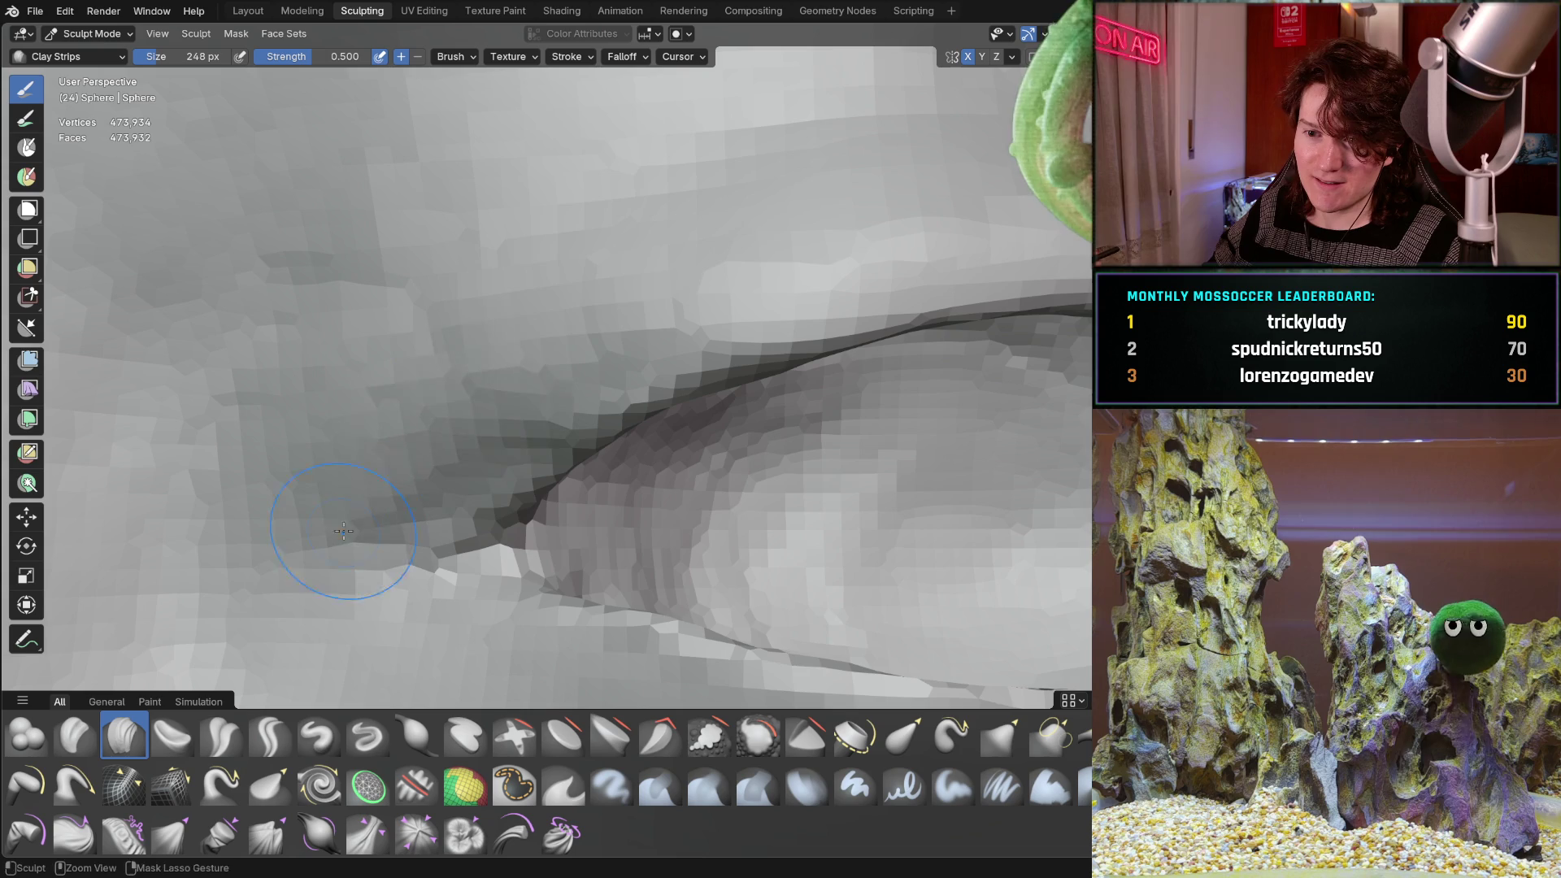
Orbit around the eye to check its shape, then switch to the Grab brush.
scroll(481, 329, down, 3)
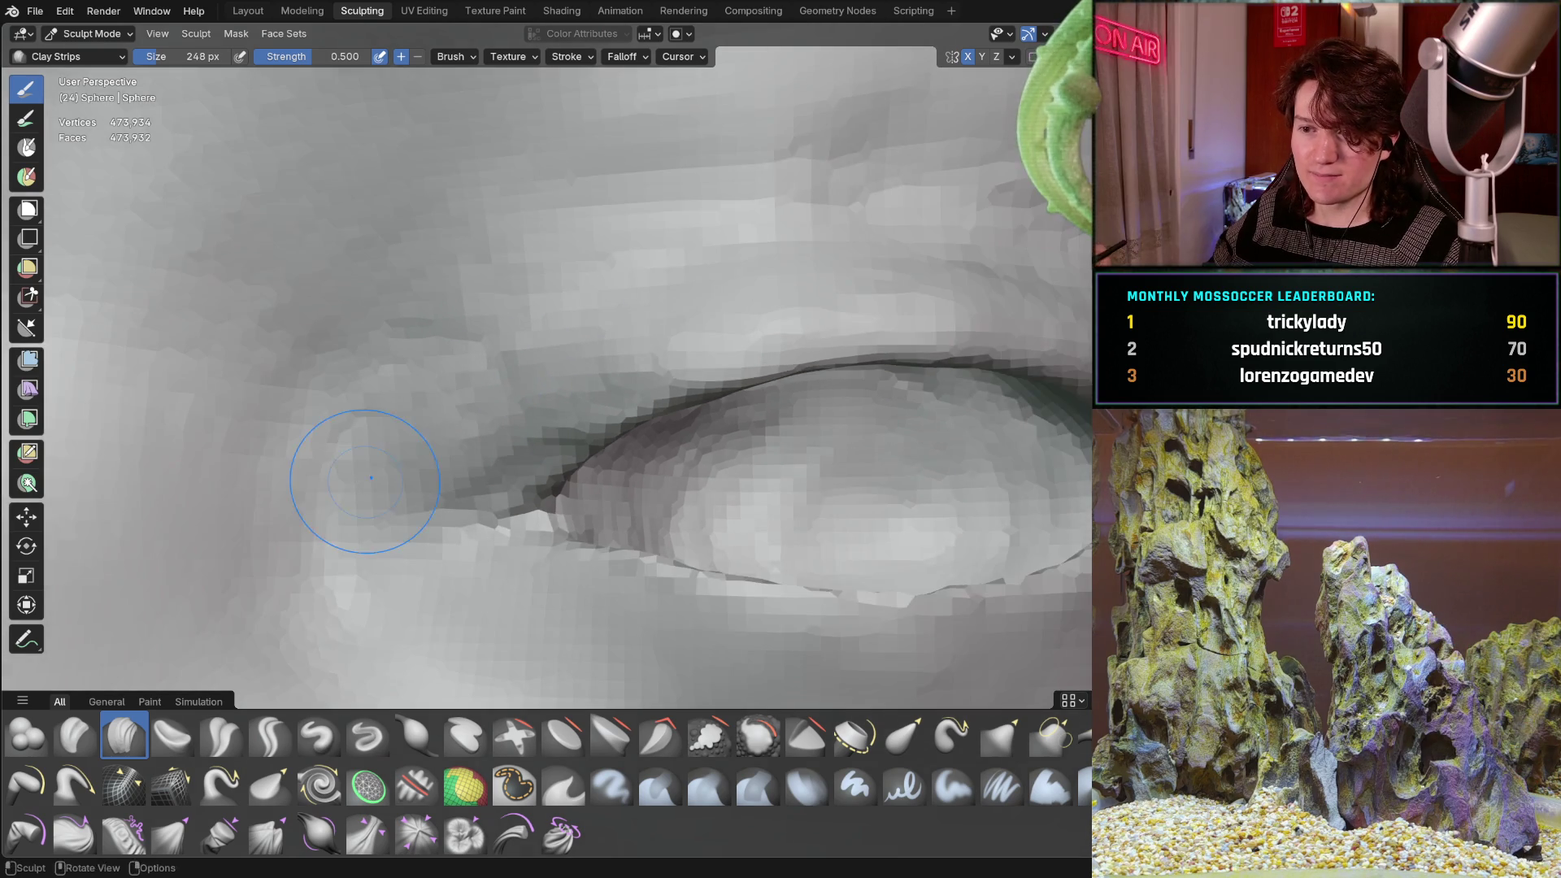
middle_drag(363, 477, 600, 410)
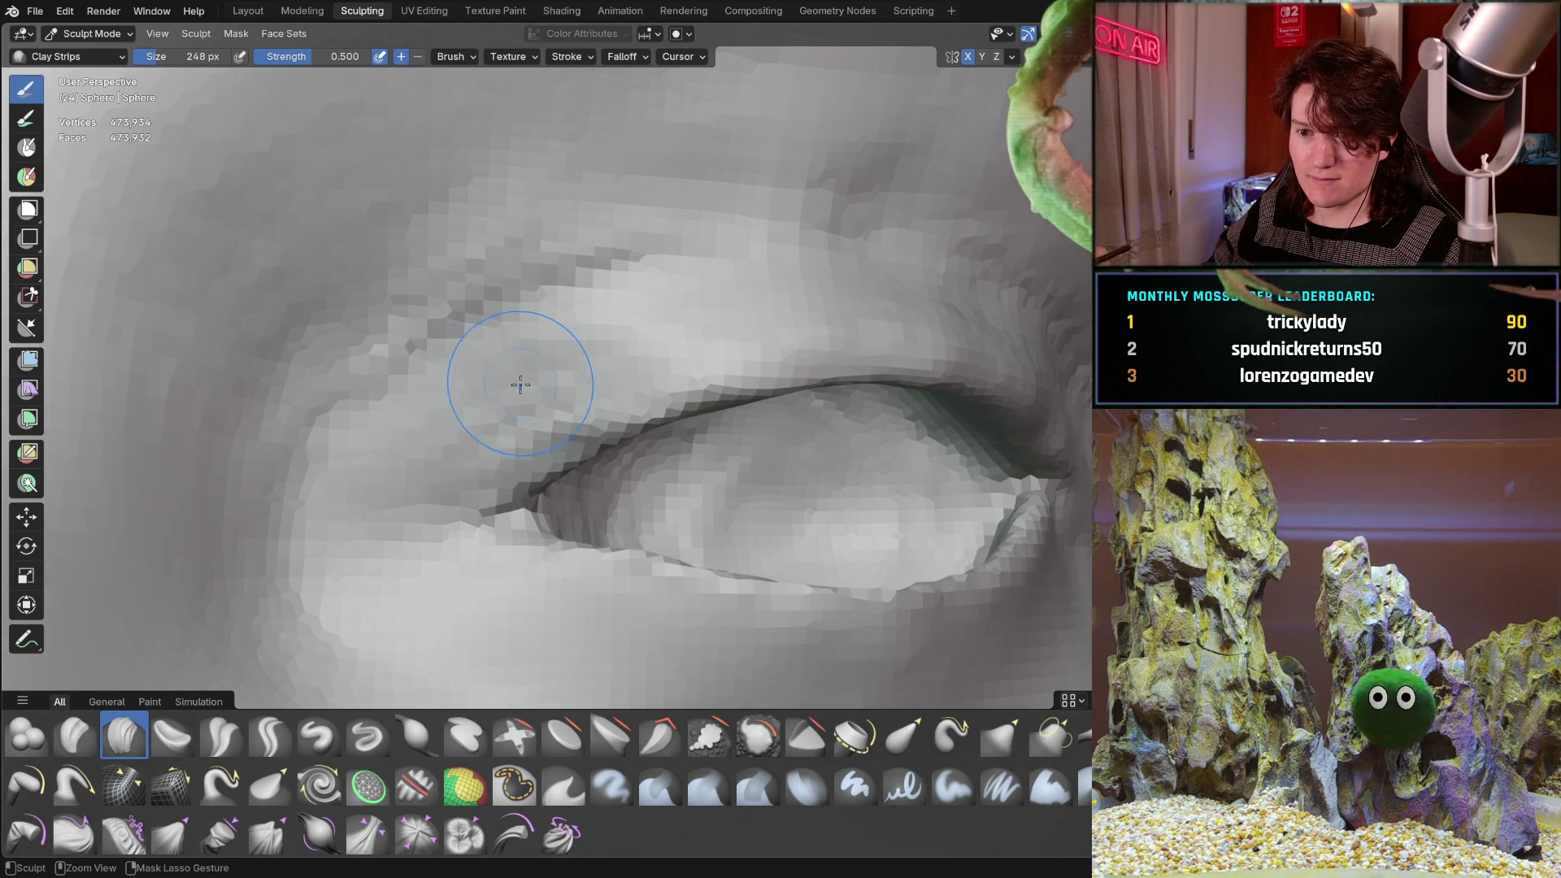
mouse_move(530, 356)
middle_down()
mouse_move(290, 414)
mouse_move(528, 419)
middle_up()
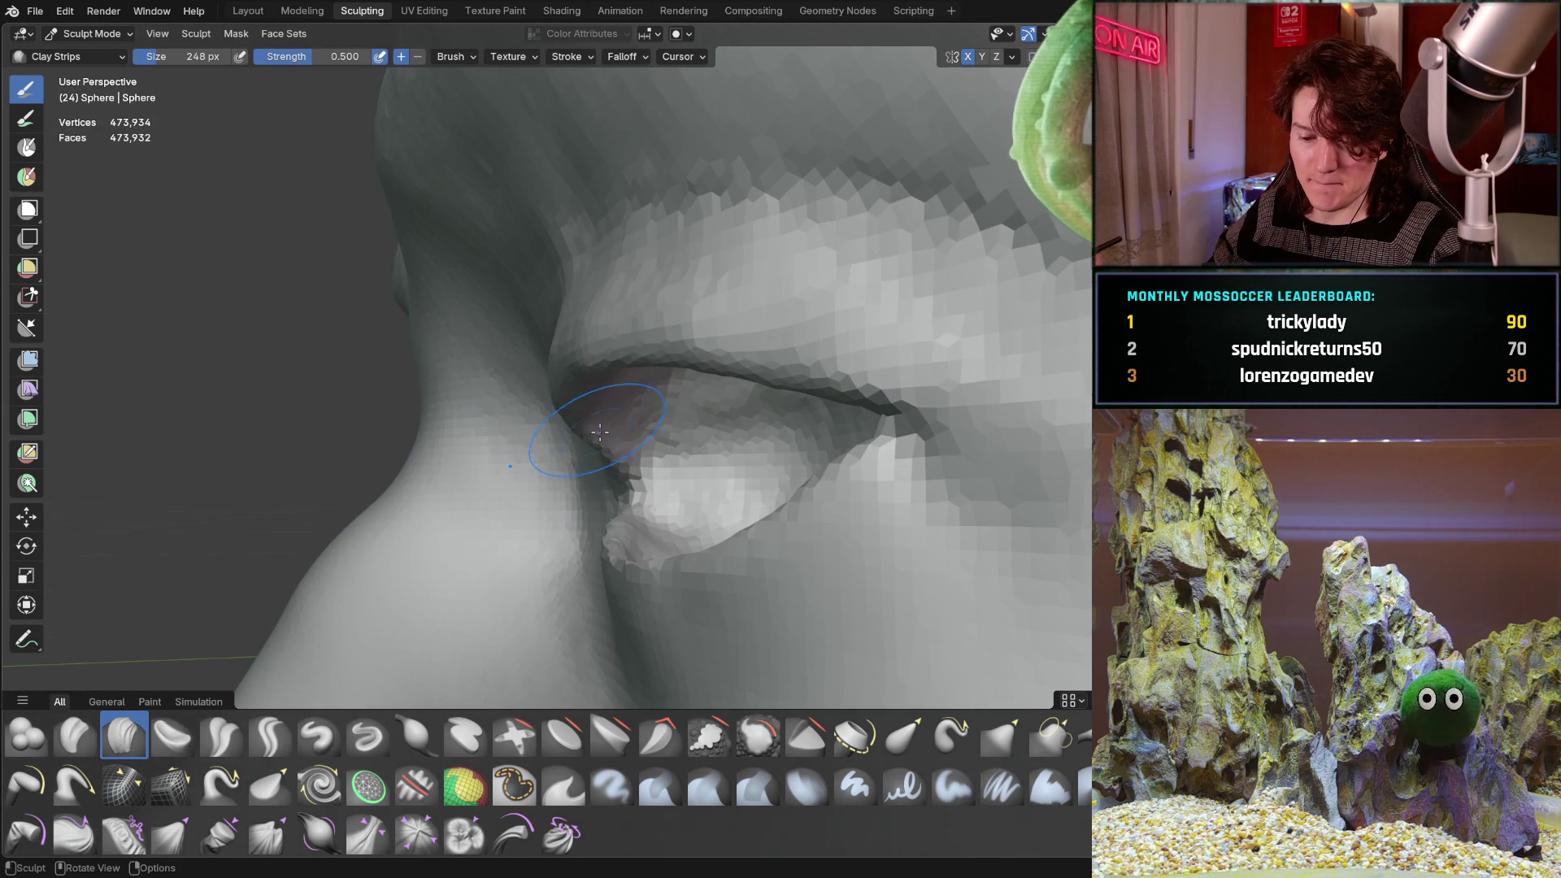
key(g)
mouse_move(627, 359)
middle_down()
mouse_move(662, 296)
mouse_move(567, 401)
mouse_move(830, 458)
middle_up()
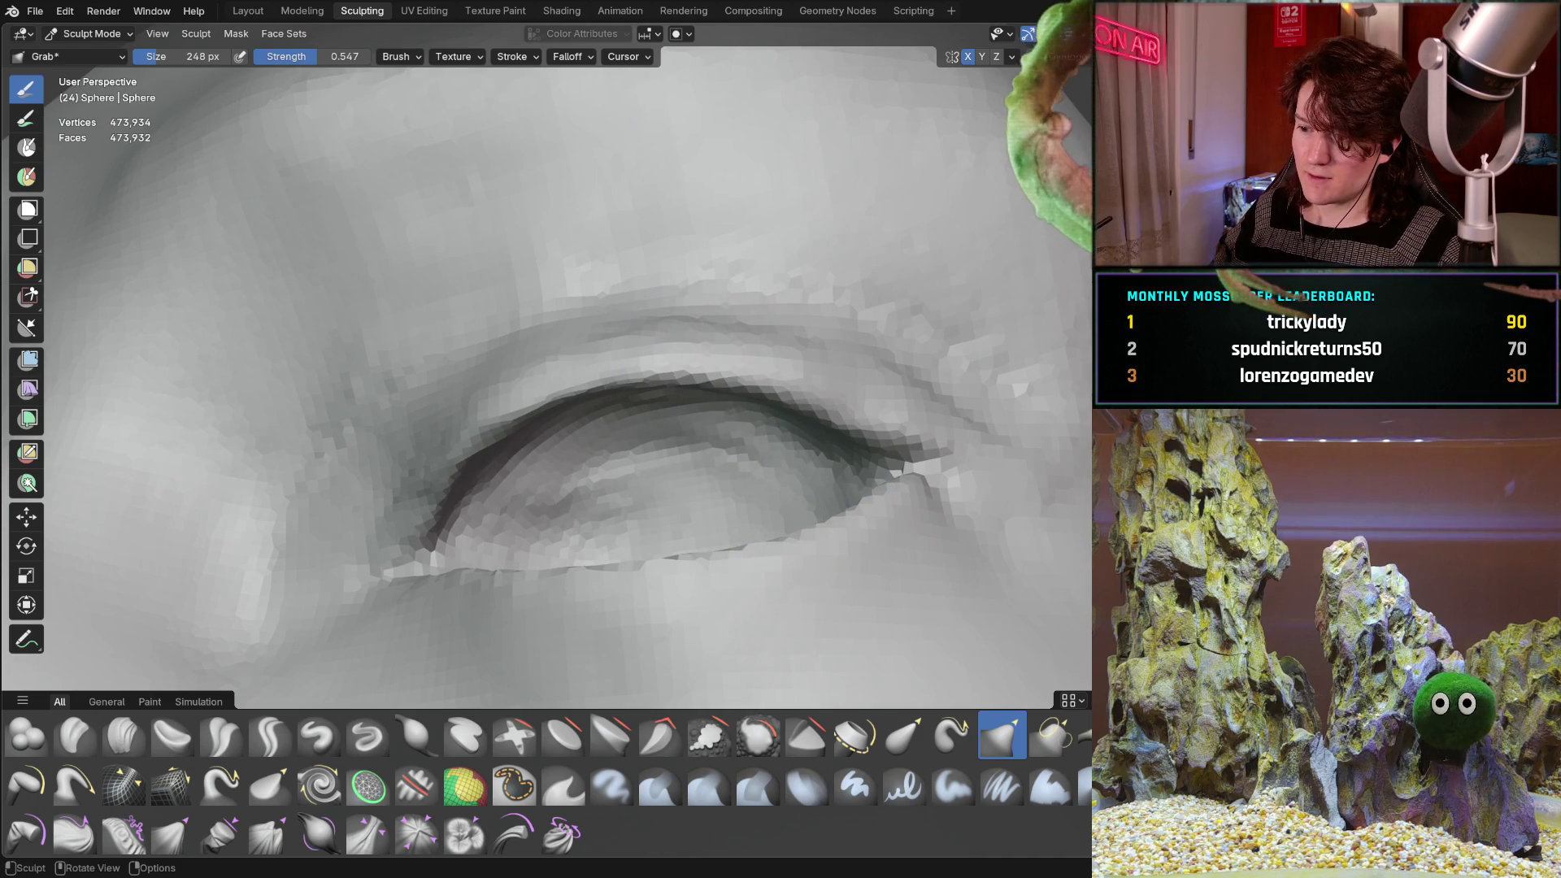
Return to the Grab brush and enlarge its radius to 552 px.
key(p)
scroll(598, 379, up, 4)
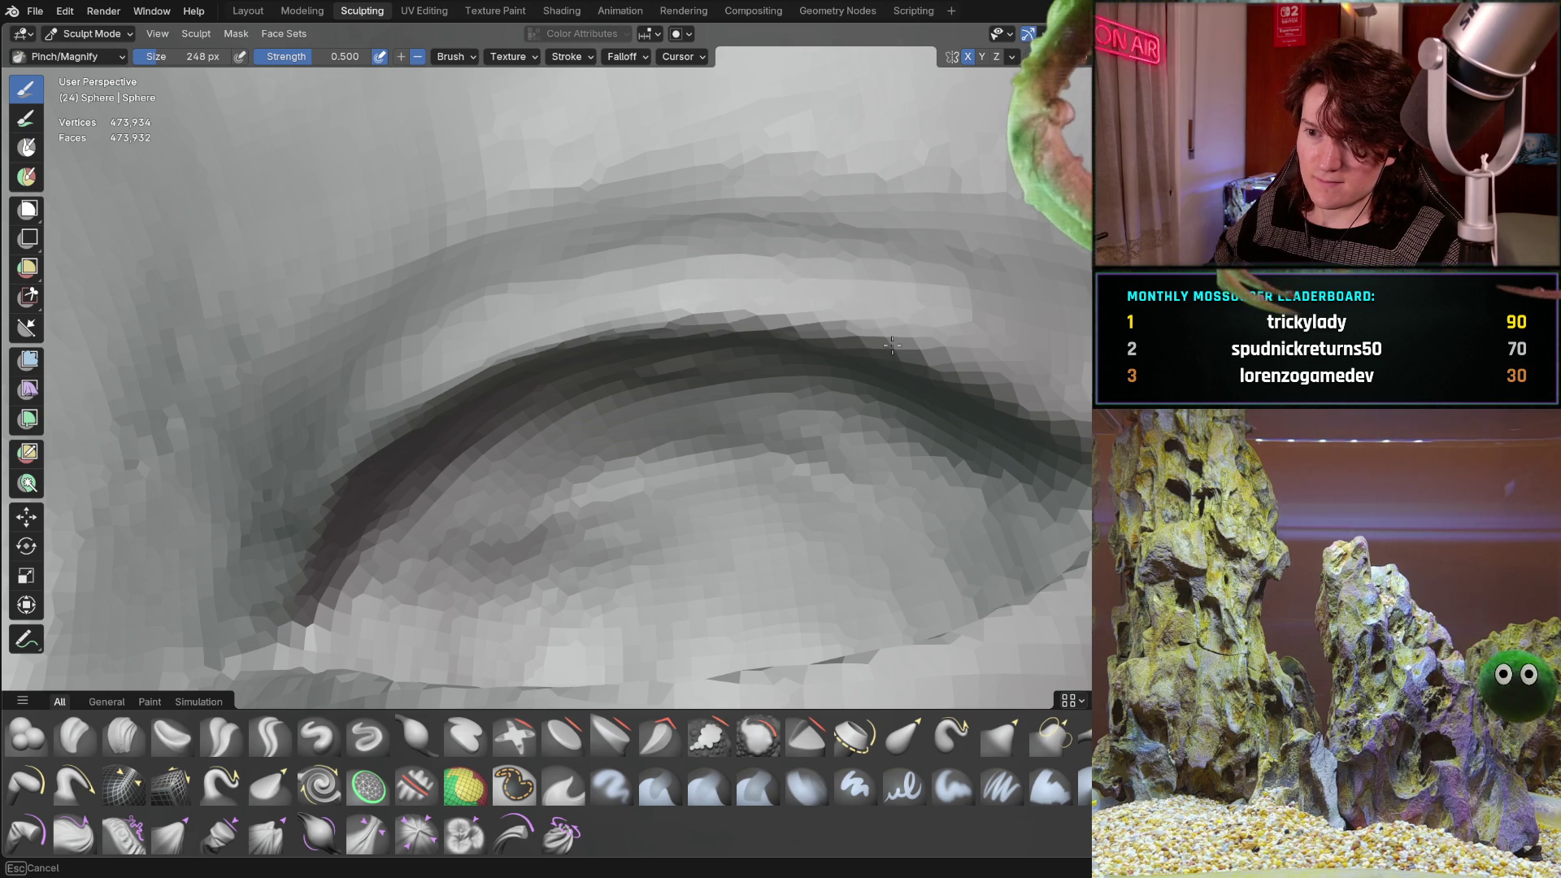
mouse_move(909, 281)
middle_down()
mouse_move(610, 399)
mouse_move(705, 321)
mouse_move(606, 483)
middle_up()
key(g)
middle_drag(516, 453, 526, 396)
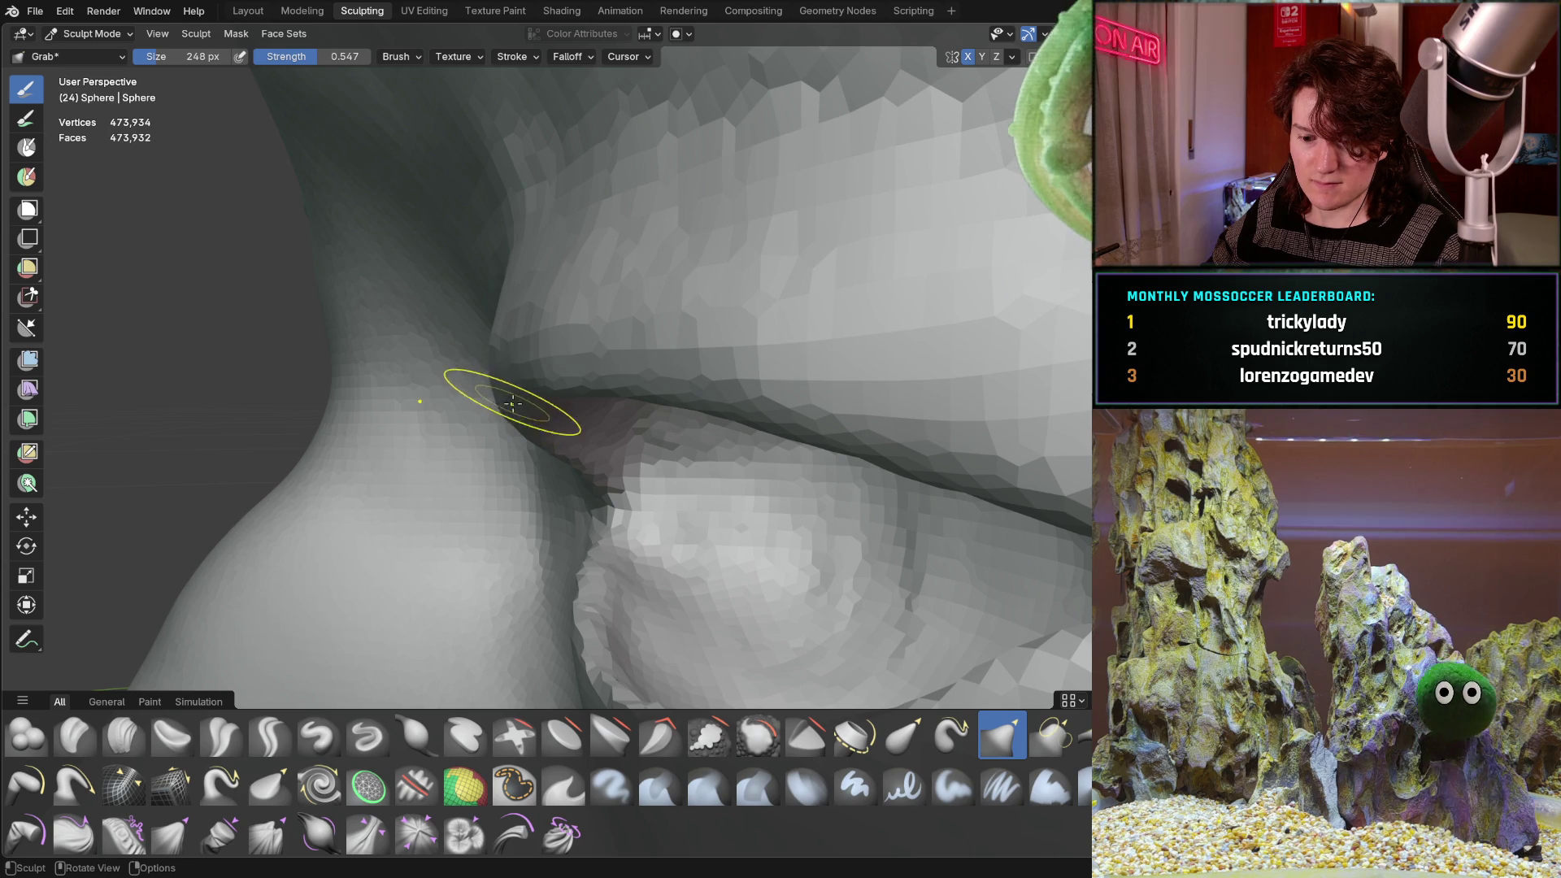
key(f)
click(667, 406)
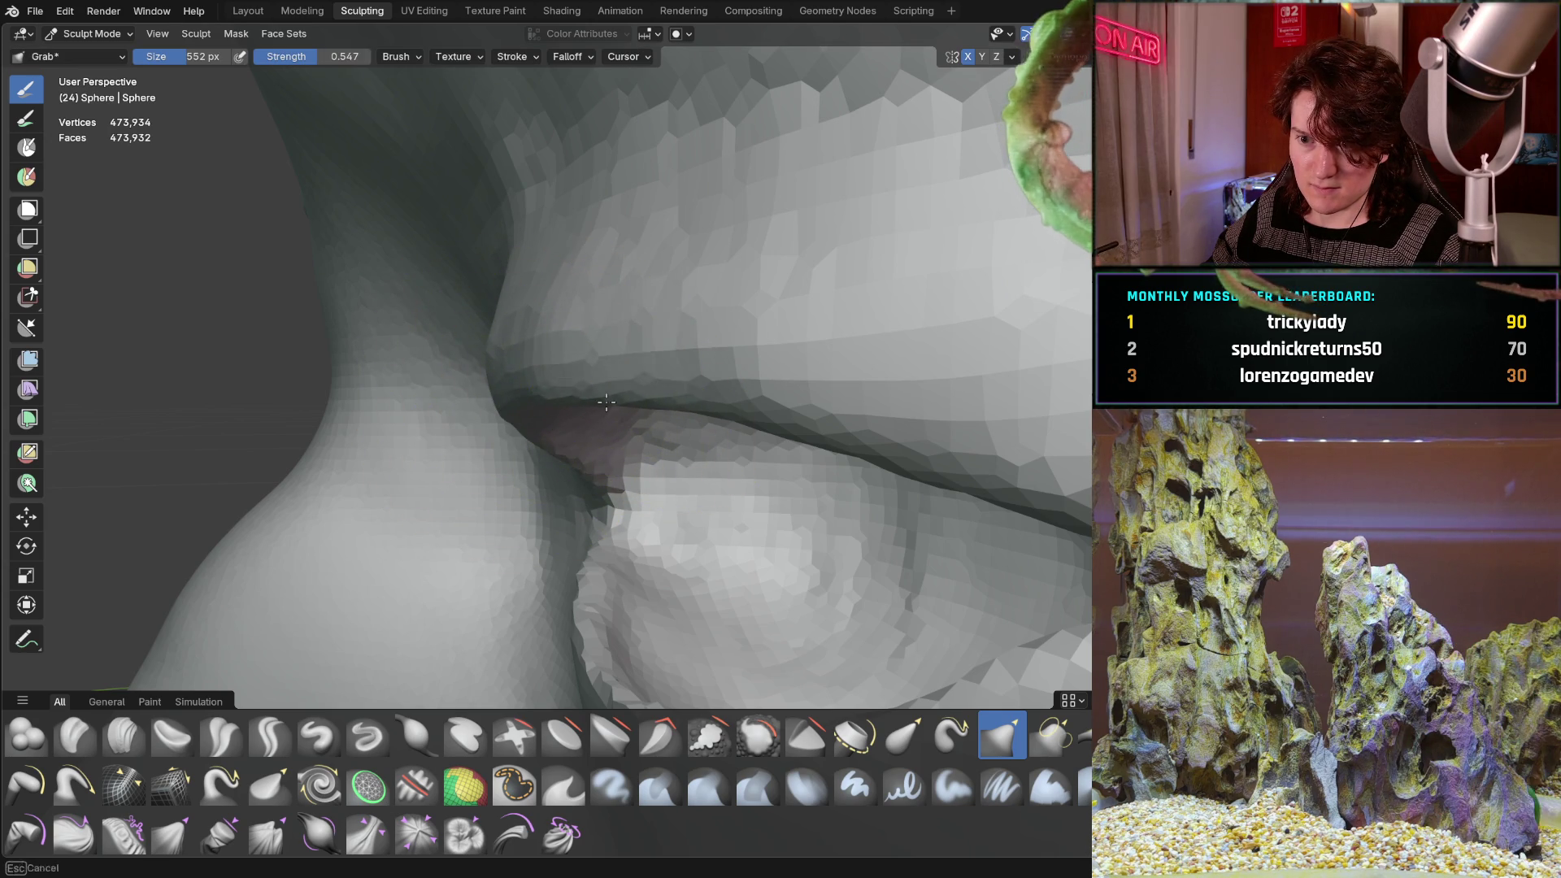
Pull the eyelid surface at the outer eye corner into shape, checking it from several angles.
middle_drag(654, 397, 679, 405)
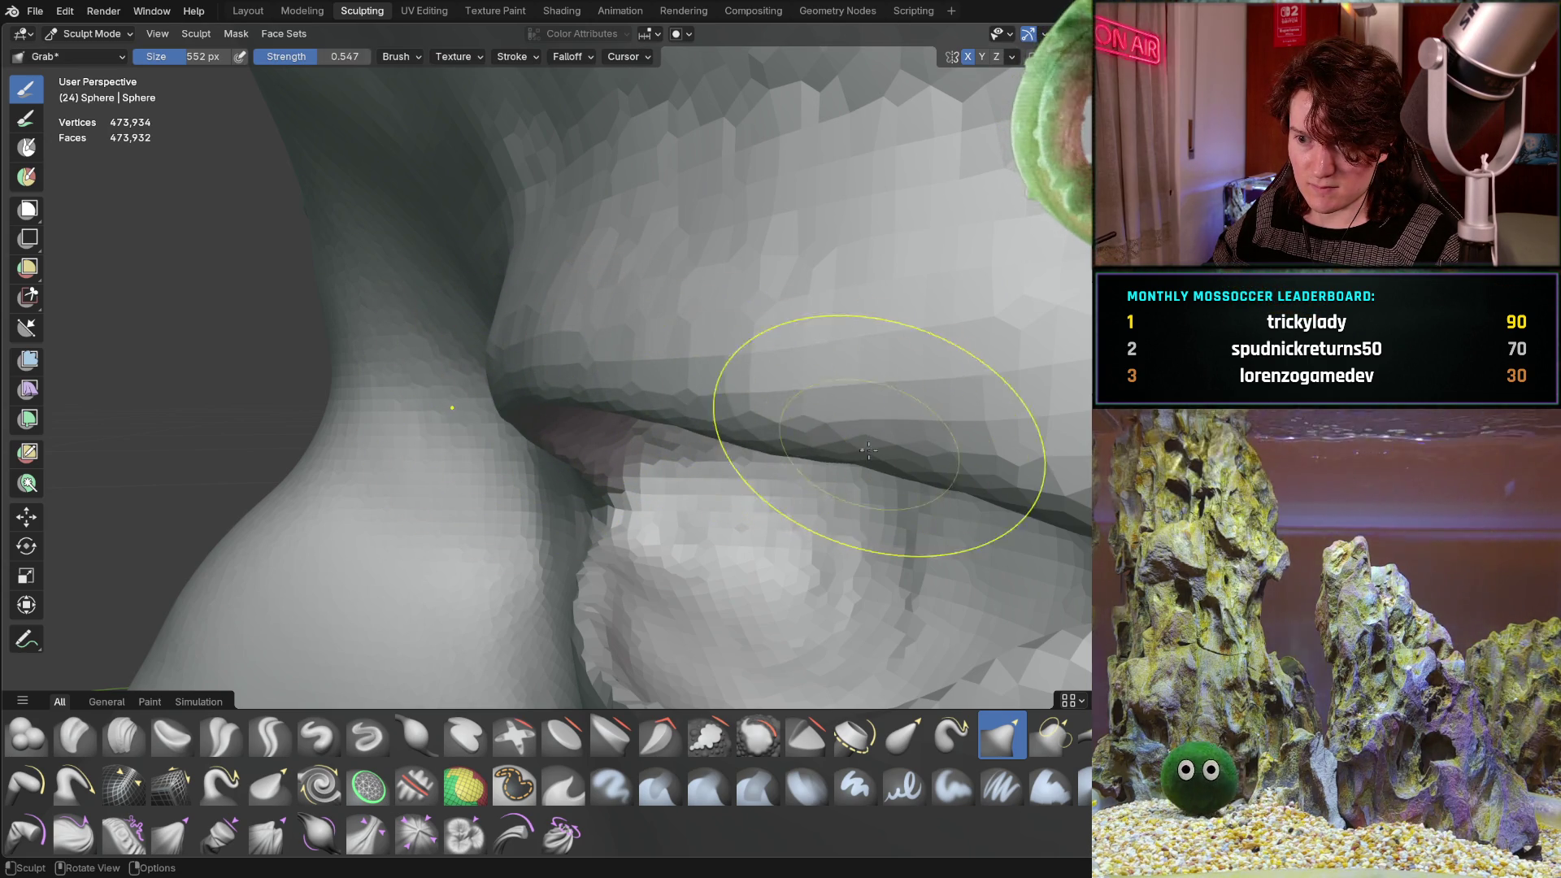
mouse_move(888, 465)
middle_down()
mouse_move(613, 407)
mouse_move(496, 483)
mouse_move(696, 398)
mouse_move(675, 424)
mouse_move(708, 426)
mouse_move(411, 411)
mouse_move(529, 397)
mouse_move(565, 443)
middle_up()
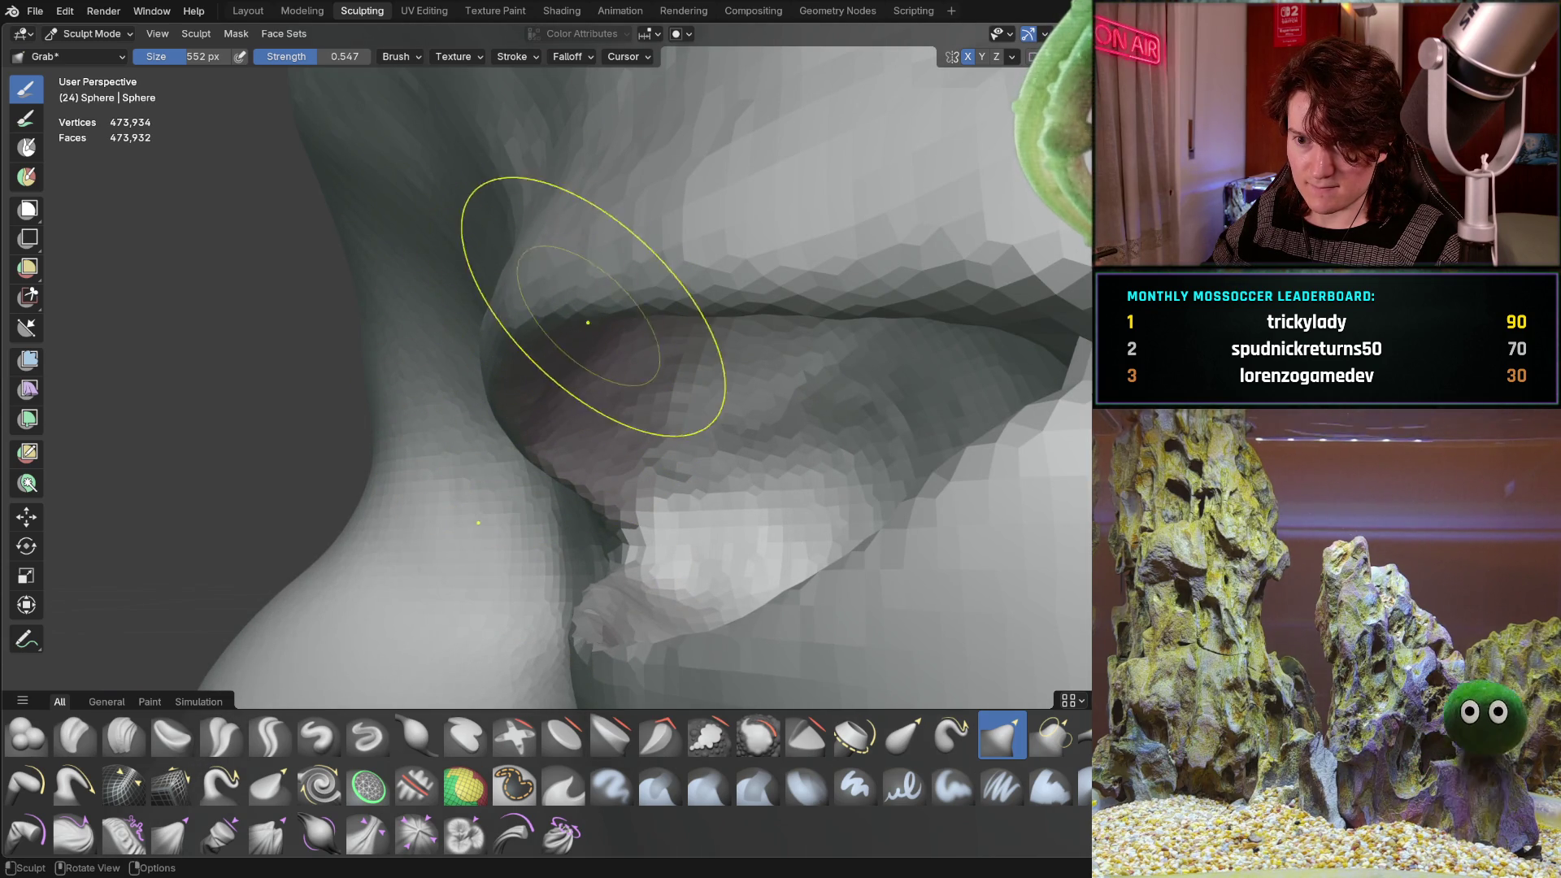
mouse_move(576, 370)
middle_down()
mouse_move(792, 400)
mouse_move(592, 345)
mouse_move(481, 523)
mouse_move(522, 383)
mouse_move(515, 429)
mouse_move(546, 379)
middle_up()
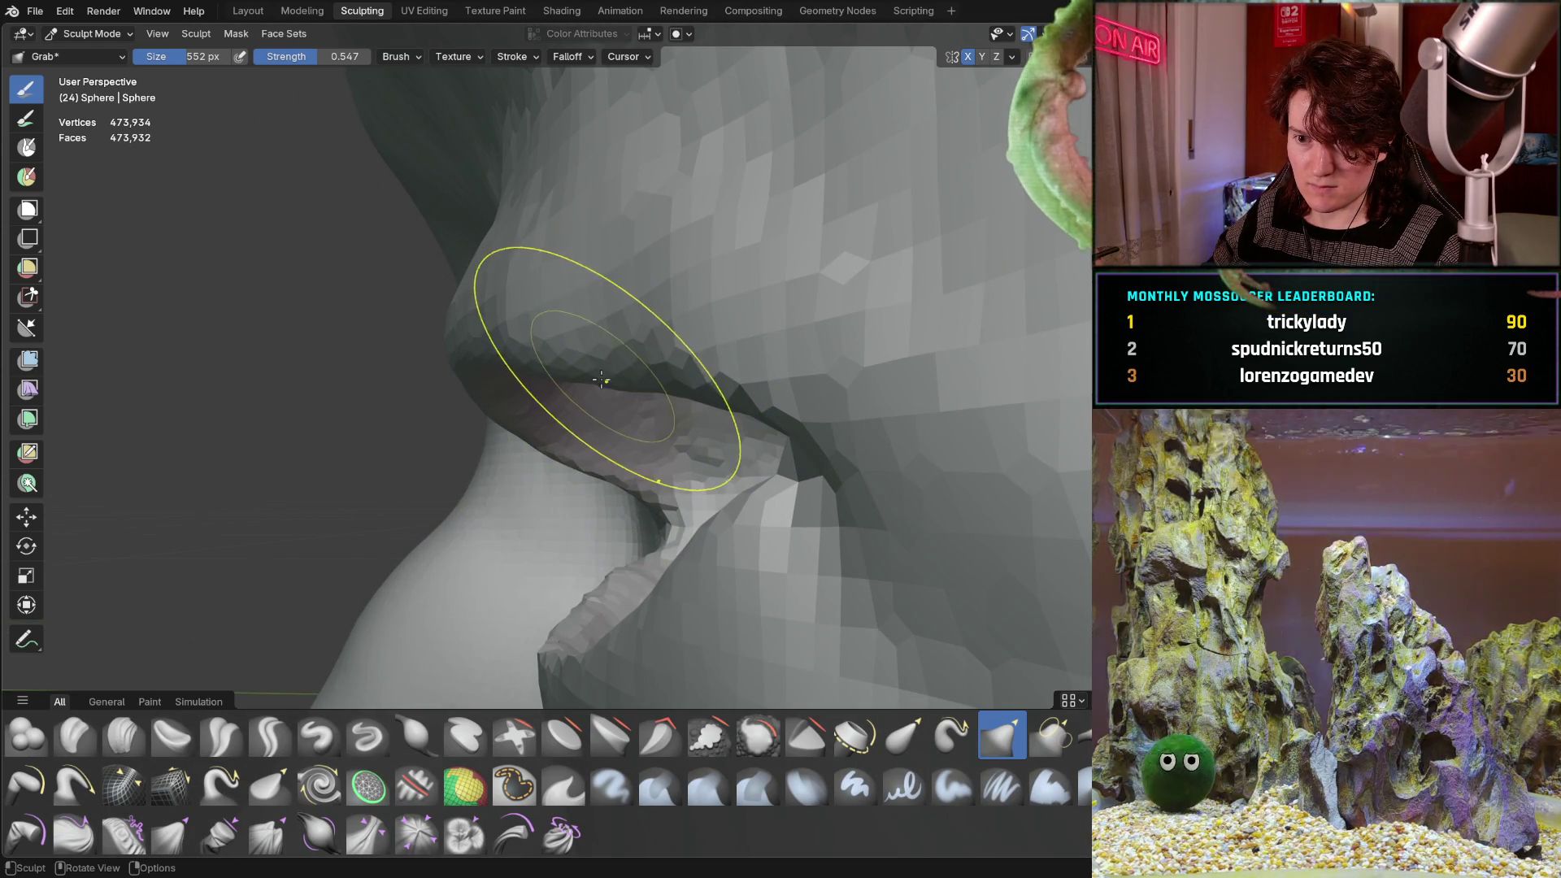
mouse_move(553, 361)
middle_down()
mouse_move(401, 533)
mouse_move(488, 488)
mouse_move(573, 359)
mouse_move(688, 498)
mouse_move(553, 536)
mouse_move(528, 561)
mouse_move(516, 512)
middle_up()
scroll(689, 498, up, 3)
scroll(688, 498, down, 4)
scroll(529, 561, down, 3)
Refine the eyelid shapes while viewing the eye close up.
scroll(610, 418, up, 4)
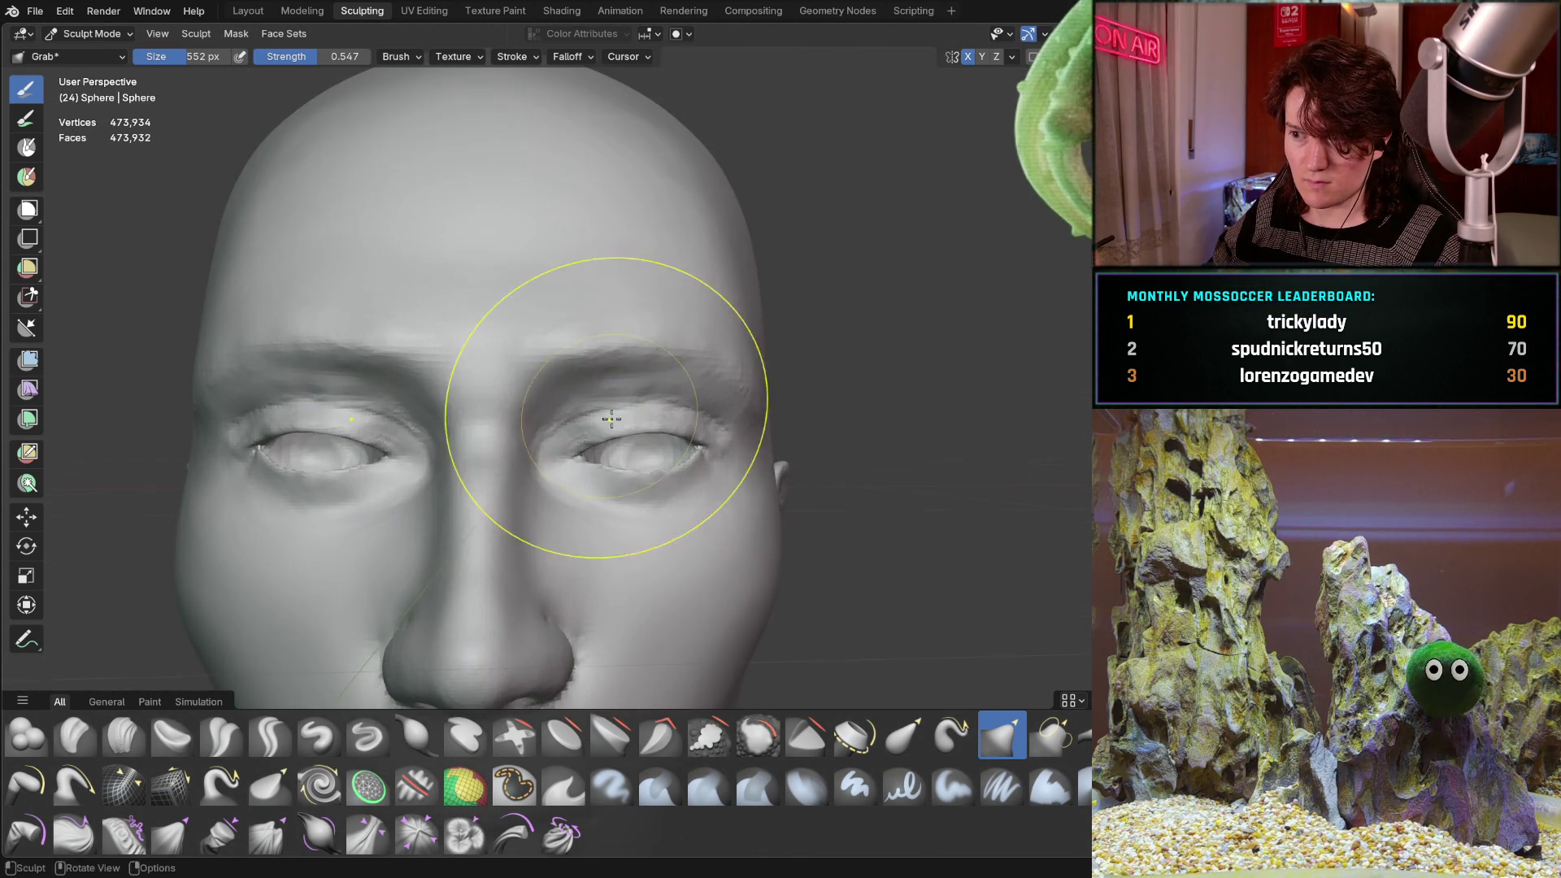
middle_drag(651, 358, 537, 478)
scroll(558, 481, up, 6)
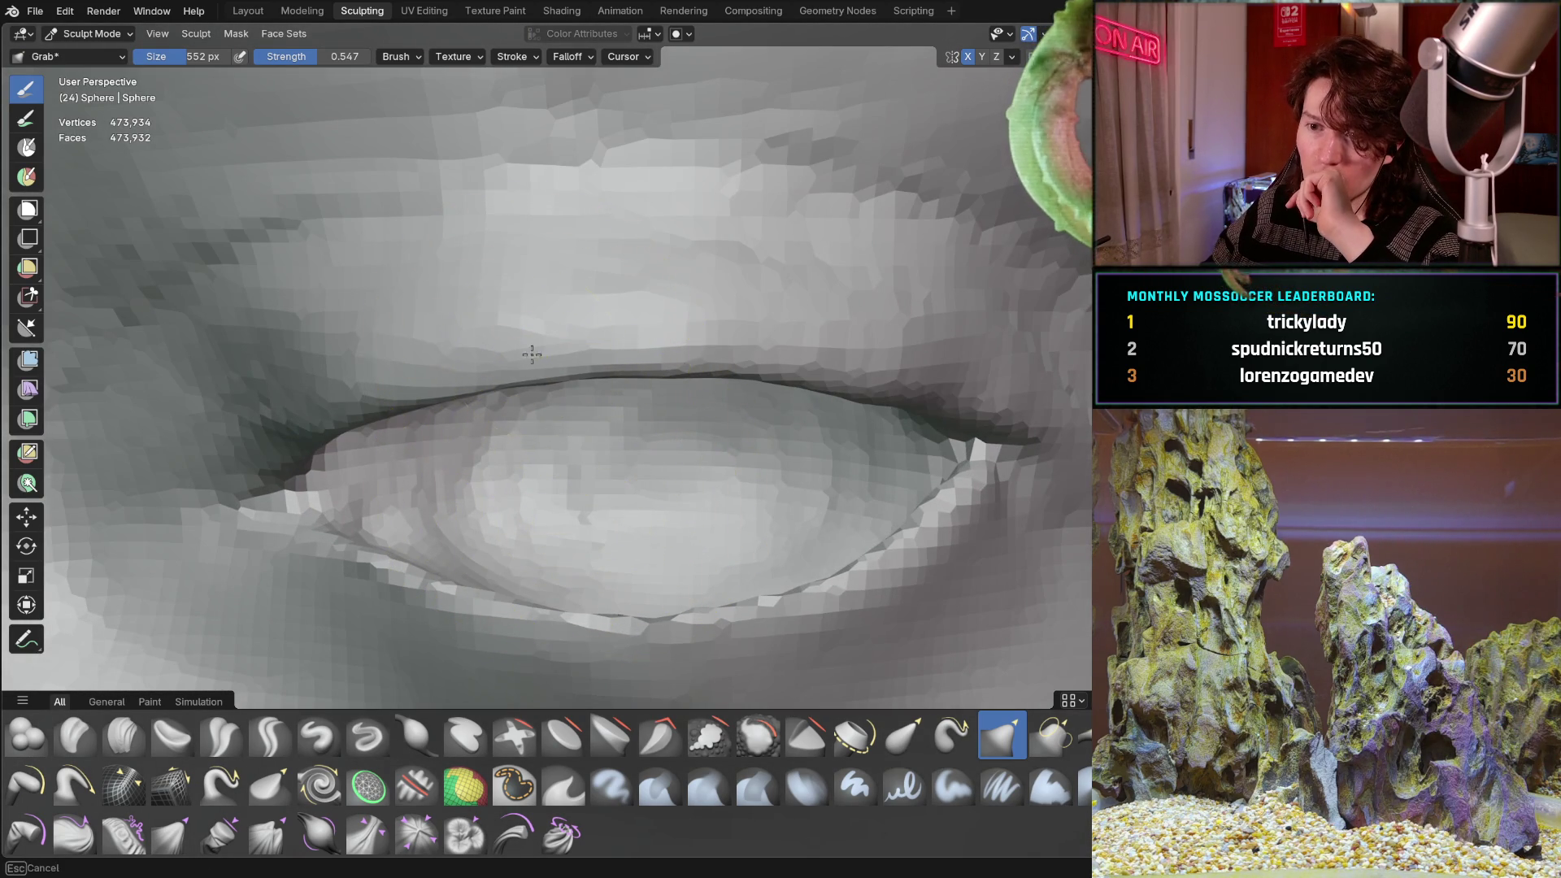
mouse_move(418, 331)
middle_down()
mouse_move(331, 390)
mouse_move(378, 417)
mouse_move(362, 398)
middle_up()
scroll(362, 398, up, 3)
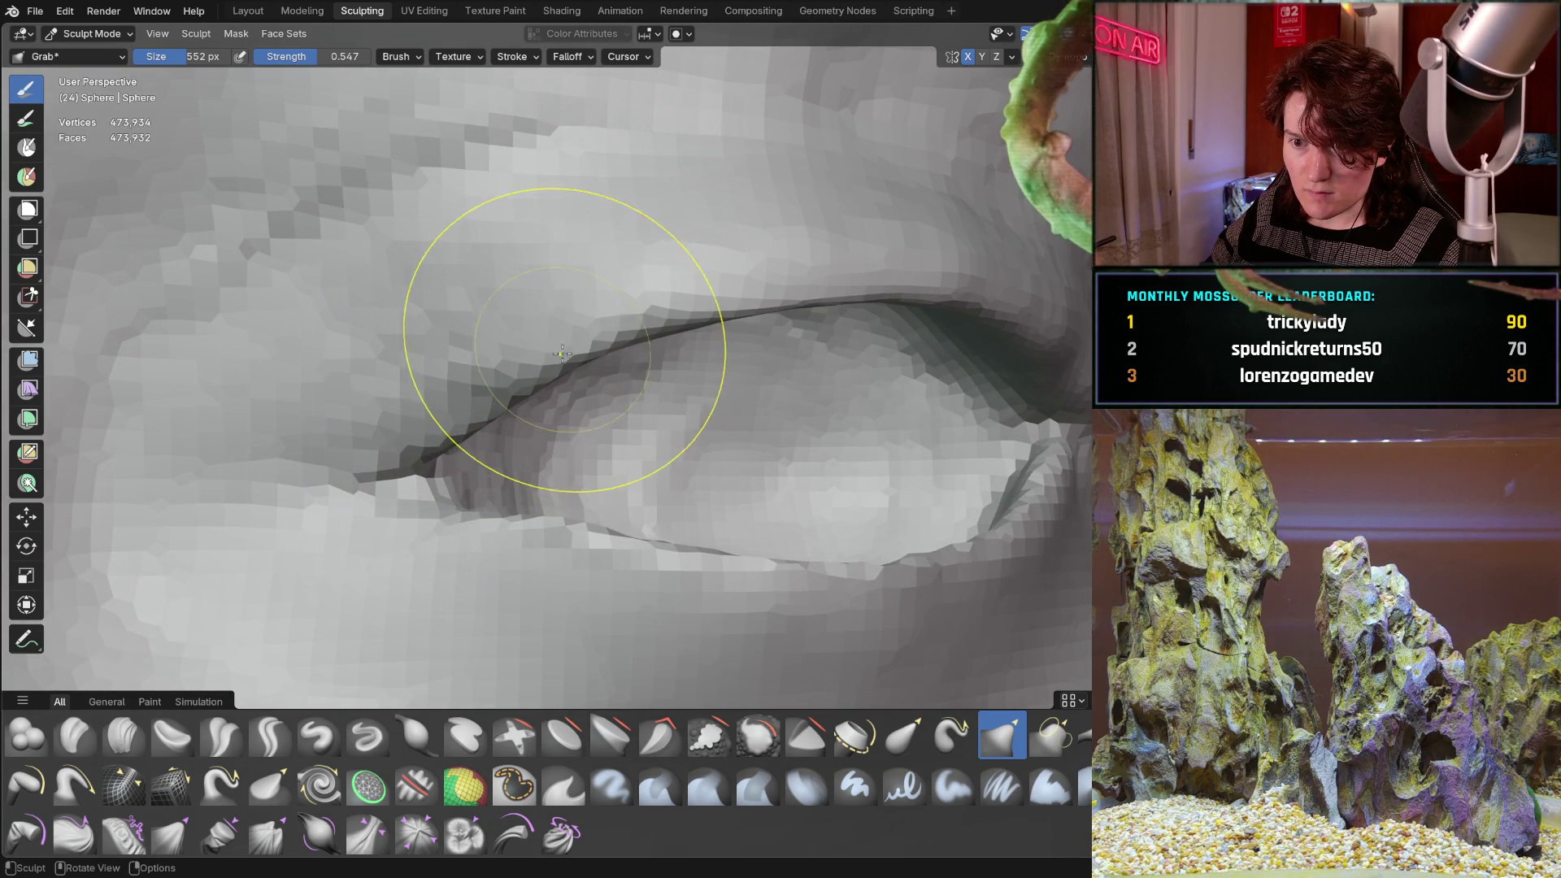
scroll(599, 345, down, 5)
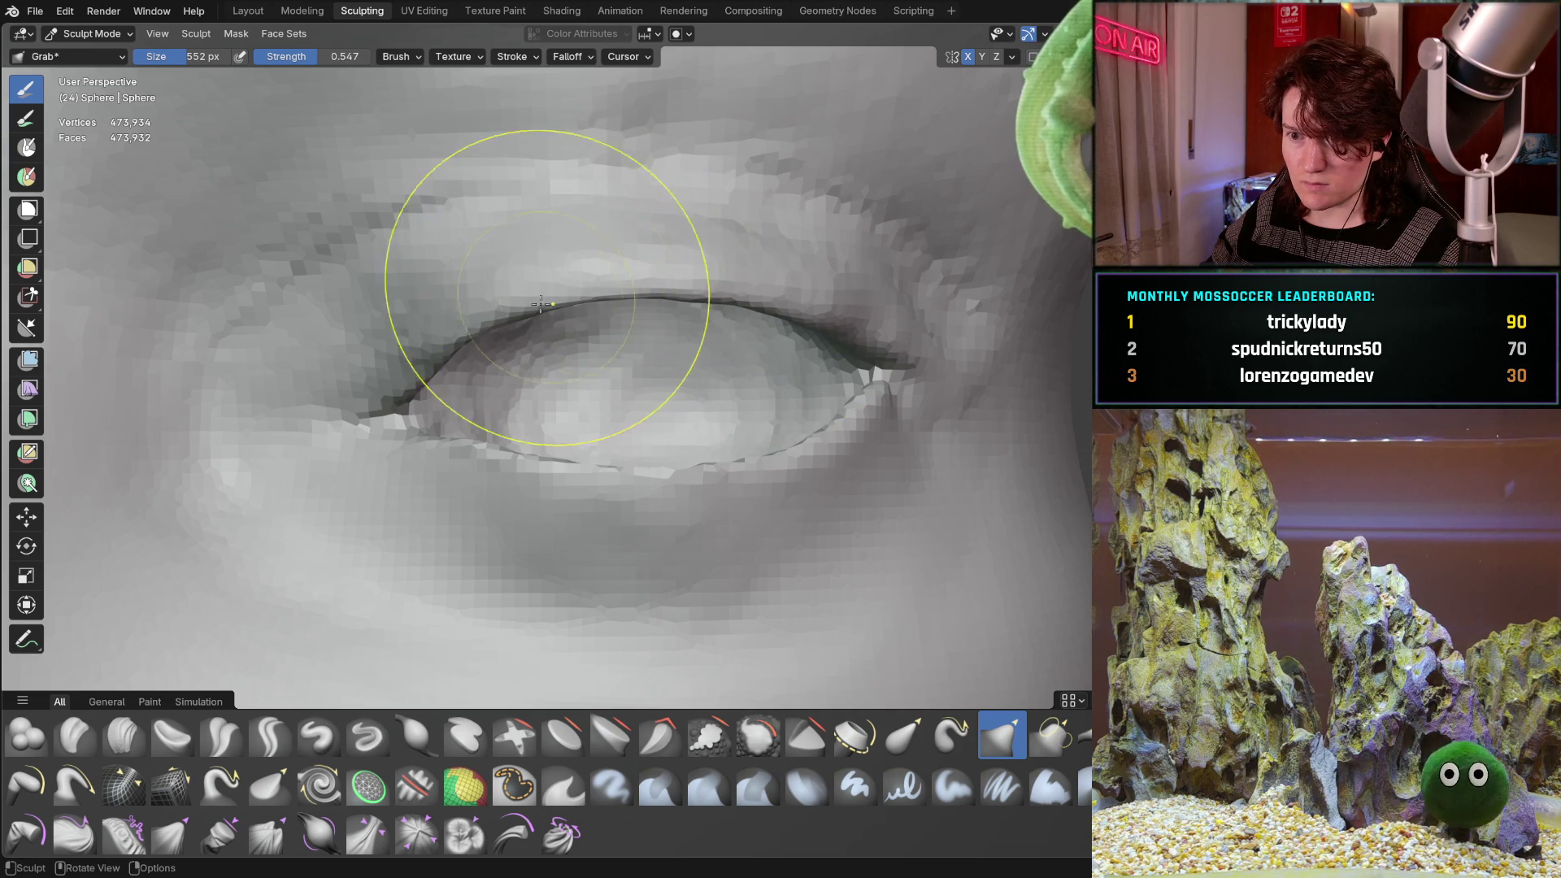
scroll(638, 252, down, 6)
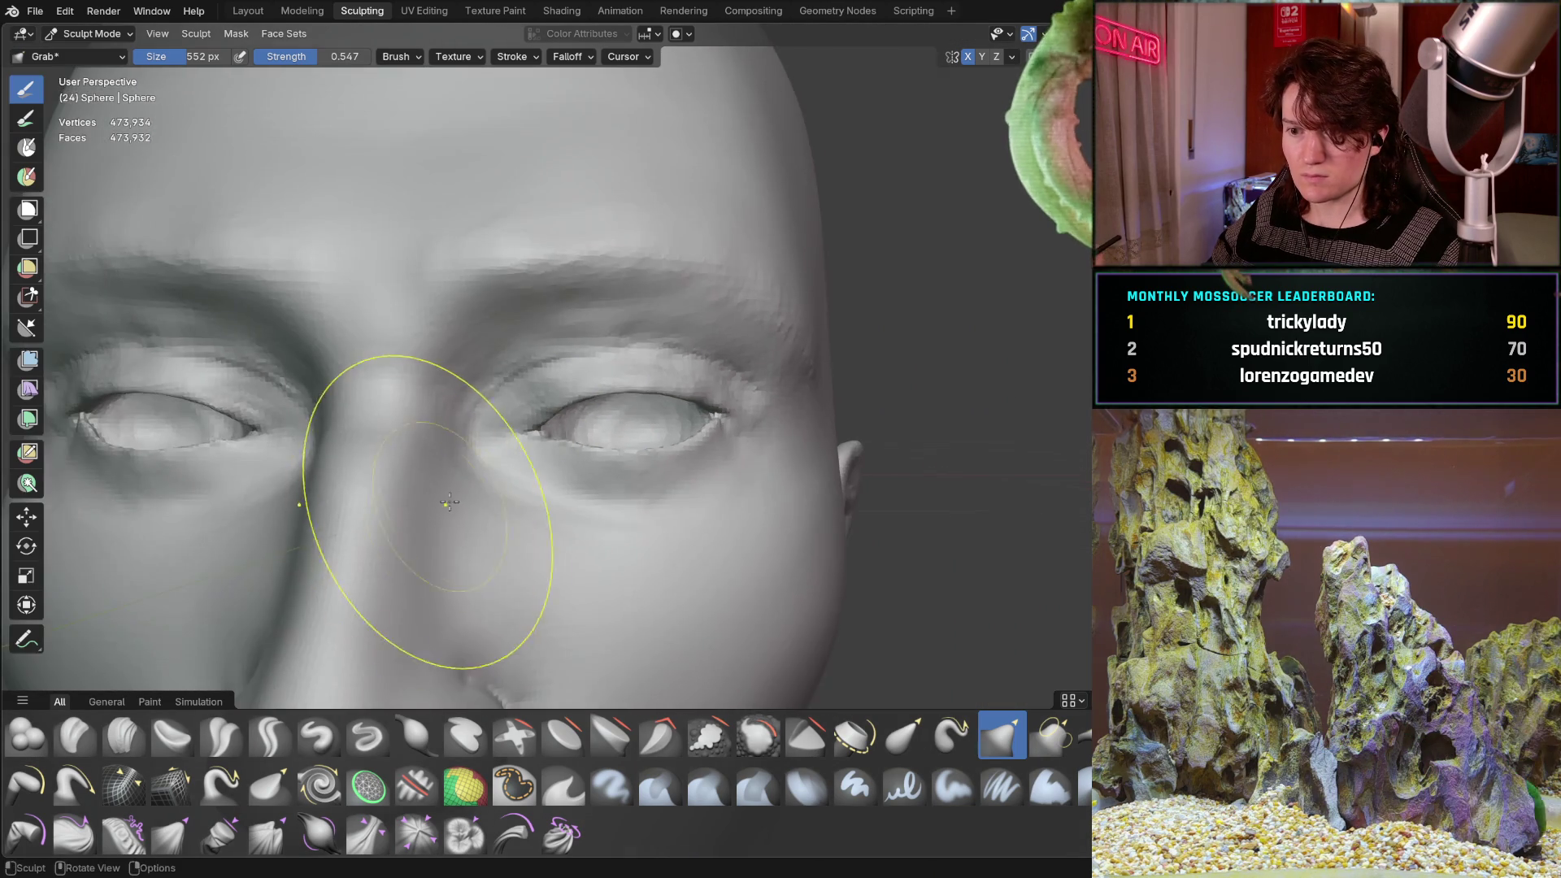
Check the eyelids against the whole face and from a three-quarter angle.
mouse_move(418, 505)
middle_down()
mouse_move(488, 500)
mouse_move(457, 499)
mouse_move(483, 516)
mouse_move(453, 477)
middle_up()
scroll(484, 516, up, 5)
scroll(467, 496, up, 3)
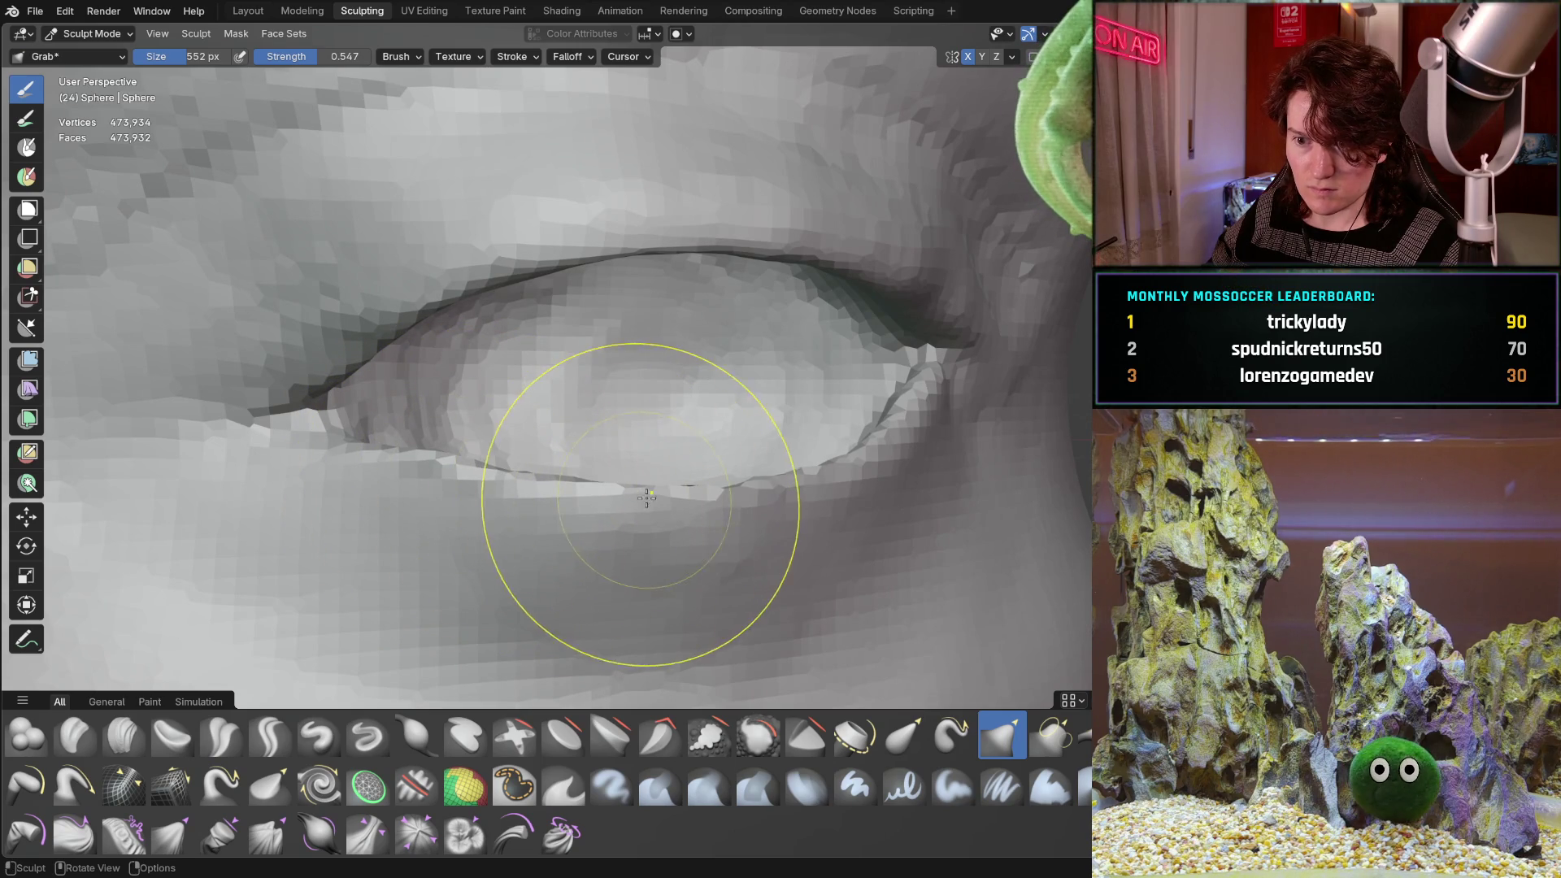
mouse_move(726, 504)
middle_down()
mouse_move(645, 481)
mouse_move(505, 488)
middle_up()
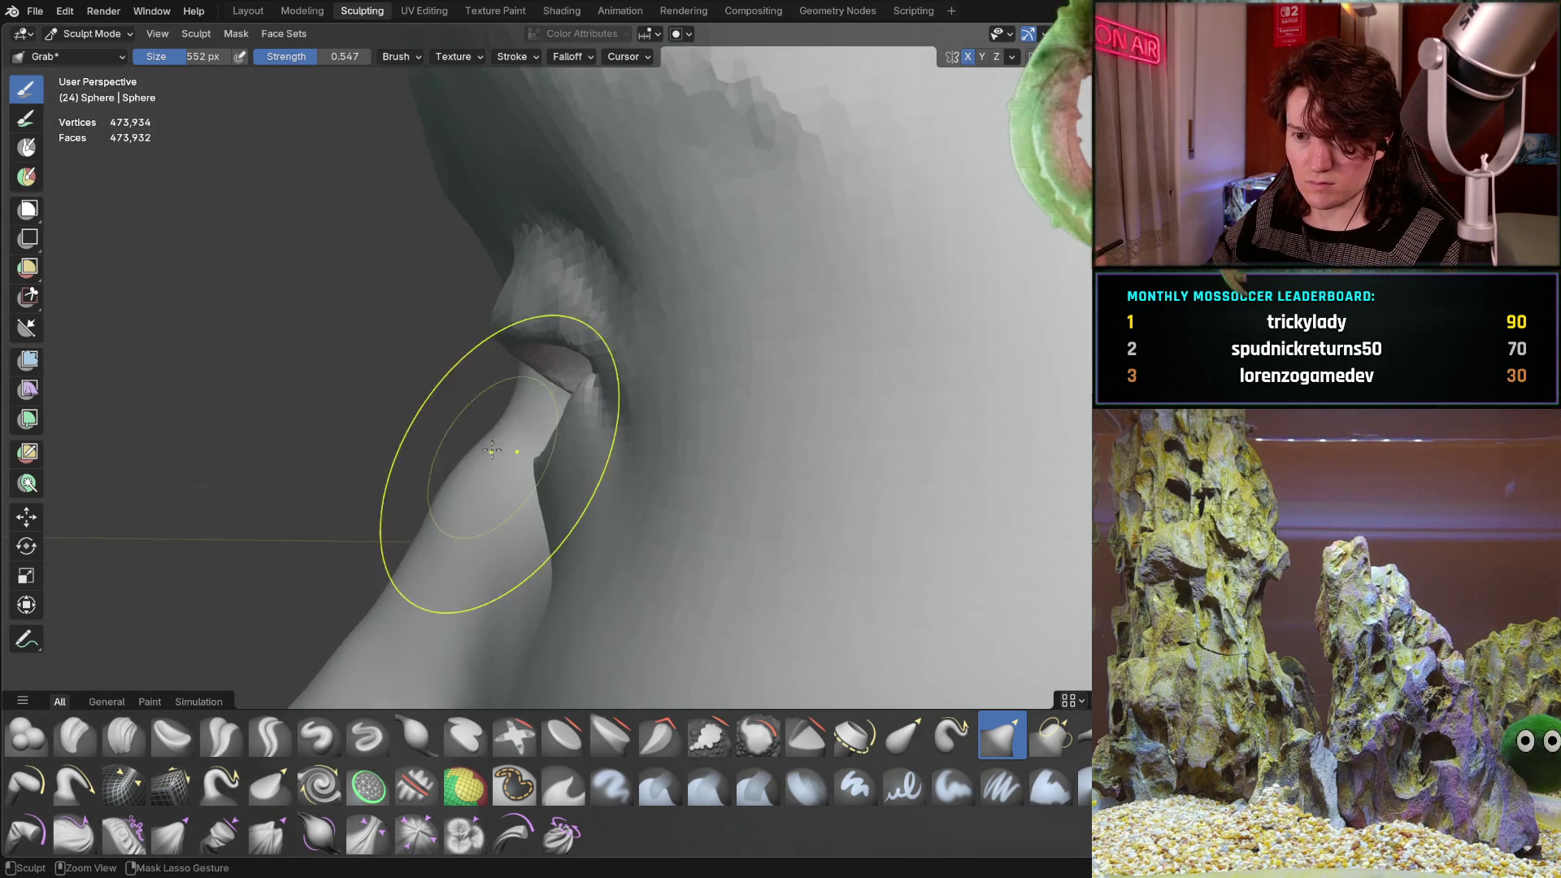
mouse_move(372, 548)
middle_down()
mouse_move(515, 512)
mouse_move(488, 500)
mouse_move(647, 402)
mouse_move(645, 358)
mouse_move(732, 382)
mouse_move(784, 373)
mouse_move(586, 307)
mouse_move(495, 464)
mouse_move(650, 417)
middle_up()
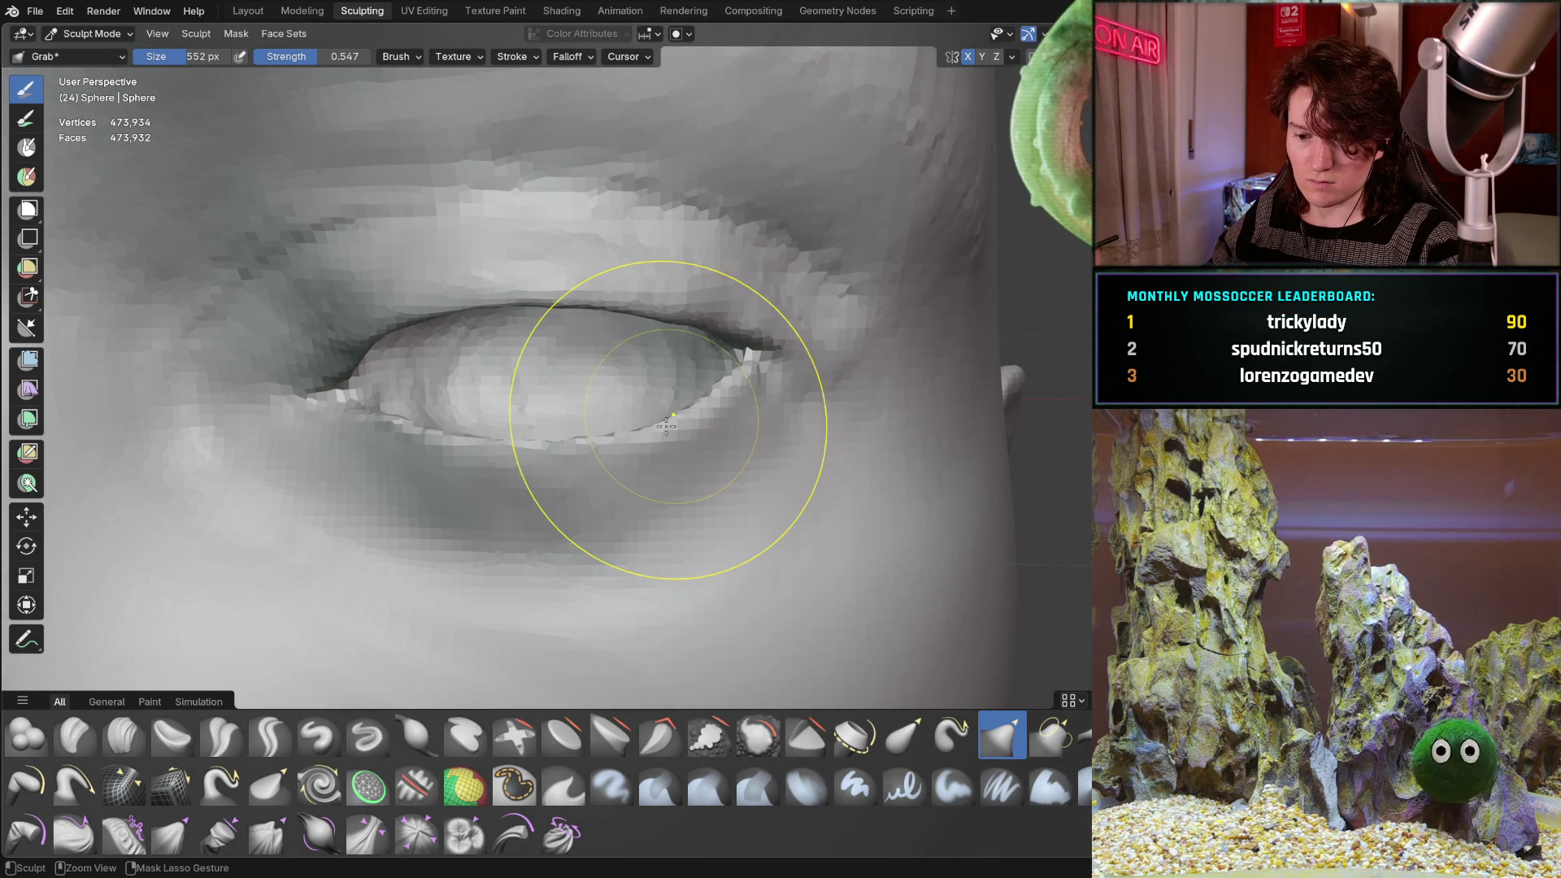
scroll(653, 384, down, 8)
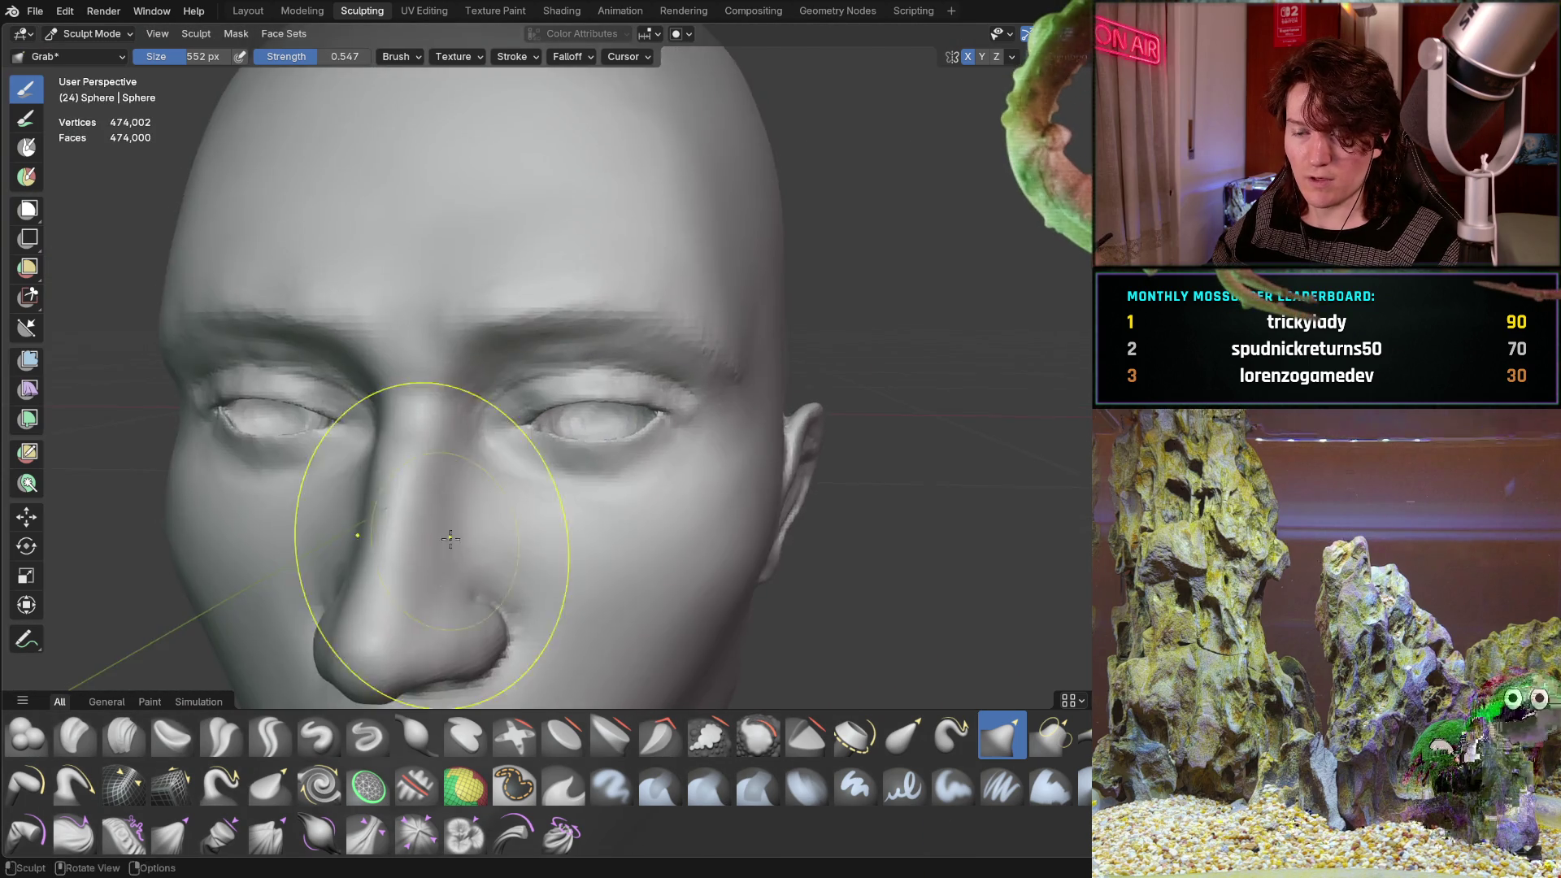
Undo the last sculpt stroke, zoom in on the right eye, and switch to the Smooth brush.
mouse_move(540, 460)
middle_down()
mouse_move(523, 460)
mouse_move(581, 450)
mouse_move(561, 453)
mouse_move(710, 312)
mouse_move(530, 389)
mouse_move(518, 426)
mouse_move(558, 422)
mouse_move(529, 425)
mouse_move(464, 498)
middle_up()
scroll(560, 388, down, 3)
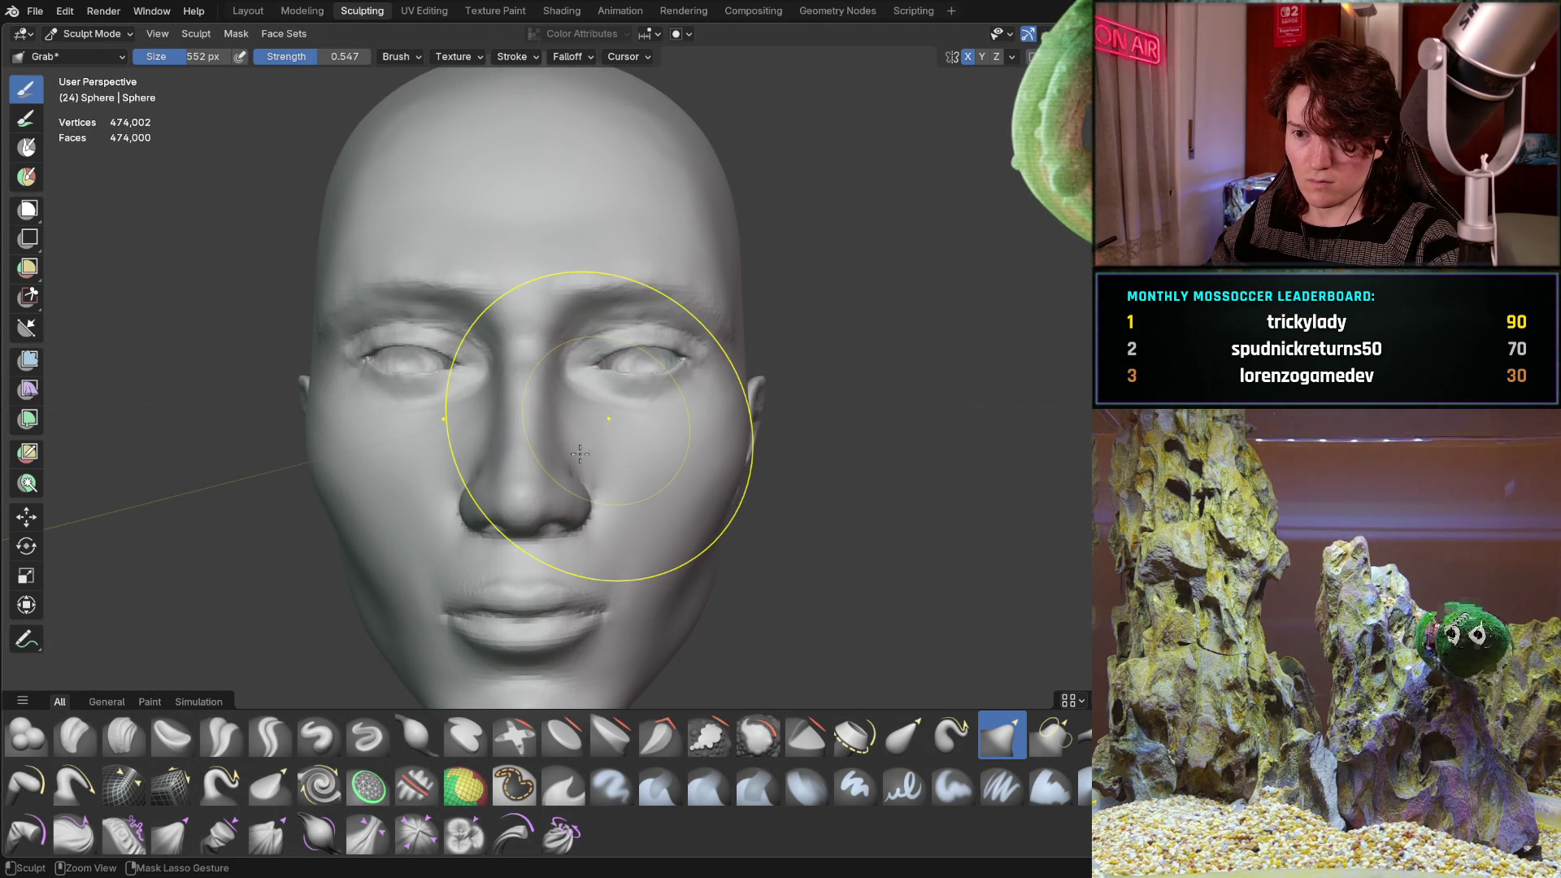
key(ctrl+z)
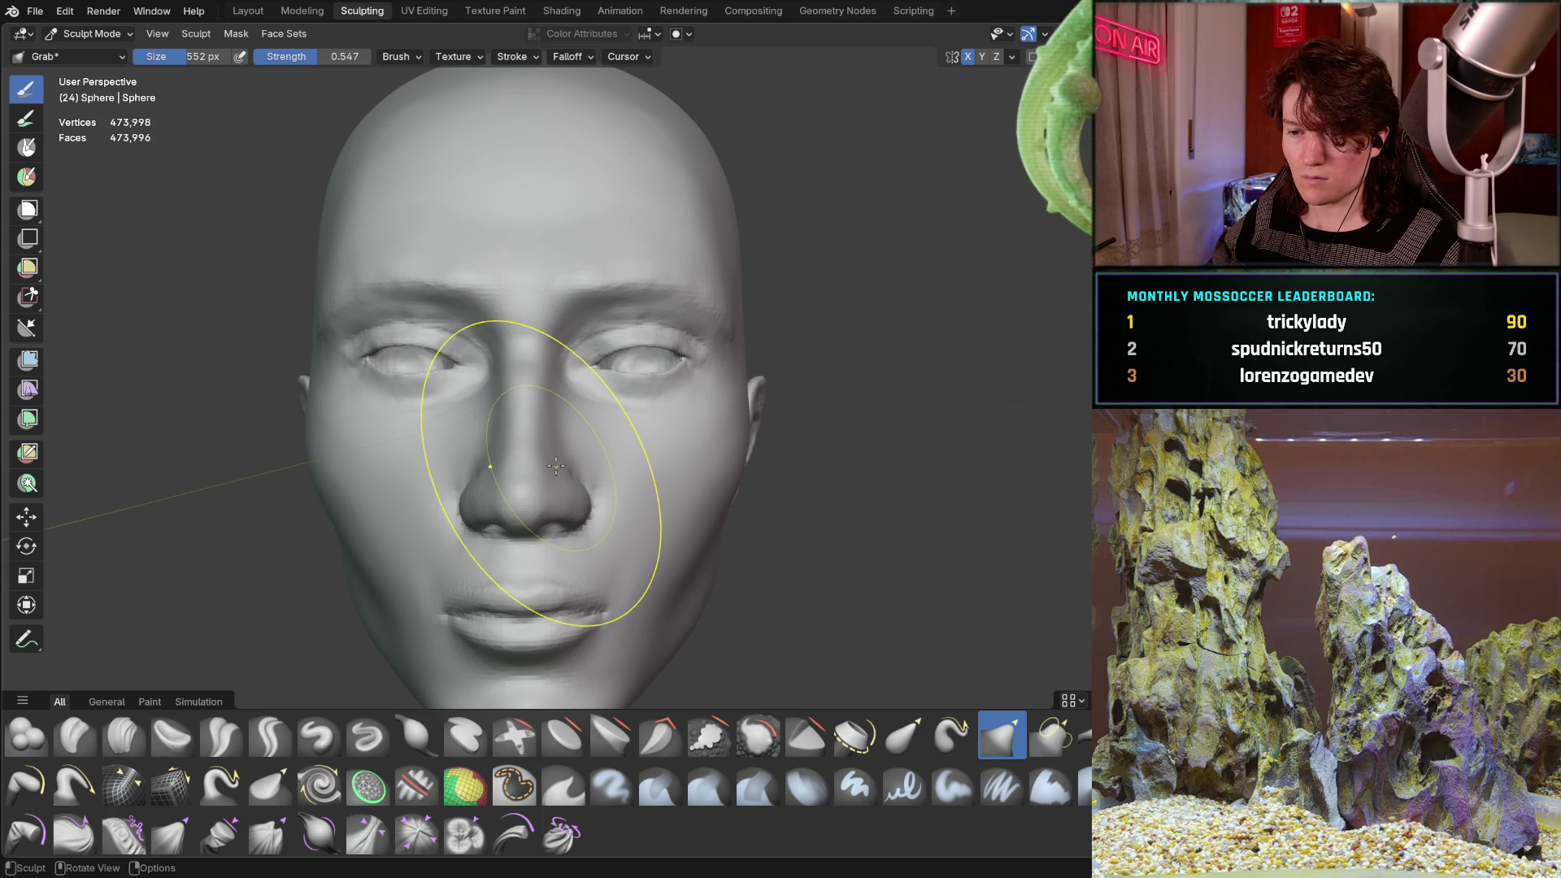
ctrl+middle_drag(575, 465, 600, 382)
scroll(594, 395, down, 5)
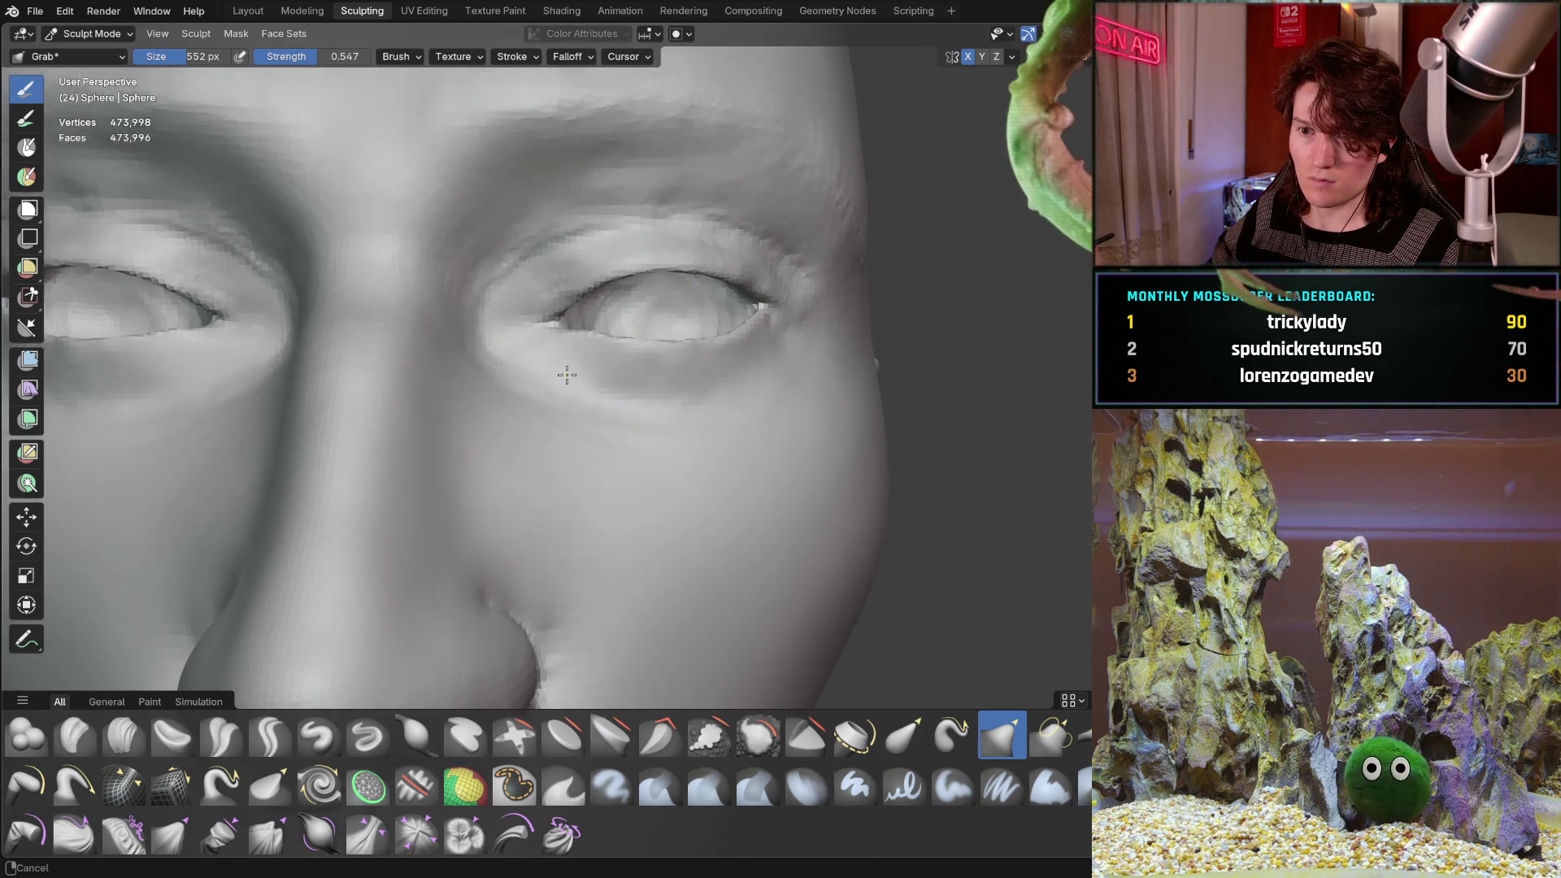
scroll(564, 370, up, 5)
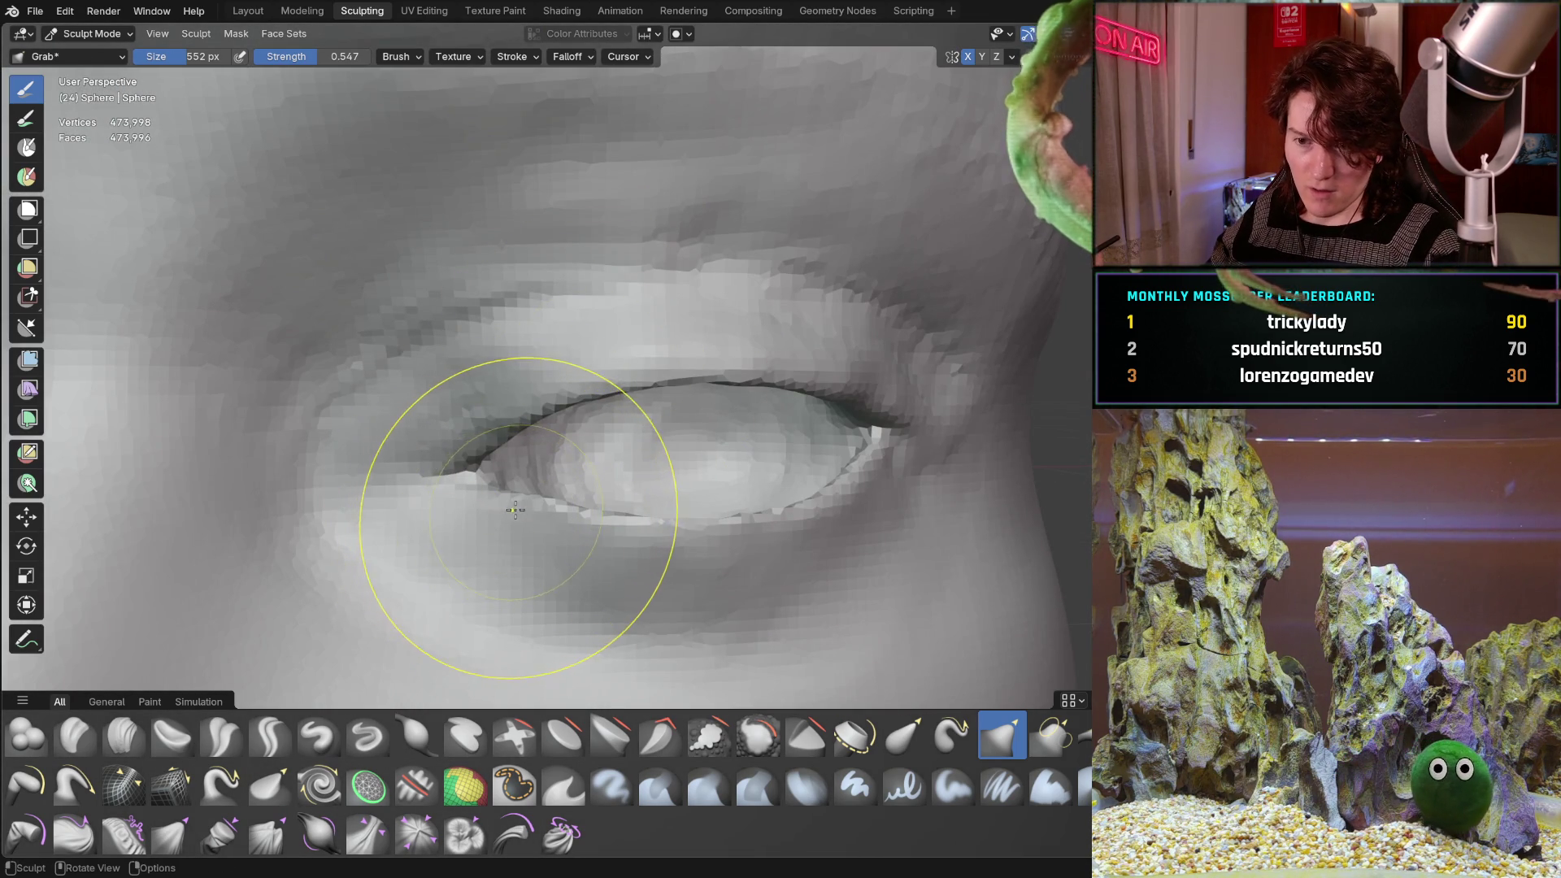
key(s)
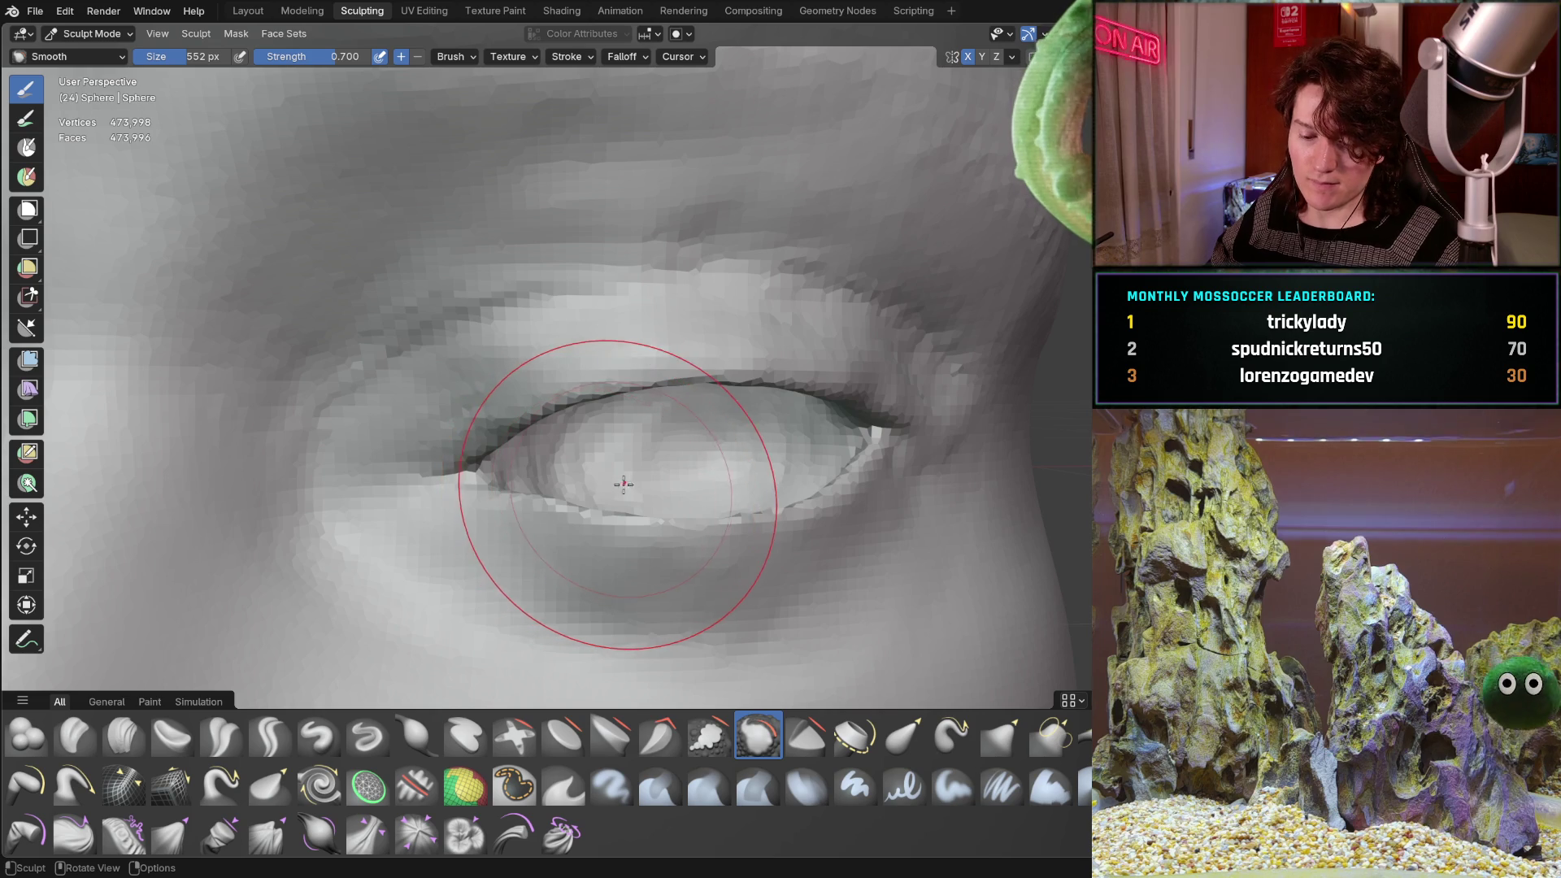
Shrink the Smooth brush to 370 px and soften the eye from angled side views.
key(f)
click(561, 500)
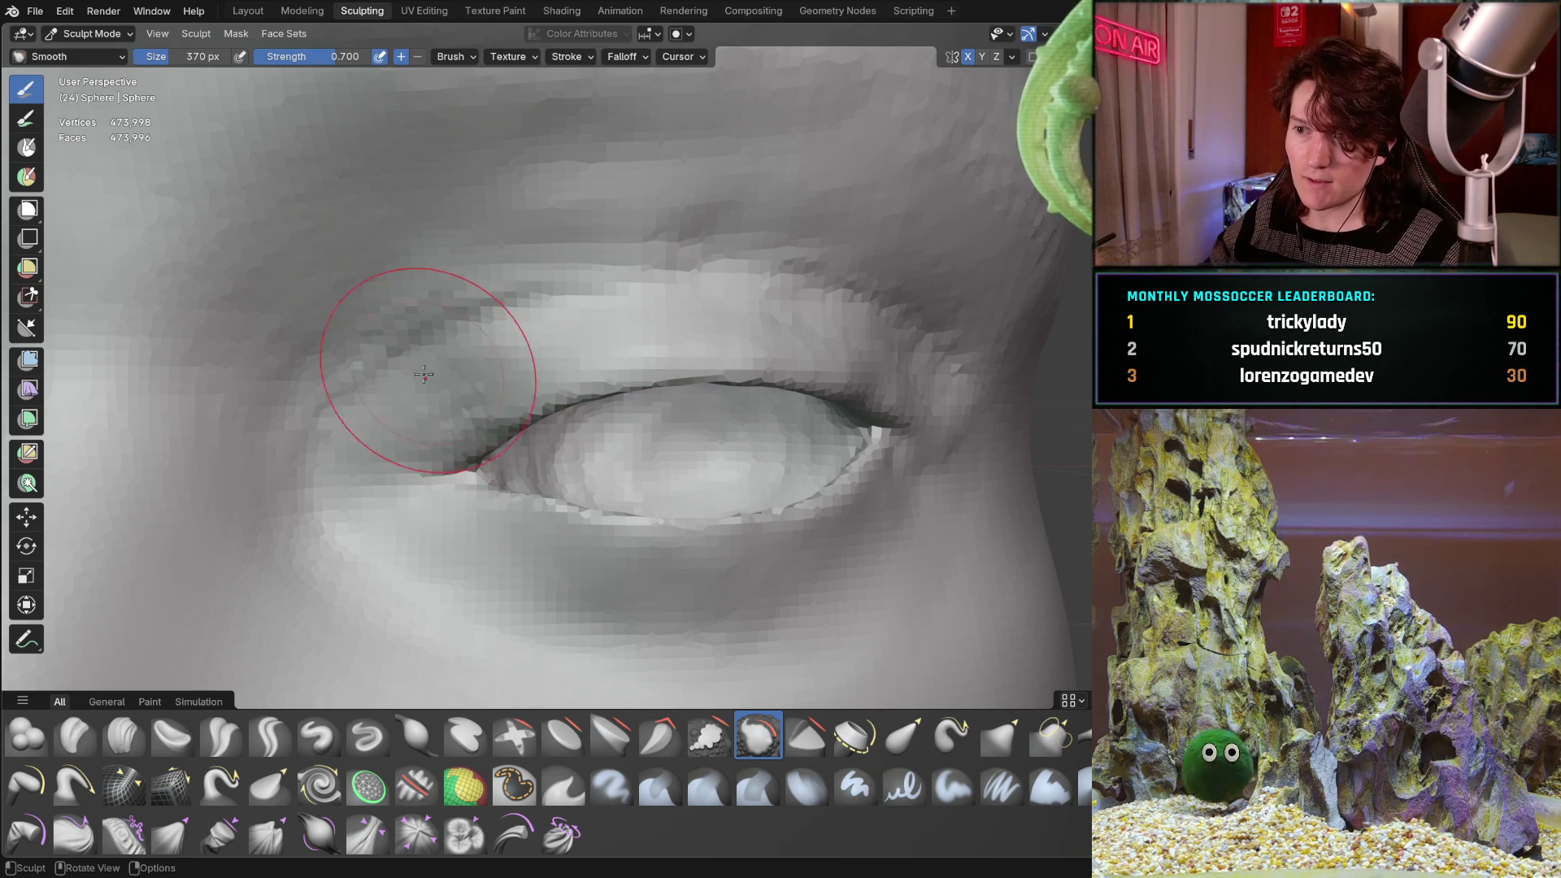
mouse_move(350, 317)
middle_down()
mouse_move(457, 341)
mouse_move(490, 325)
mouse_move(405, 491)
mouse_move(426, 401)
middle_up()
mouse_move(535, 443)
middle_down()
mouse_move(383, 439)
mouse_move(390, 453)
mouse_move(468, 381)
middle_up()
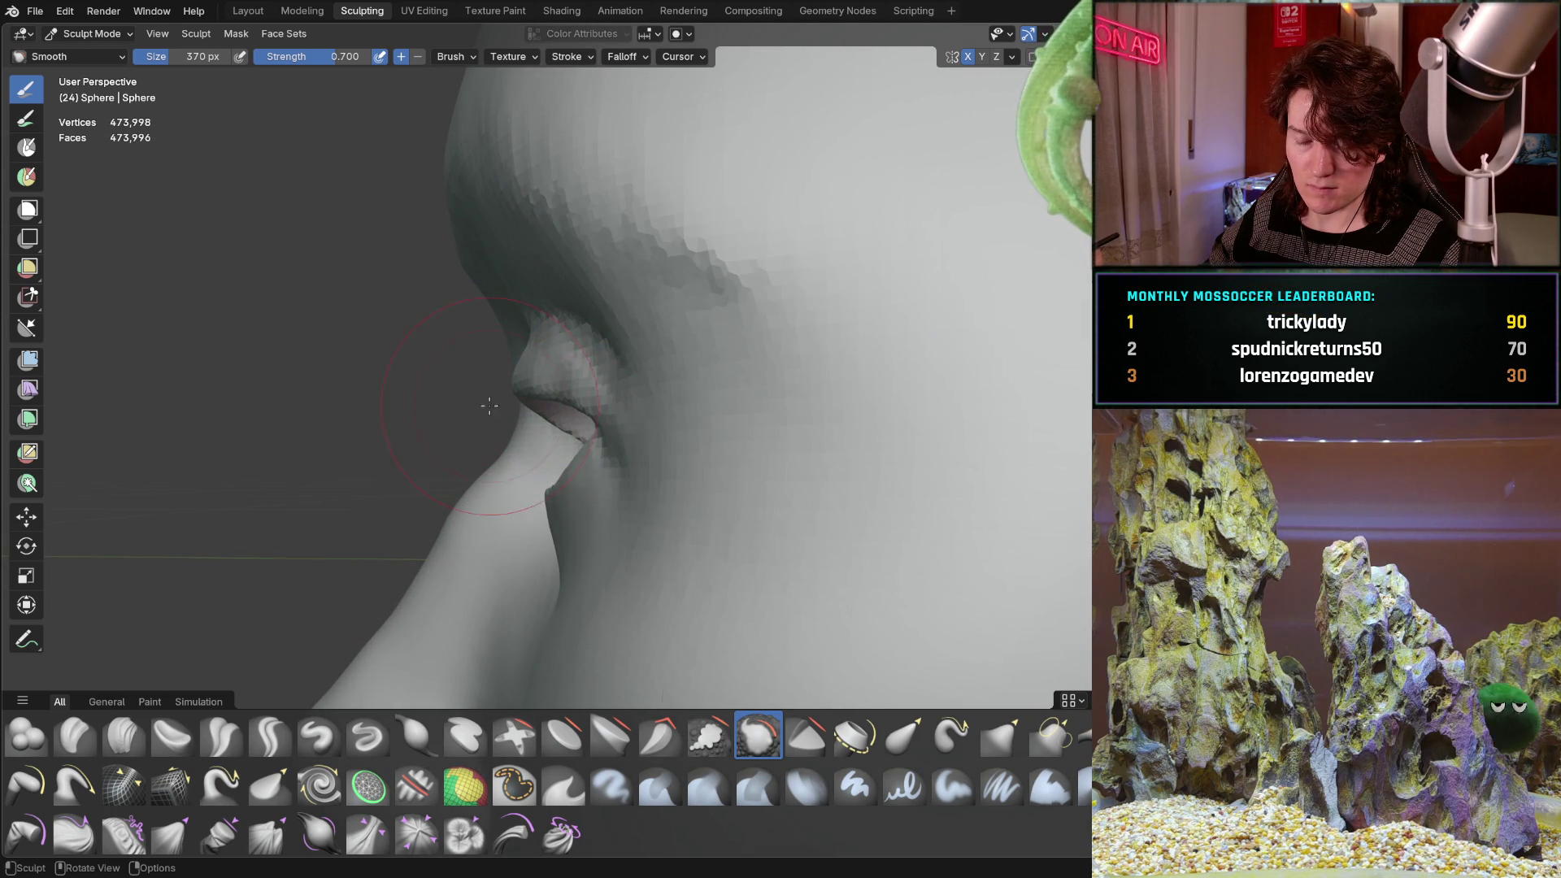
mouse_move(557, 540)
middle_down()
mouse_move(529, 443)
mouse_move(423, 403)
mouse_move(576, 415)
mouse_move(325, 376)
middle_up()
Inspect the eye from lower, frontal angles and a whole-face view.
scroll(348, 349, up, 5)
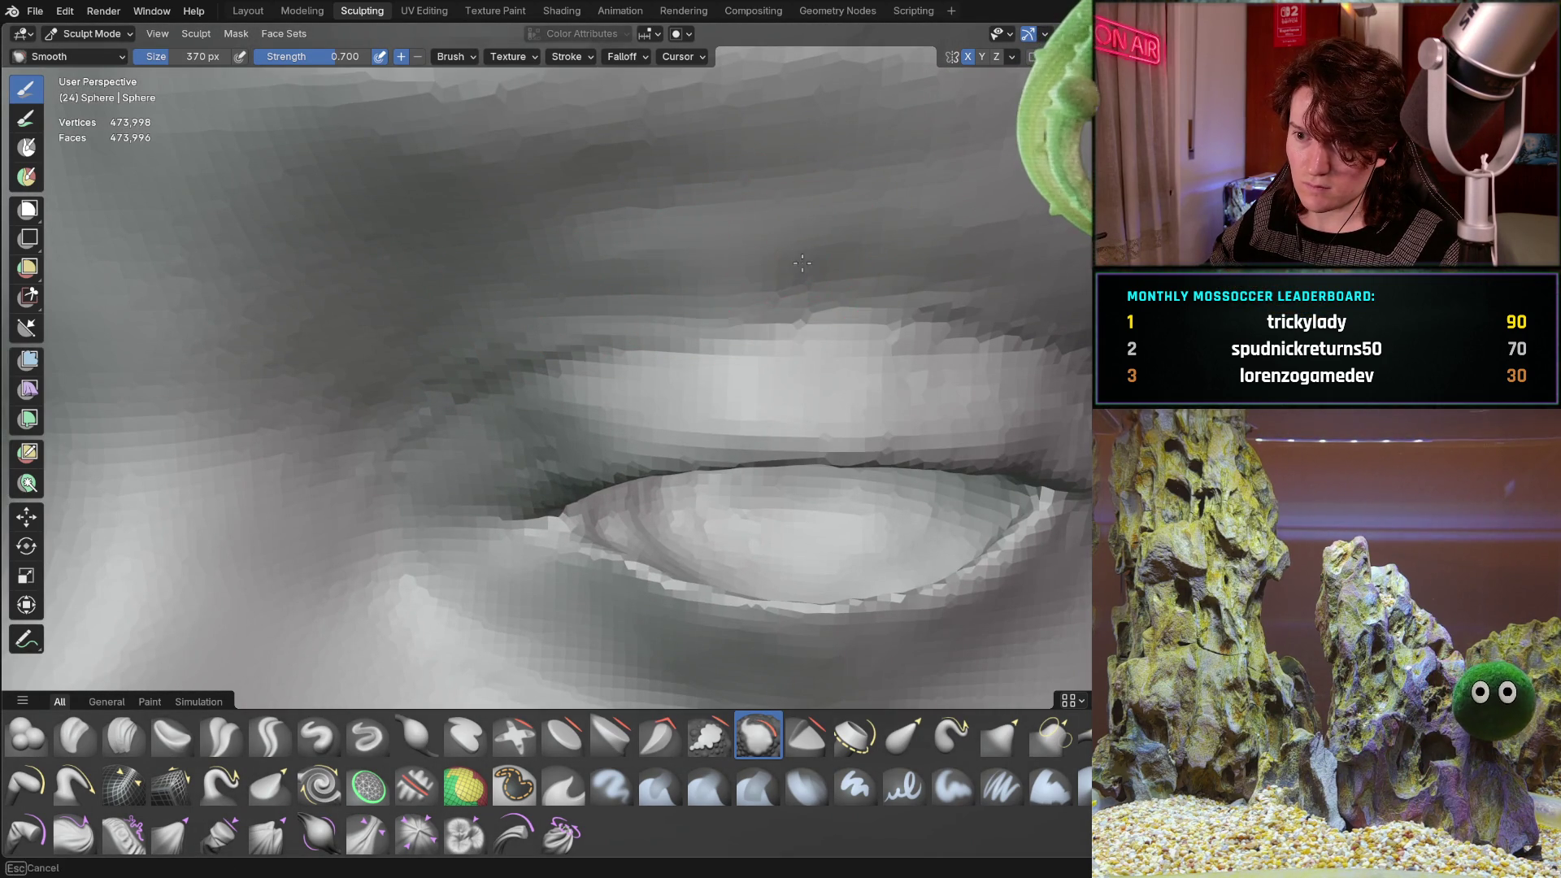
middle_drag(445, 429, 476, 367)
middle_drag(818, 385, 587, 306)
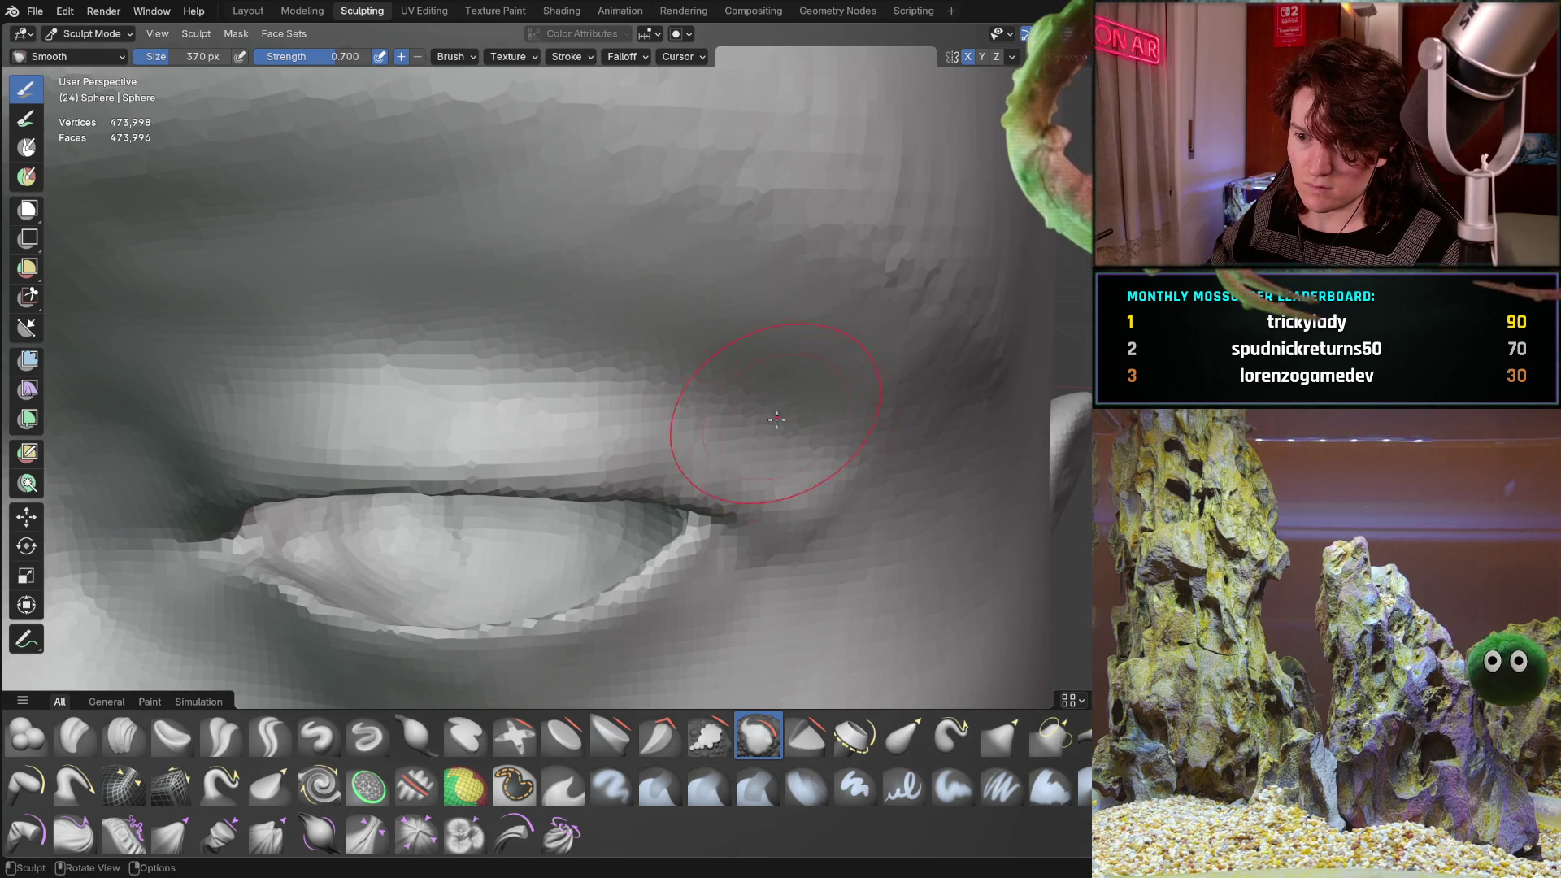
mouse_move(777, 418)
middle_down()
mouse_move(645, 383)
mouse_move(695, 349)
middle_up()
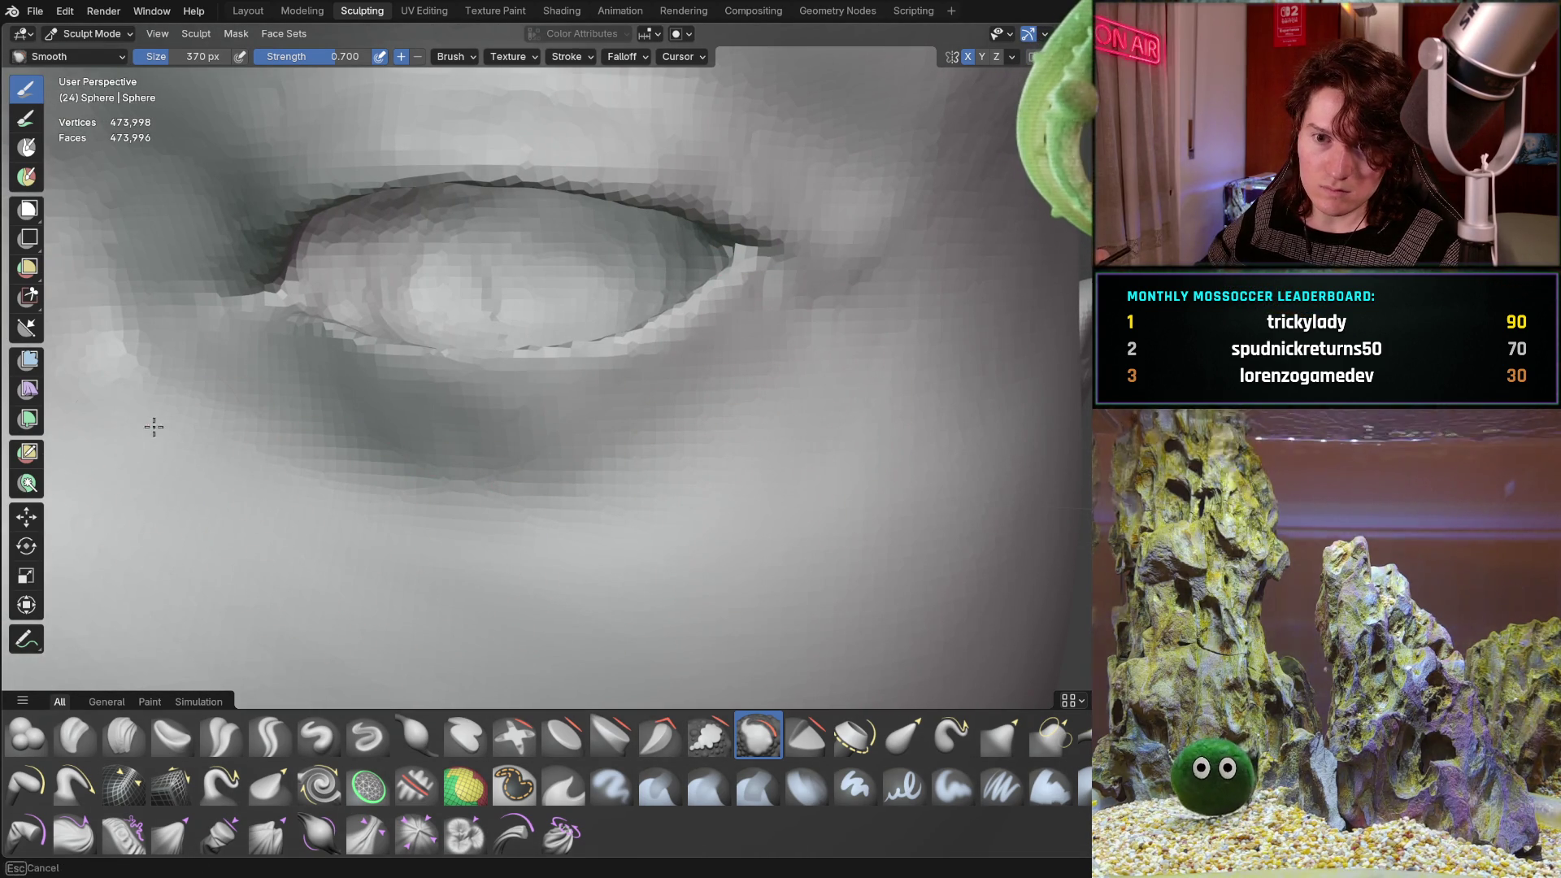
scroll(232, 464, down, 4)
mouse_move(251, 516)
middle_down()
mouse_move(377, 477)
mouse_move(470, 408)
middle_up()
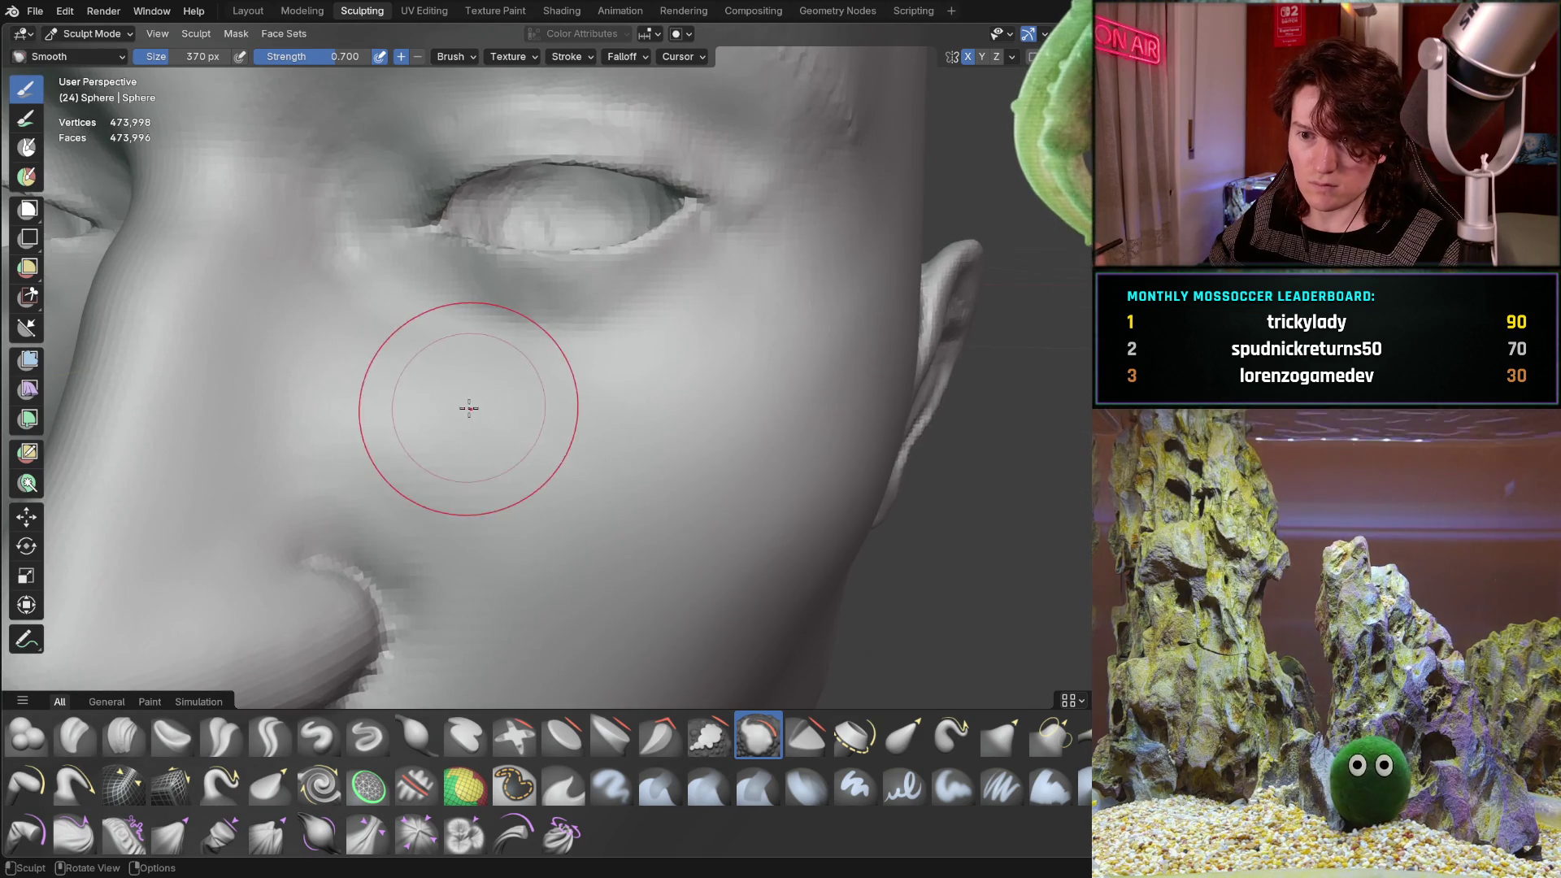
middle_drag(797, 300, 632, 406)
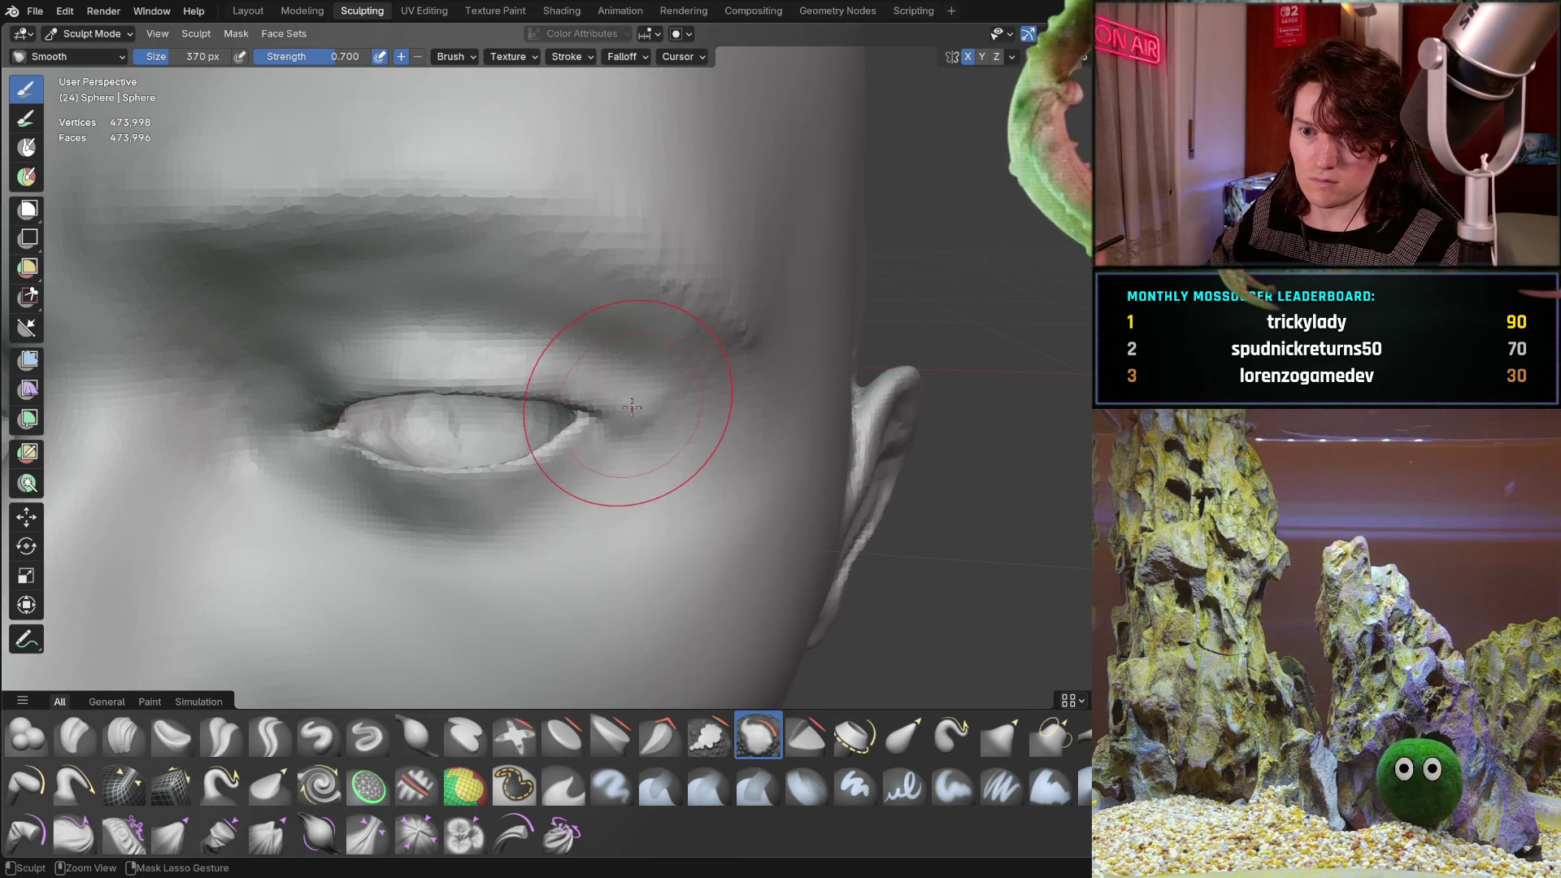
Zoom in and centre the view on the eyelid close-up.
scroll(697, 333, up, 5)
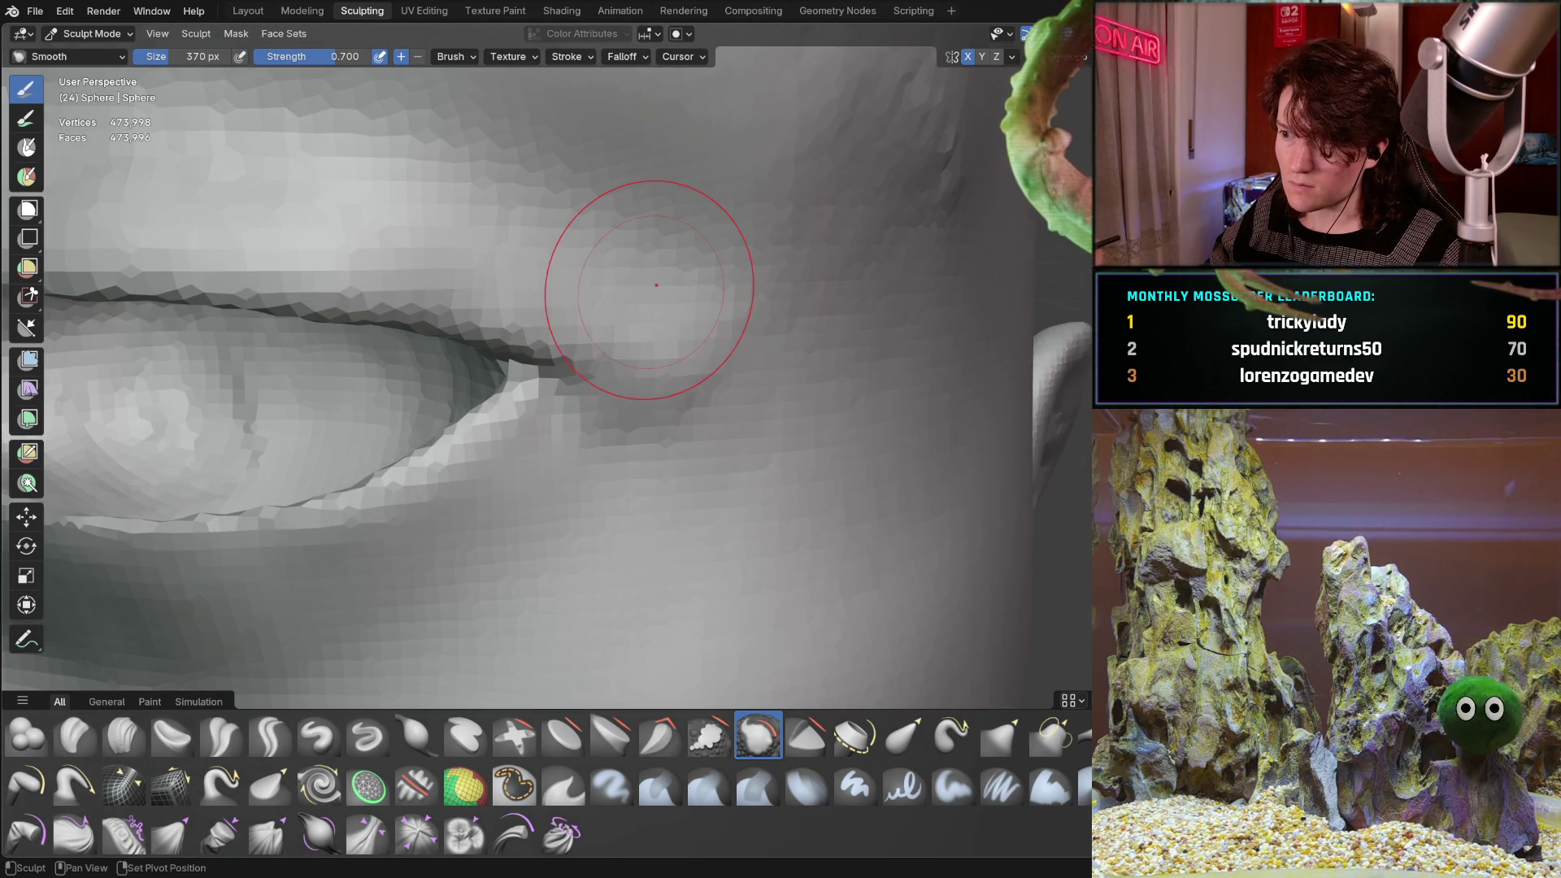
mouse_move(656, 285)
middle_down()
mouse_move(620, 321)
mouse_move(595, 271)
mouse_move(613, 350)
middle_up()
scroll(594, 270, down, 4)
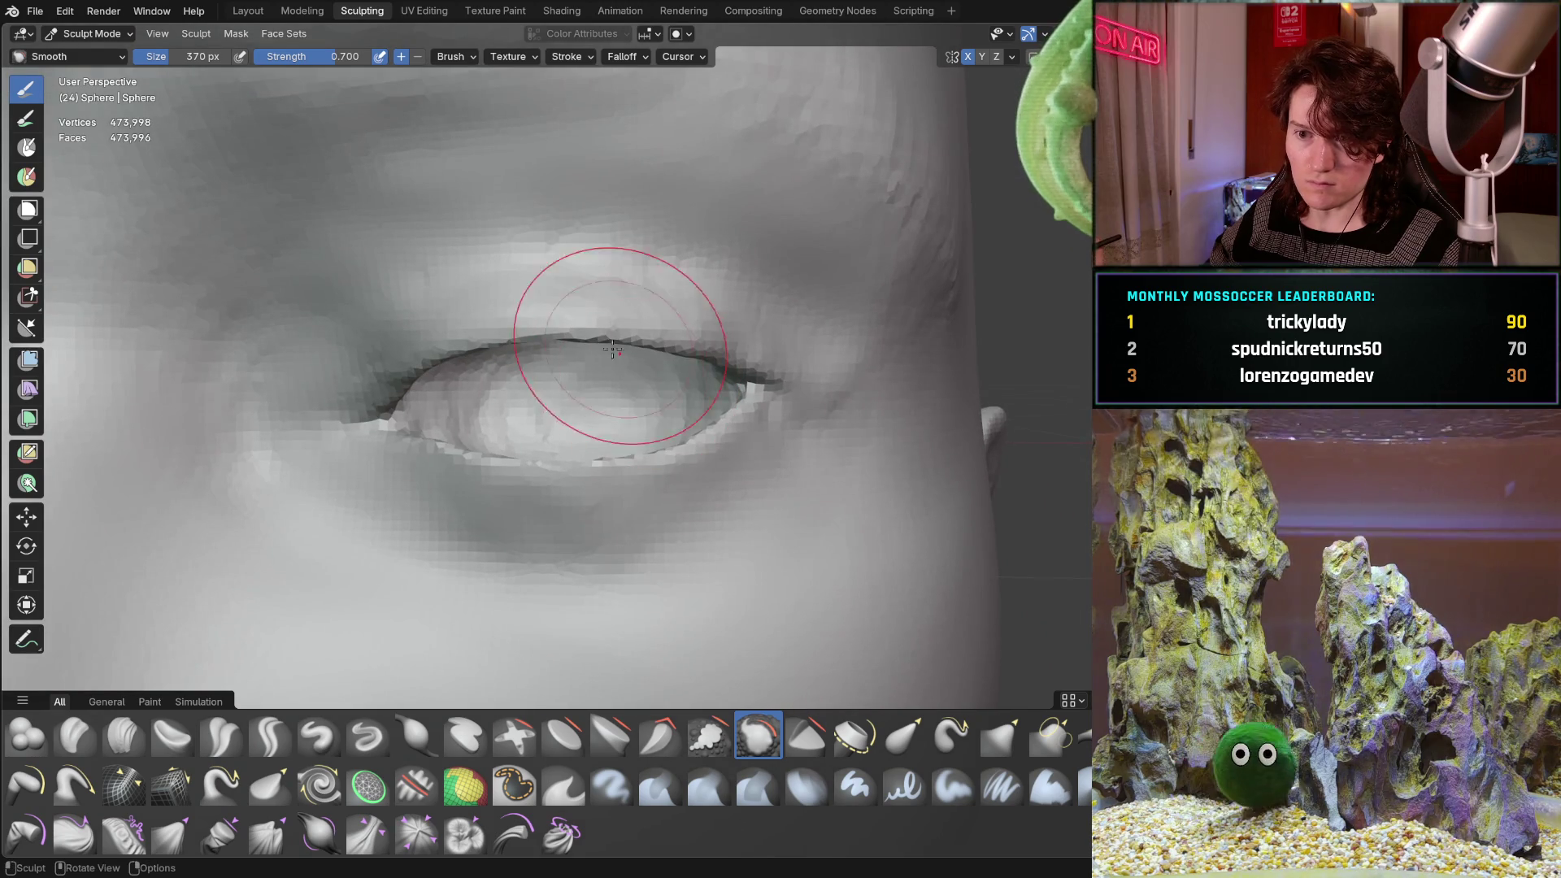
scroll(439, 346, up, 1)
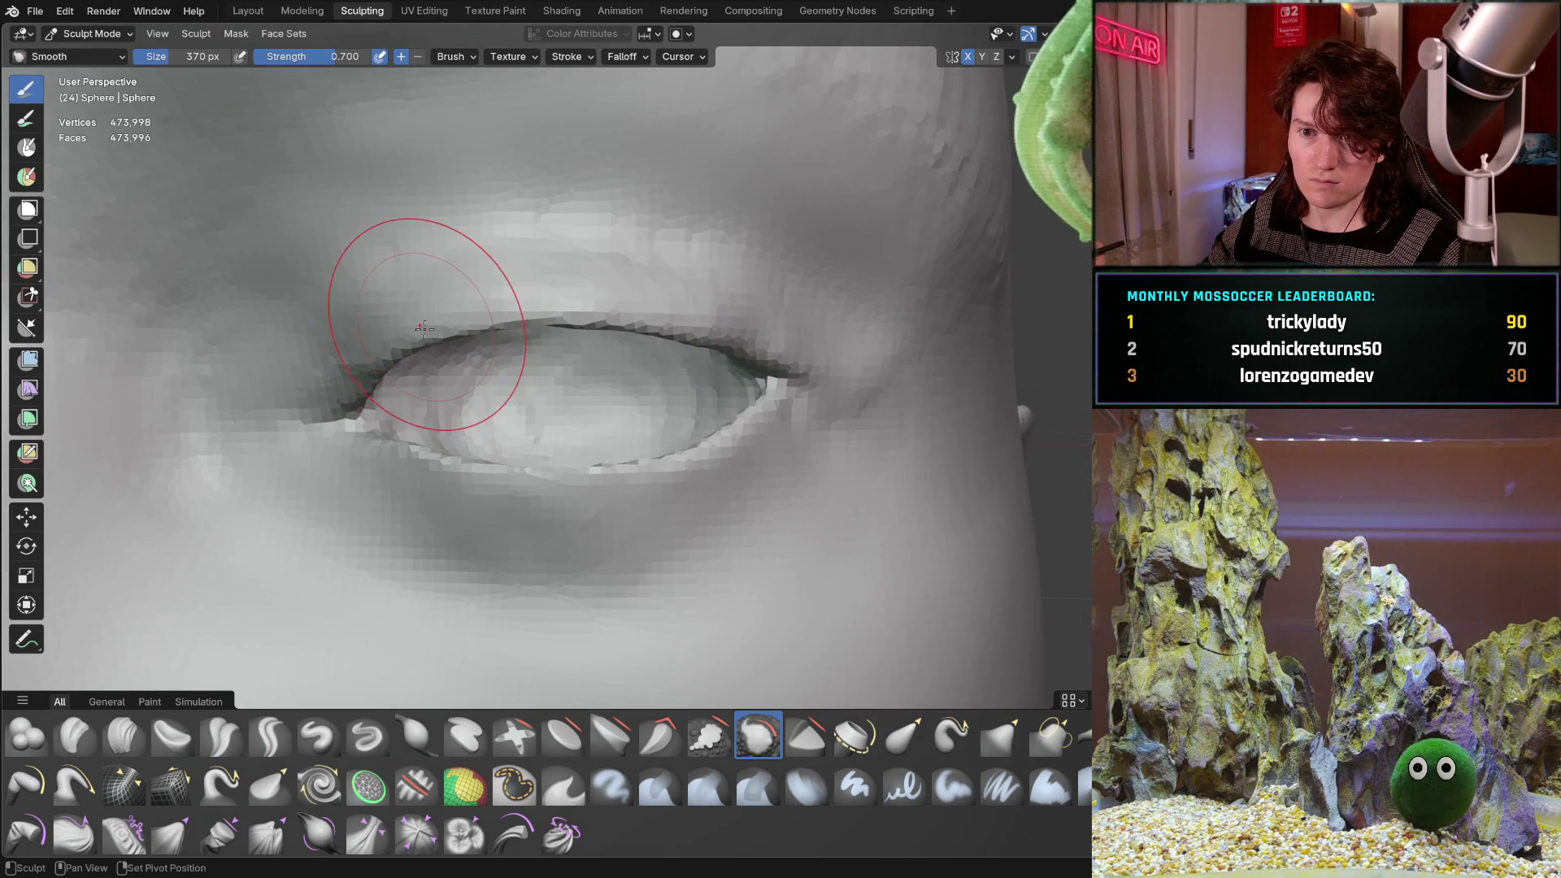
mouse_move(425, 328)
shift+middle_down()
mouse_move(567, 379)
mouse_move(439, 394)
shift+middle_up()
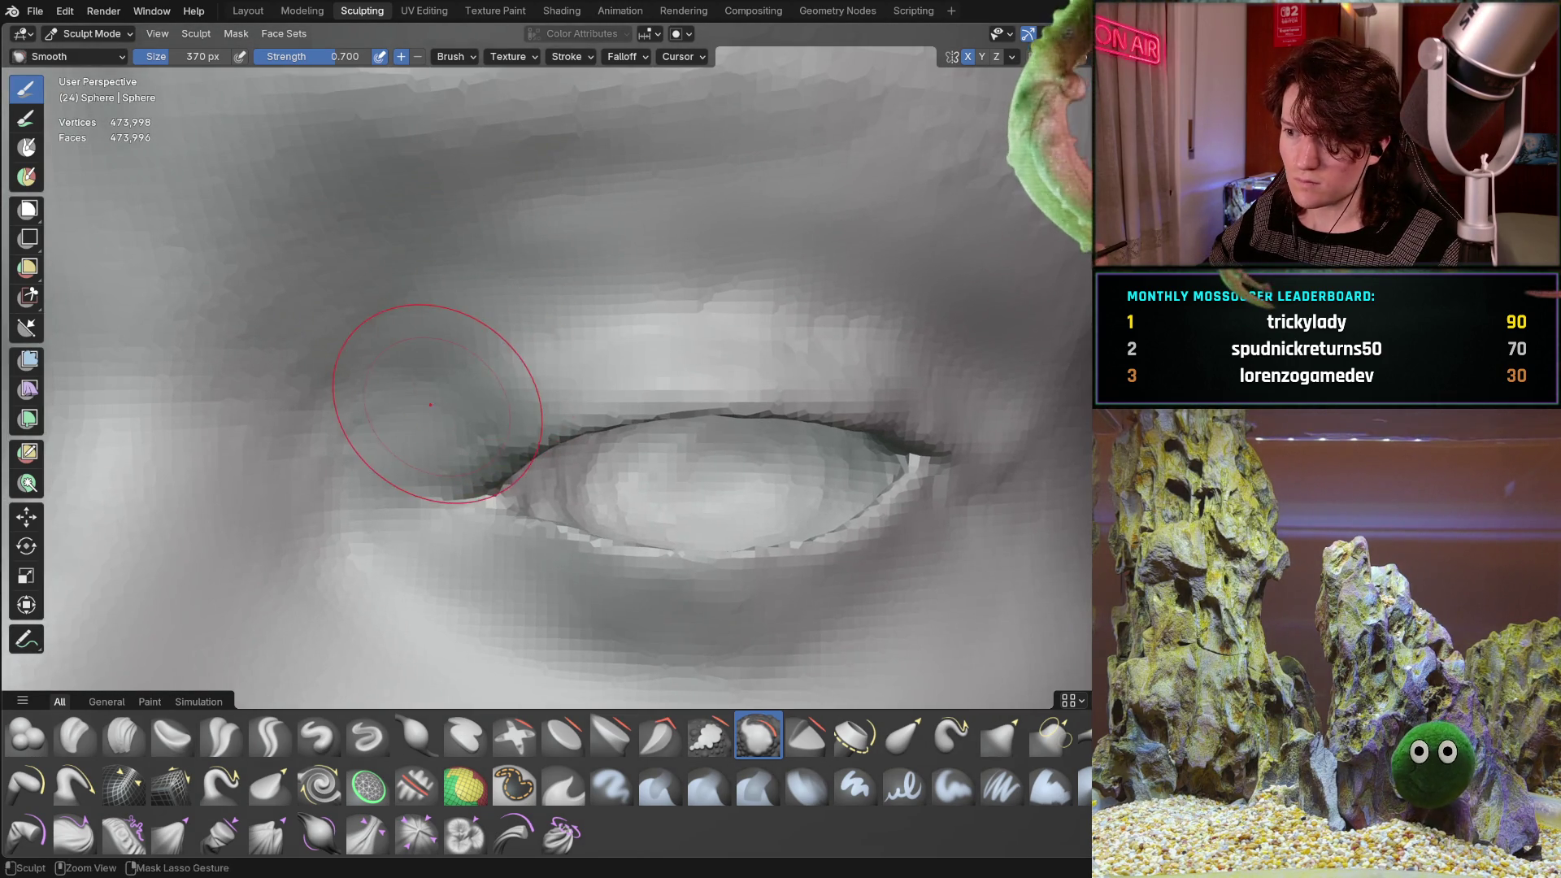
scroll(371, 501, up, 3)
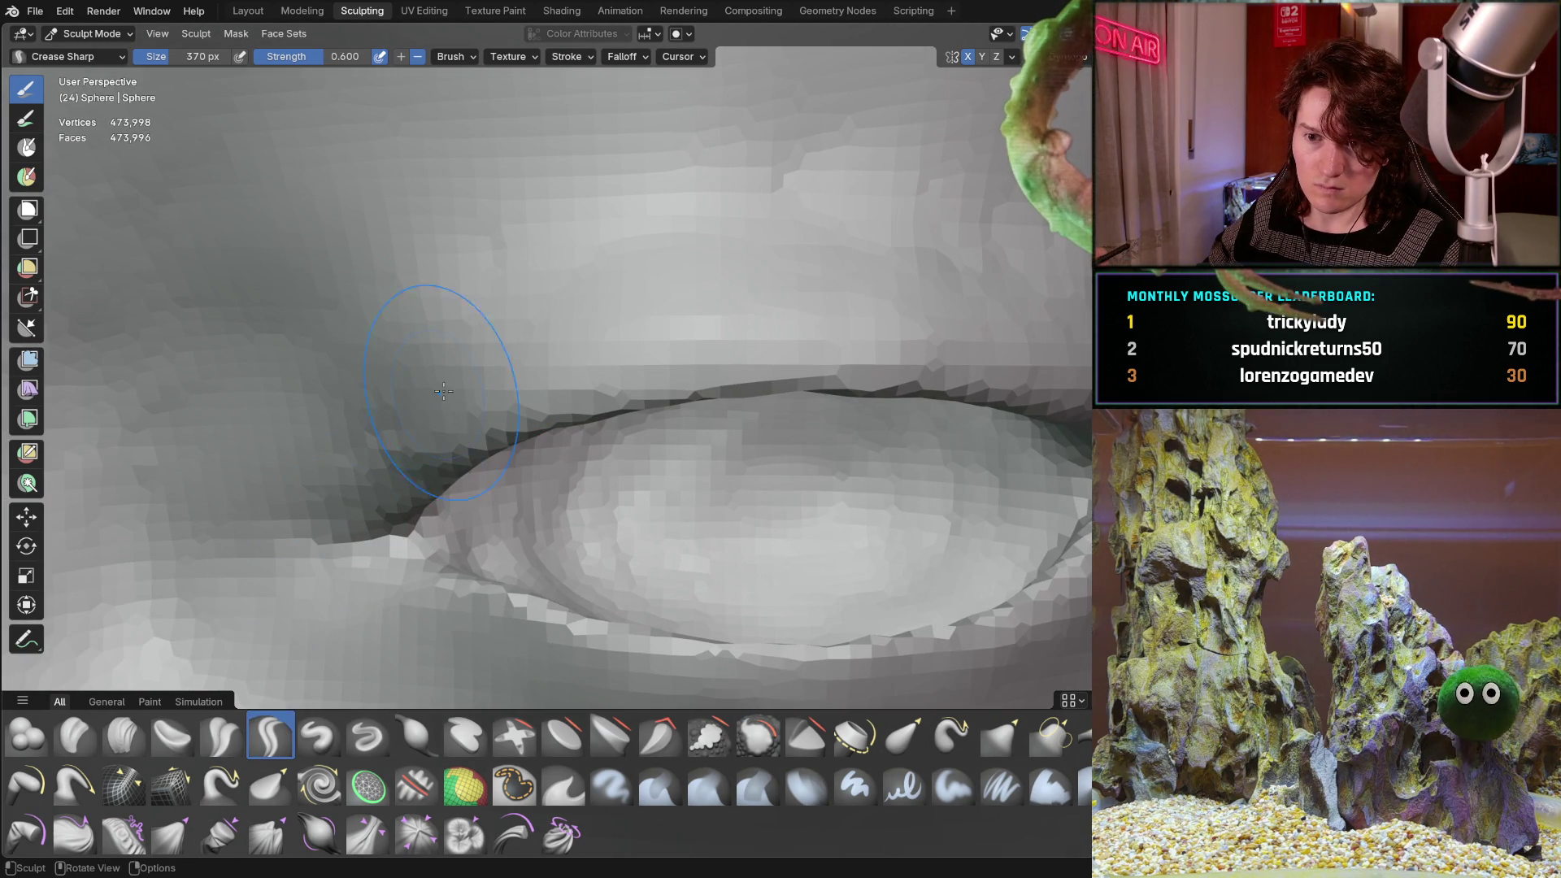
Shrink the Crease Sharp brush to 158 px, then to 80 px.
key(f)
click(381, 428)
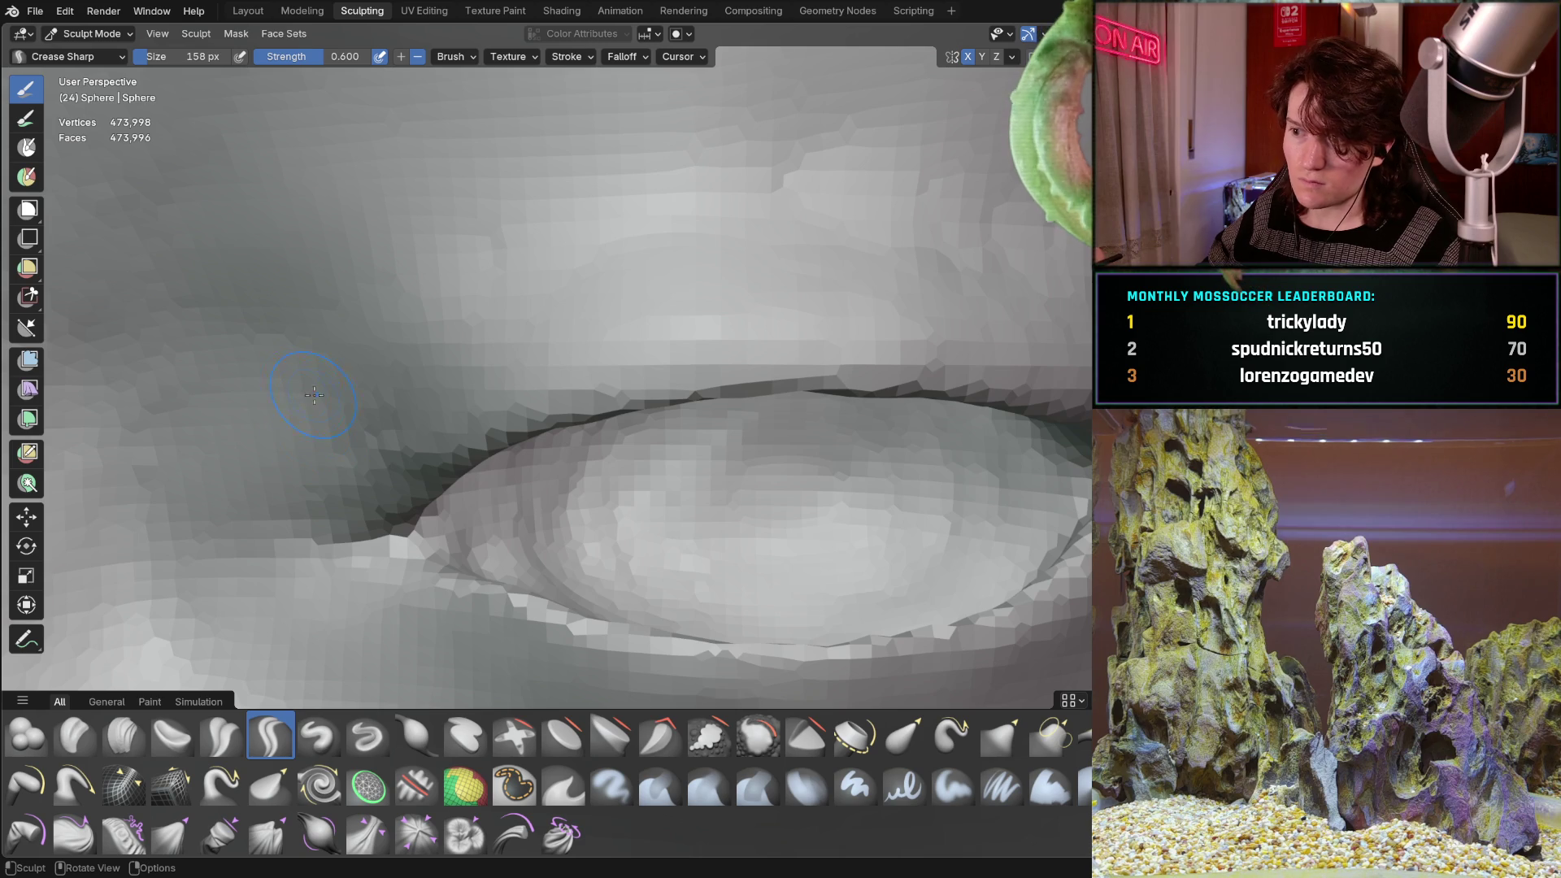
ctrl+middle_drag(357, 393, 382, 422)
scroll(440, 443, up, 2)
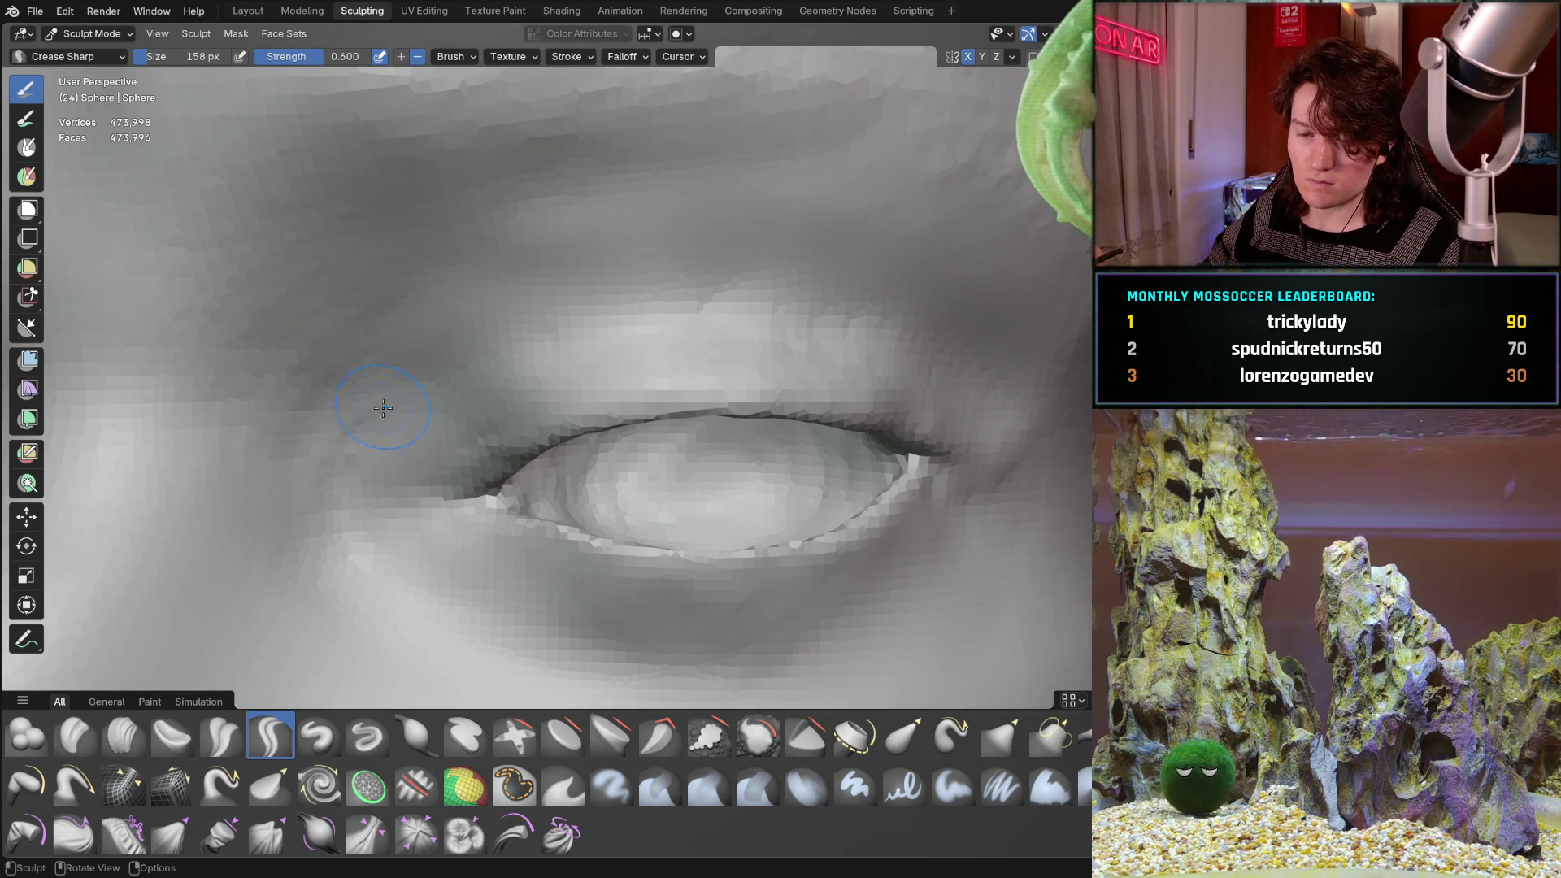
key(f)
click(409, 455)
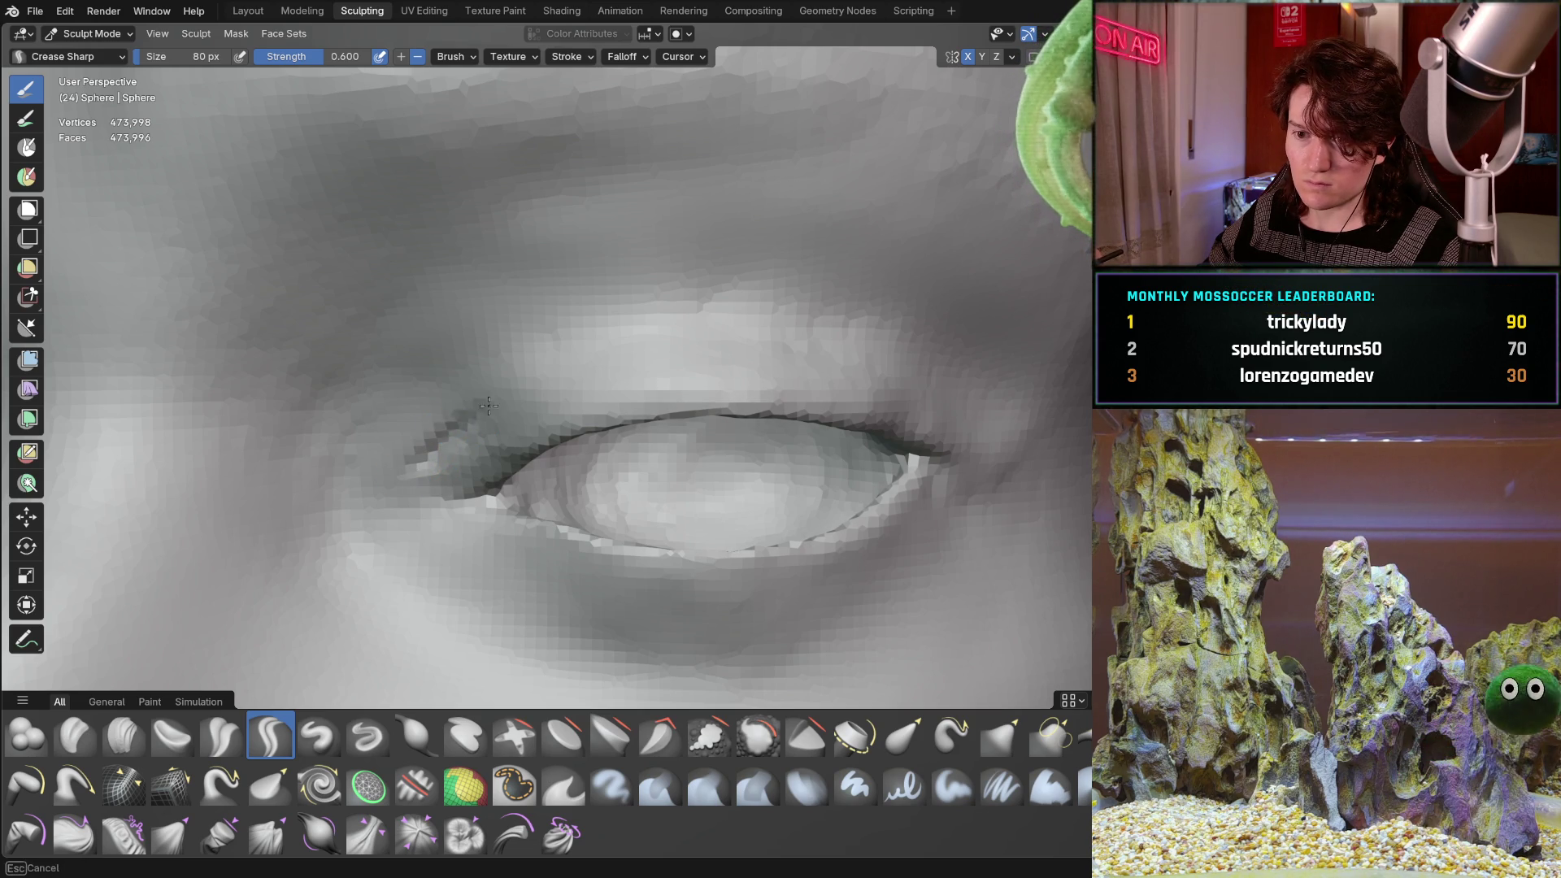
Carve a crease from the inner eye corner along the upper eyelid.
mouse_move(515, 391)
mouse_down()
mouse_move(557, 363)
mouse_move(709, 345)
mouse_move(788, 356)
mouse_up()
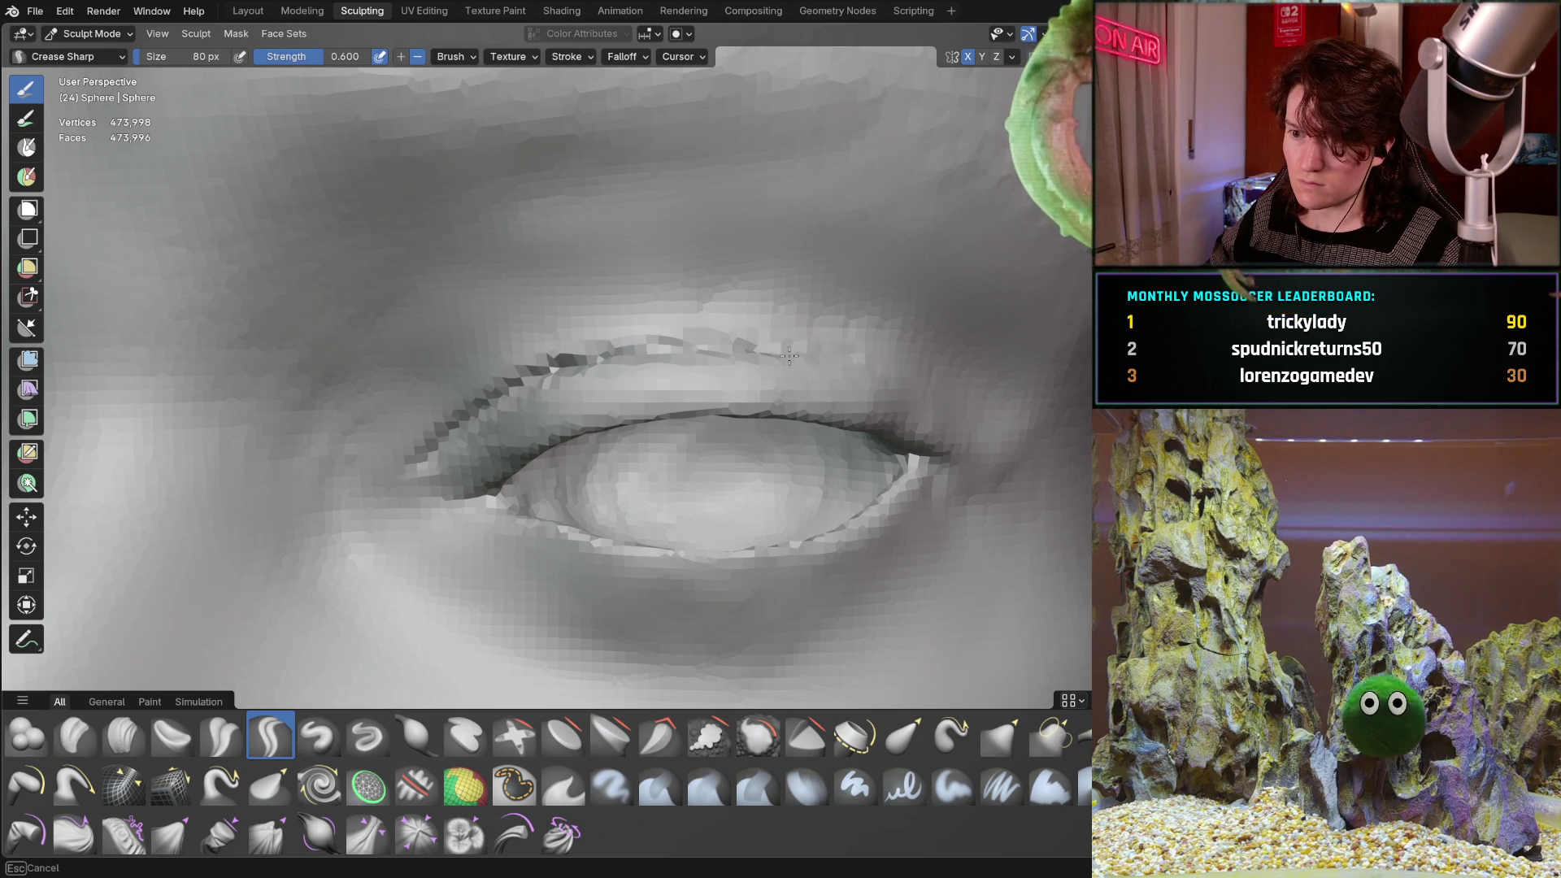
shift+middle_drag(815, 346, 651, 325)
scroll(569, 301, up, 2)
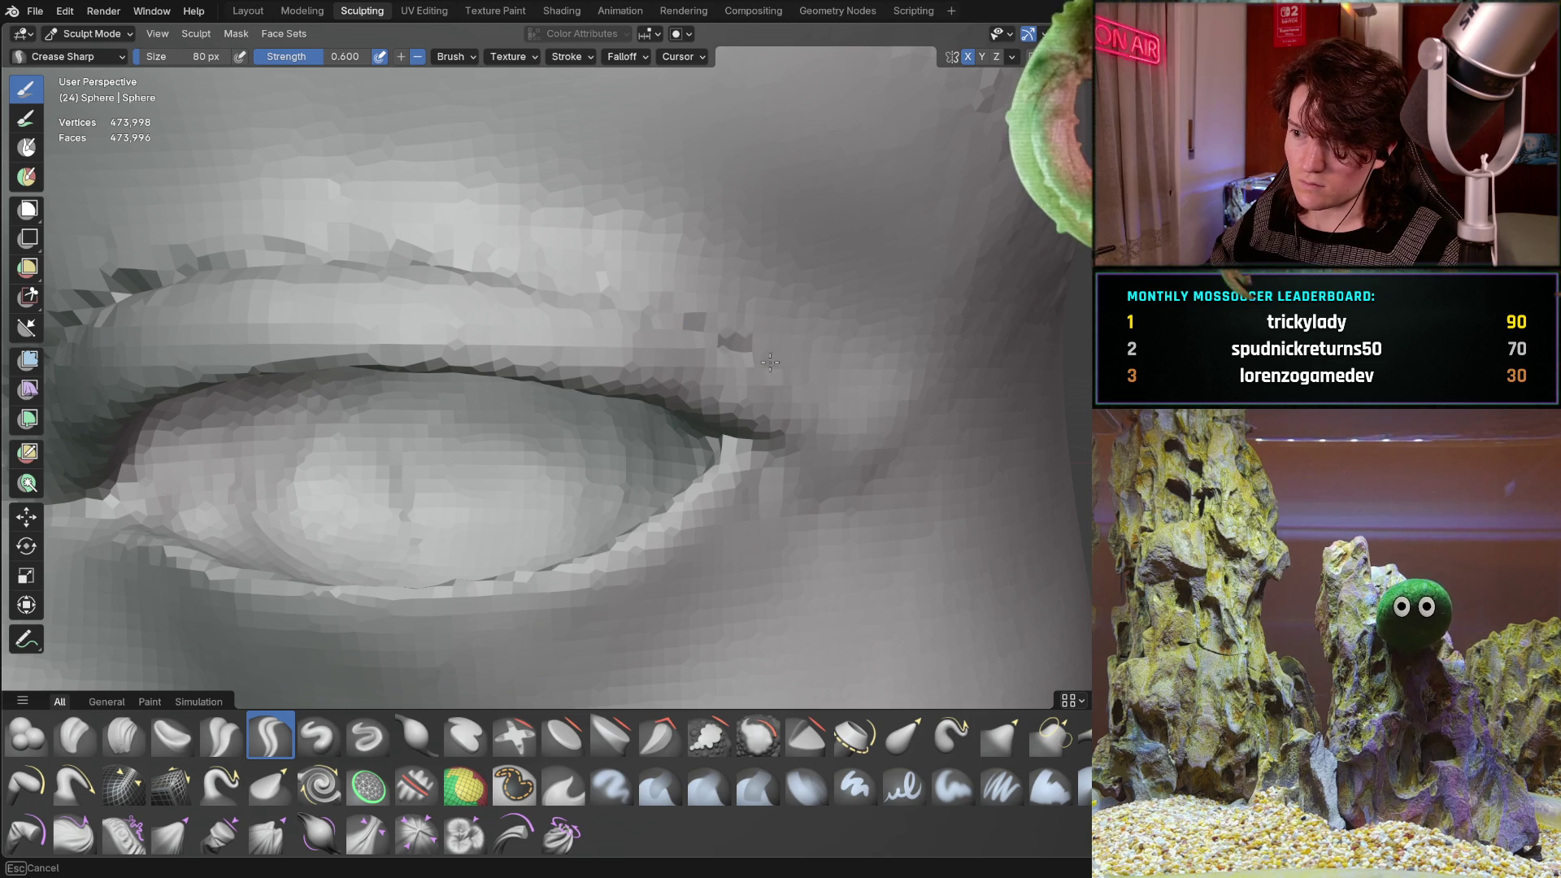
drag(814, 389, 825, 395)
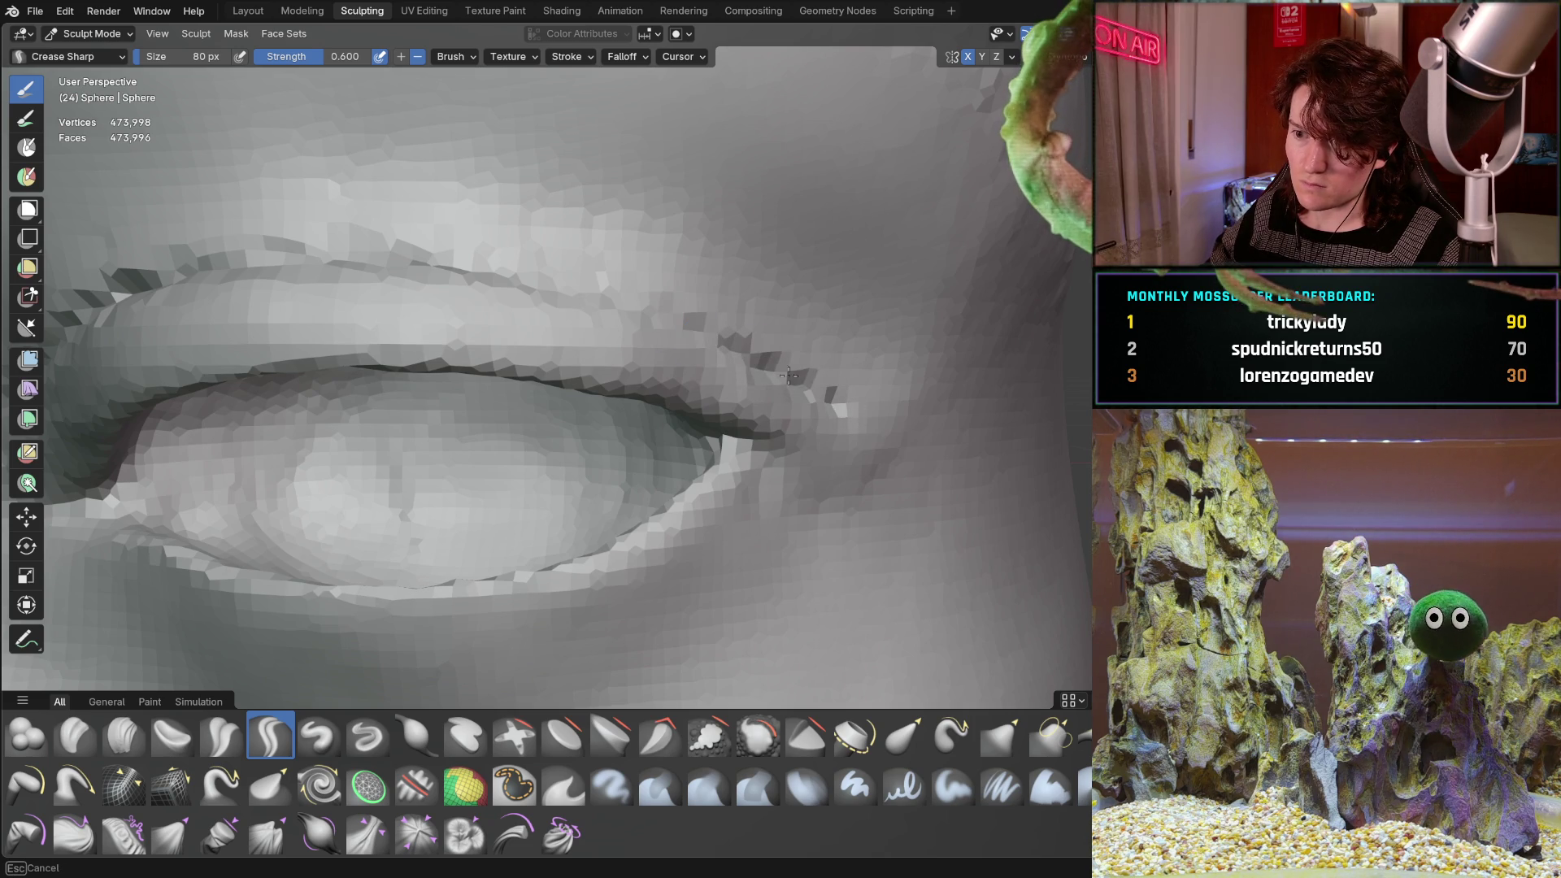
scroll(459, 325, down, 3)
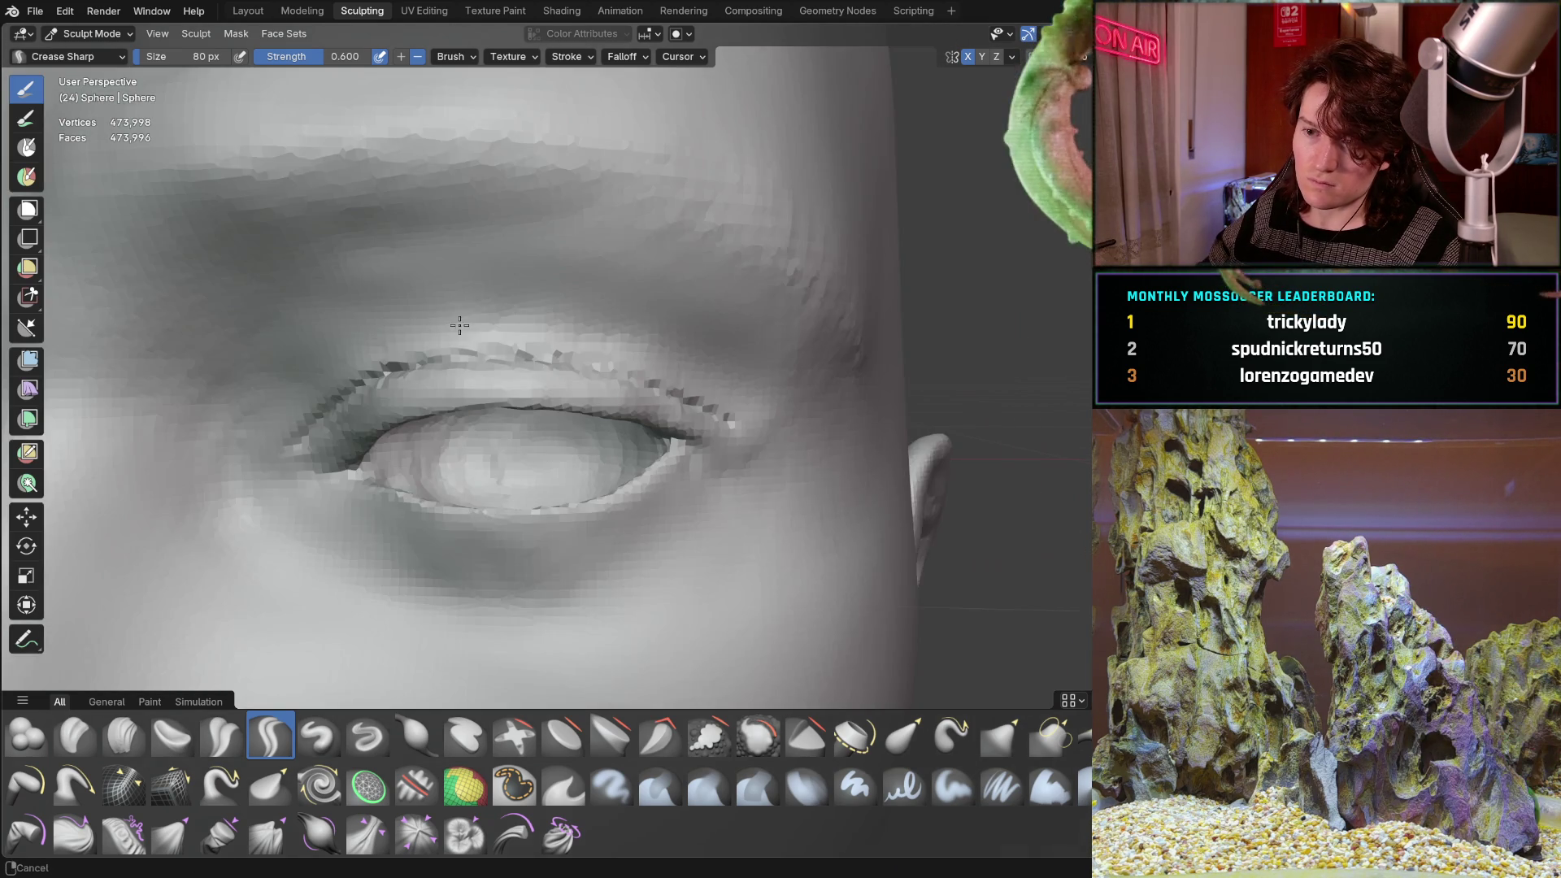
scroll(460, 325, down, 5)
Carve a crease along the lower eyelid, then undo the stroke.
scroll(607, 351, down, 5)
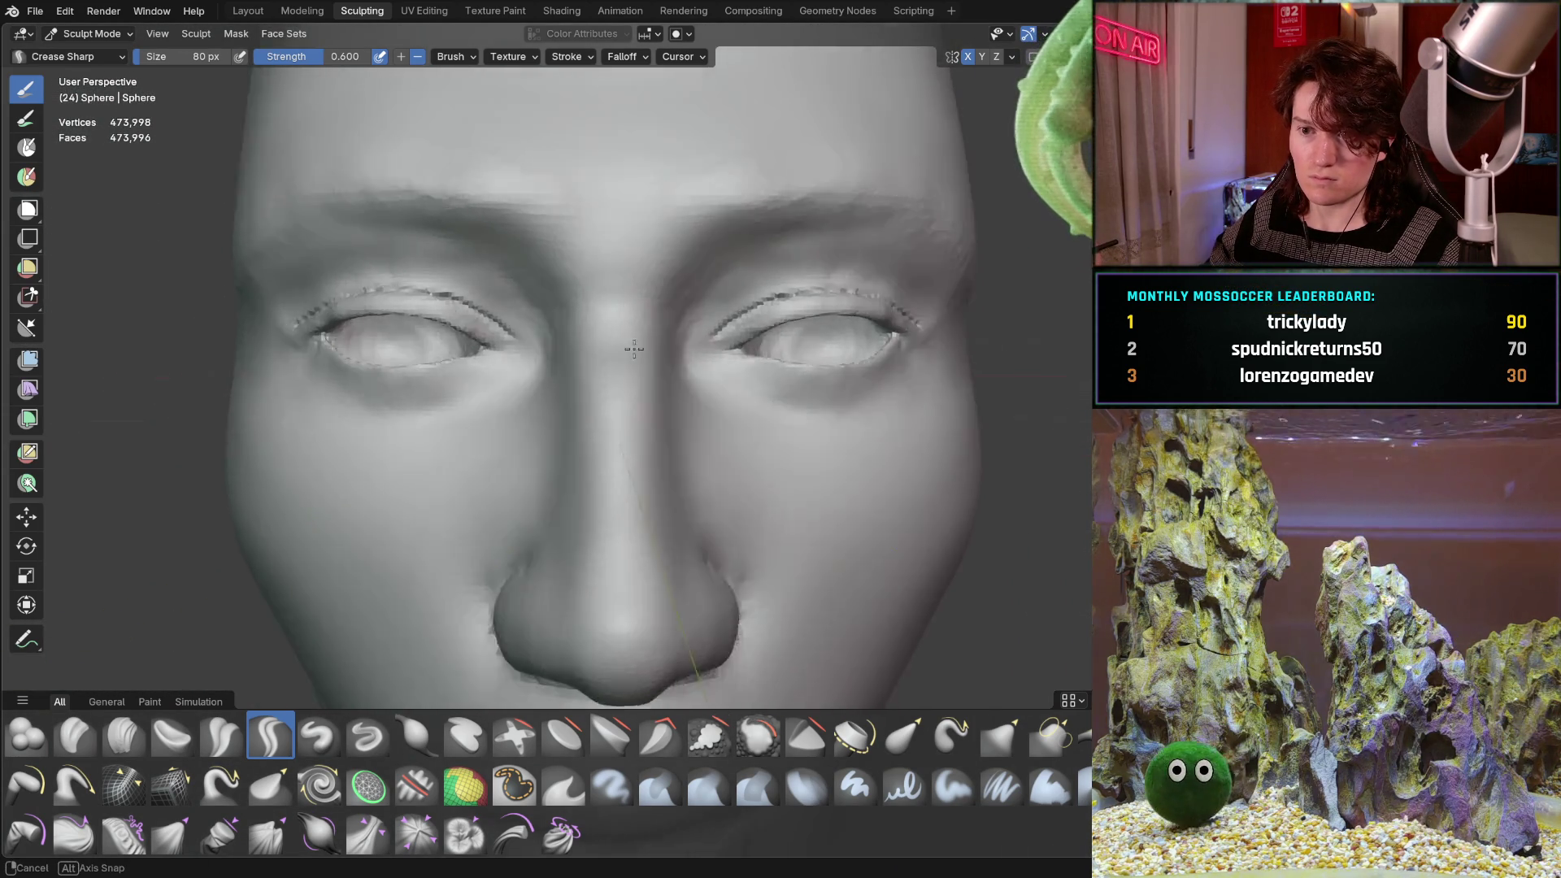
mouse_move(606, 351)
middle_down()
mouse_move(501, 446)
mouse_move(549, 334)
mouse_move(420, 427)
middle_up()
scroll(554, 320, up, 4)
scroll(419, 427, up, 5)
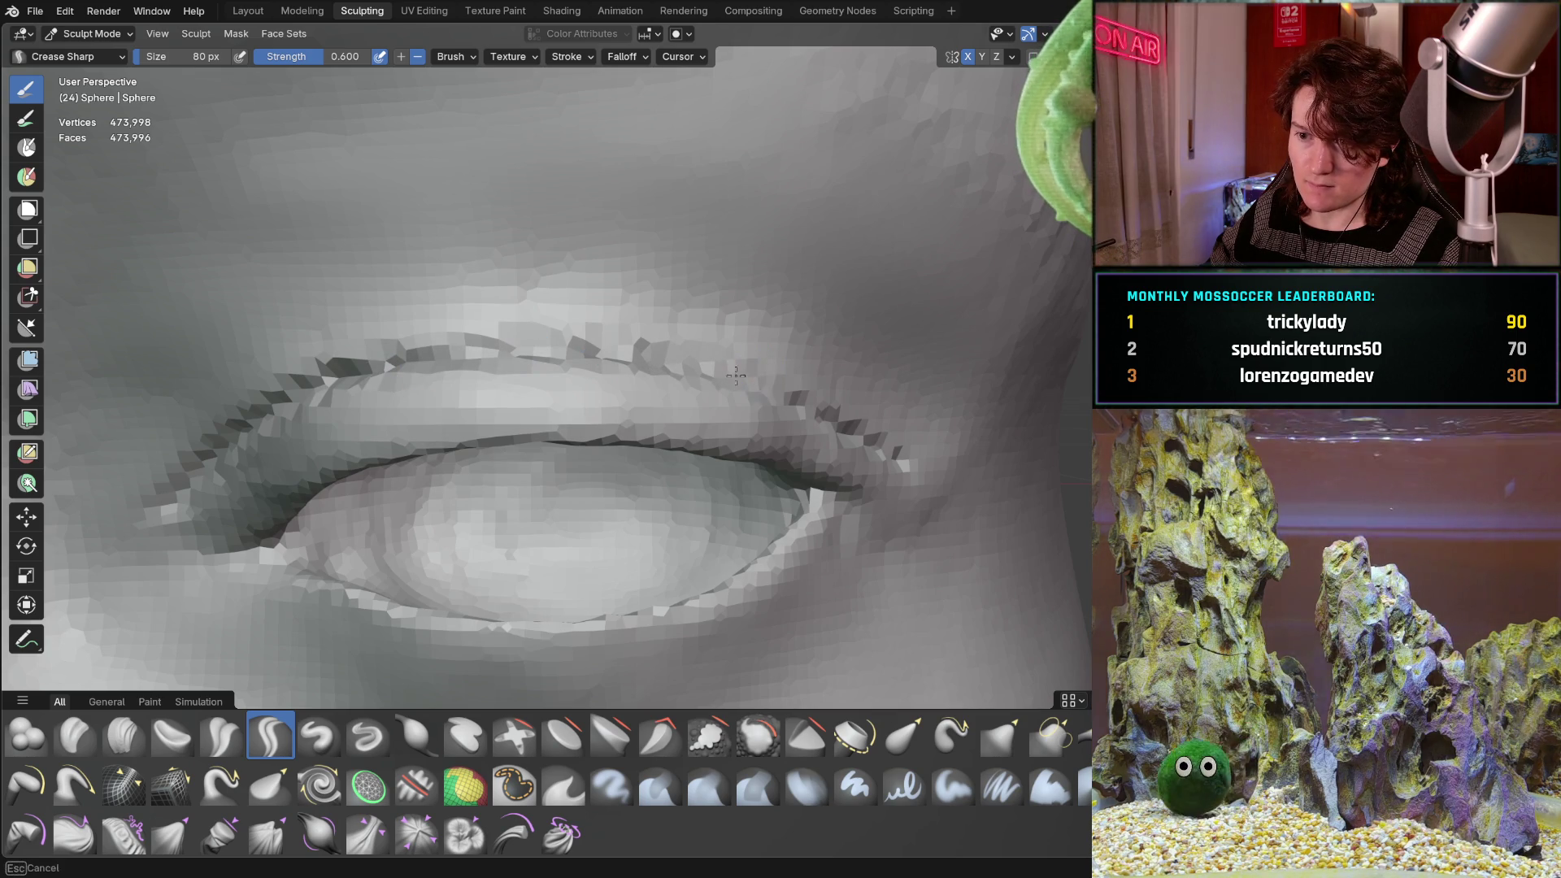
mouse_move(846, 439)
middle_down()
mouse_move(860, 452)
mouse_move(307, 437)
mouse_move(313, 451)
middle_up()
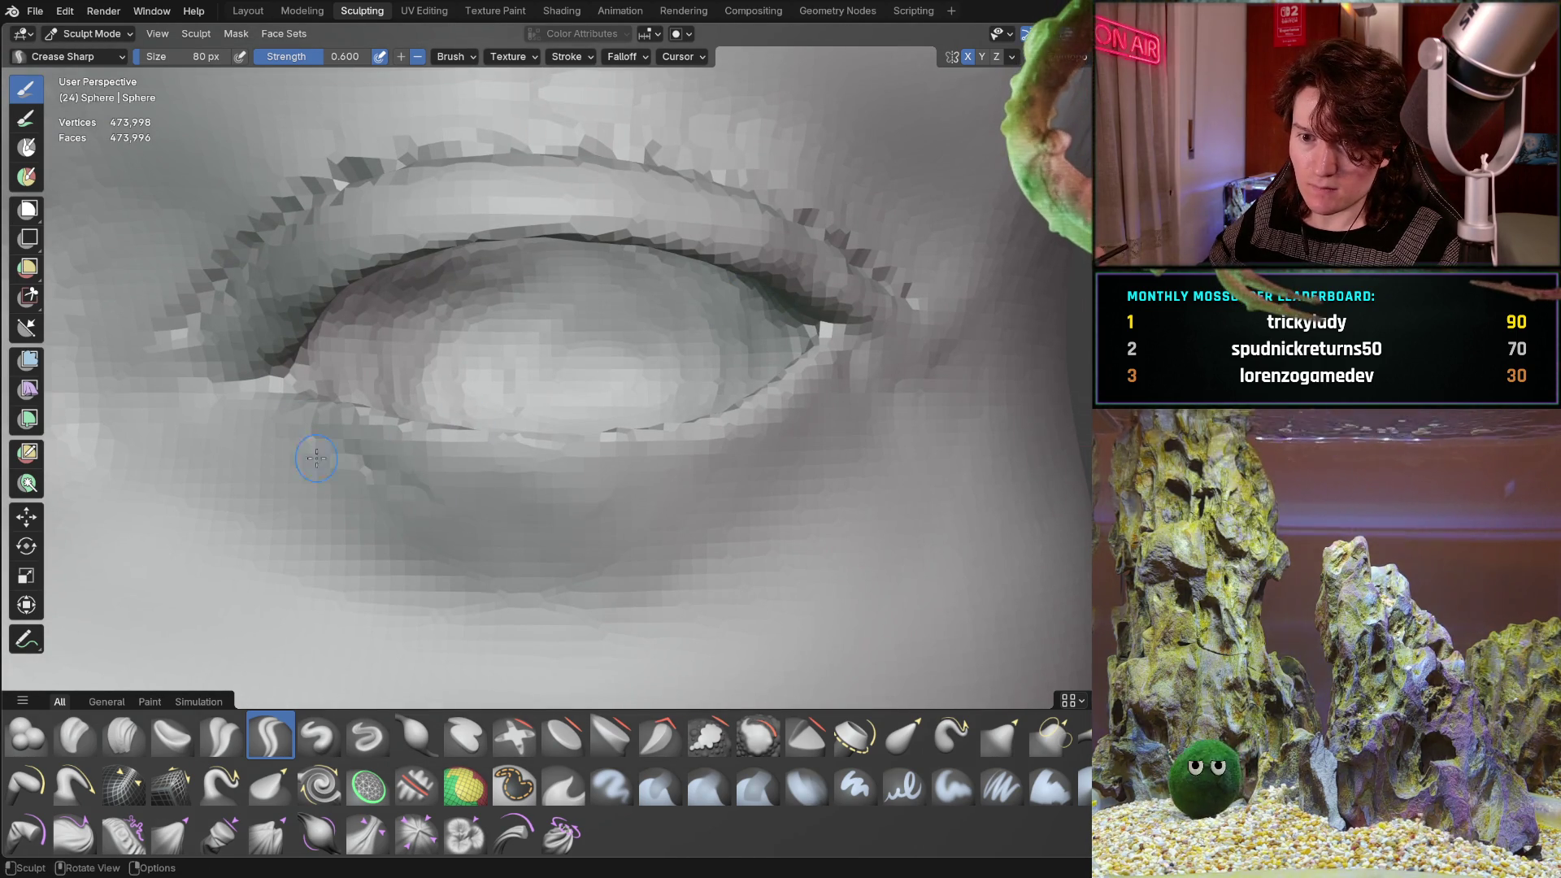
drag(443, 510, 632, 529)
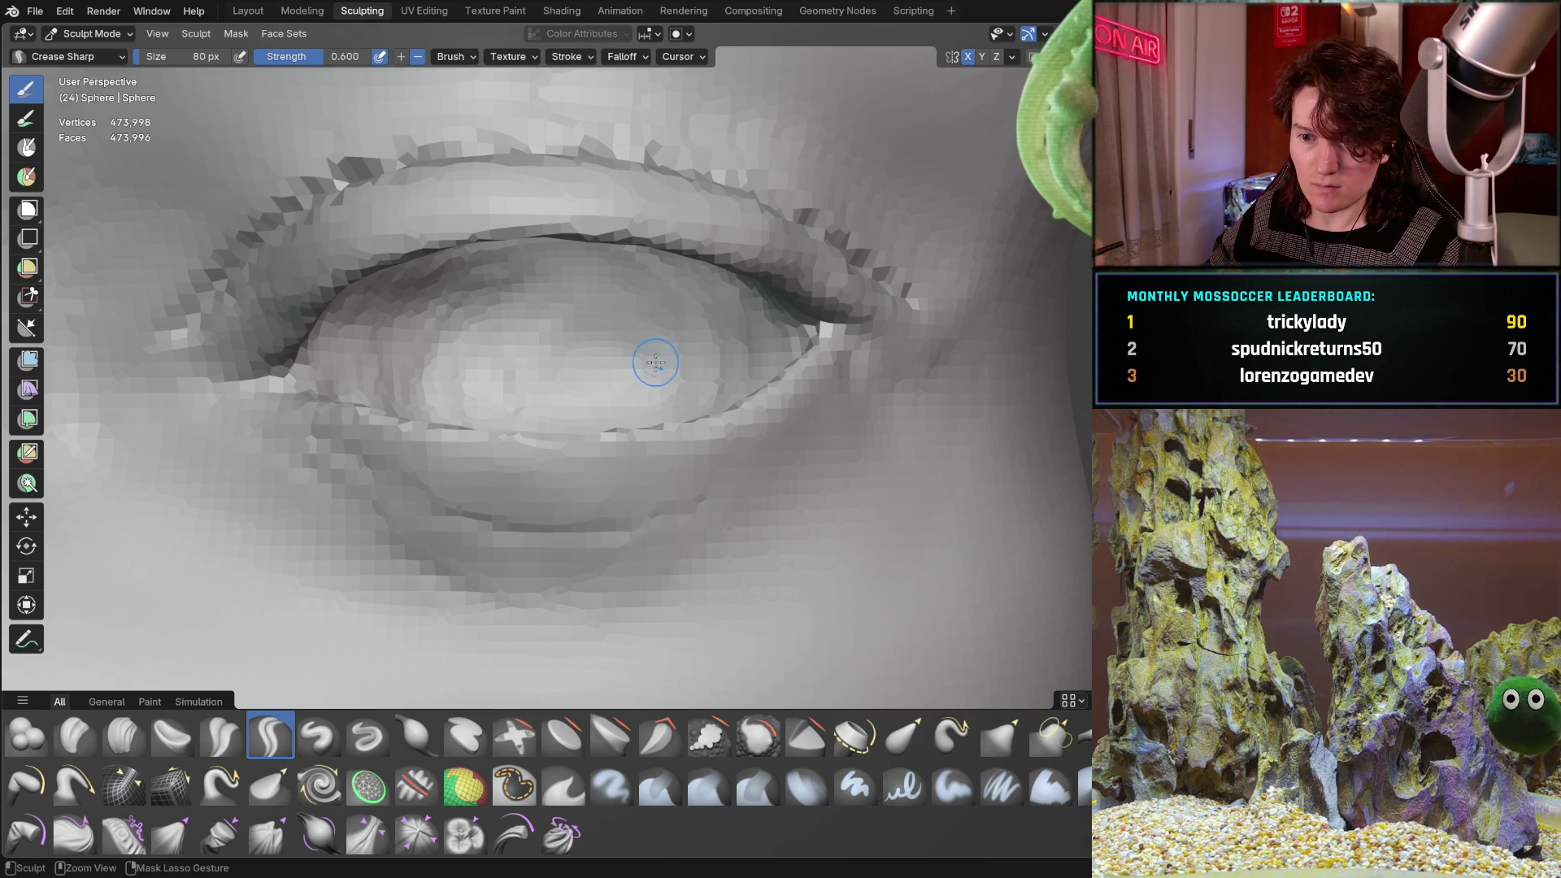
scroll(460, 547, down, 3)
mouse_move(460, 547)
middle_down()
mouse_move(526, 521)
mouse_move(535, 434)
middle_up()
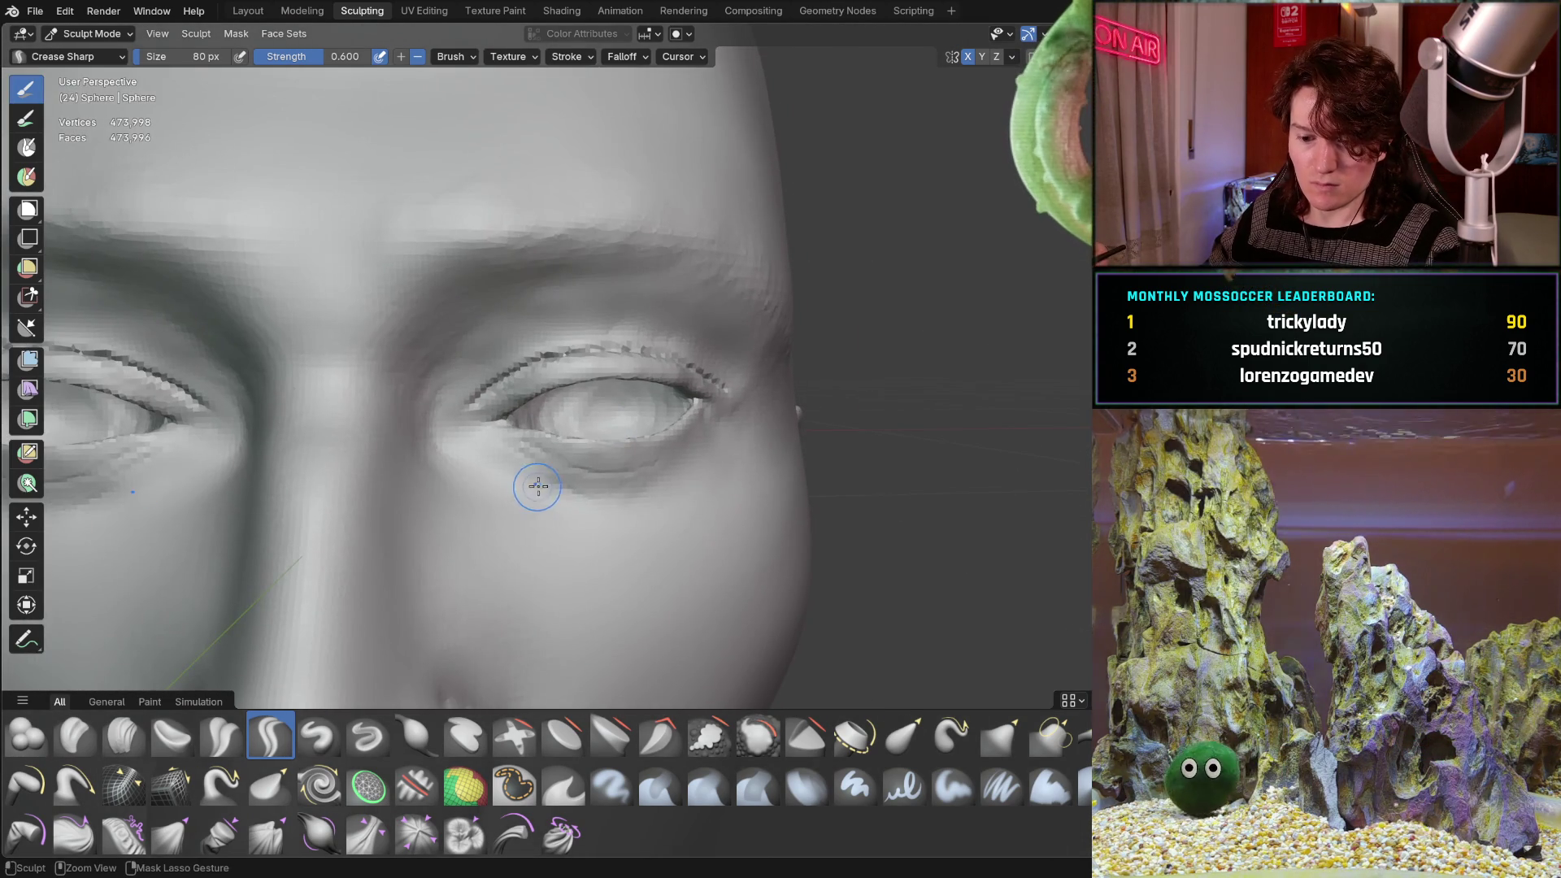
key(ctrl+z)
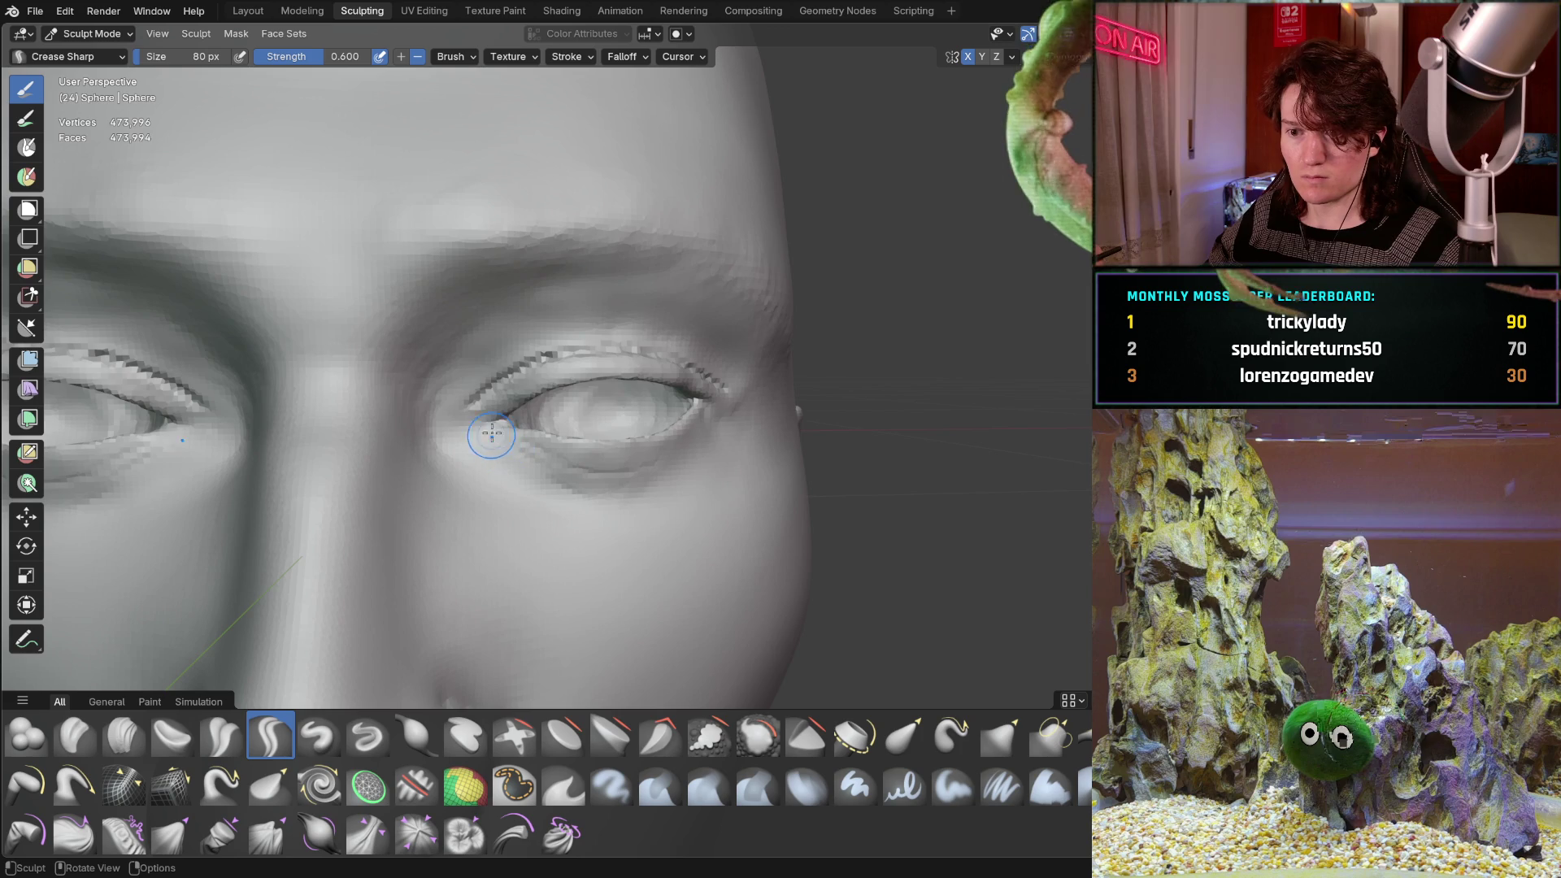
Carve a crease at the right eye's outer corner and zoom in on the upper eyelid.
mouse_move(572, 394)
ctrl+middle_down()
mouse_move(567, 326)
mouse_move(702, 282)
ctrl+middle_up()
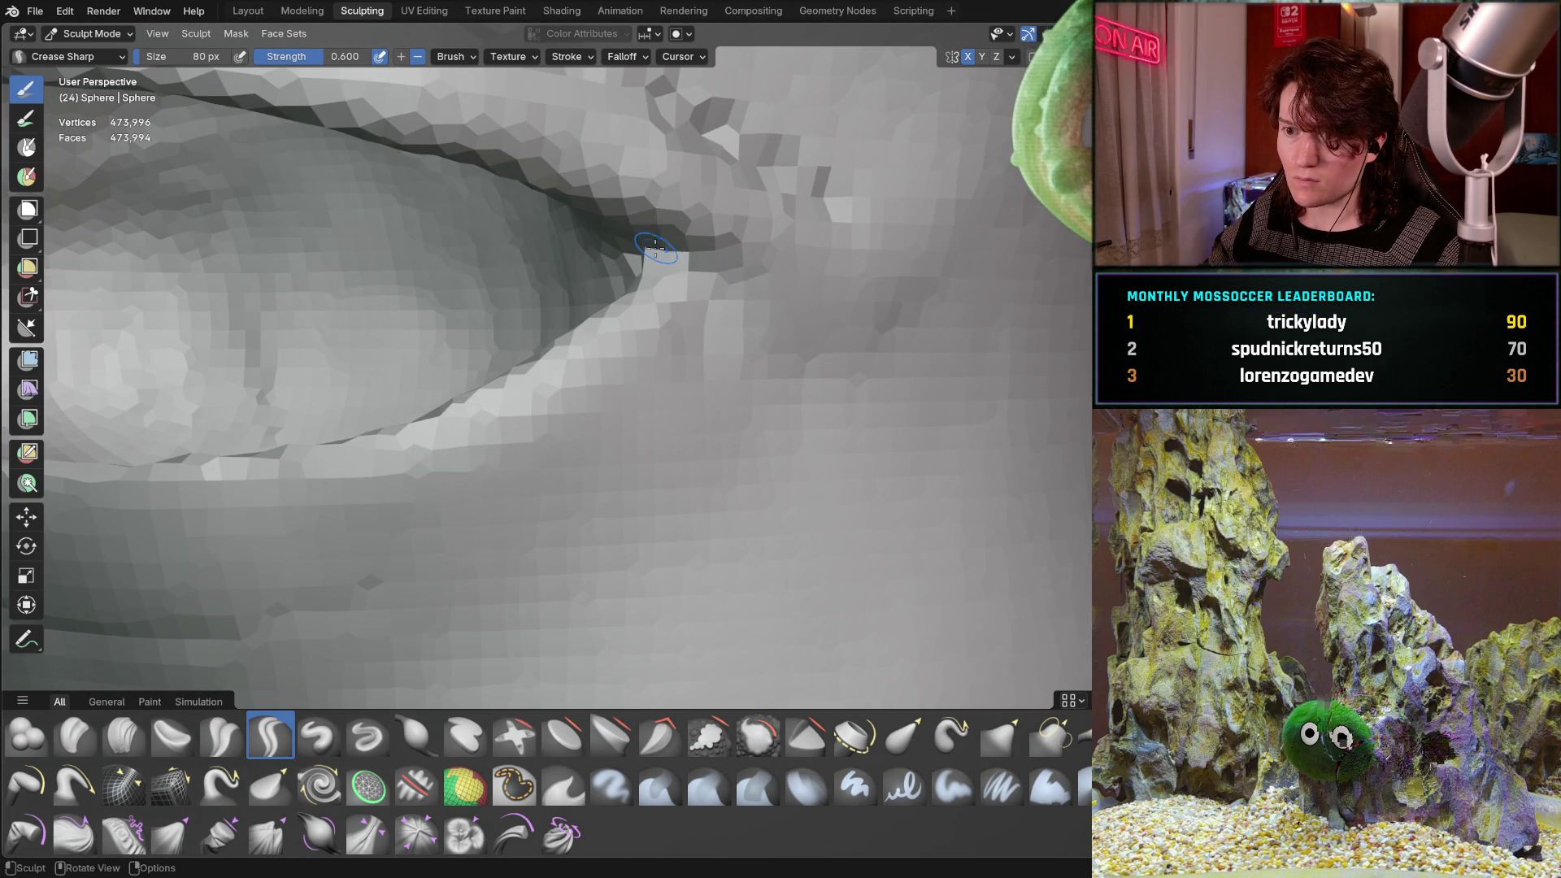
mouse_move(683, 285)
mouse_down()
mouse_move(713, 275)
mouse_move(794, 310)
mouse_move(756, 284)
mouse_up()
middle_drag(743, 279, 773, 324)
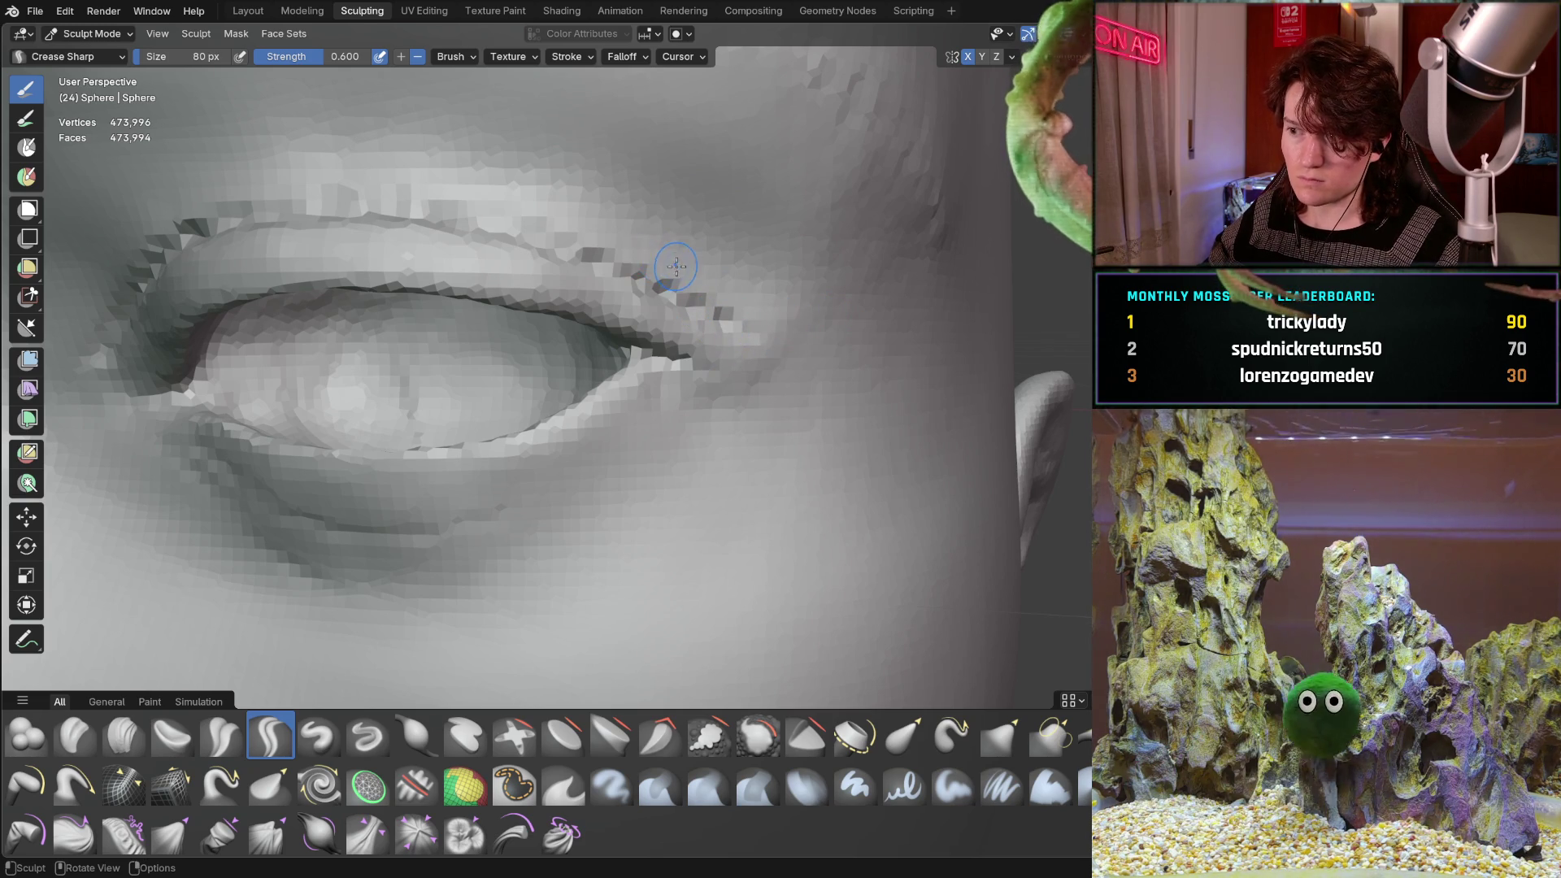
middle_drag(669, 220, 747, 338)
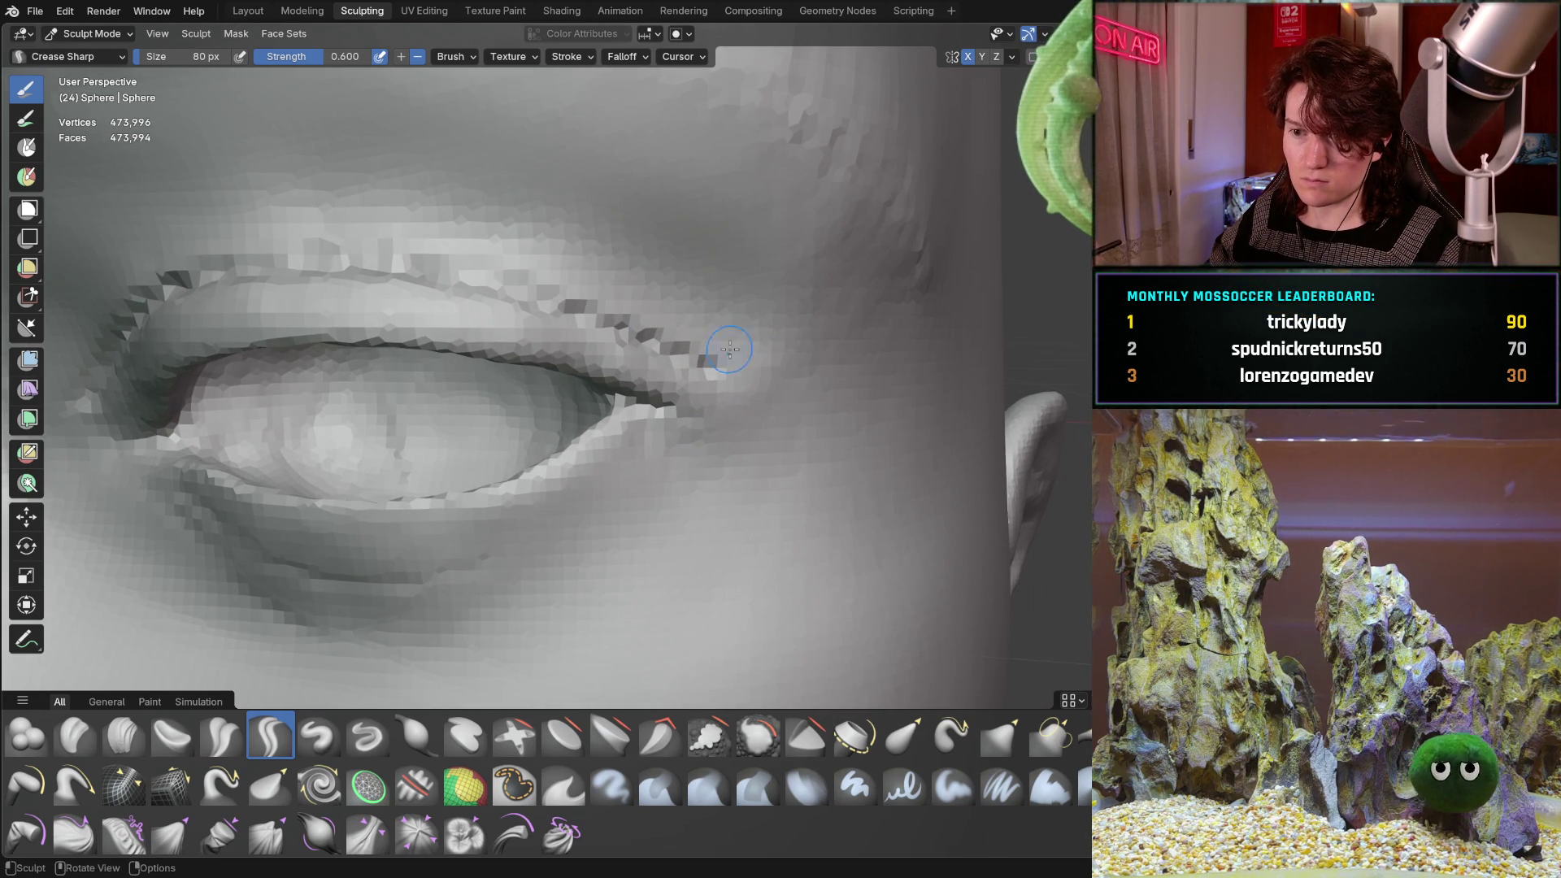
middle_drag(730, 349, 350, 545)
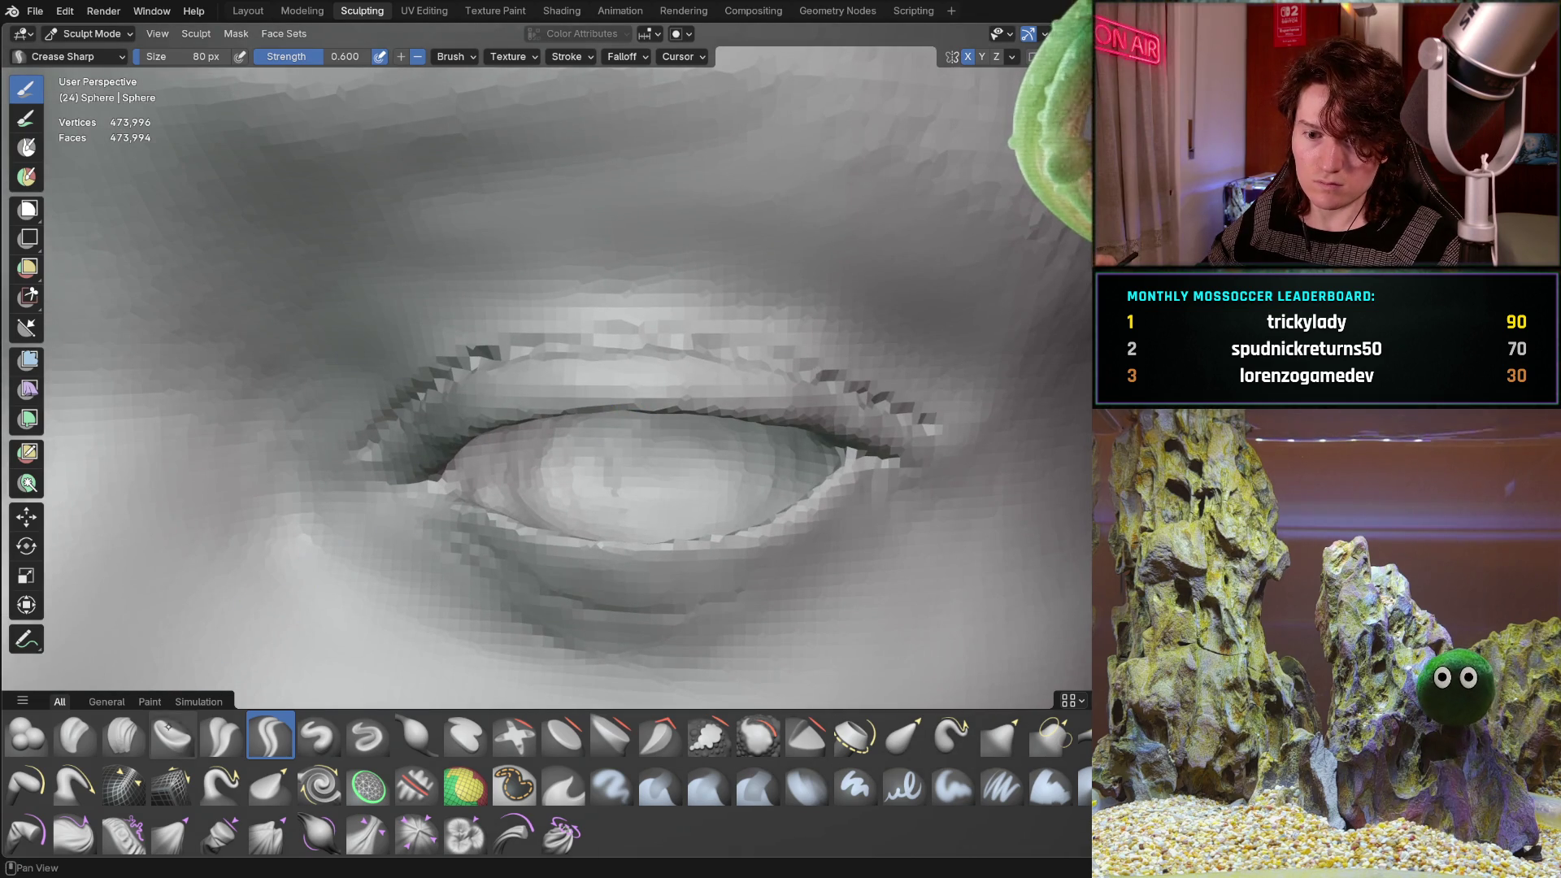
ctrl+middle_drag(143, 656, 334, 321)
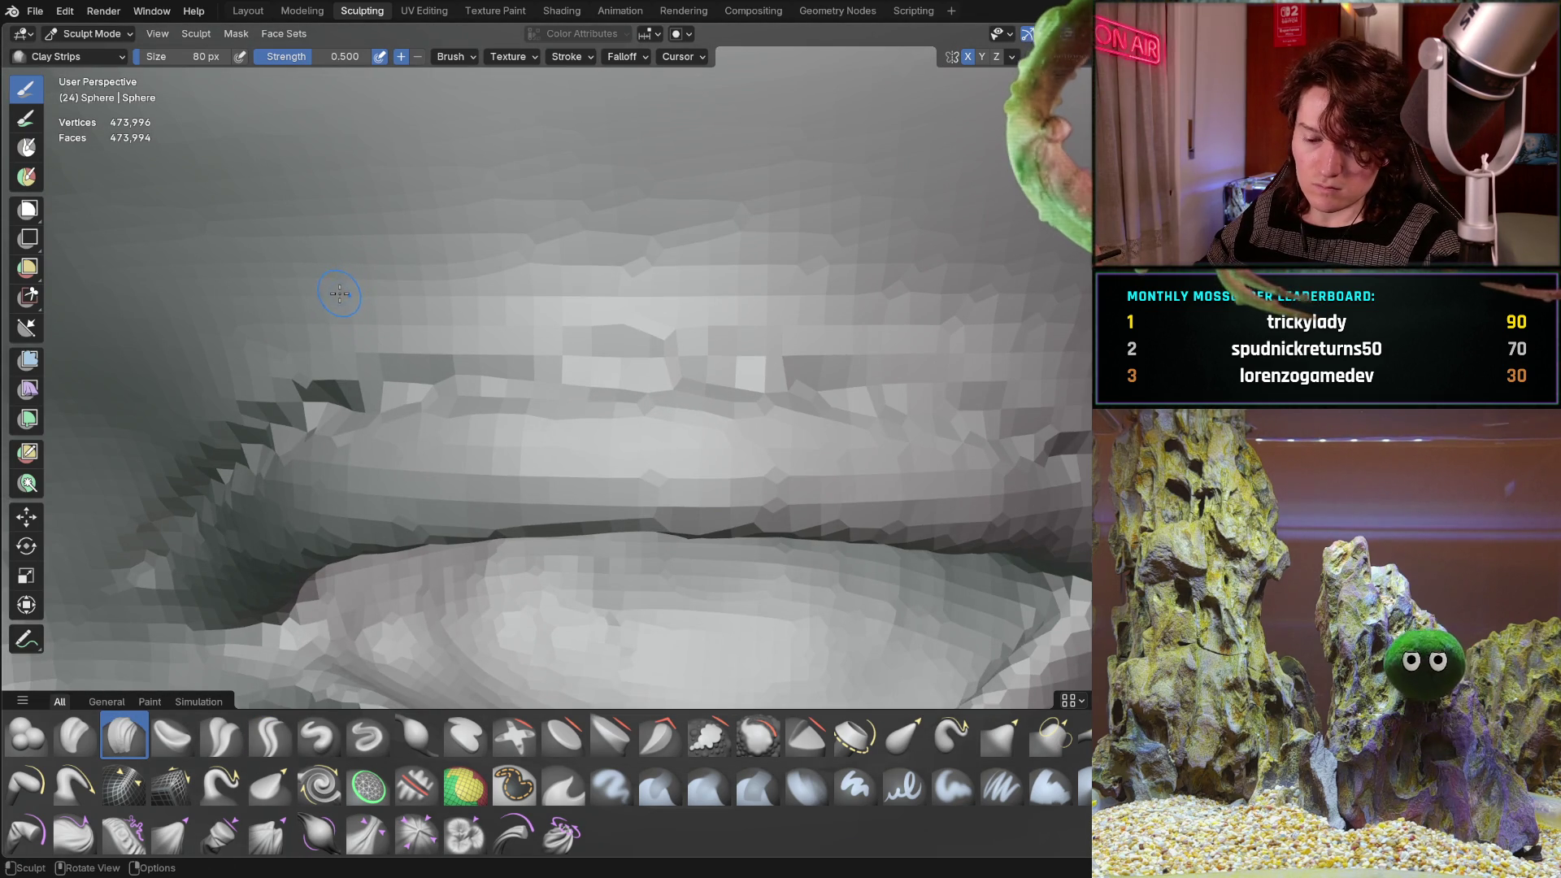
Enlarge the Clay Strips brush and build up the upper lid surface.
key(f)
click(456, 293)
ctrl+middle_drag(342, 294, 309, 382)
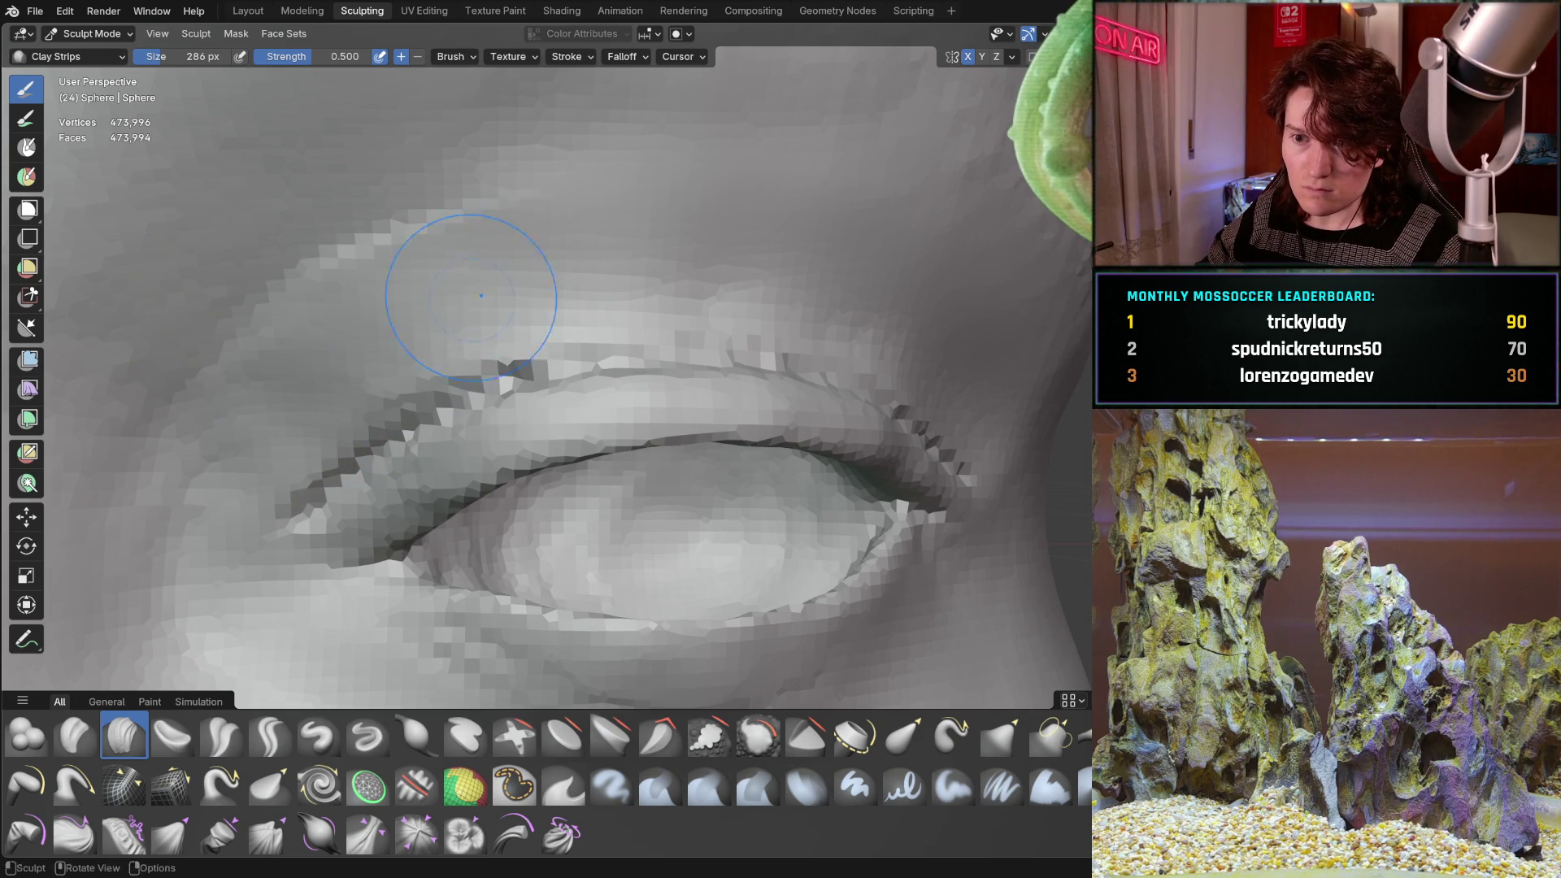
mouse_move(584, 274)
mouse_down()
mouse_move(662, 261)
mouse_move(796, 275)
mouse_up()
middle_drag(873, 292, 576, 284)
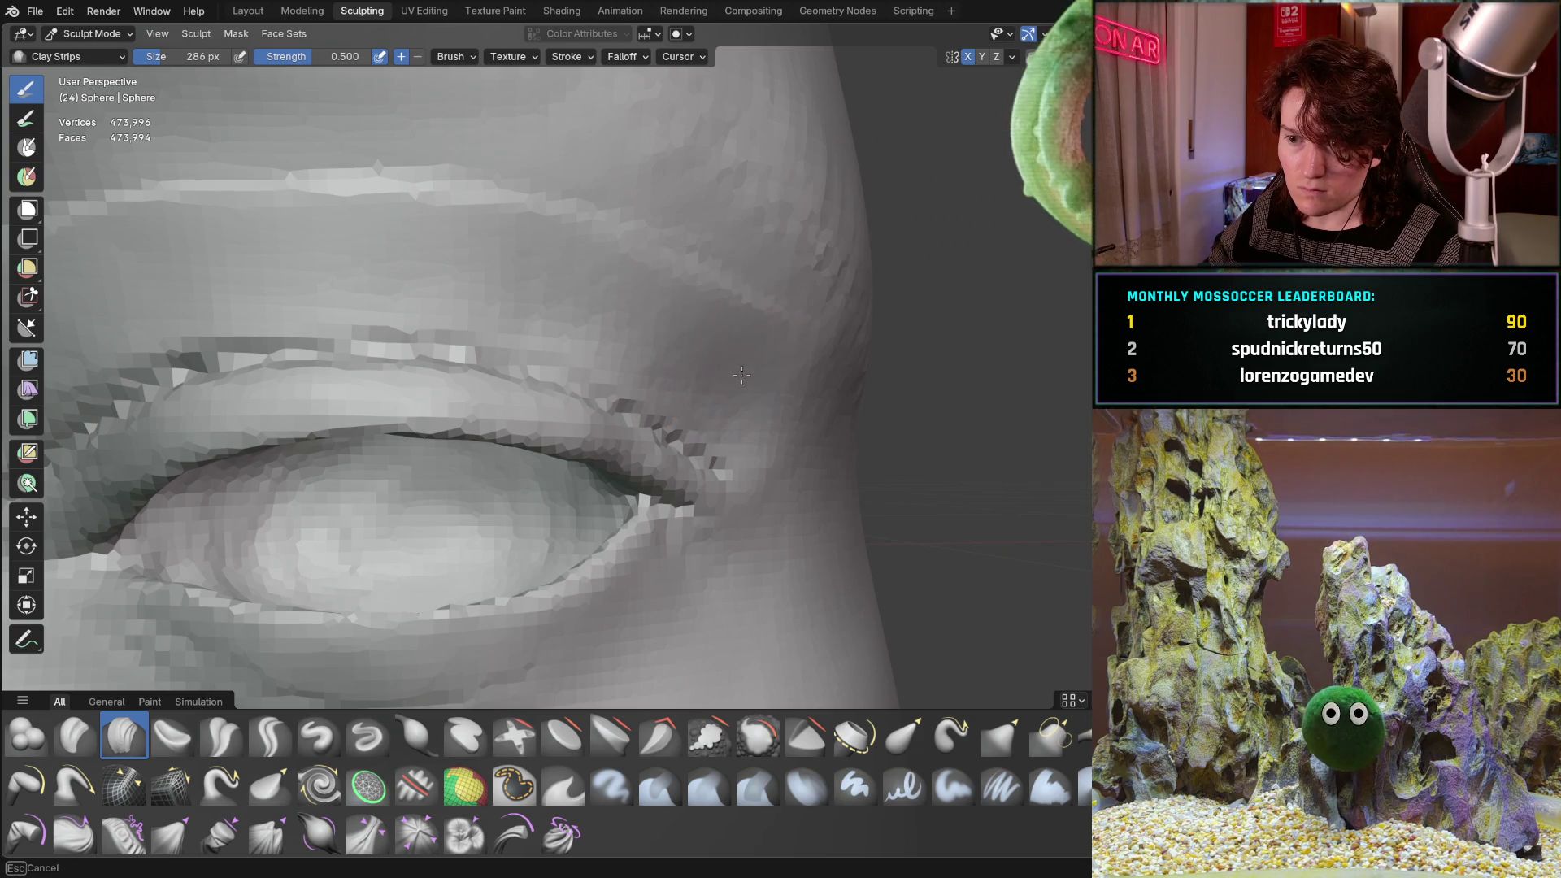
middle_drag(768, 424, 690, 417)
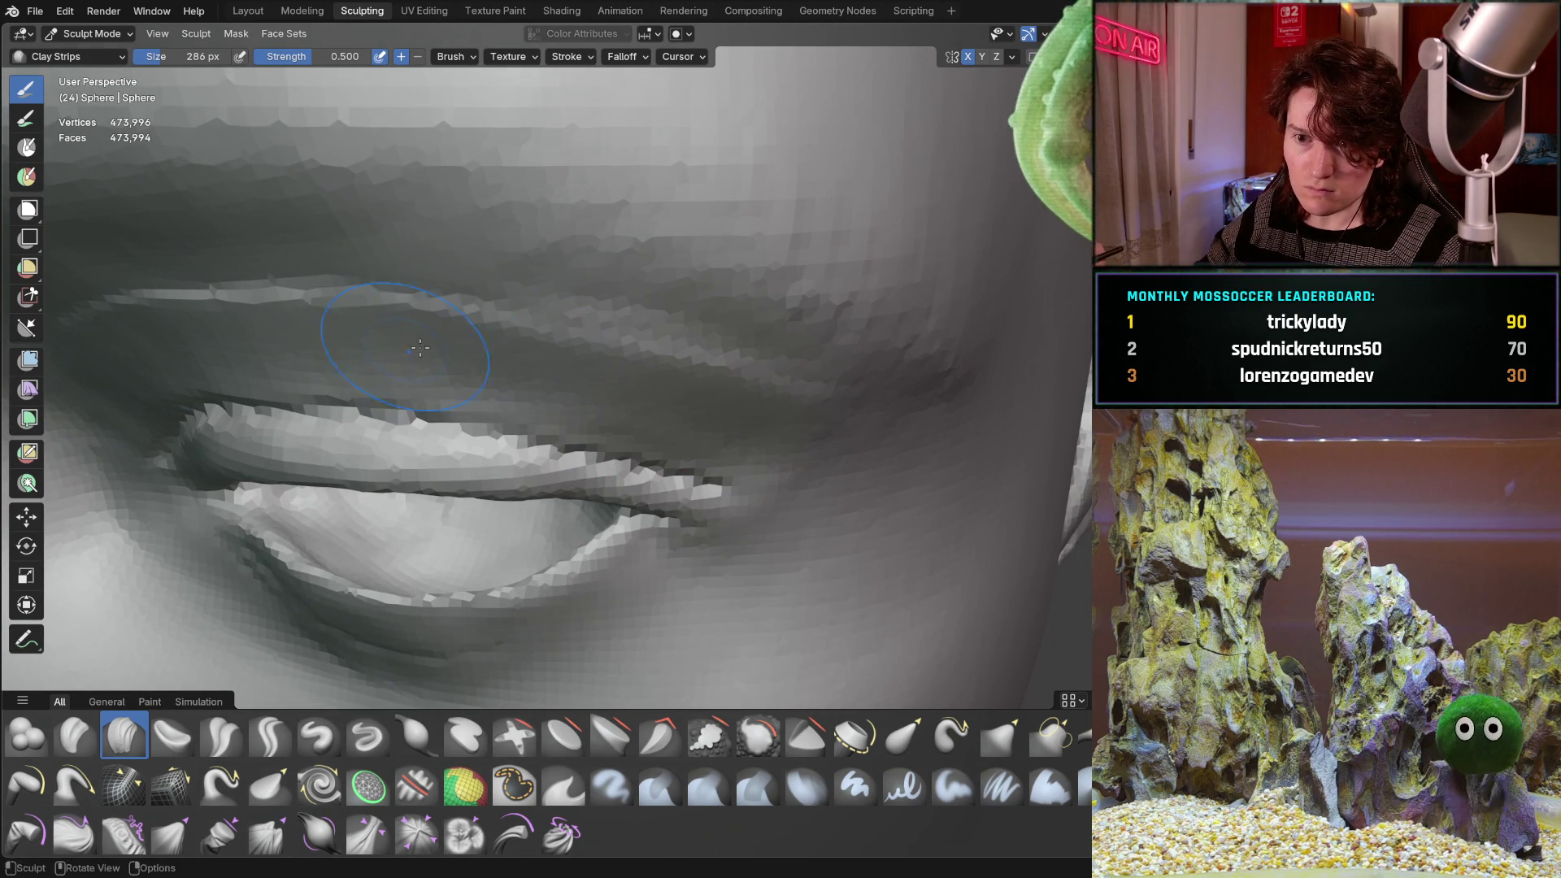
mouse_move(165, 373)
middle_down()
mouse_move(474, 278)
mouse_move(382, 248)
mouse_move(571, 237)
mouse_move(616, 256)
mouse_move(505, 251)
mouse_move(432, 349)
mouse_move(454, 366)
mouse_move(557, 287)
mouse_move(540, 261)
middle_up()
scroll(480, 325, down, 2)
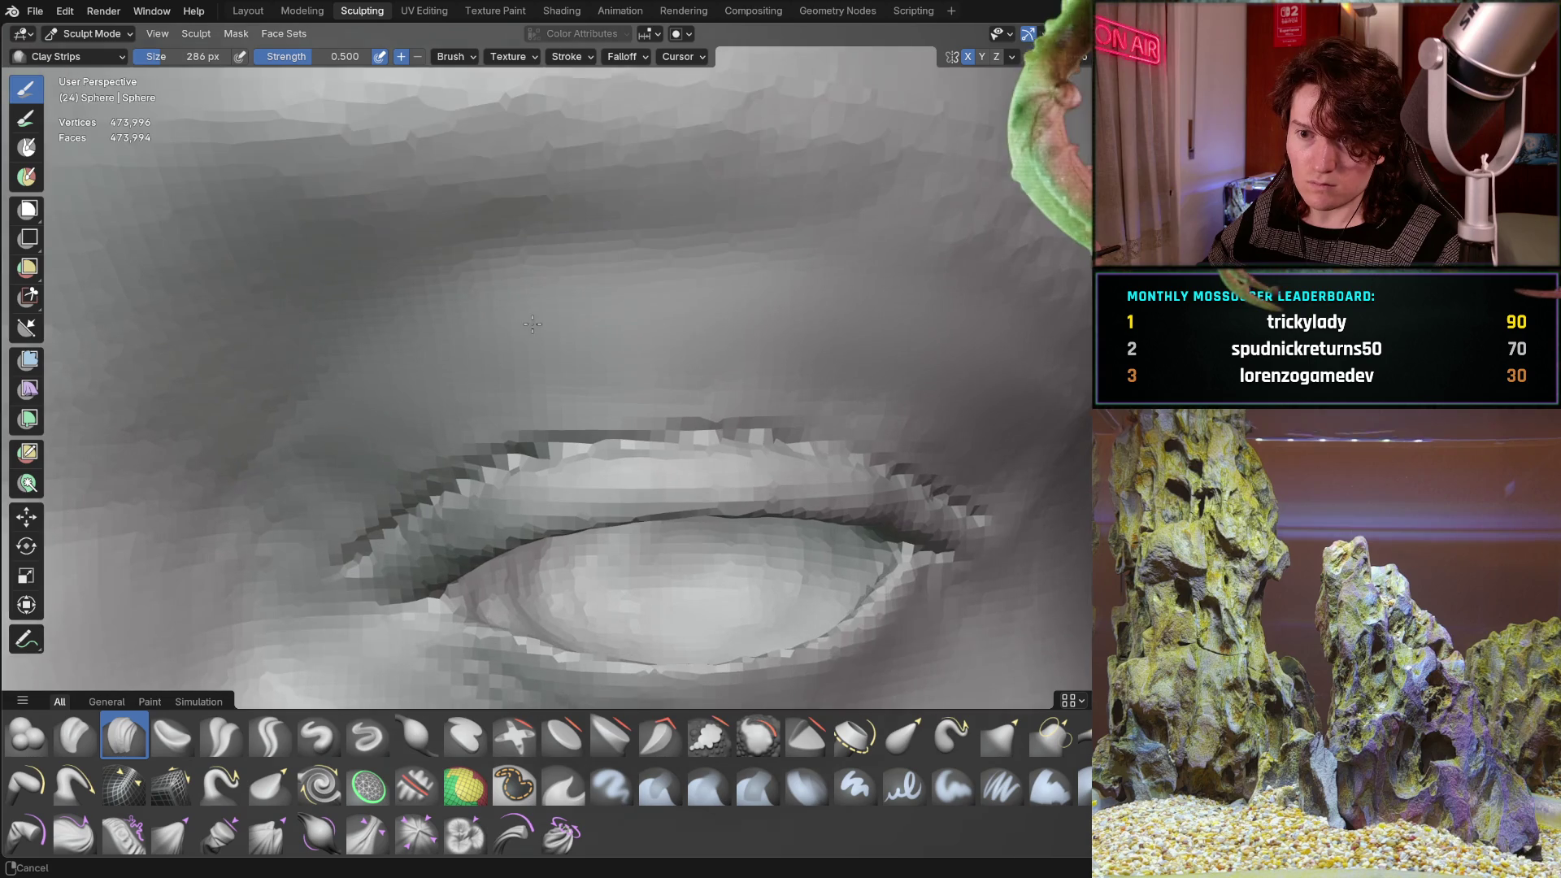
Deepen the upper eyelid crease, then shrink the brush to 70 px for finer detail.
key(f)
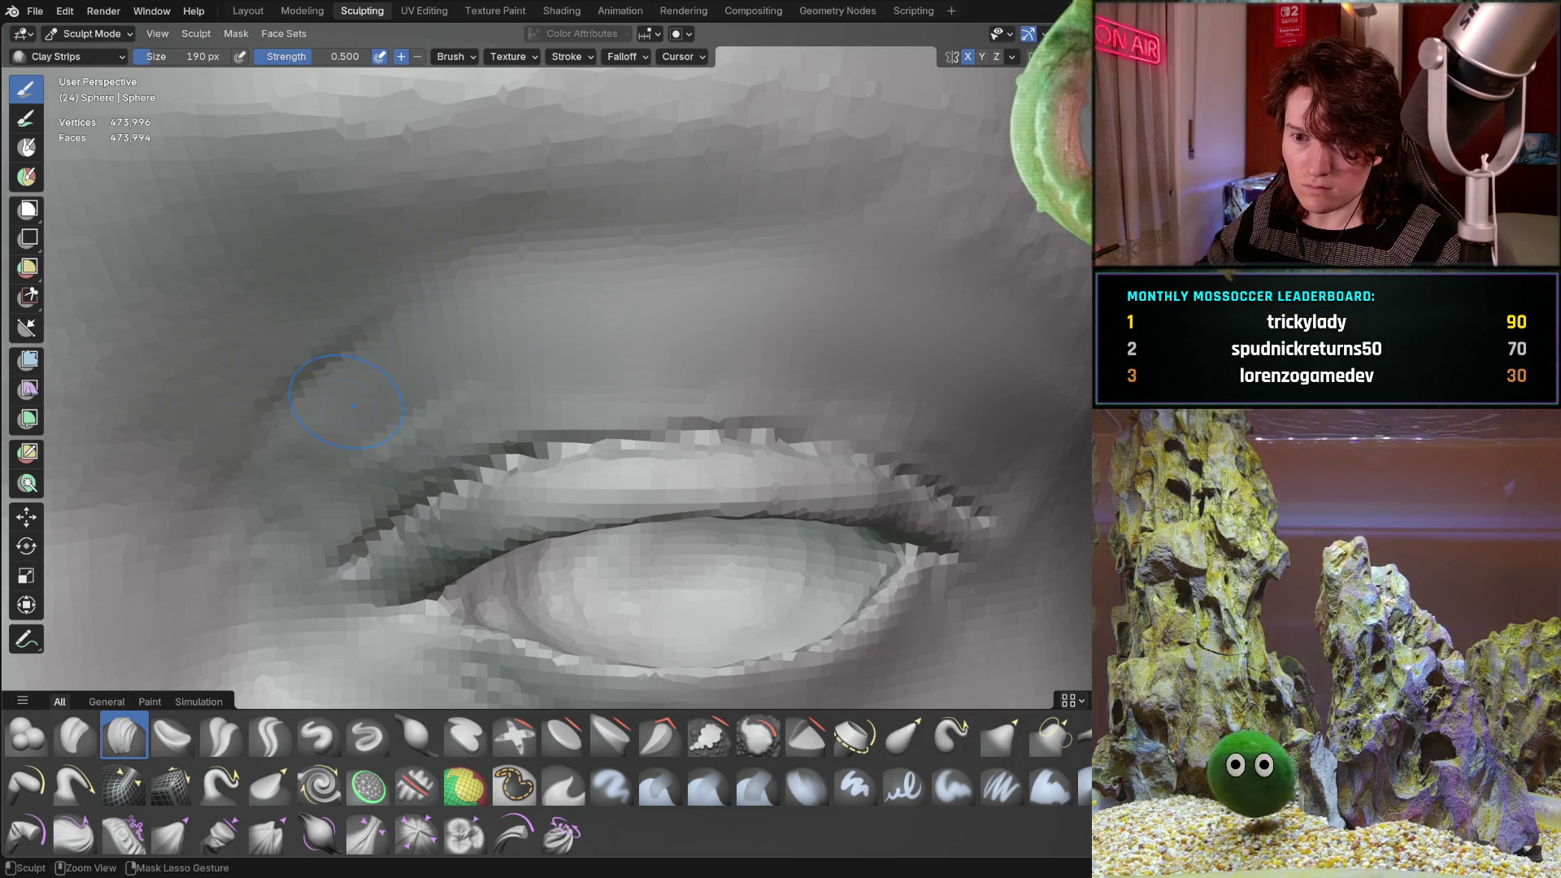
drag(592, 299, 703, 321)
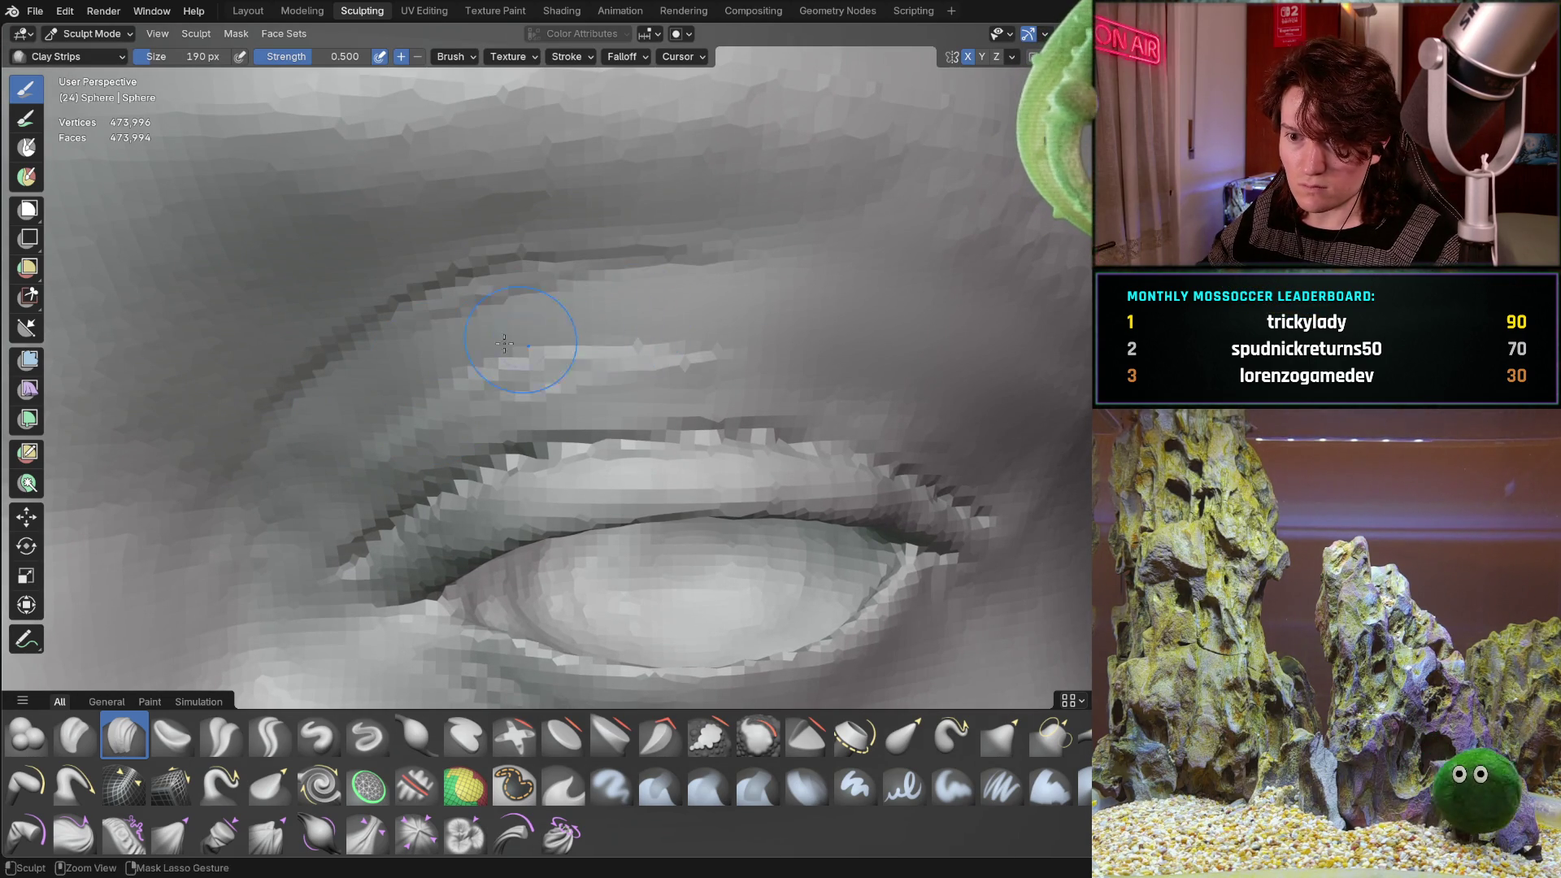
mouse_move(529, 333)
middle_down()
mouse_move(581, 303)
mouse_move(660, 333)
middle_up()
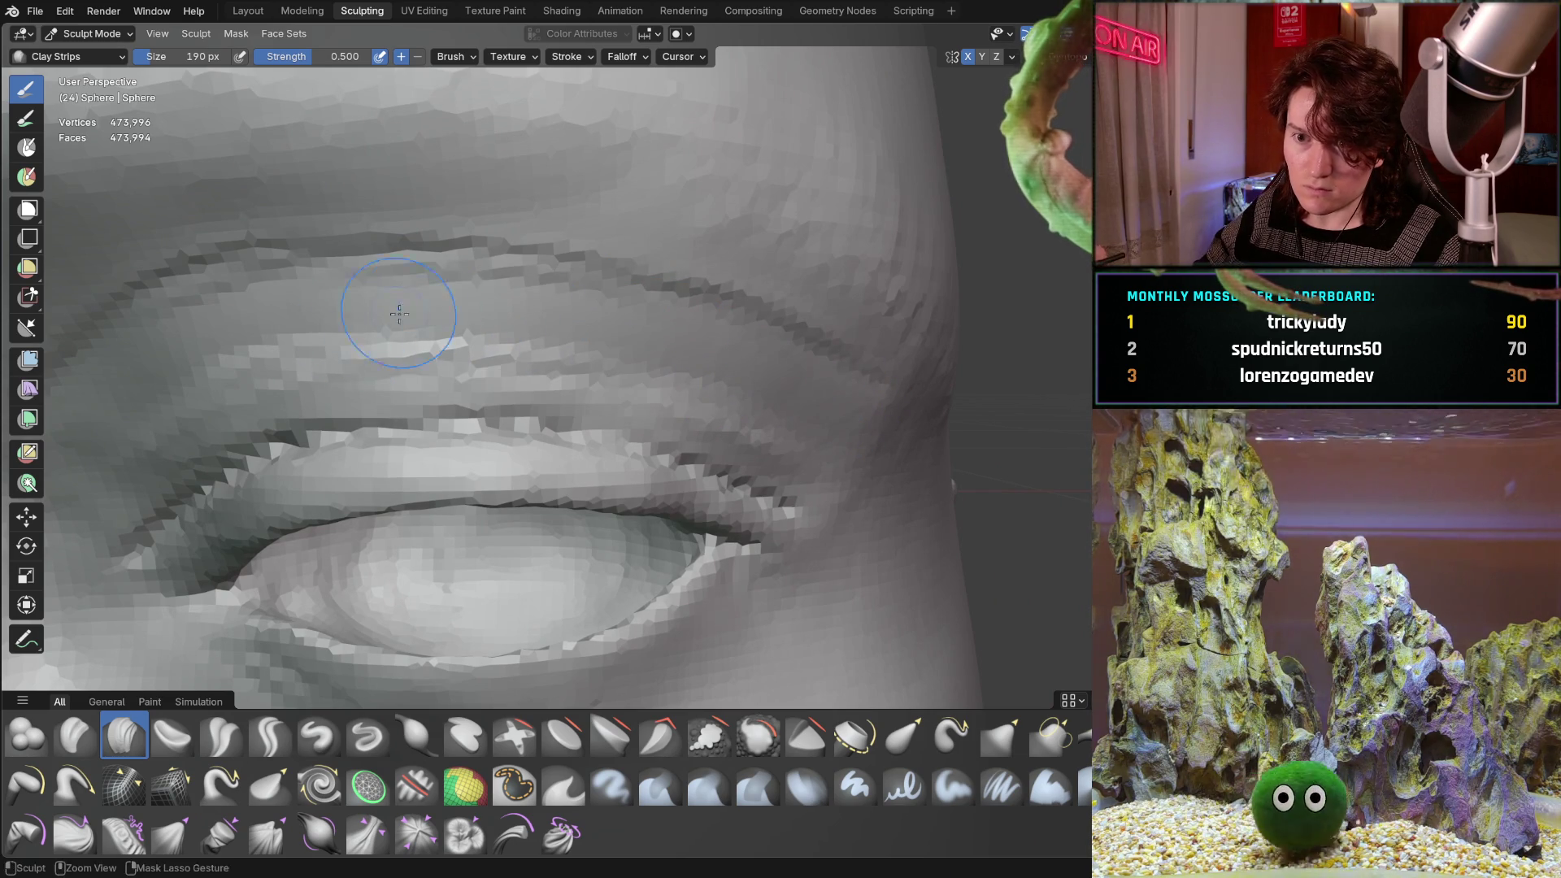
middle_drag(224, 332, 451, 307)
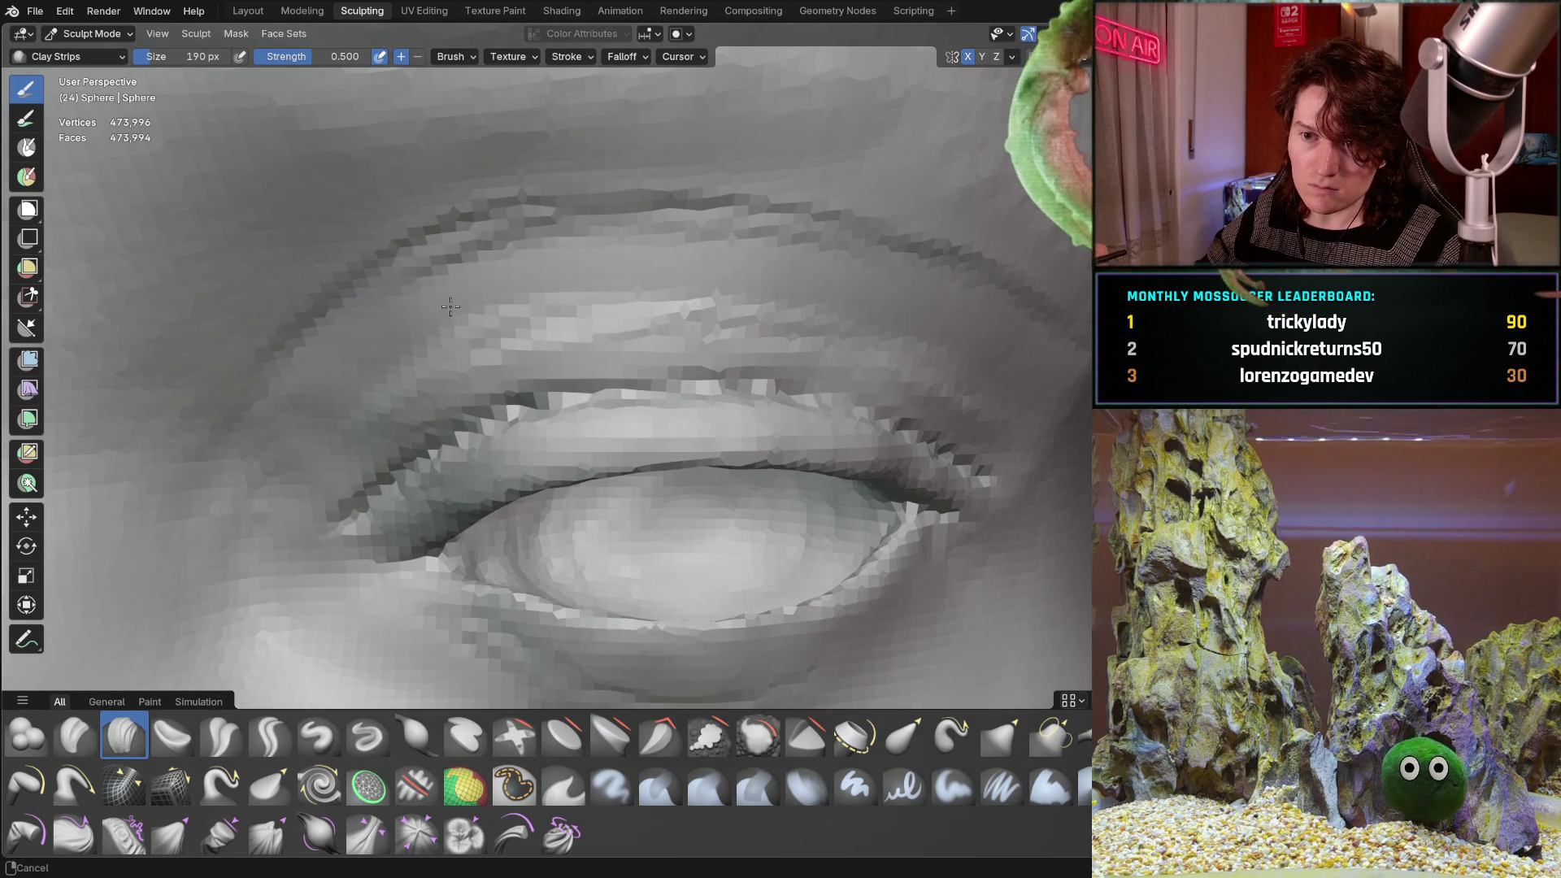
key(f)
click(330, 387)
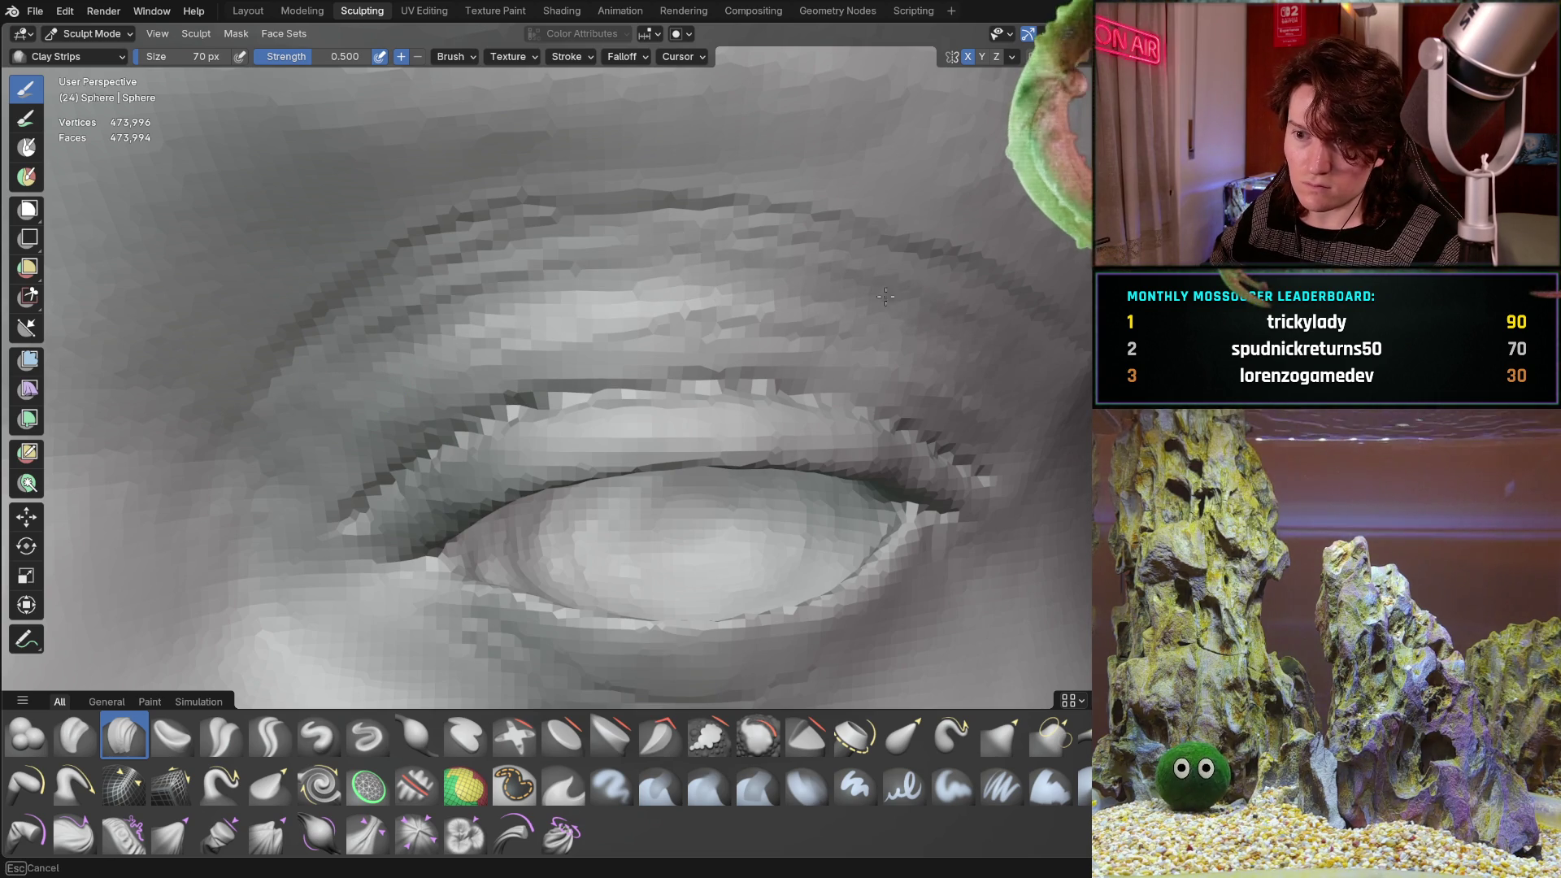
mouse_move(300, 413)
ctrl+middle_down()
mouse_move(730, 379)
mouse_move(519, 333)
ctrl+middle_up()
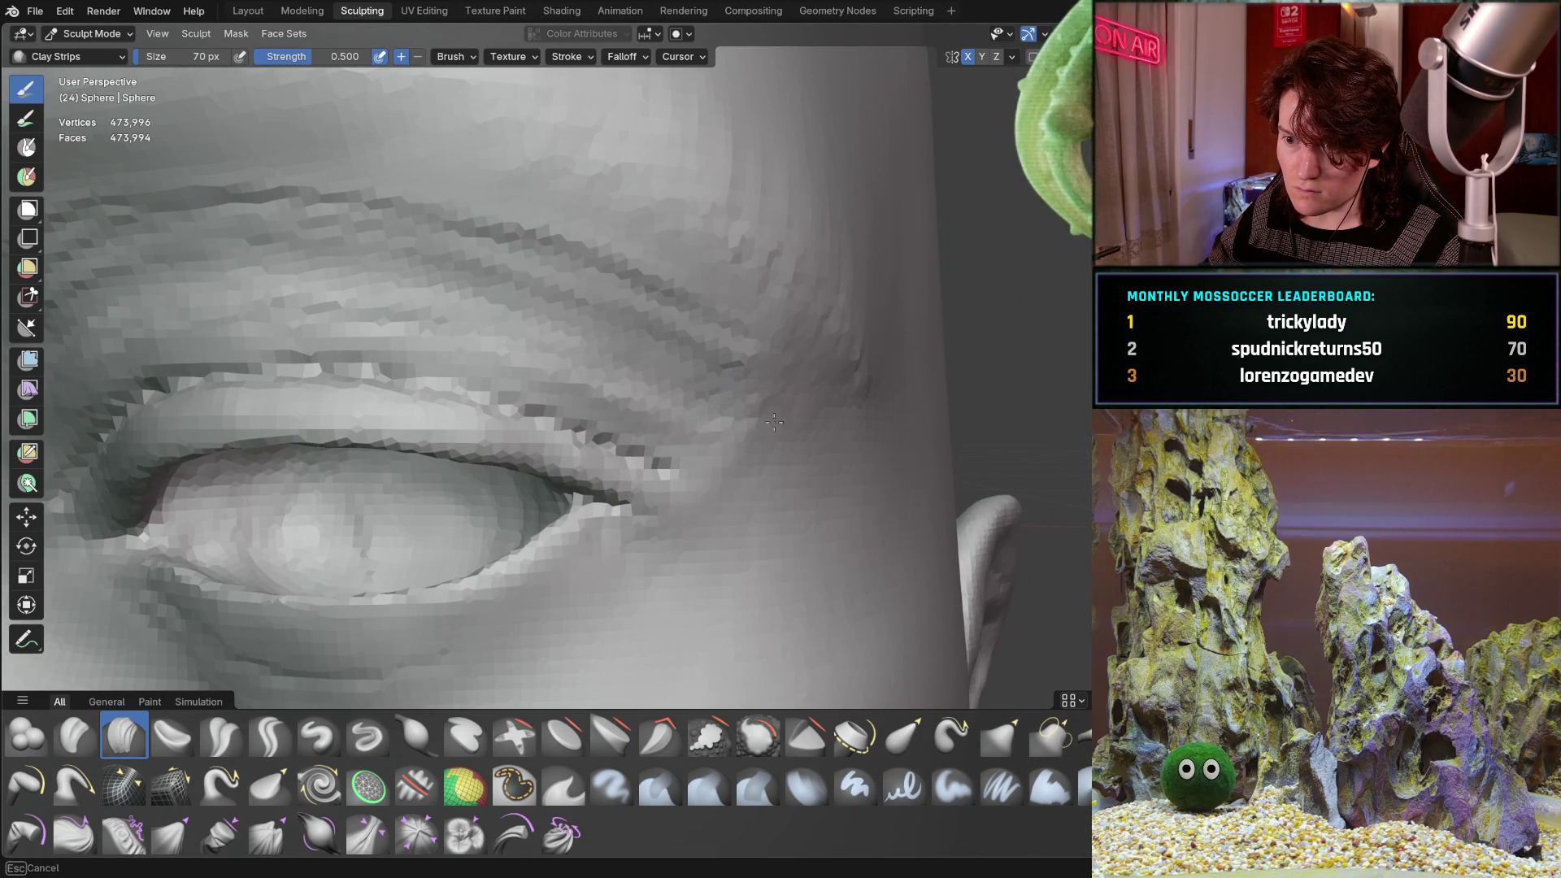
middle_drag(682, 321, 563, 312)
Set the Clay Strips brush to 302 px and orbit out to view both eyes.
key(f)
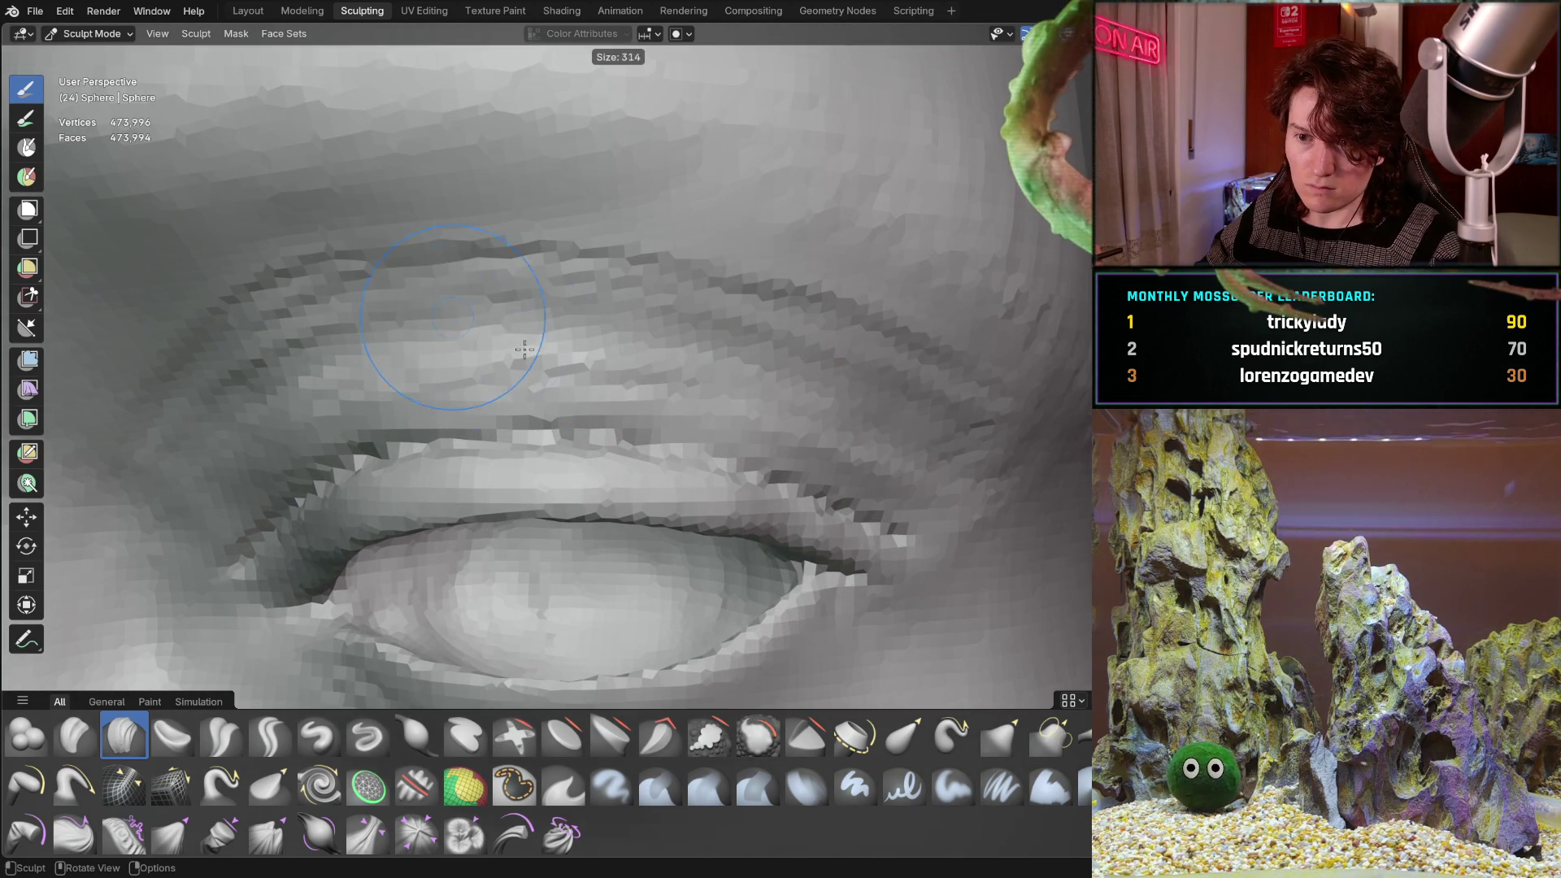
click(393, 287)
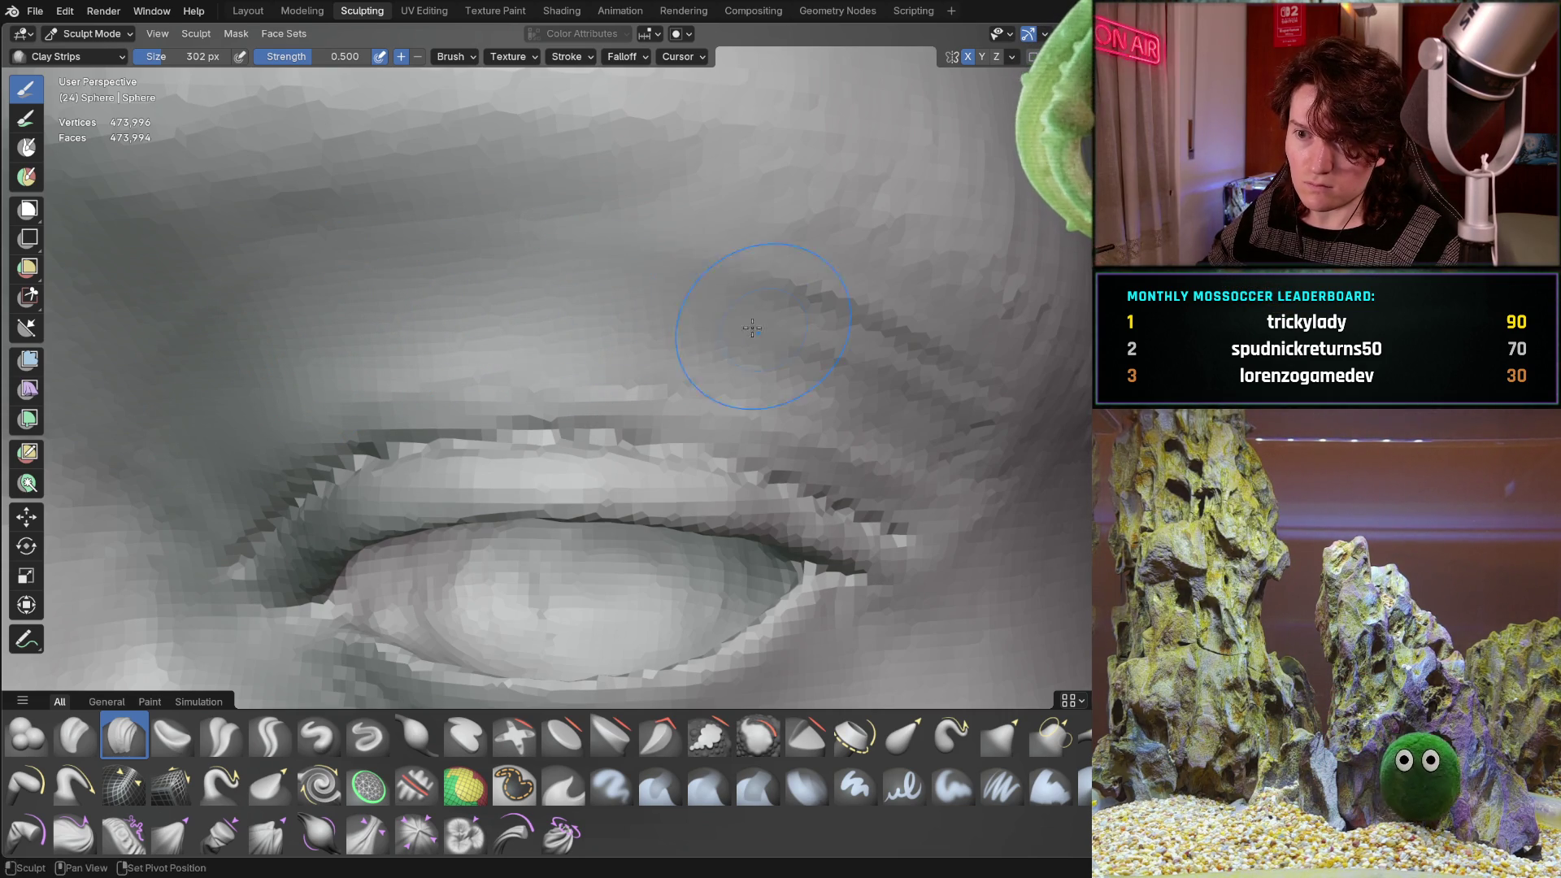
mouse_move(752, 316)
middle_down()
mouse_move(575, 279)
mouse_move(732, 325)
middle_up()
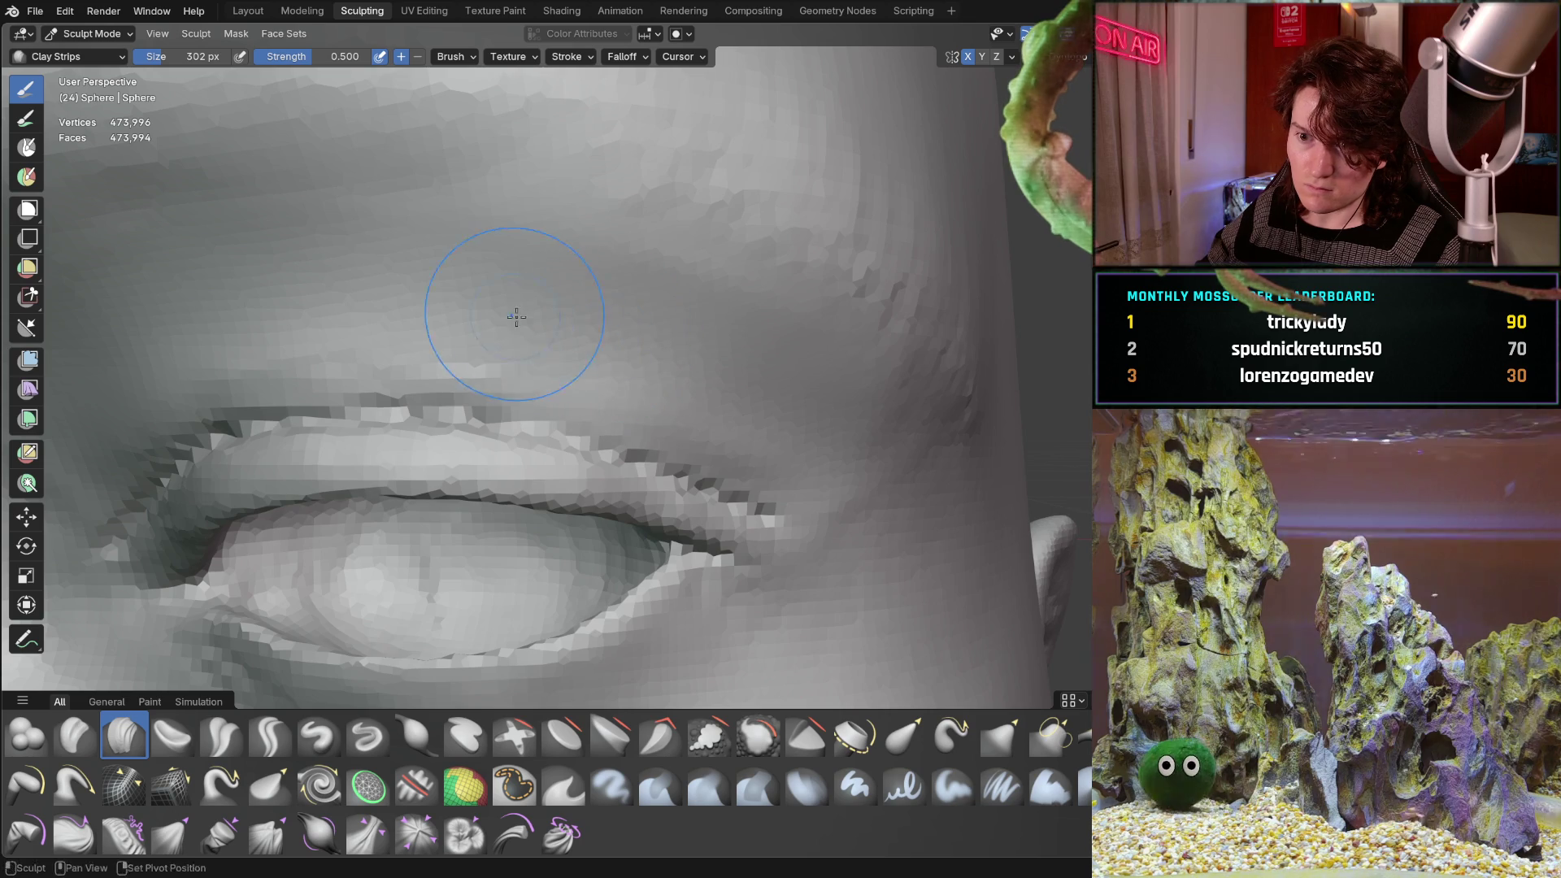
middle_drag(329, 269, 438, 280)
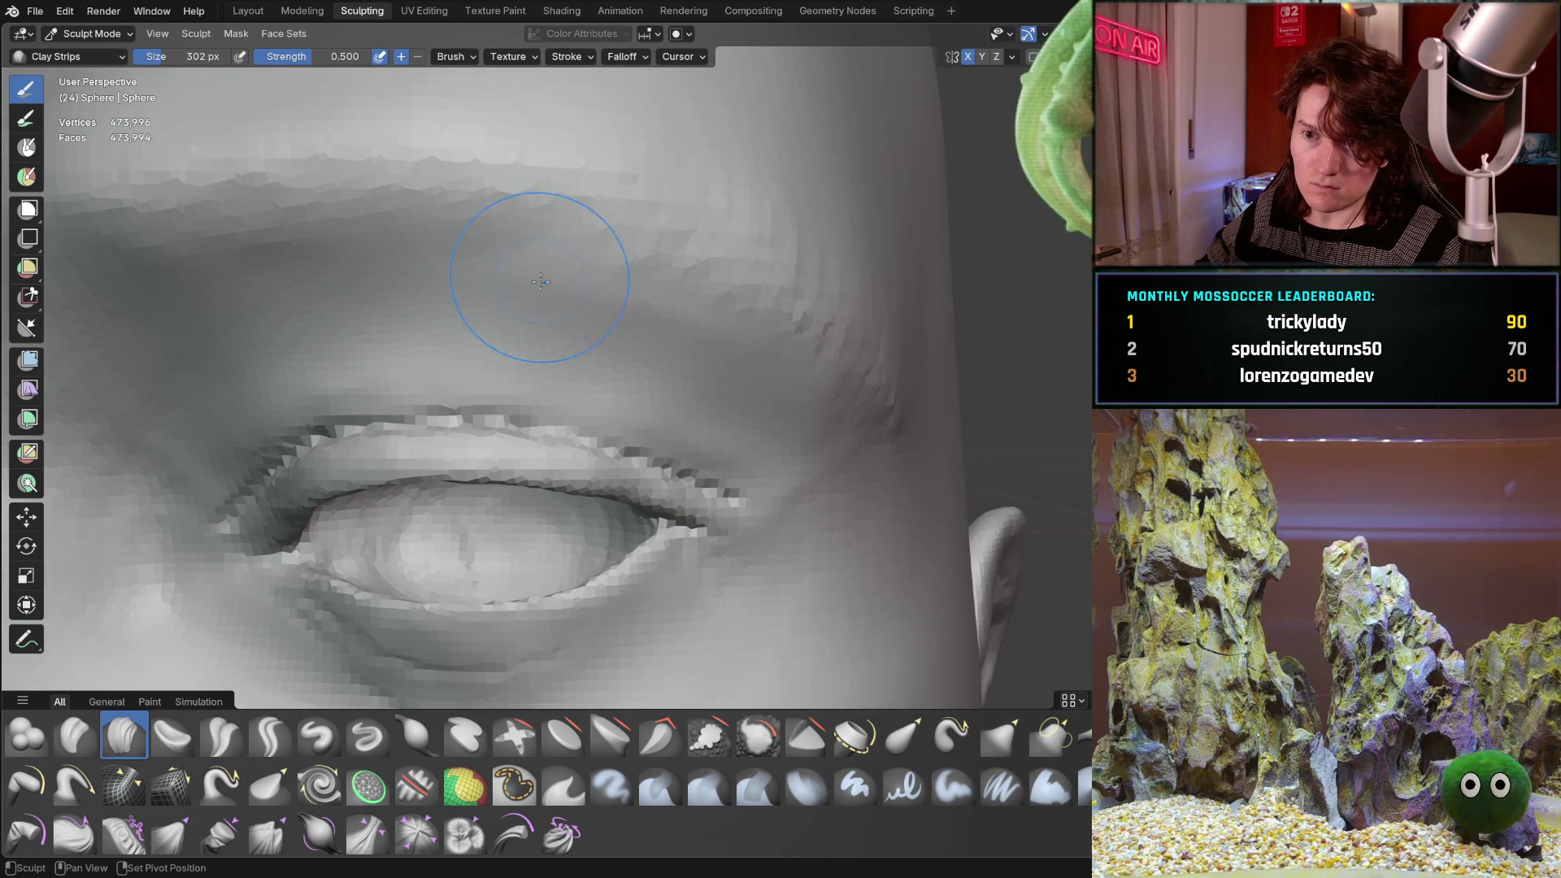
middle_drag(541, 281, 645, 305)
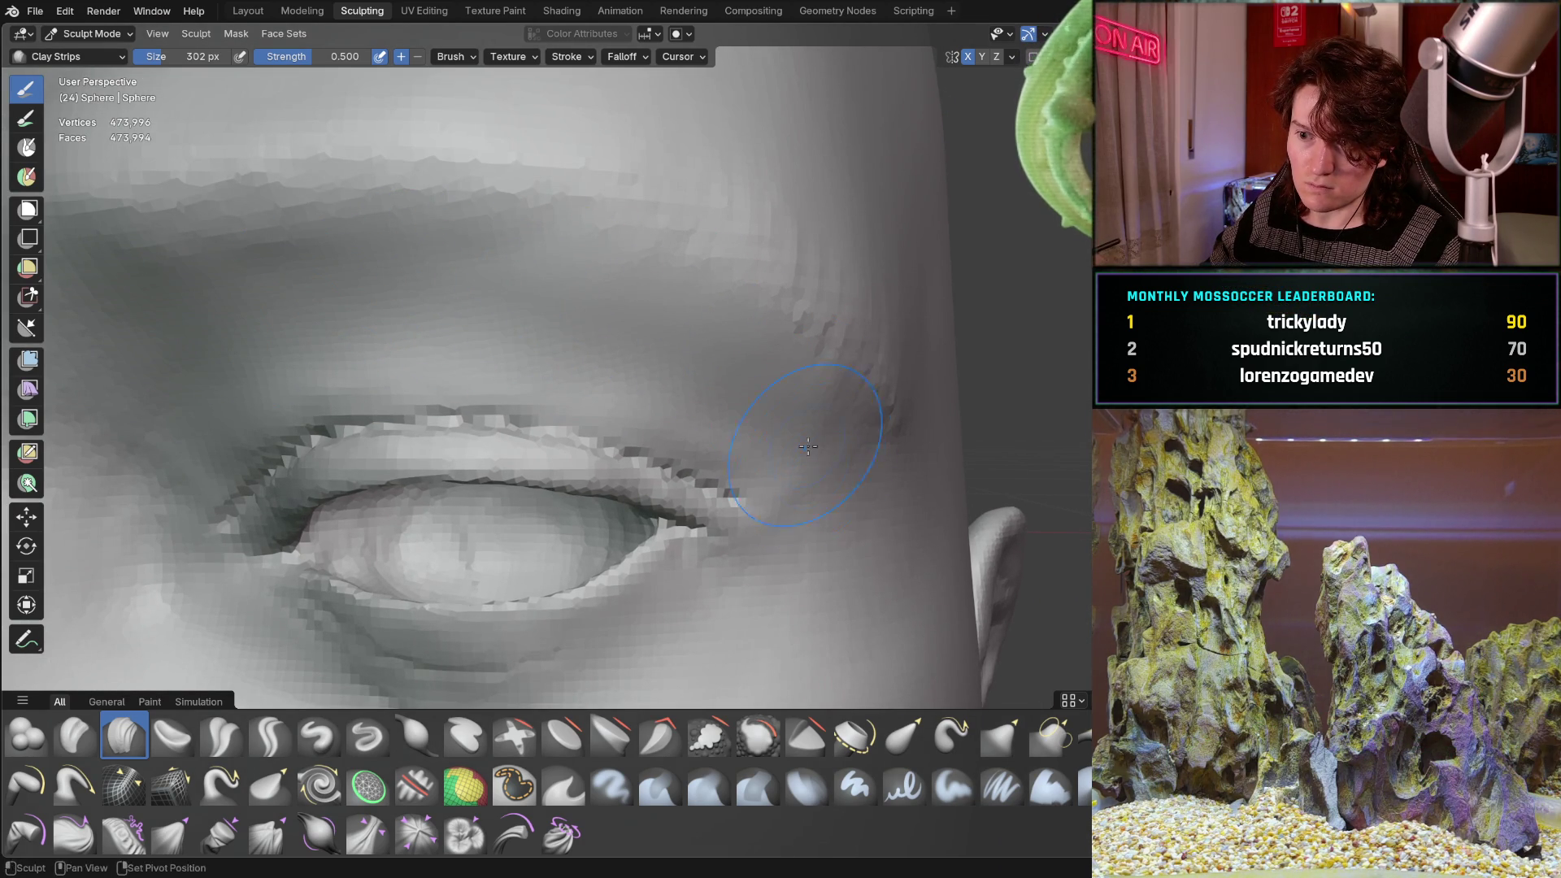
middle_drag(569, 397, 697, 261)
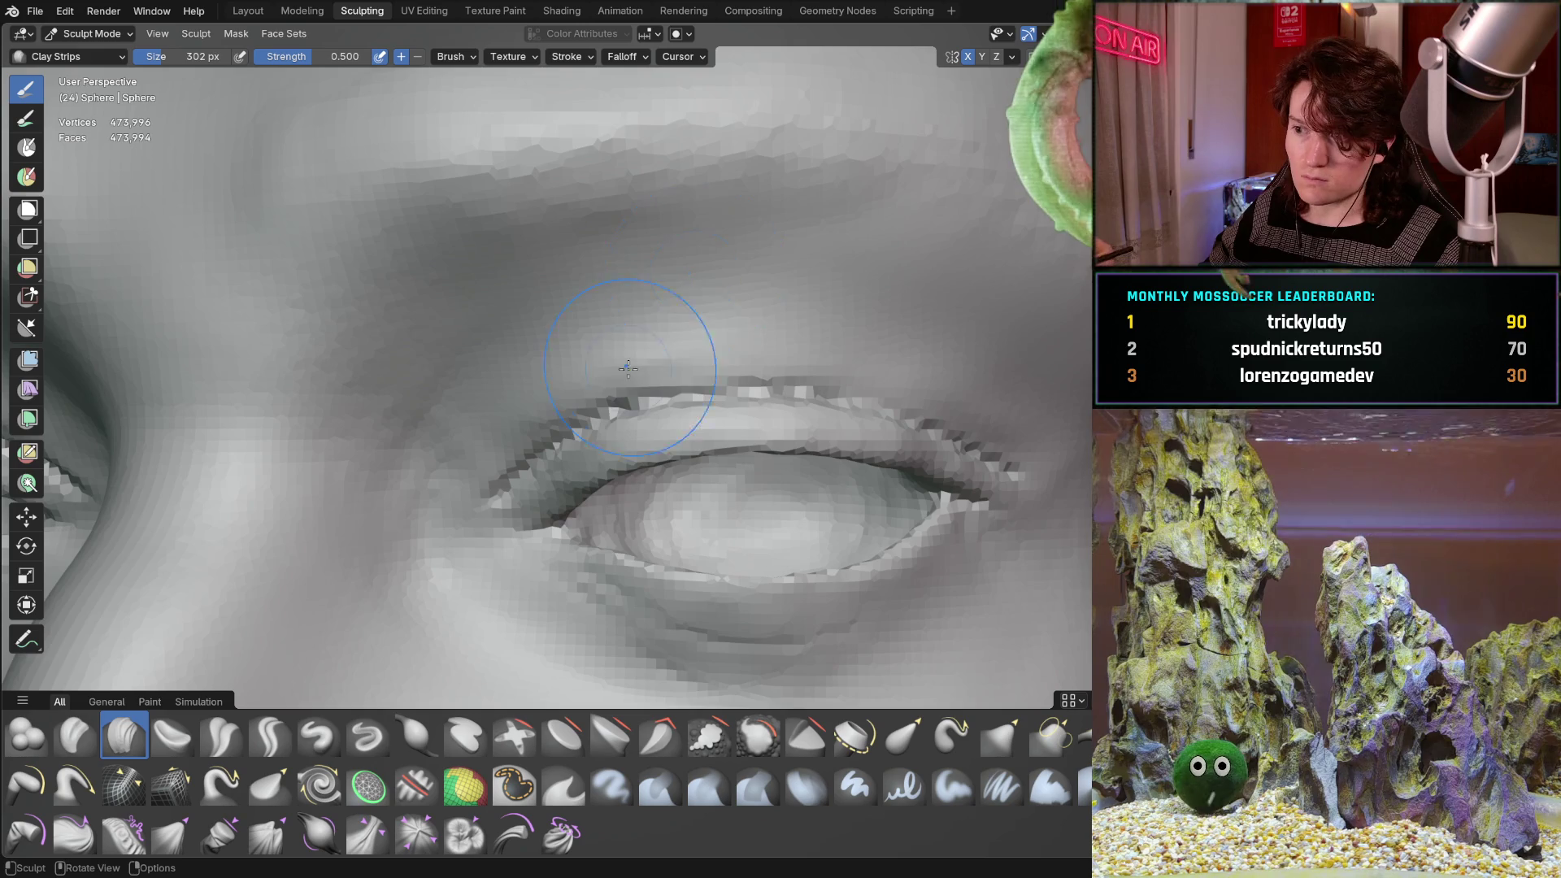
middle_drag(690, 353, 589, 416)
scroll(627, 418, down, 2)
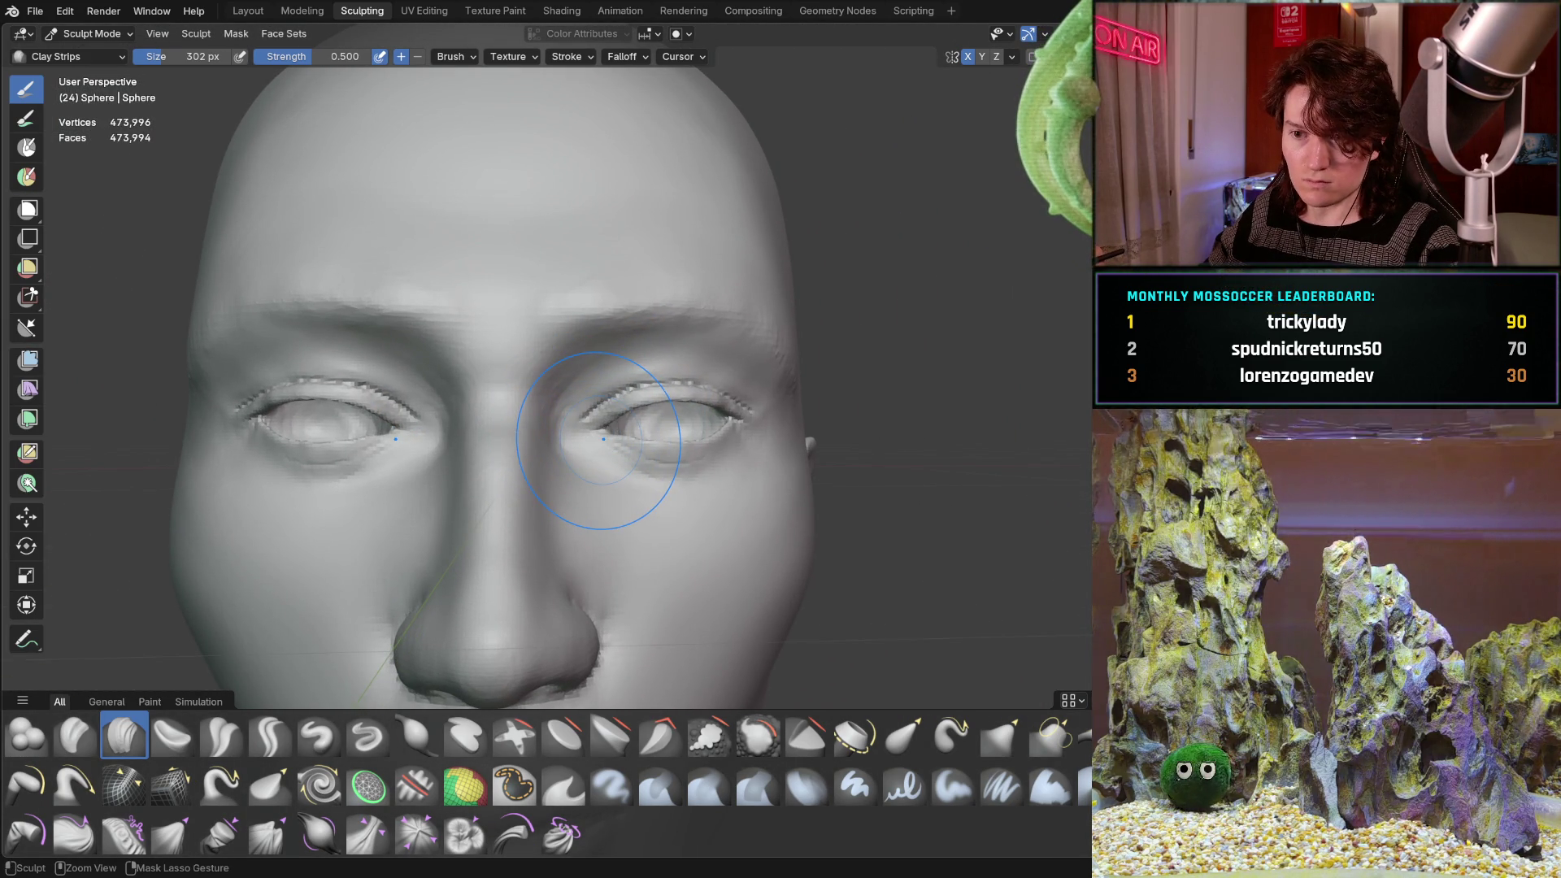
Lay a Clay Strips stroke at the right eye's inner corner, then view the head from three-quarter angle.
drag(603, 439, 575, 443)
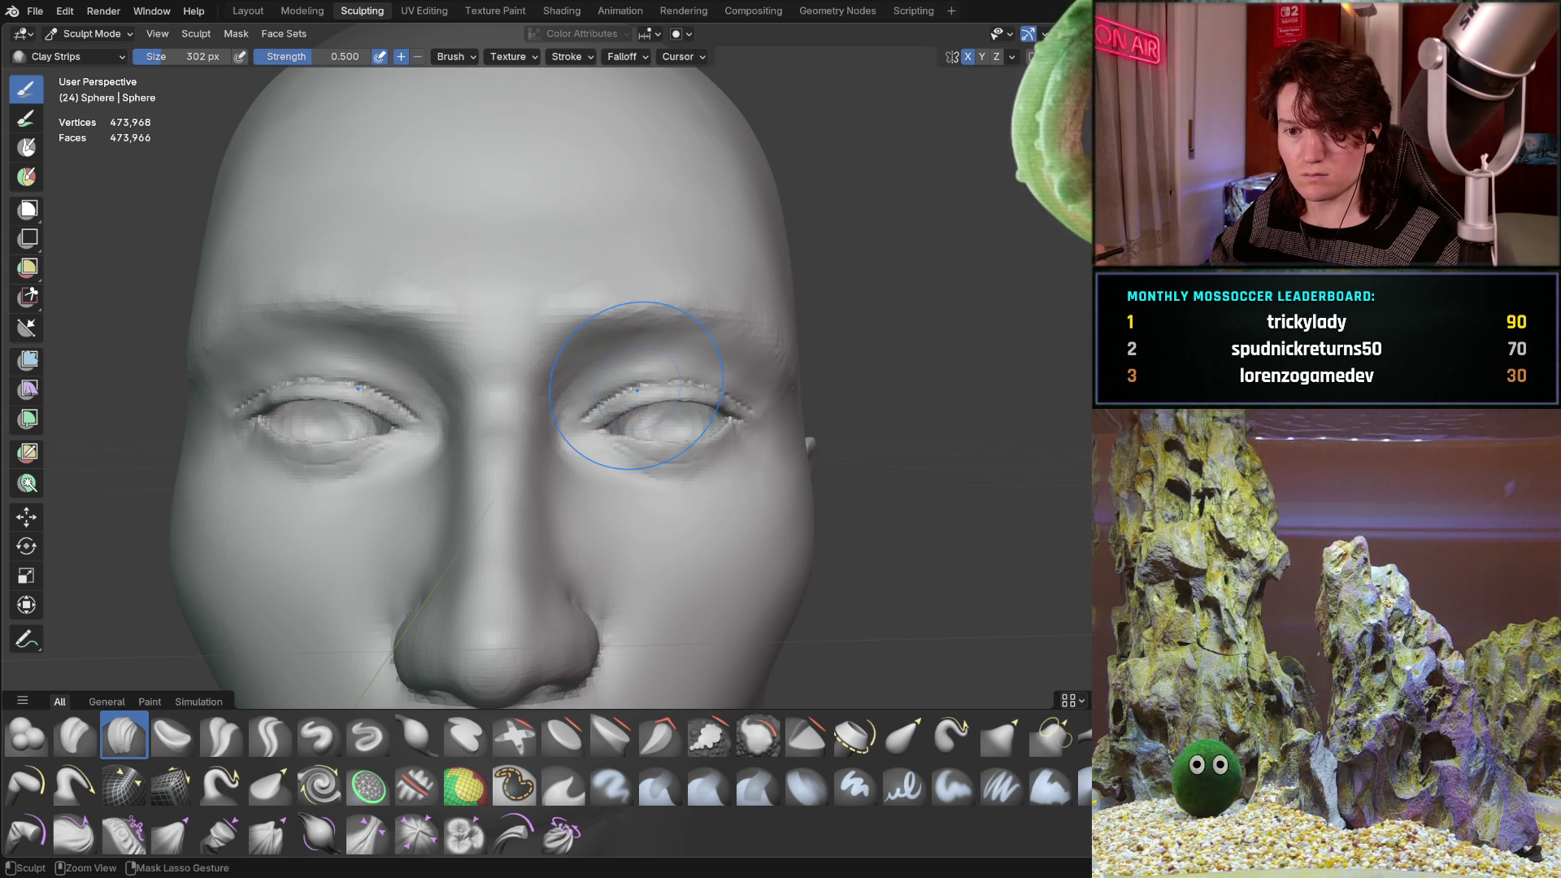
ctrl+middle_drag(644, 398, 587, 460)
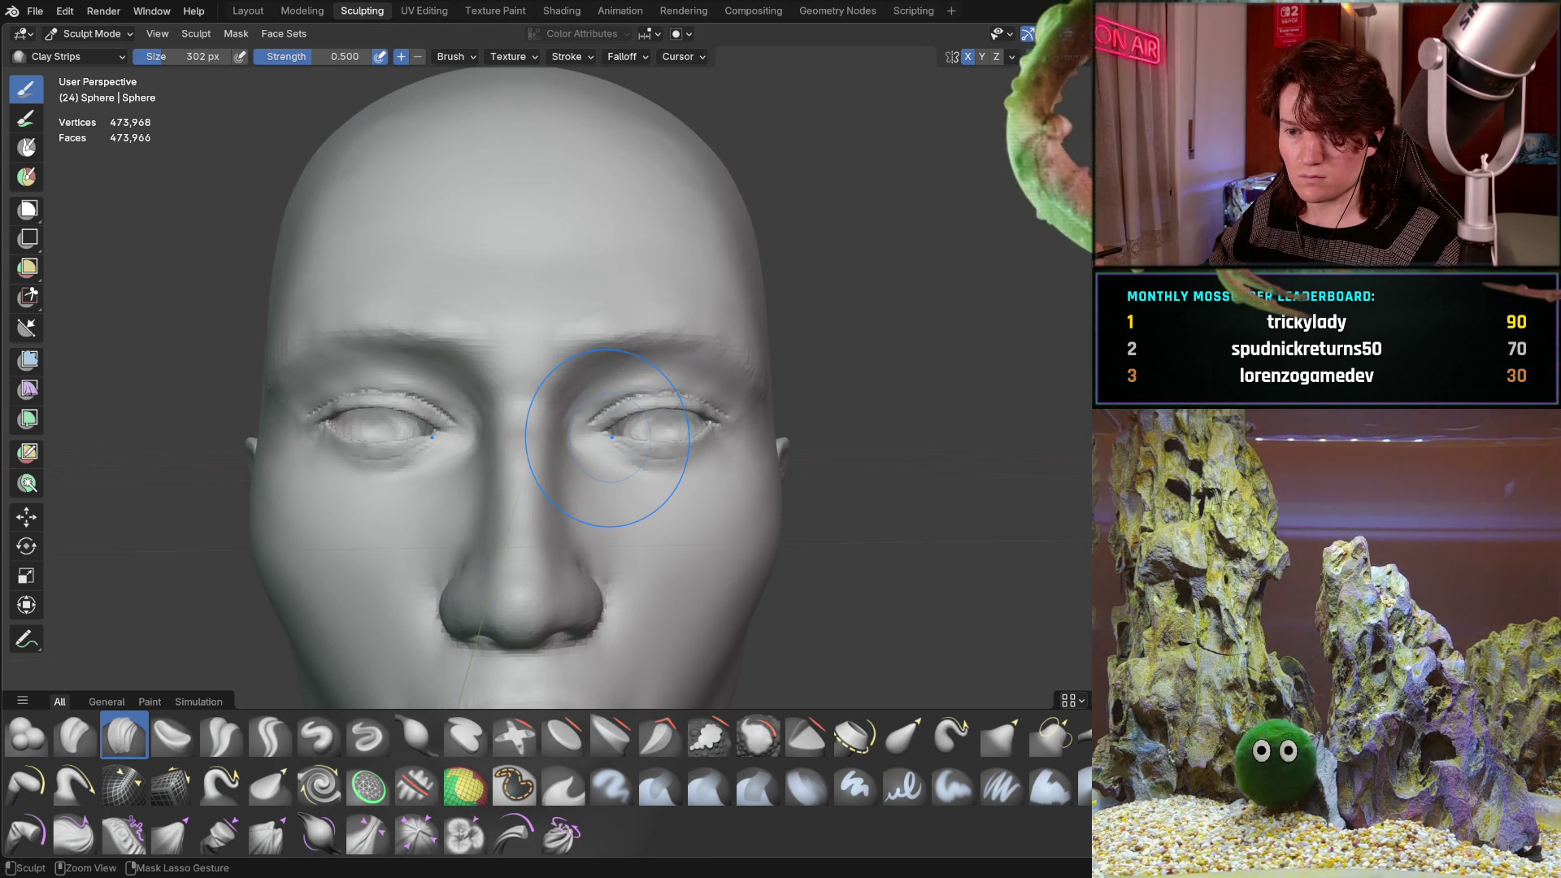
scroll(630, 411, up, 3)
mouse_move(630, 410)
middle_down()
mouse_move(504, 461)
mouse_move(582, 427)
middle_up()
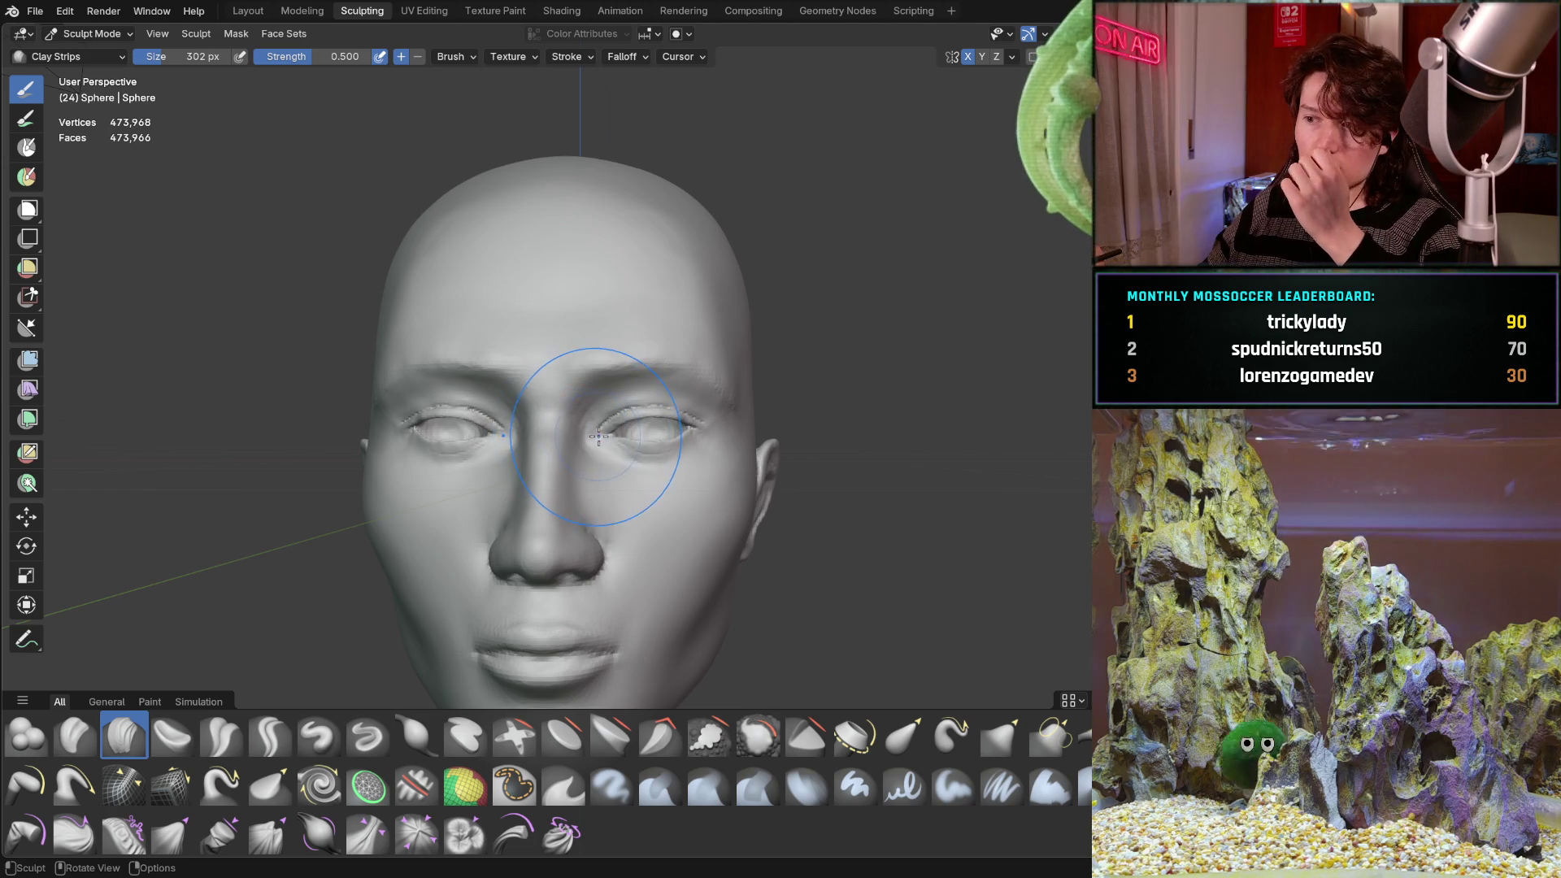
mouse_move(583, 433)
ctrl+middle_down()
mouse_move(641, 372)
mouse_move(626, 339)
mouse_move(627, 401)
ctrl+middle_up()
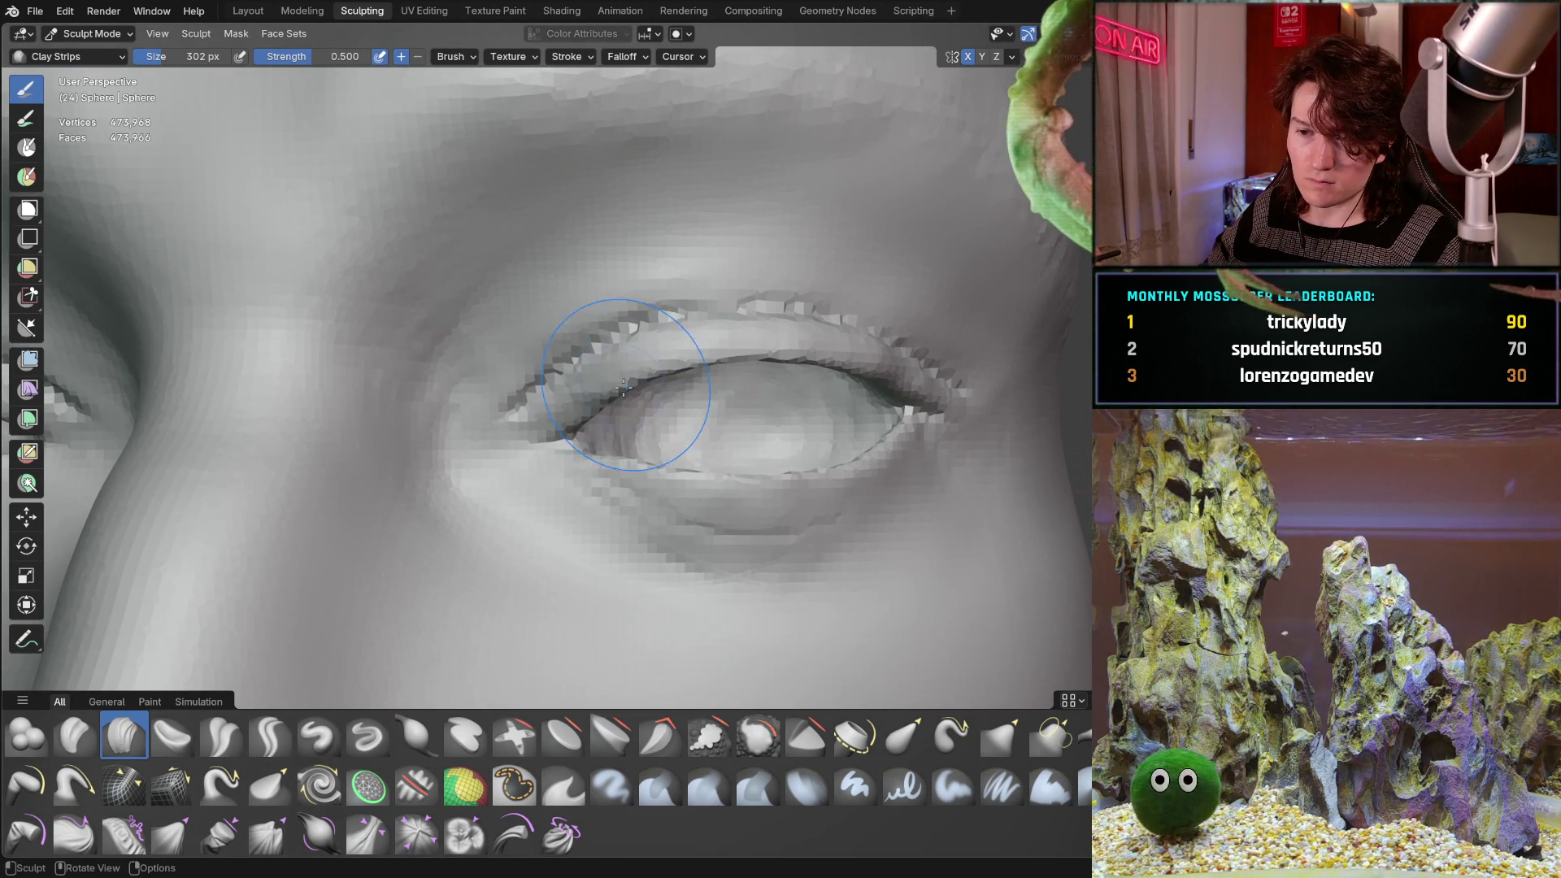
scroll(545, 370, up, 1)
Switch to the Grab brush and pull the upper eyelid into shape.
key(g)
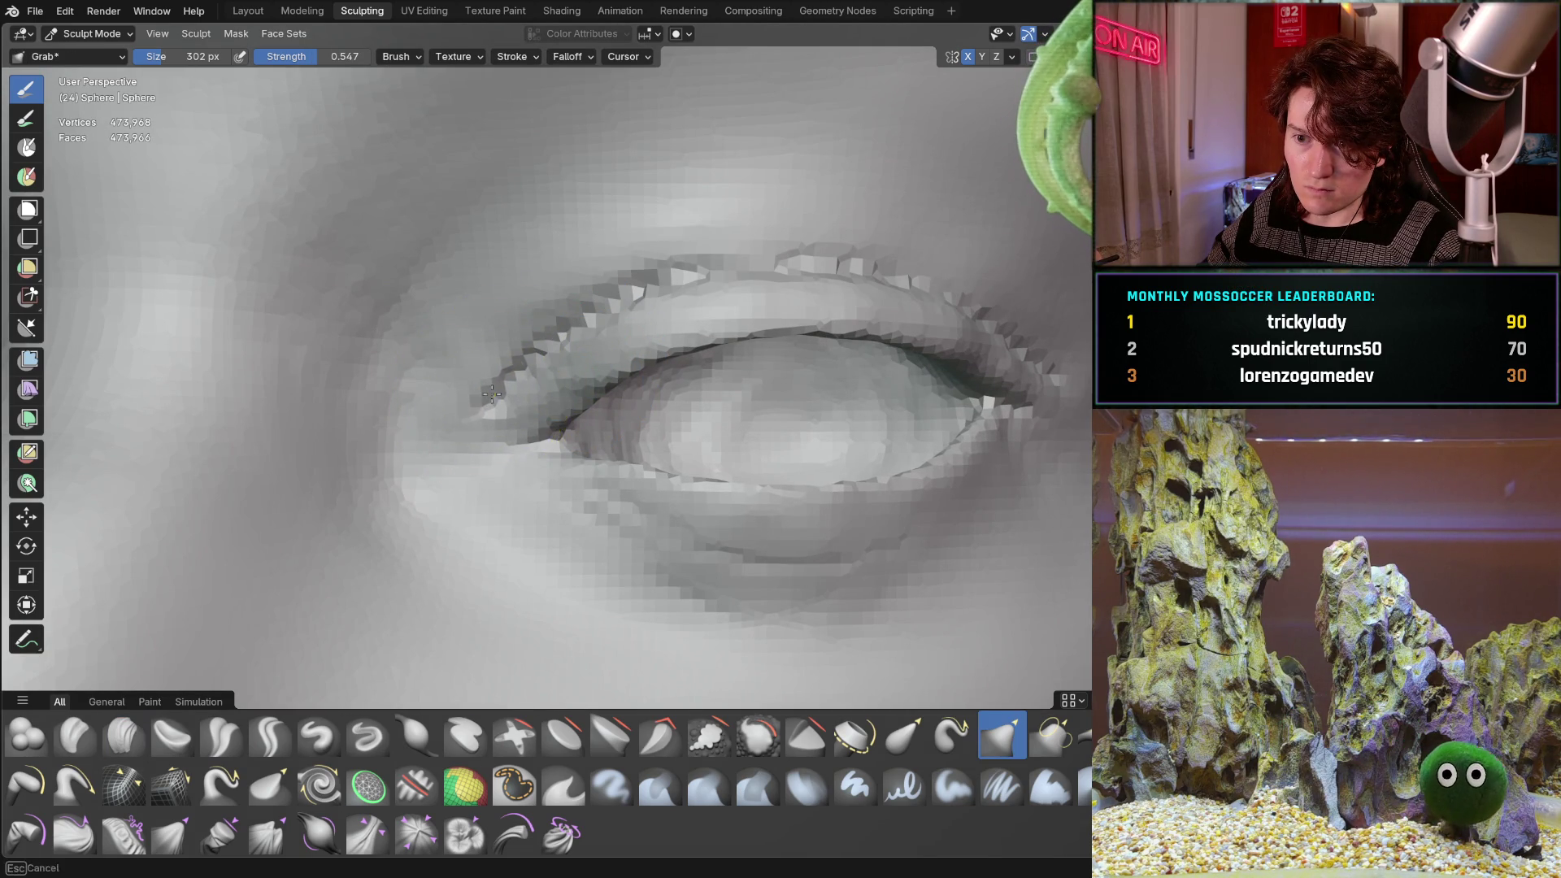
drag(492, 394, 529, 349)
drag(708, 248, 743, 248)
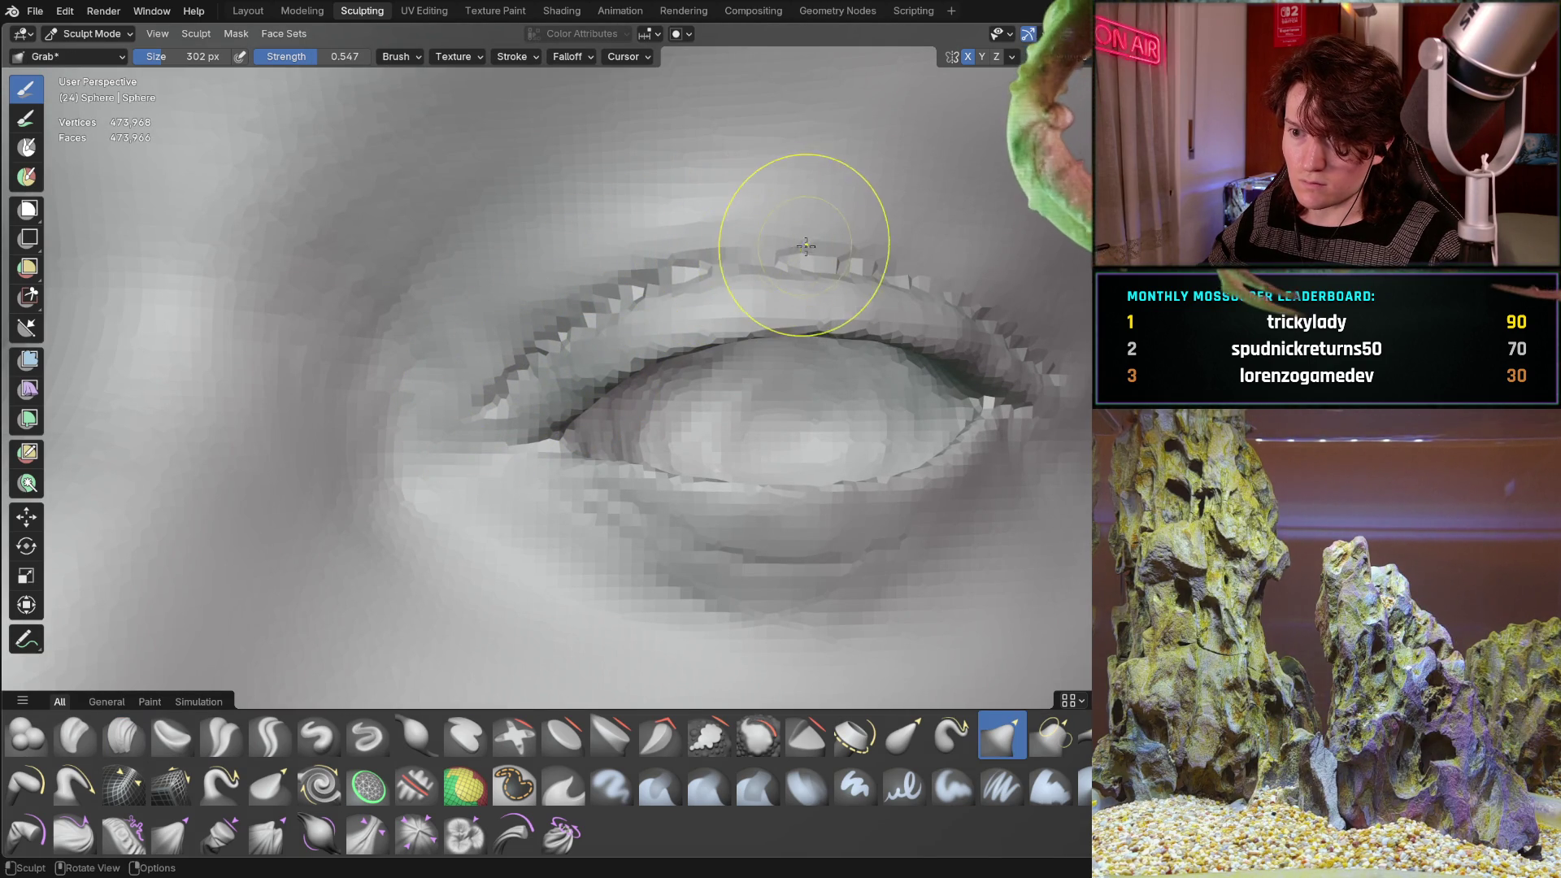
mouse_move(806, 245)
middle_down()
mouse_move(627, 261)
mouse_move(575, 296)
mouse_move(681, 304)
mouse_move(628, 328)
middle_up()
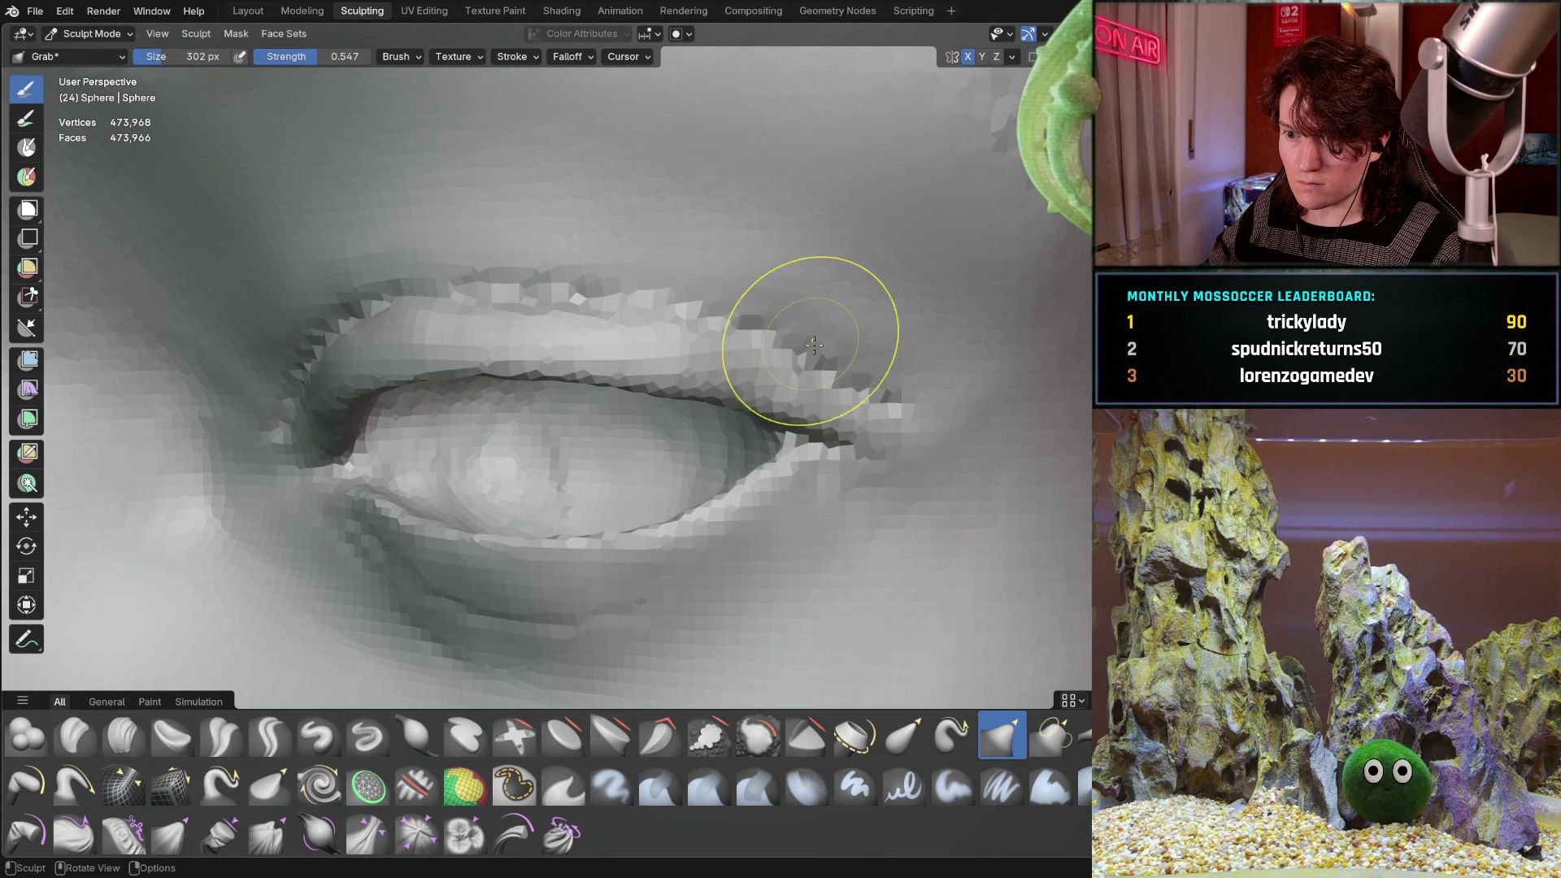
middle_drag(833, 357, 847, 288)
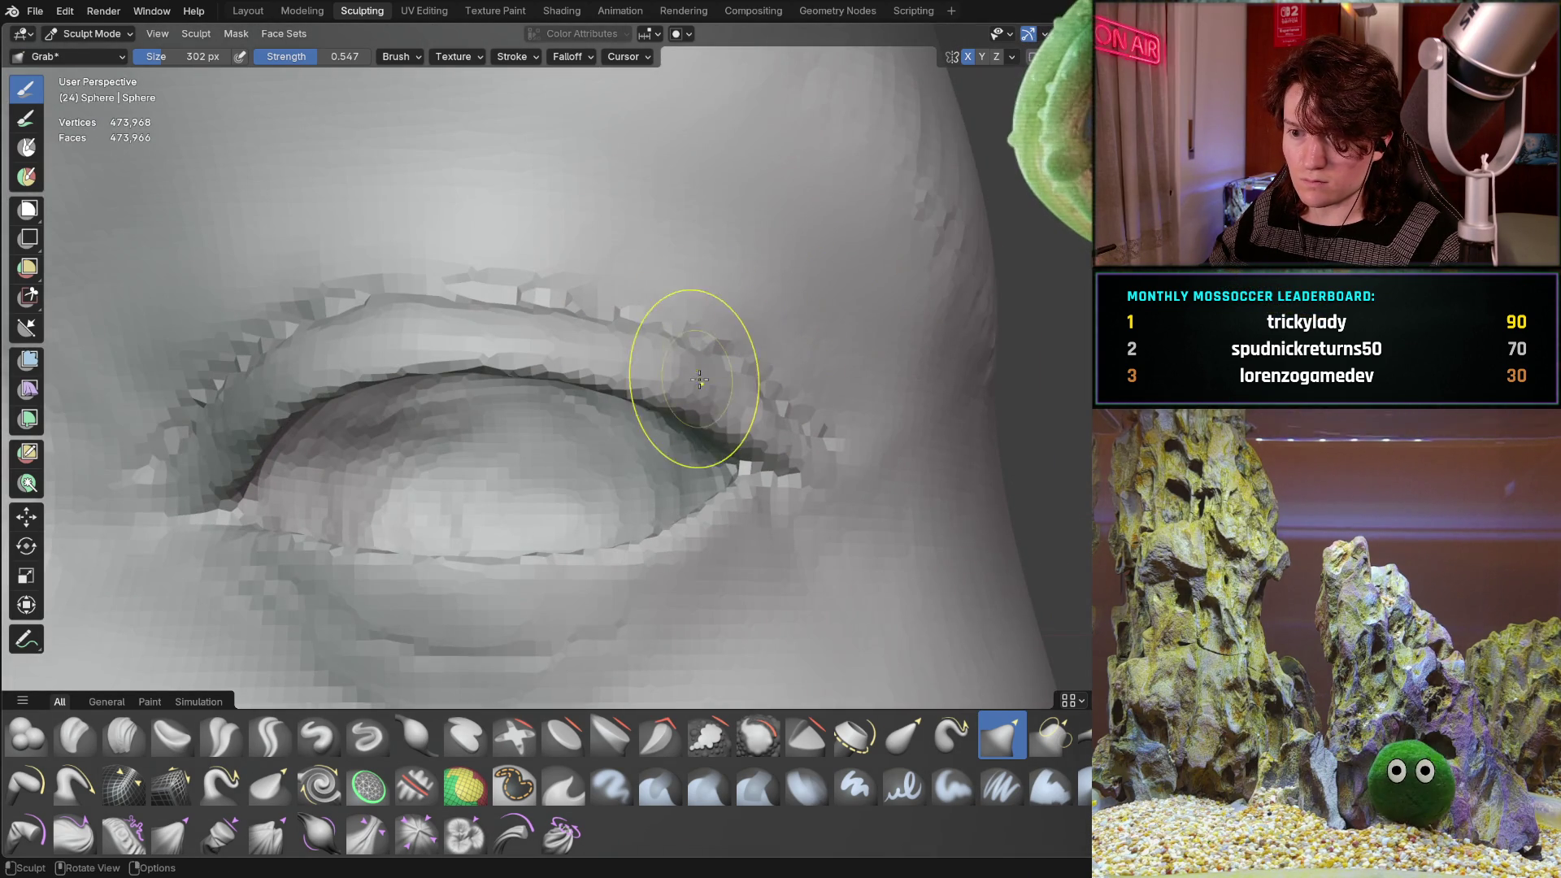
mouse_move(700, 379)
middle_down()
mouse_move(675, 382)
mouse_move(700, 366)
mouse_move(502, 493)
mouse_move(635, 455)
middle_up()
scroll(715, 453, up, 2)
scroll(751, 356, up, 3)
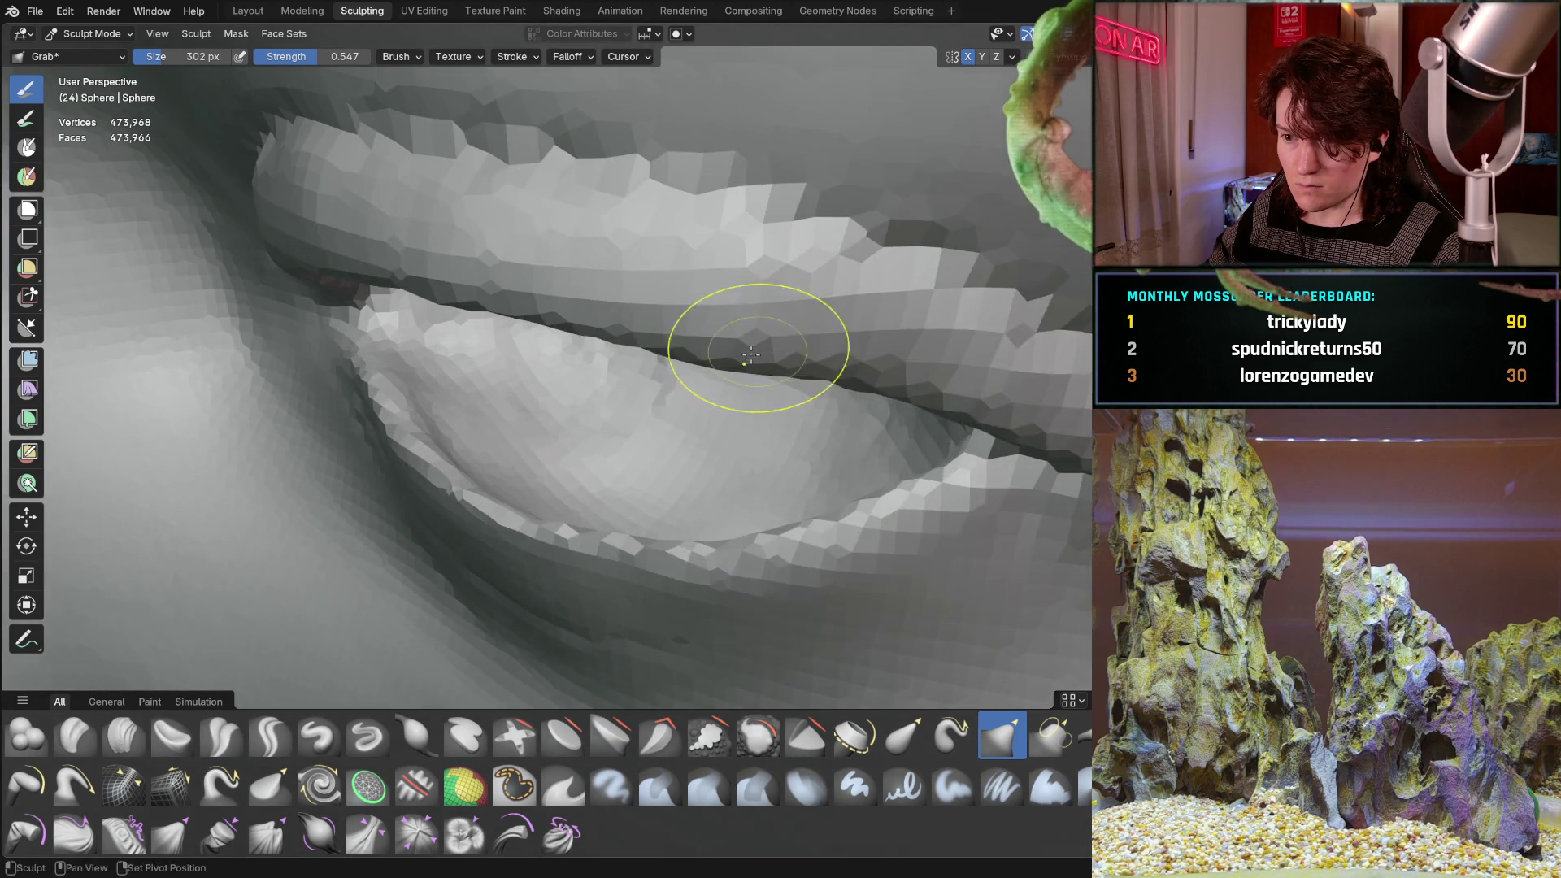
Pull the upper eyelid rim near the outer corner so it tucks over the eyeball.
shift+middle_drag(752, 355, 523, 376)
mouse_move(621, 373)
middle_down()
mouse_move(601, 382)
mouse_move(613, 390)
middle_up()
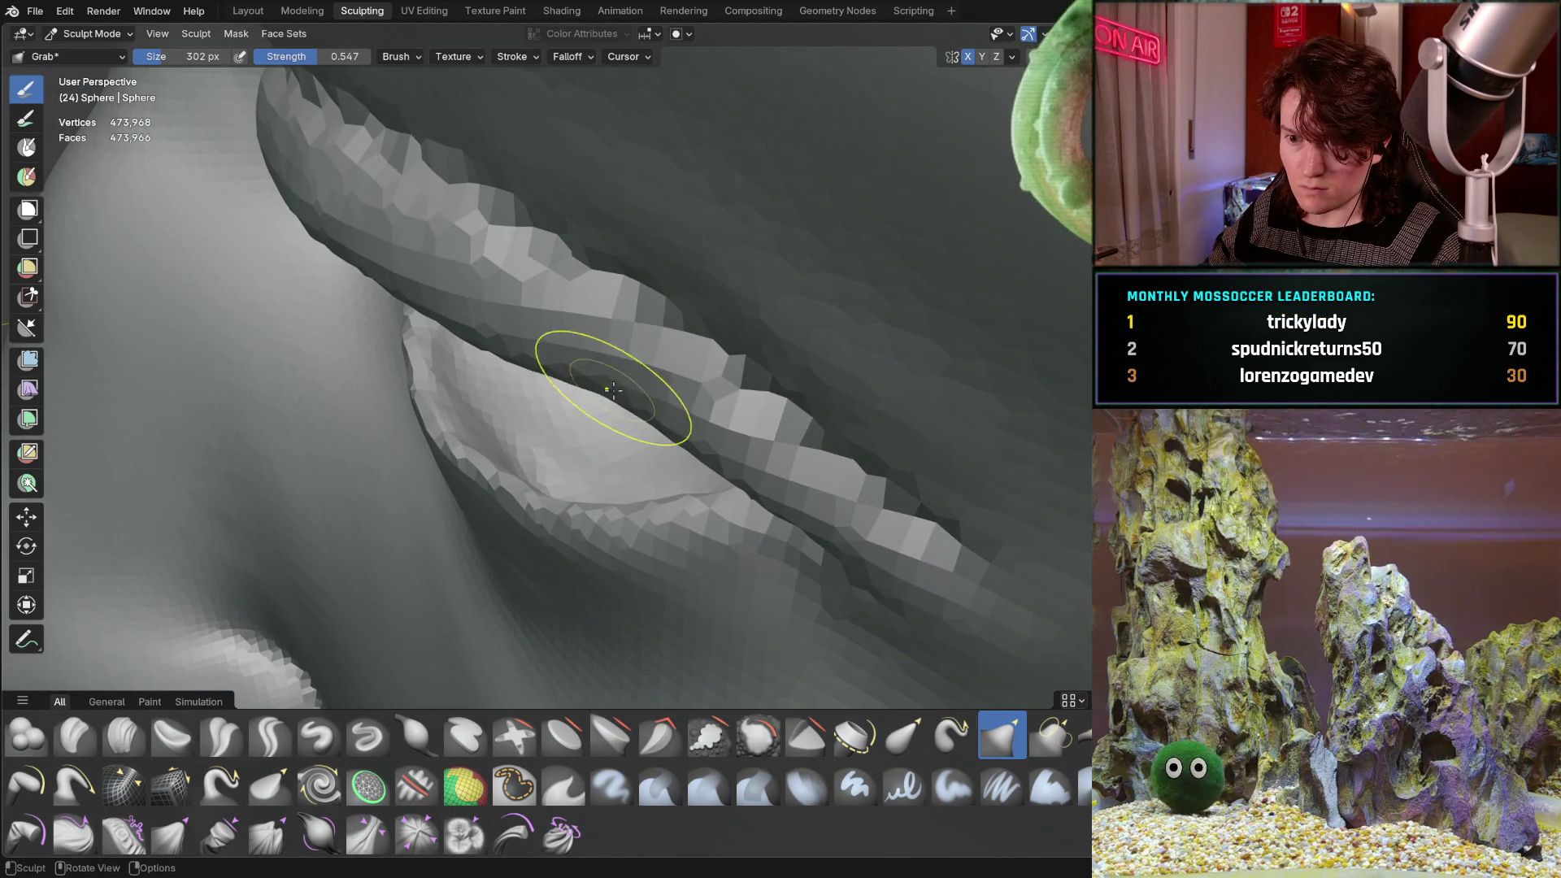
drag(613, 390, 607, 406)
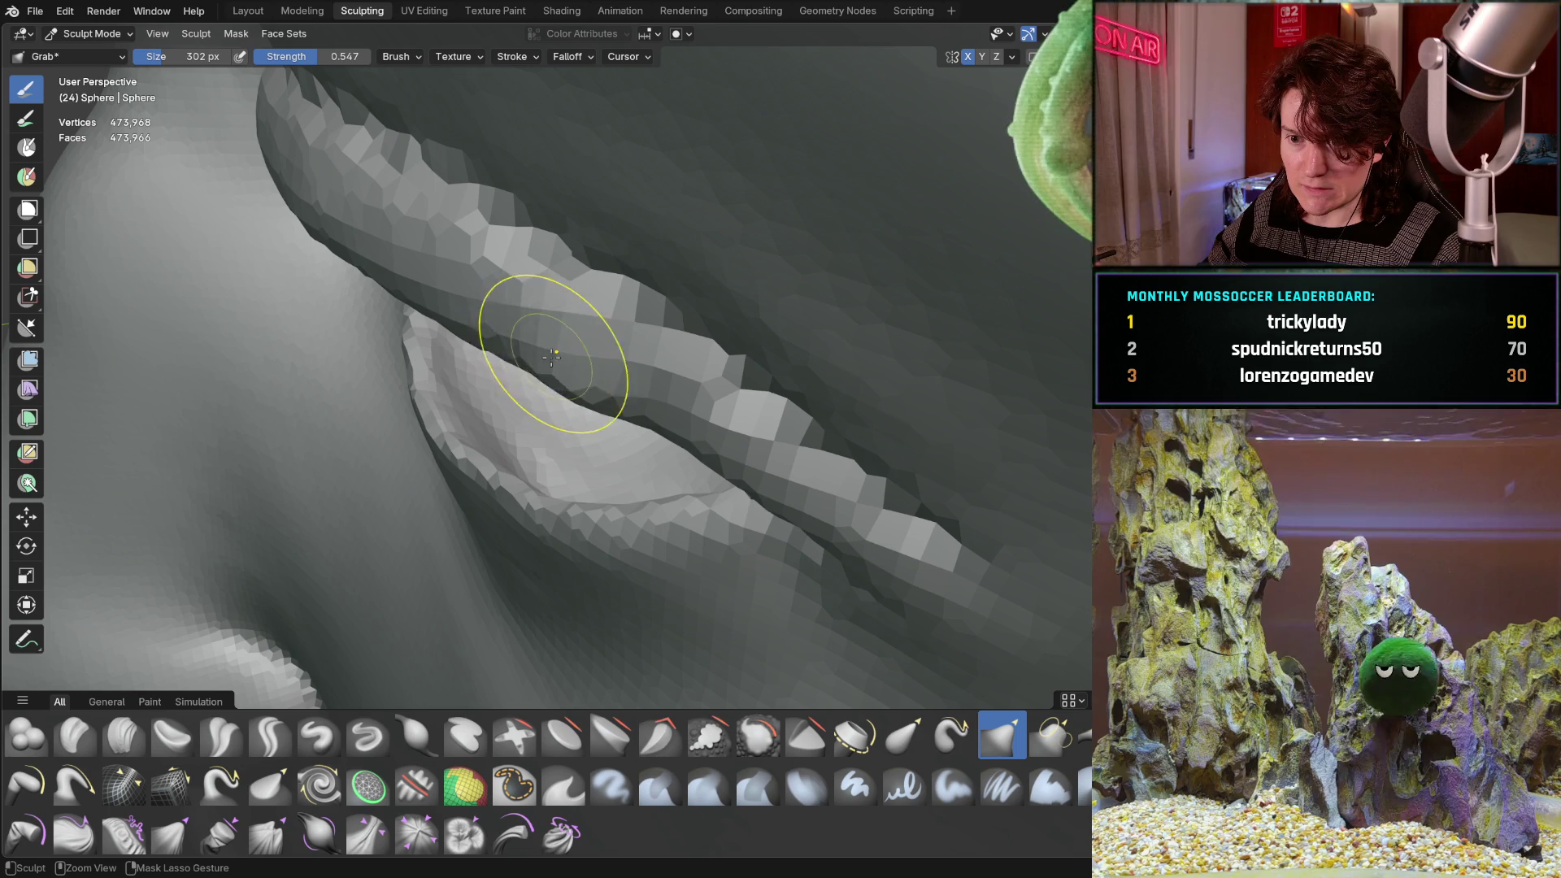
middle_drag(628, 401, 629, 401)
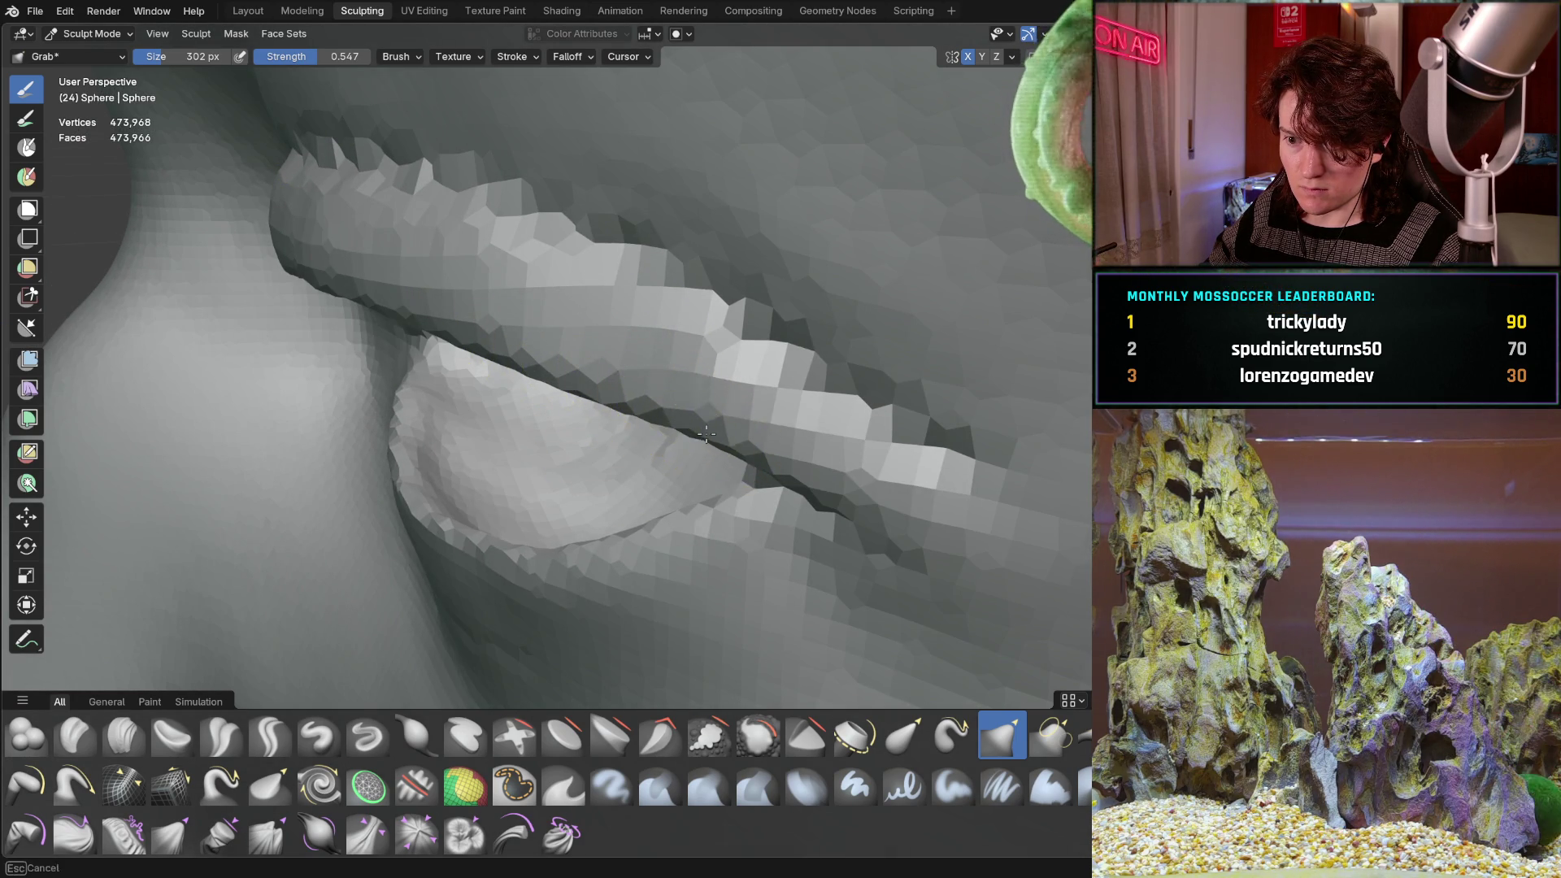
mouse_move(647, 413)
middle_down()
mouse_move(745, 289)
mouse_move(715, 261)
mouse_move(660, 382)
middle_up()
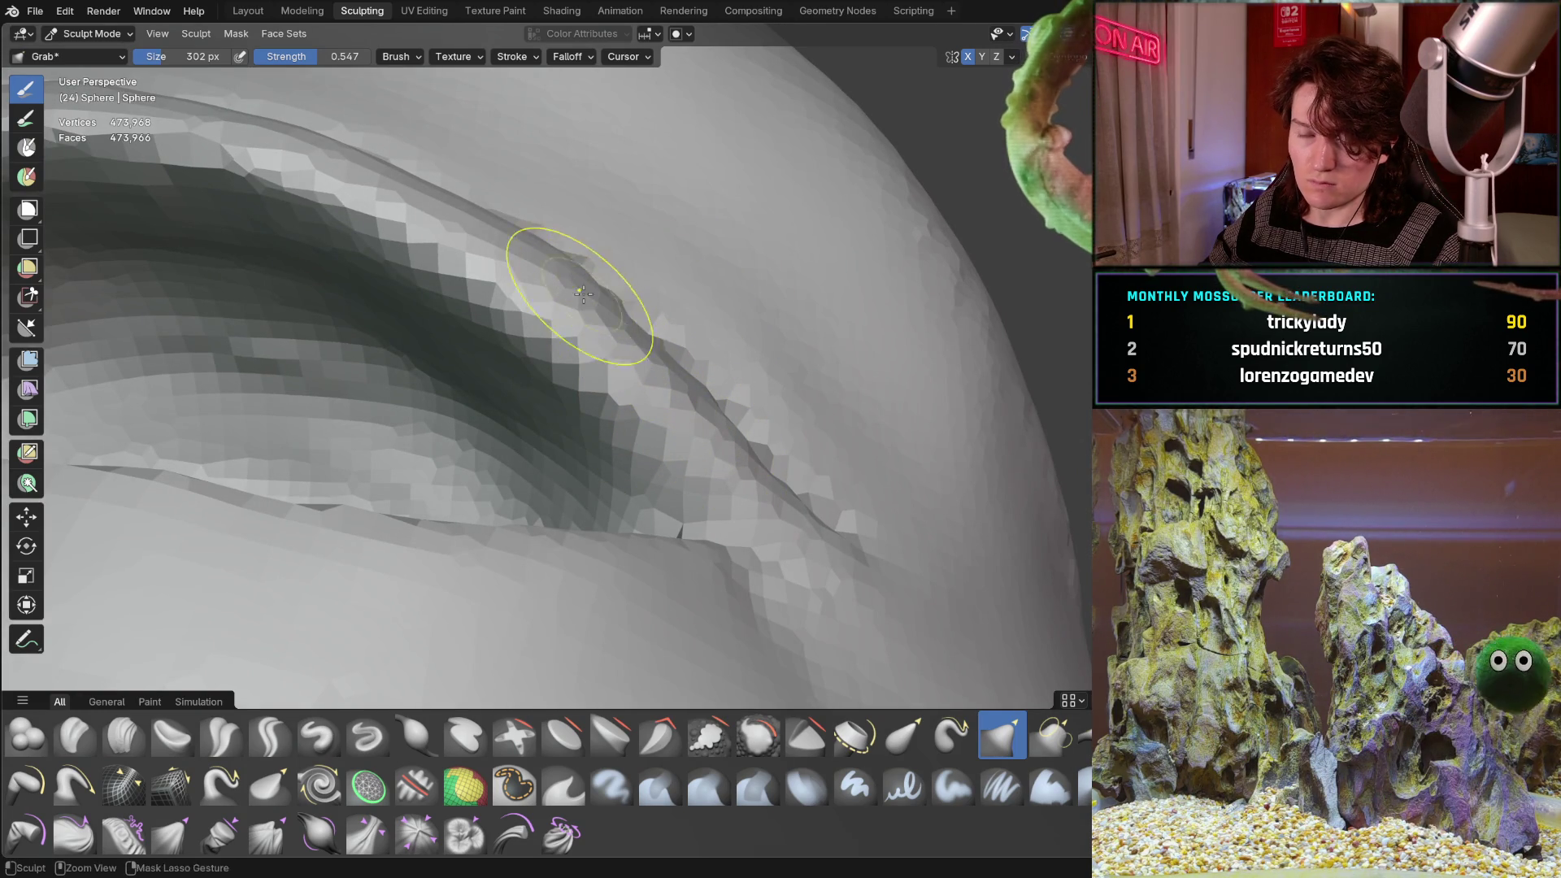
mouse_move(582, 294)
middle_down()
mouse_move(436, 352)
mouse_move(593, 349)
mouse_move(442, 522)
mouse_move(458, 397)
mouse_move(366, 495)
mouse_move(412, 470)
middle_up()
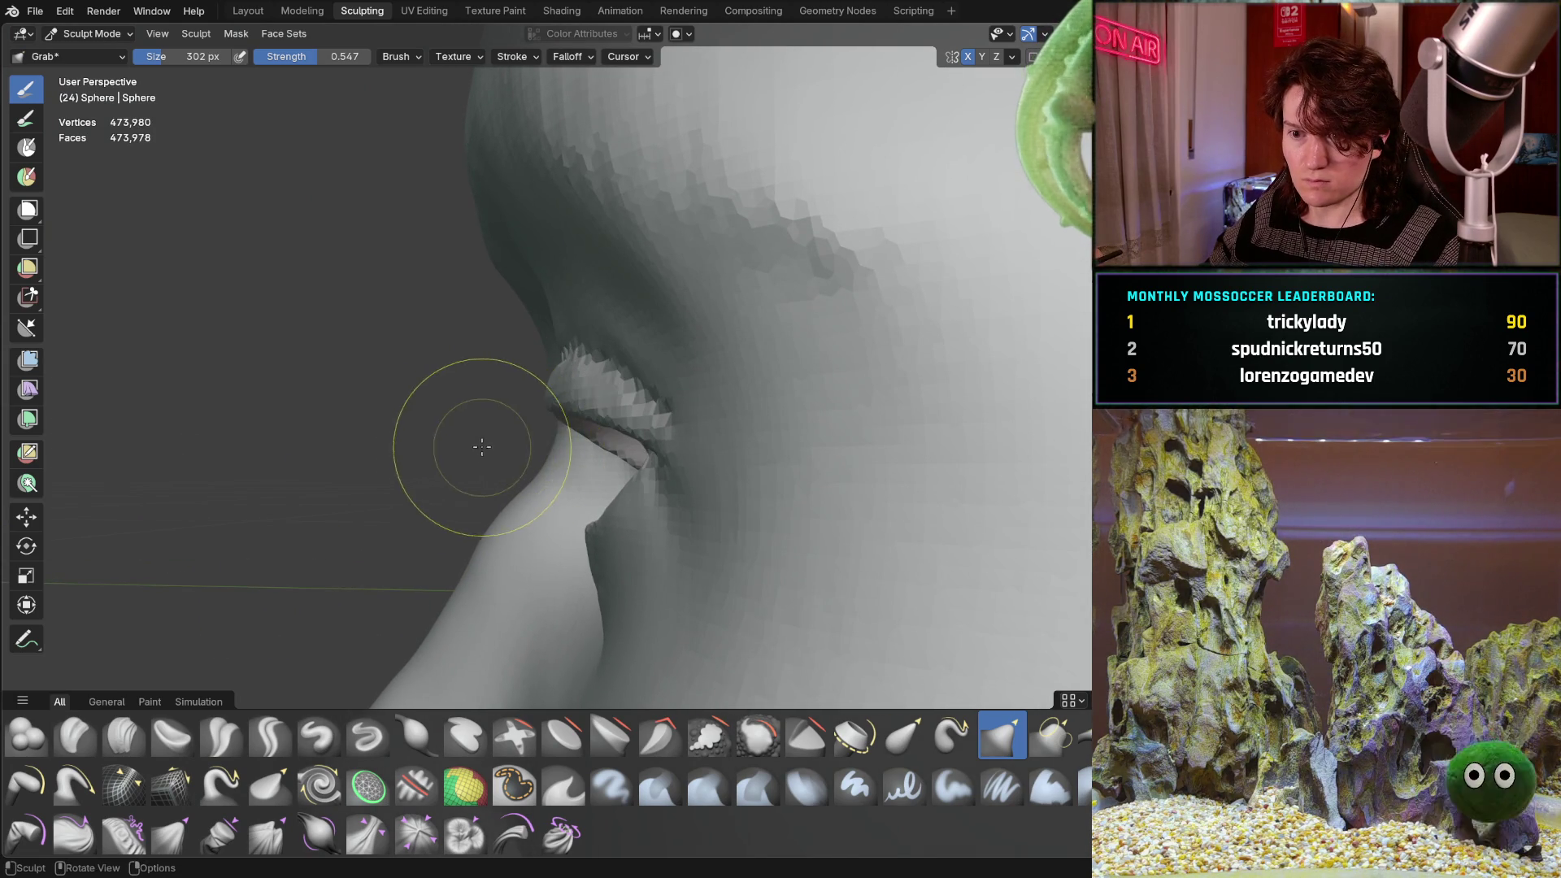
Grab the eyelid mesh and pull it up and to the right.
mouse_move(485, 443)
middle_down()
mouse_move(552, 431)
mouse_move(518, 450)
middle_up()
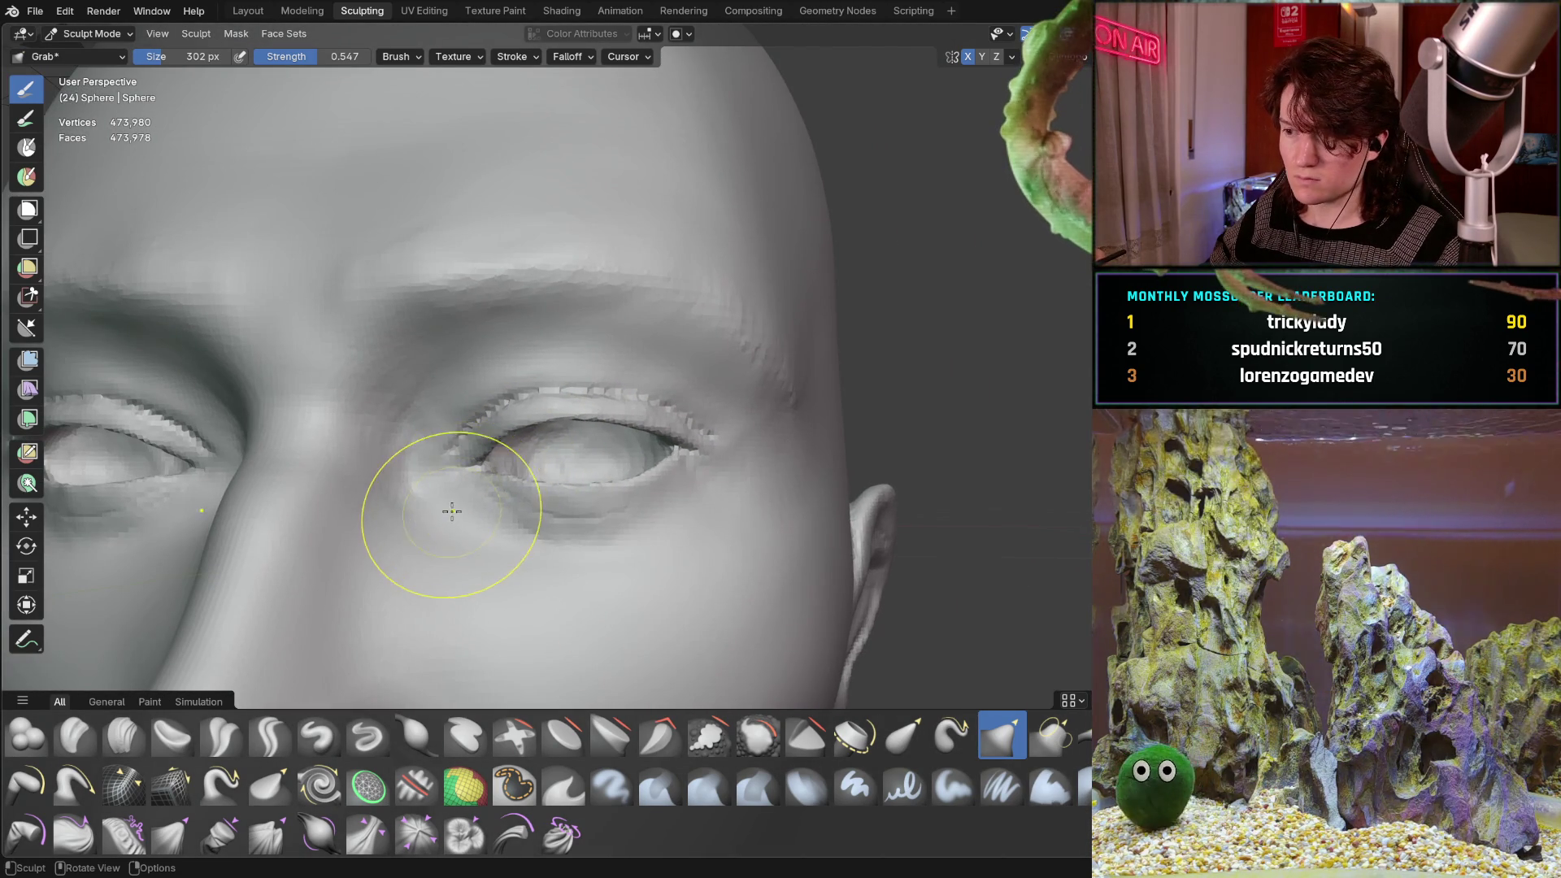
middle_drag(534, 383, 450, 519)
scroll(450, 519, up, 8)
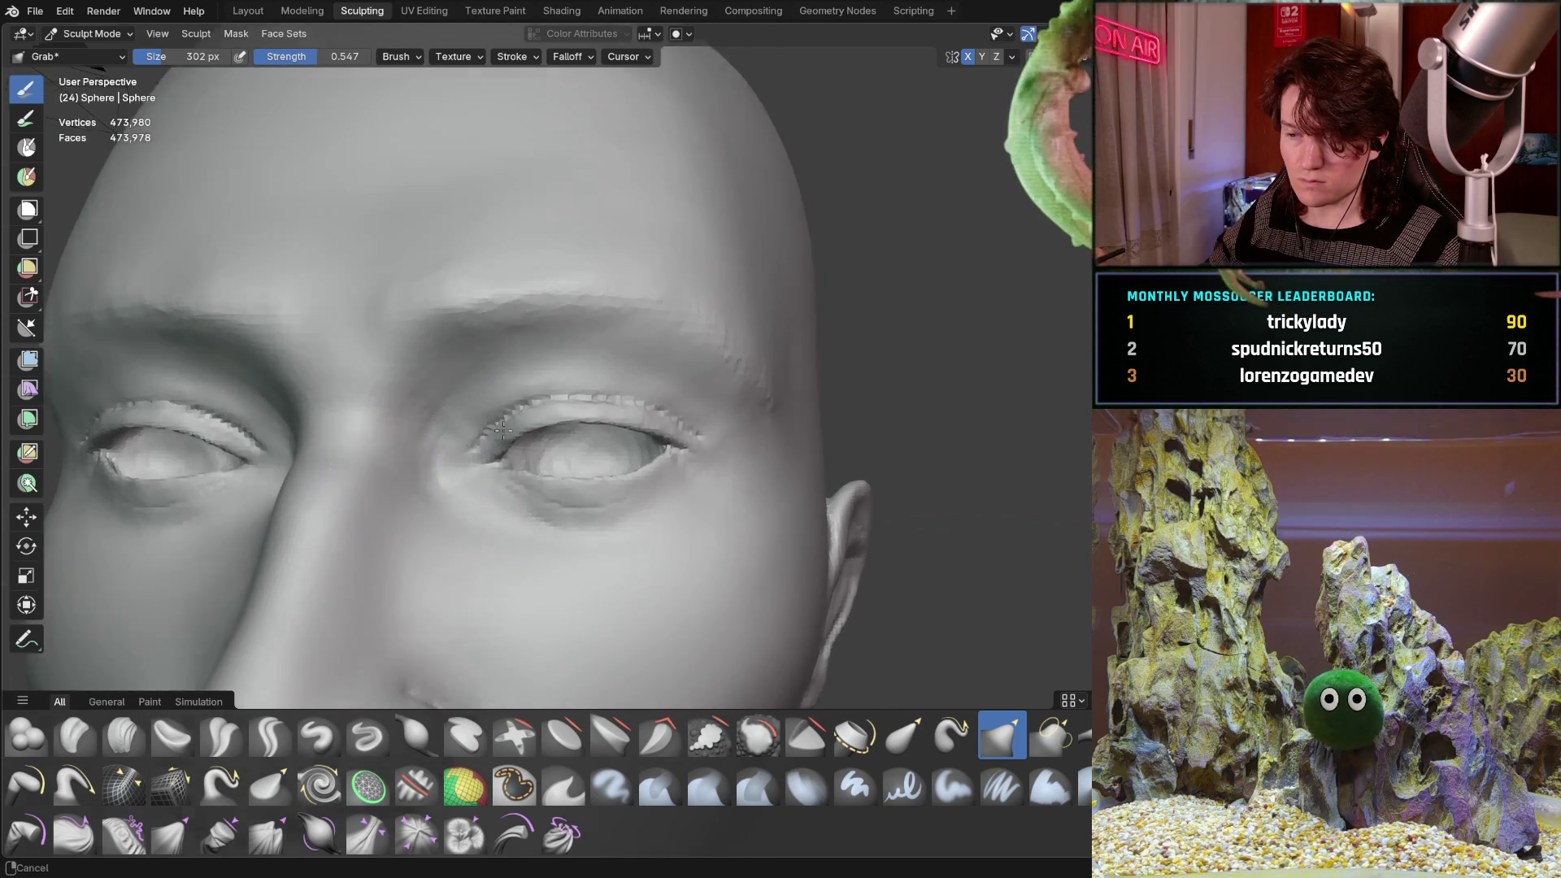
scroll(535, 319, up, 5)
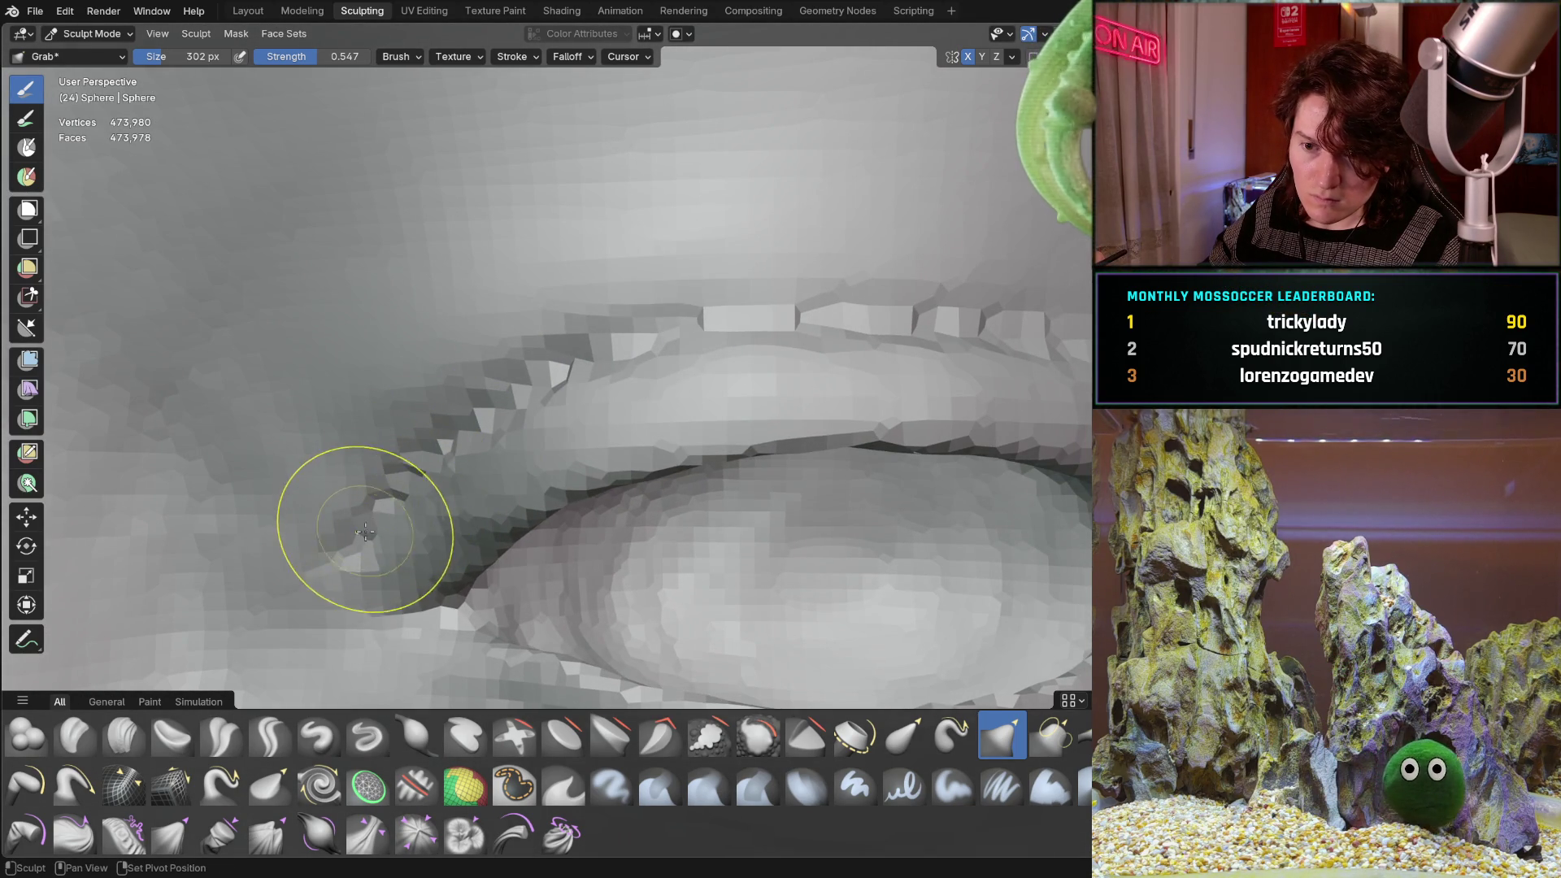
mouse_move(439, 426)
mouse_down()
mouse_move(481, 366)
mouse_move(608, 333)
mouse_up()
mouse_move(793, 307)
middle_down()
mouse_move(732, 296)
mouse_move(575, 321)
mouse_move(610, 345)
mouse_move(574, 350)
middle_up()
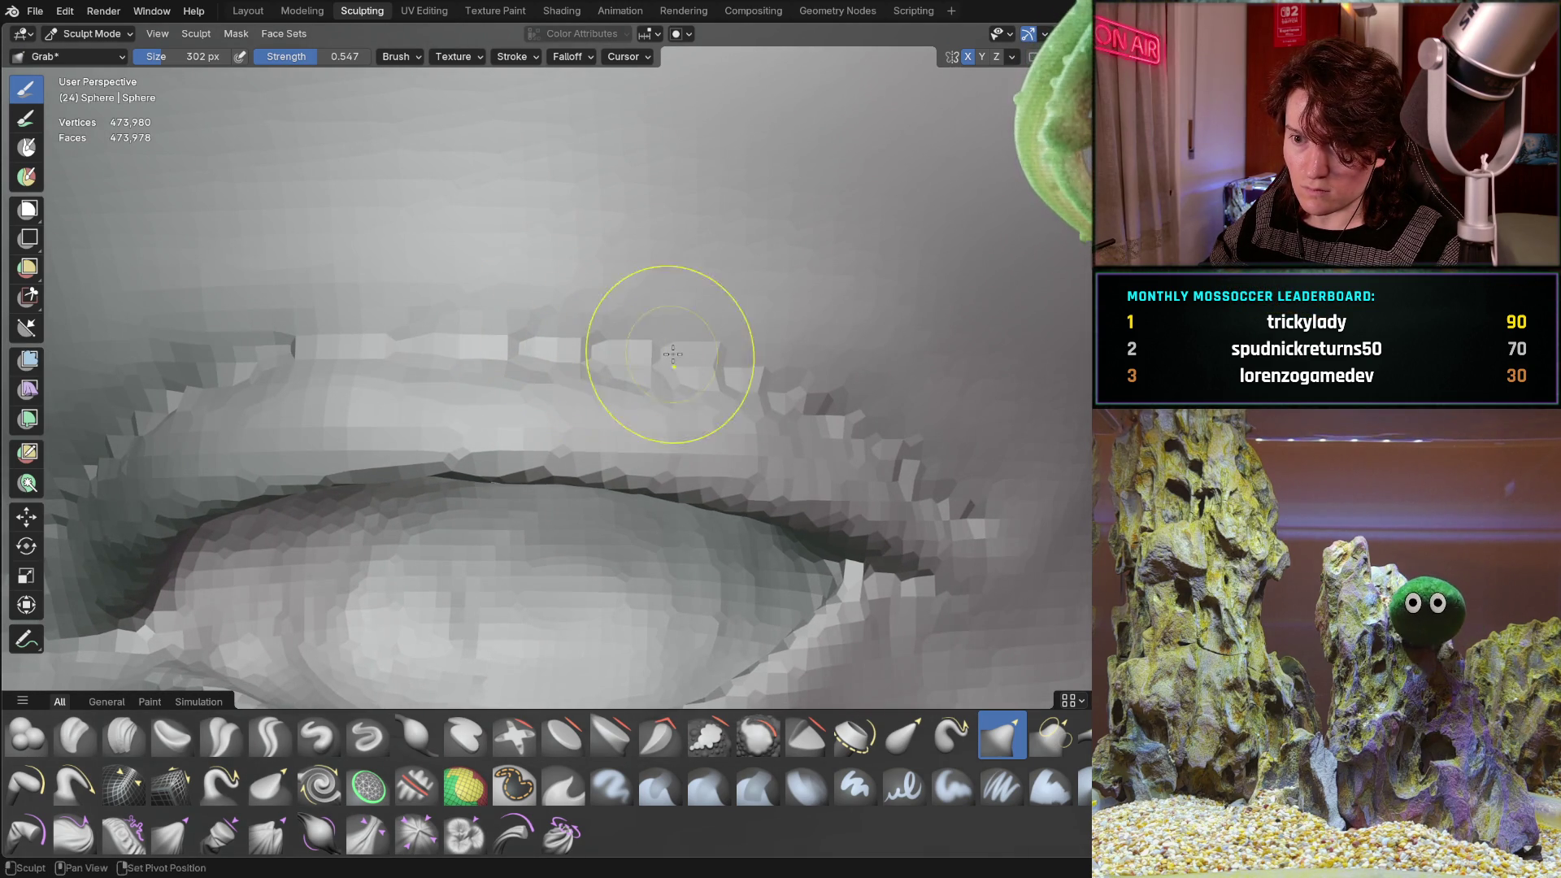
mouse_move(746, 375)
middle_down()
mouse_move(593, 331)
mouse_move(783, 395)
middle_up()
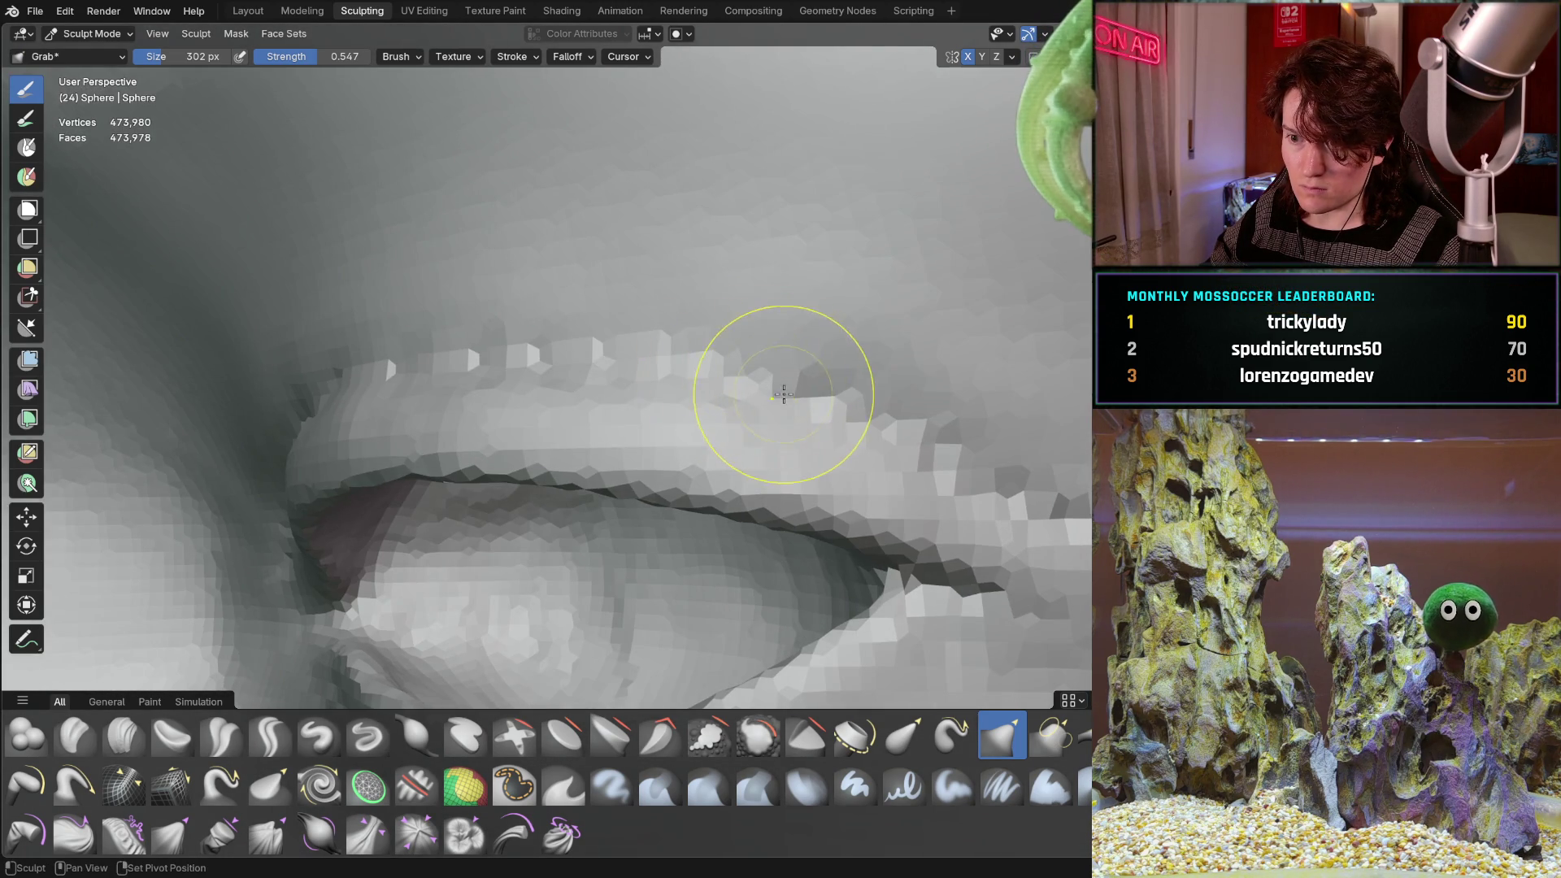
shift+middle_drag(713, 350, 521, 335)
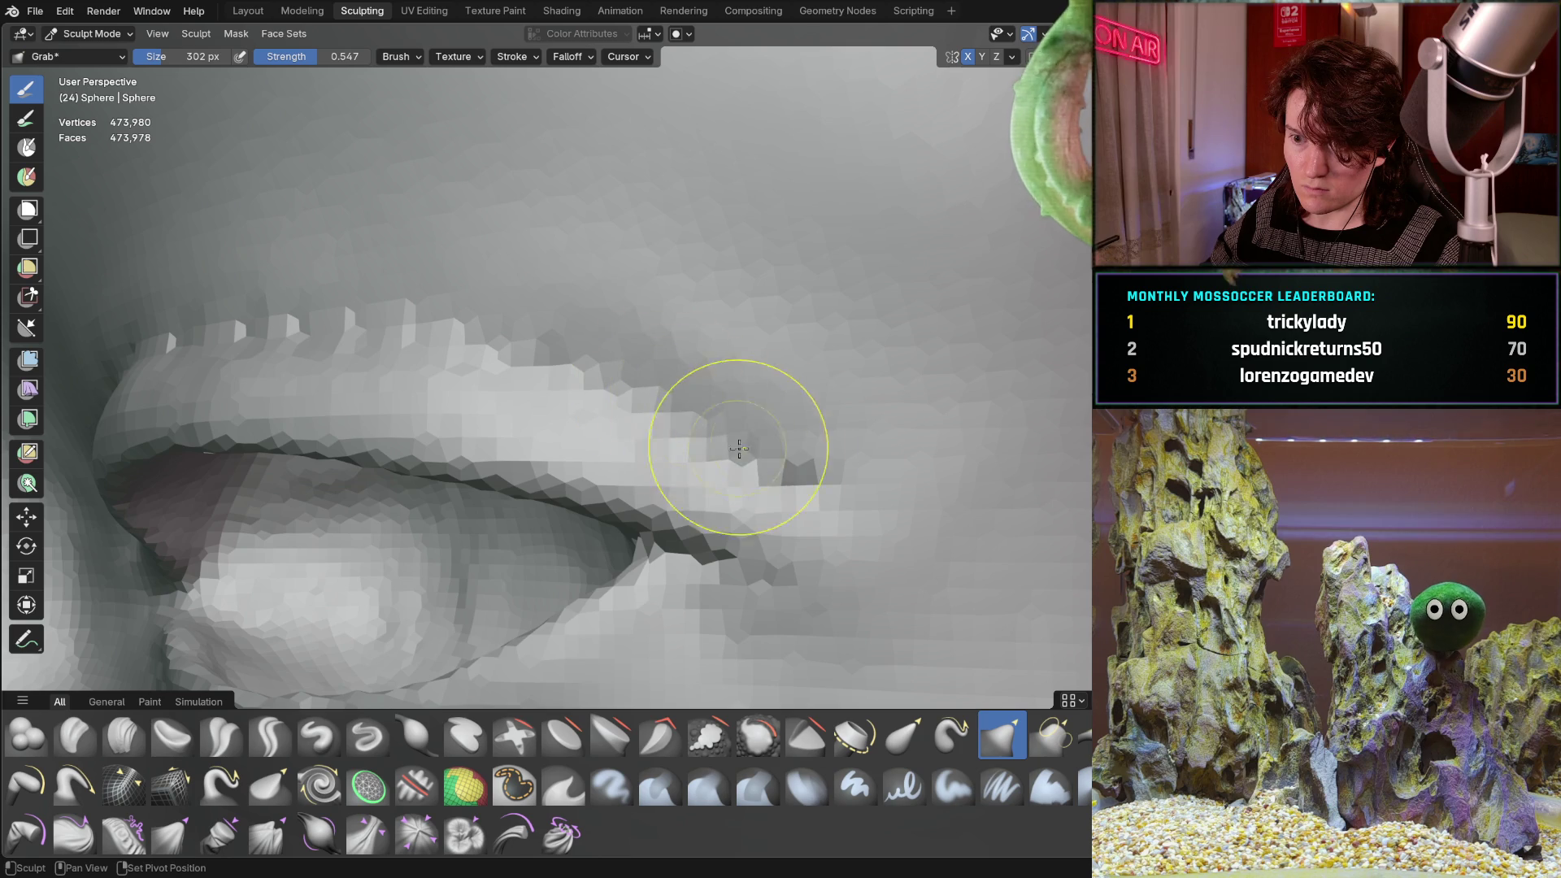
Pull the eyelid corner down and left toward an almond shape.
scroll(698, 350, down, 6)
middle_drag(521, 455, 556, 440)
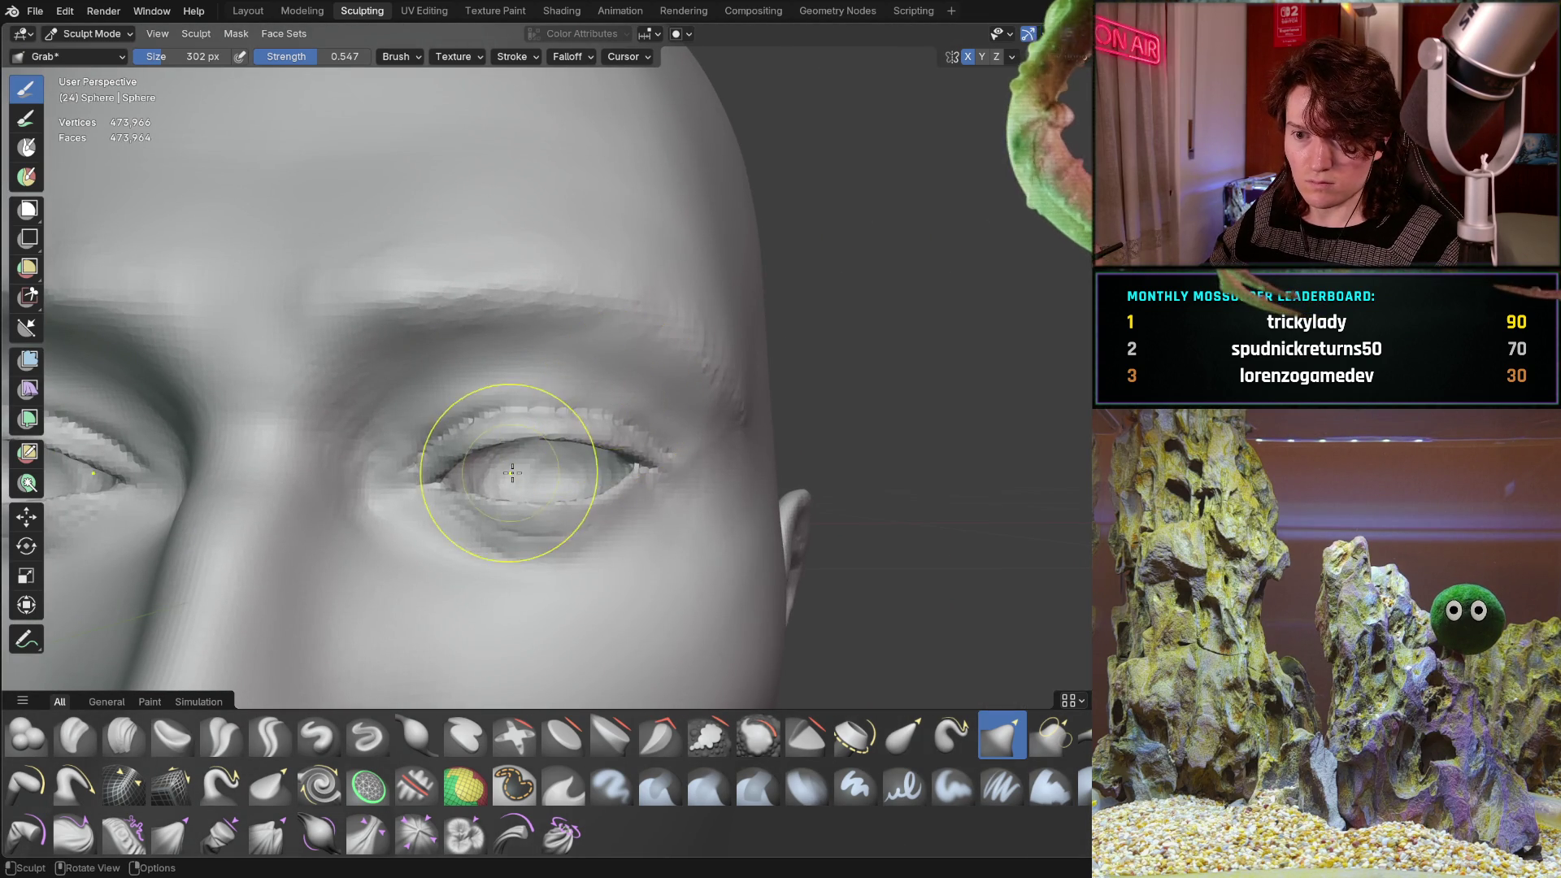
scroll(512, 473, down, 8)
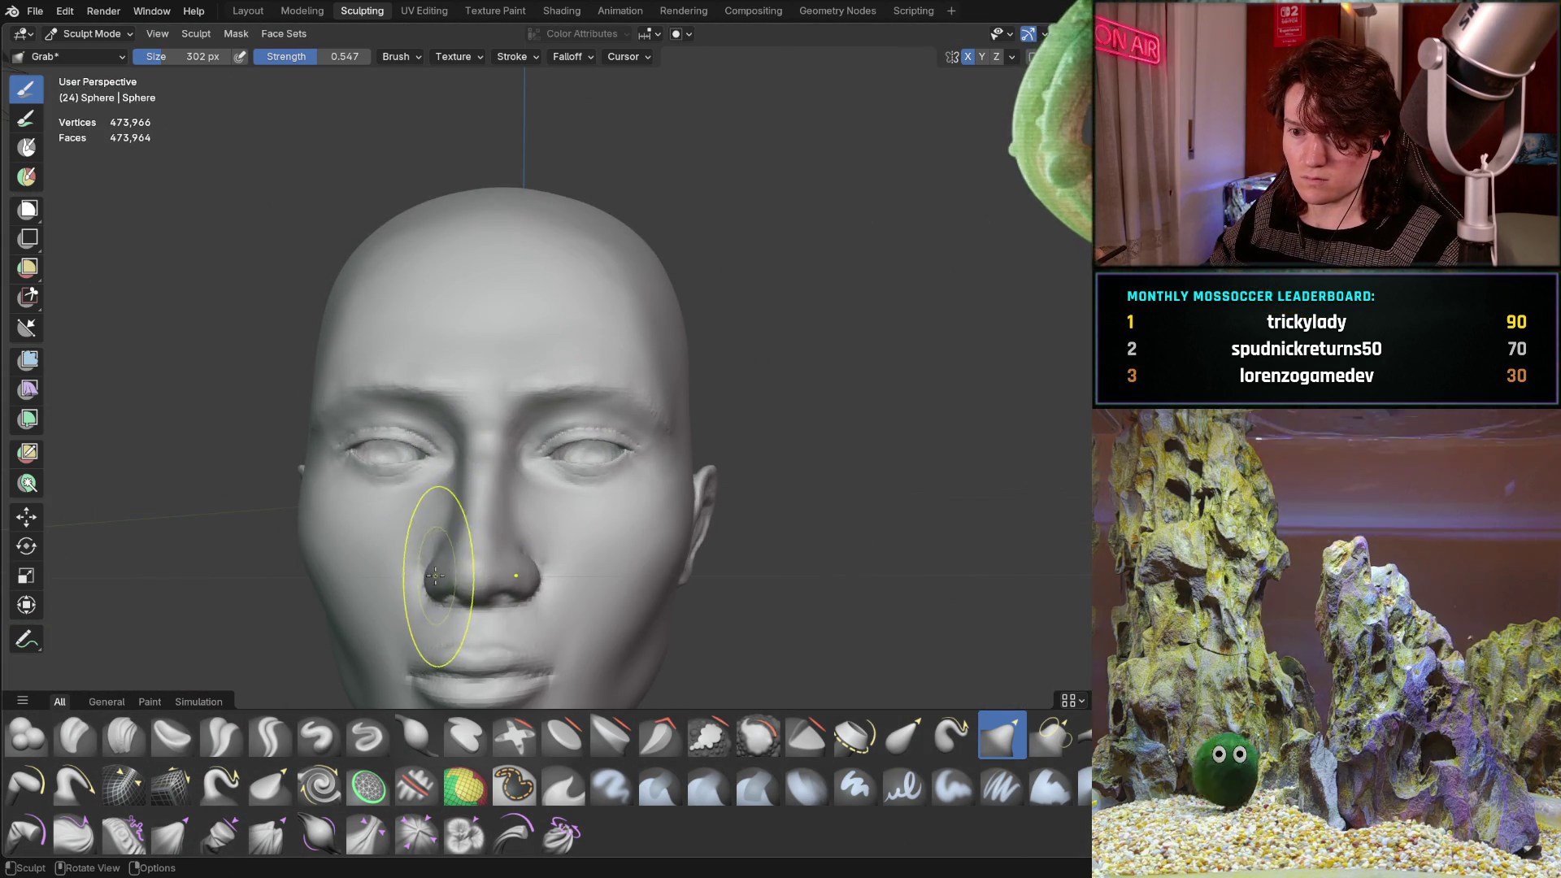
mouse_move(435, 576)
ctrl+middle_down()
mouse_move(488, 411)
mouse_move(439, 504)
ctrl+middle_up()
scroll(439, 504, down, 8)
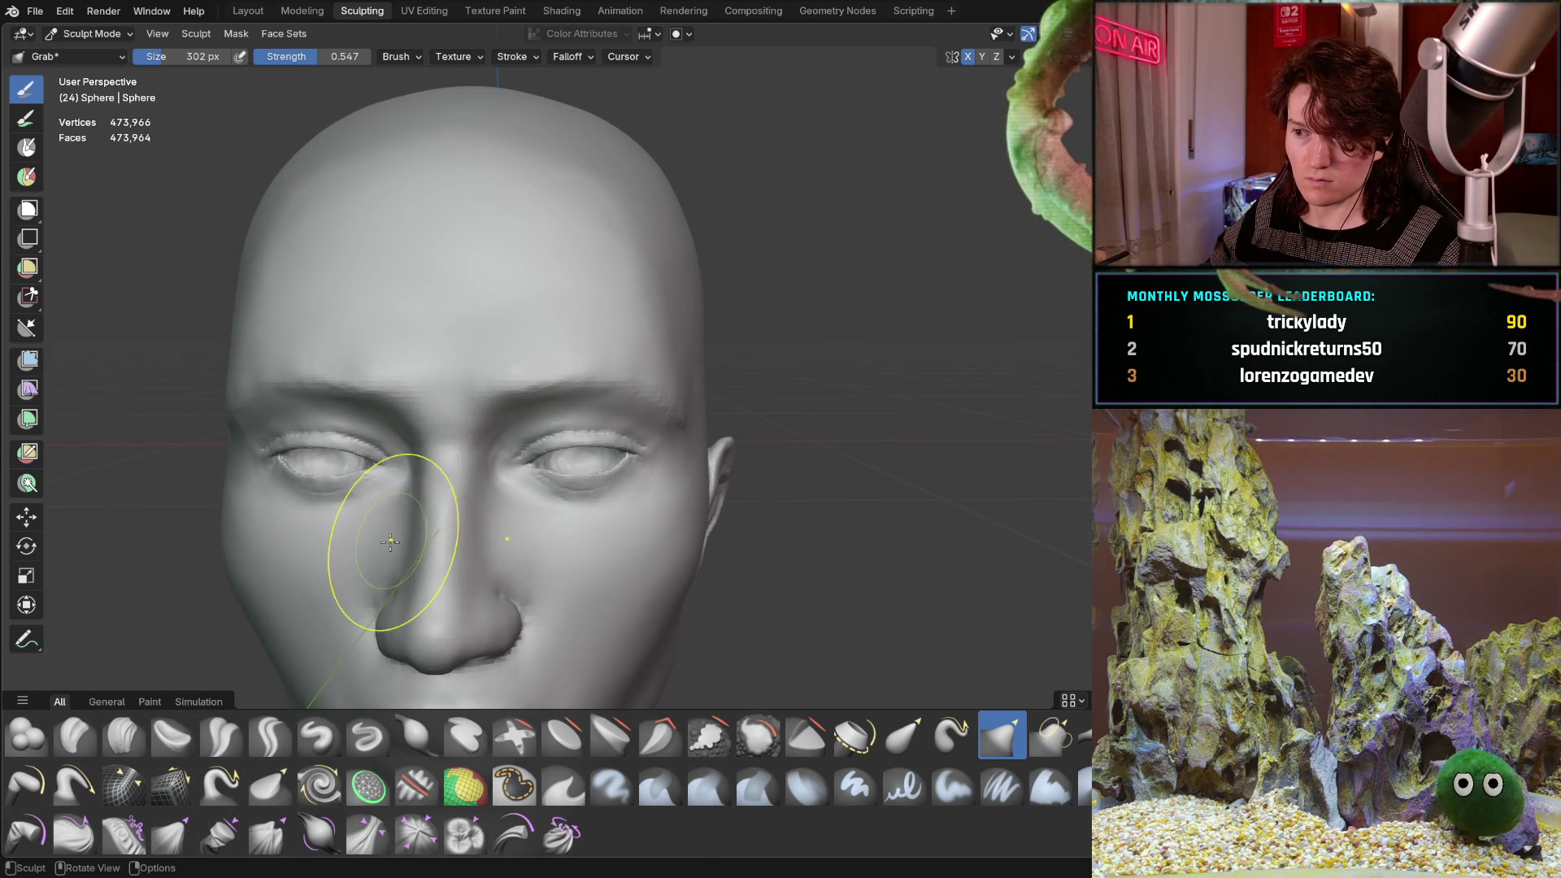
scroll(391, 543, up, 10)
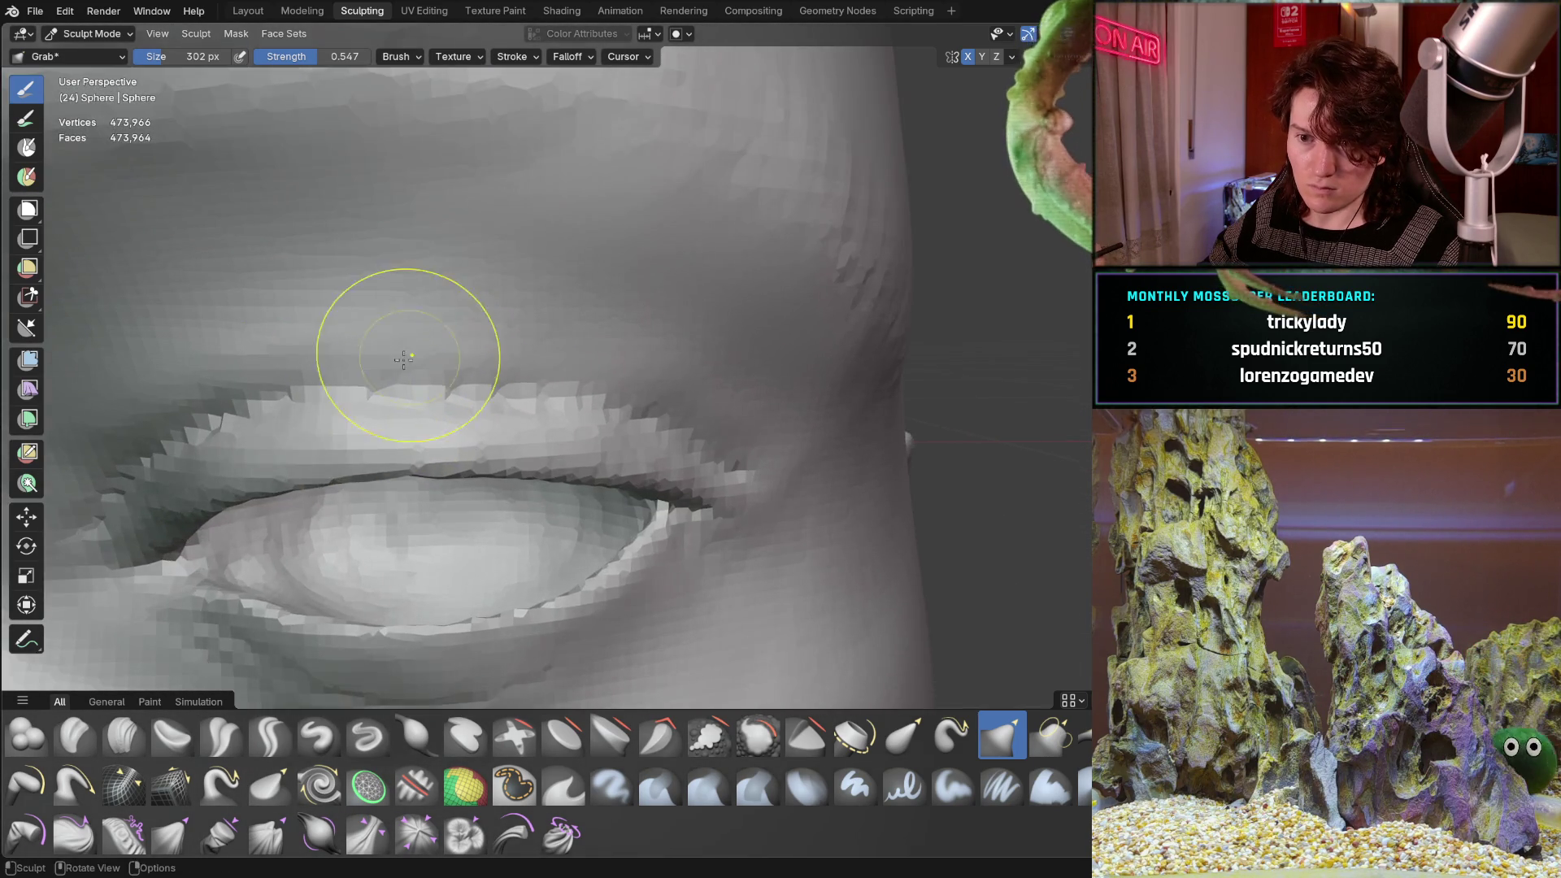
scroll(404, 358, down, 3)
scroll(436, 307, up, 2)
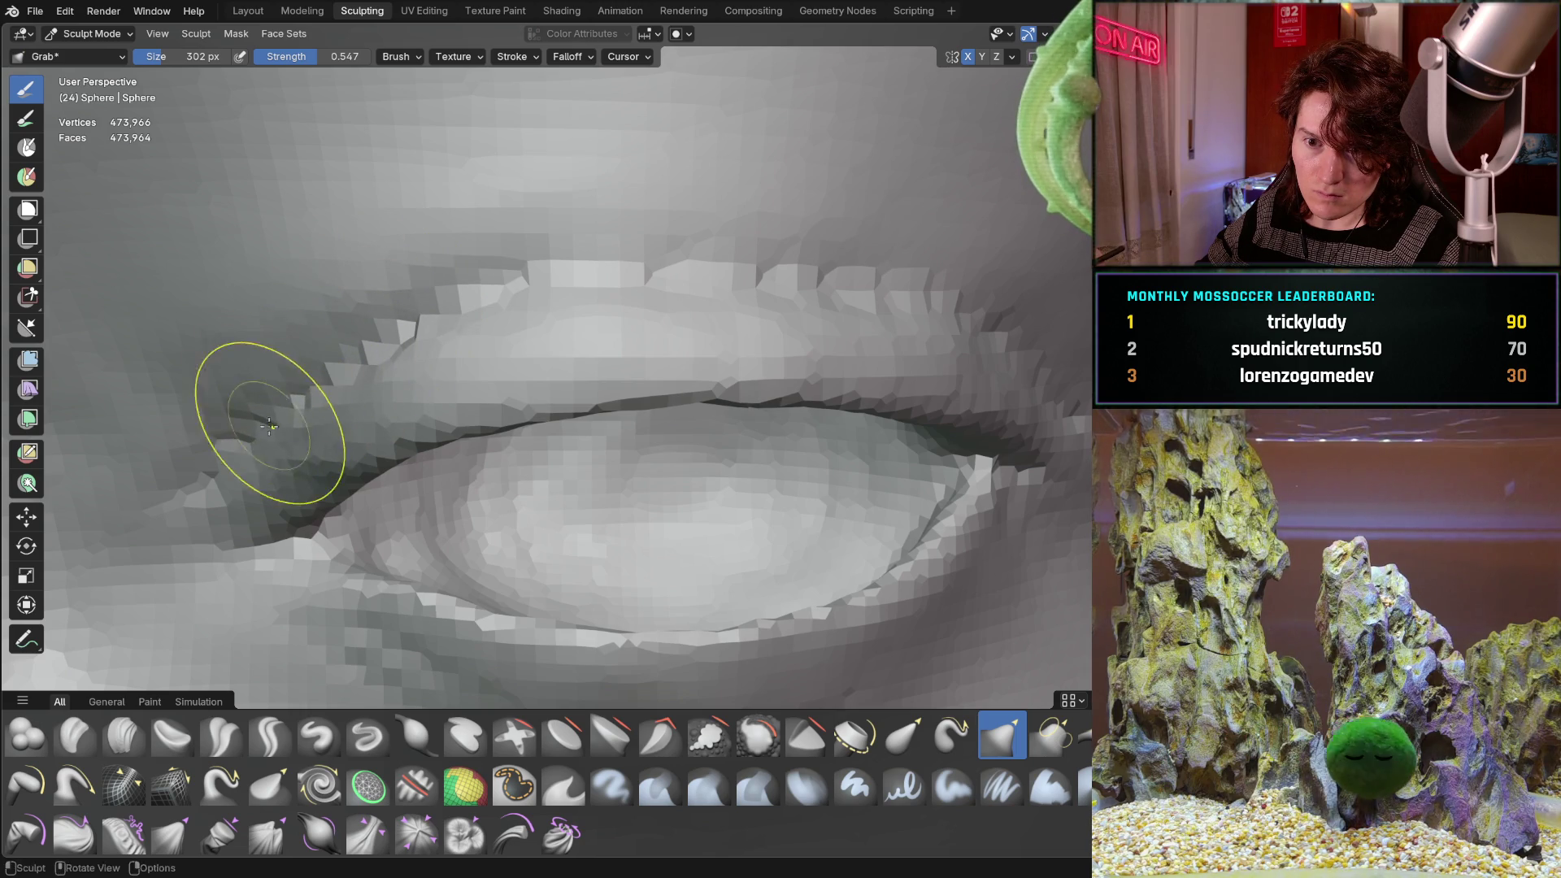
drag(269, 425, 230, 449)
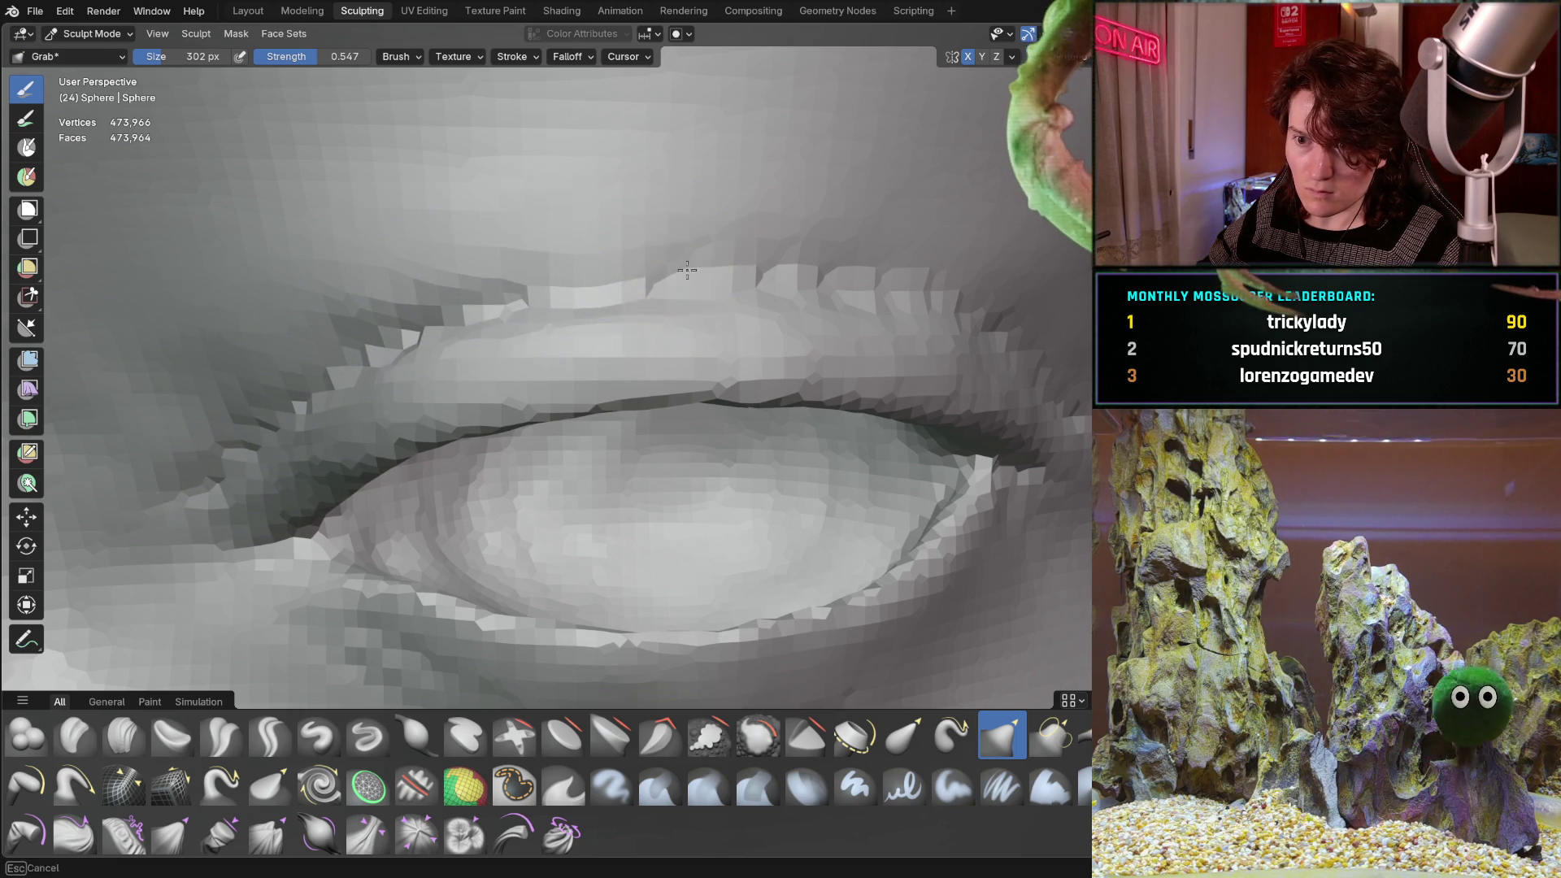
Nudge the mesh near the inner eye corner to tidy its shape.
middle_drag(821, 256, 592, 285)
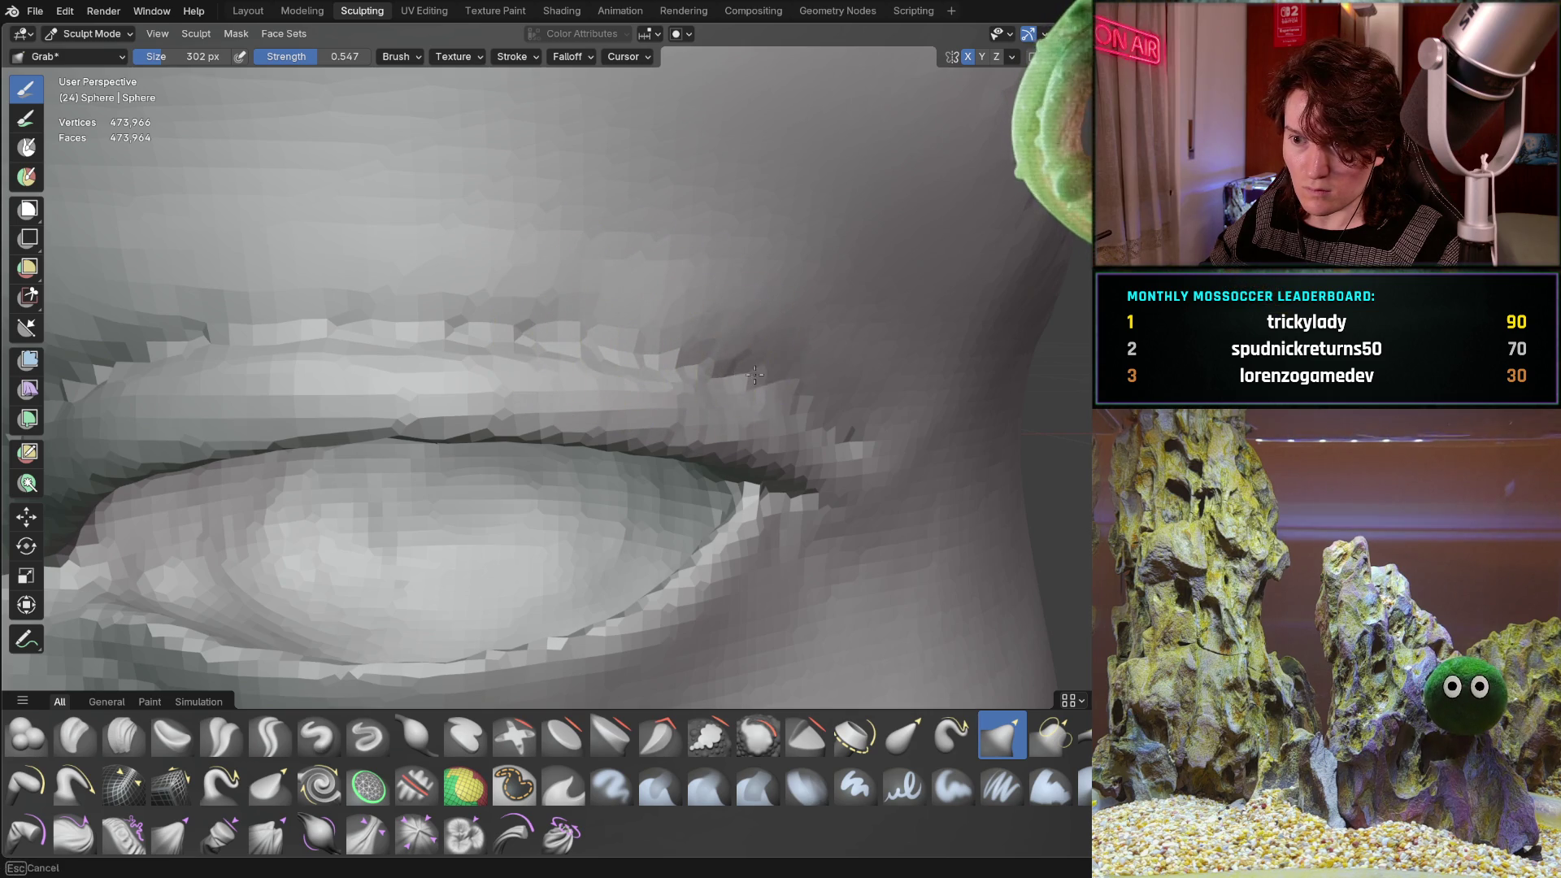
middle_drag(785, 388, 582, 307)
scroll(724, 360, down, 8)
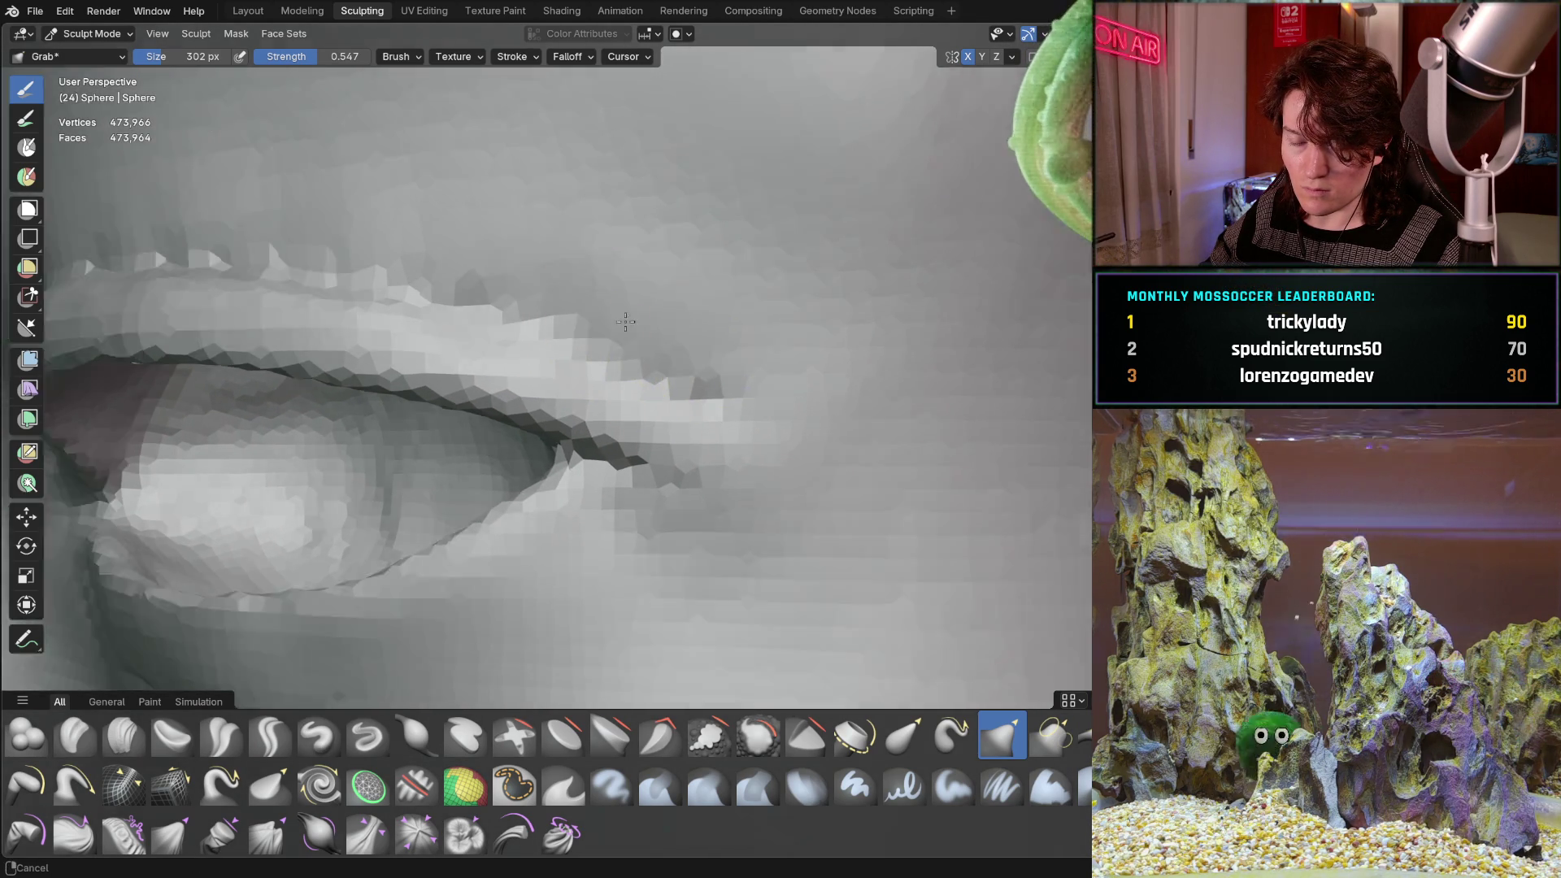
mouse_move(724, 360)
middle_down()
mouse_move(383, 401)
mouse_move(395, 418)
mouse_move(522, 284)
mouse_move(456, 363)
mouse_move(577, 417)
middle_up()
middle_drag(397, 401, 714, 360)
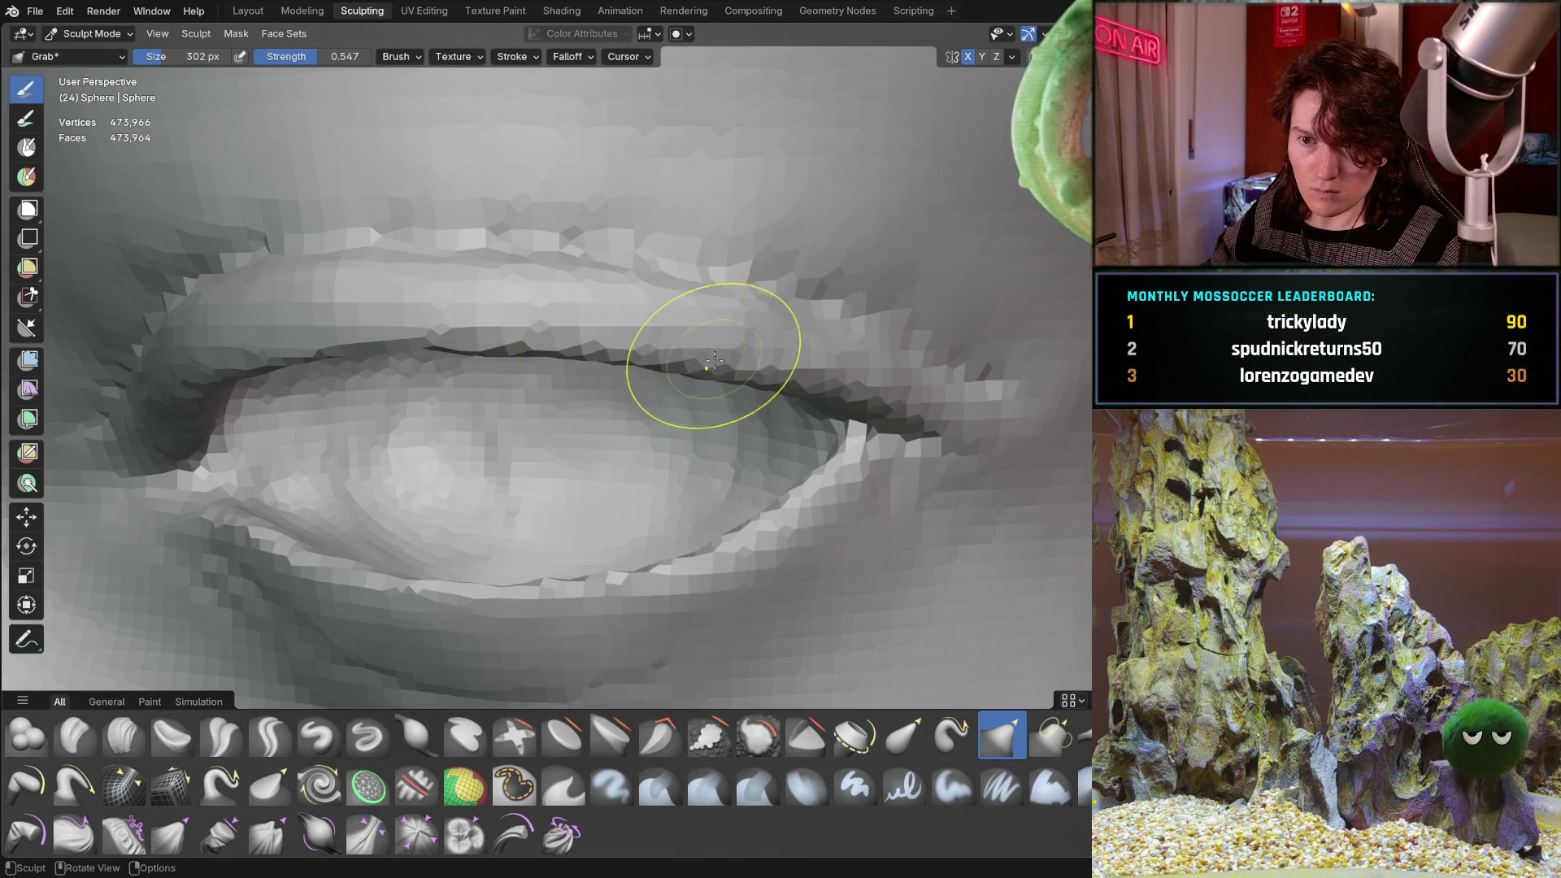
mouse_move(443, 340)
ctrl+middle_down()
mouse_move(610, 331)
mouse_move(515, 434)
ctrl+middle_up()
drag(516, 433, 504, 451)
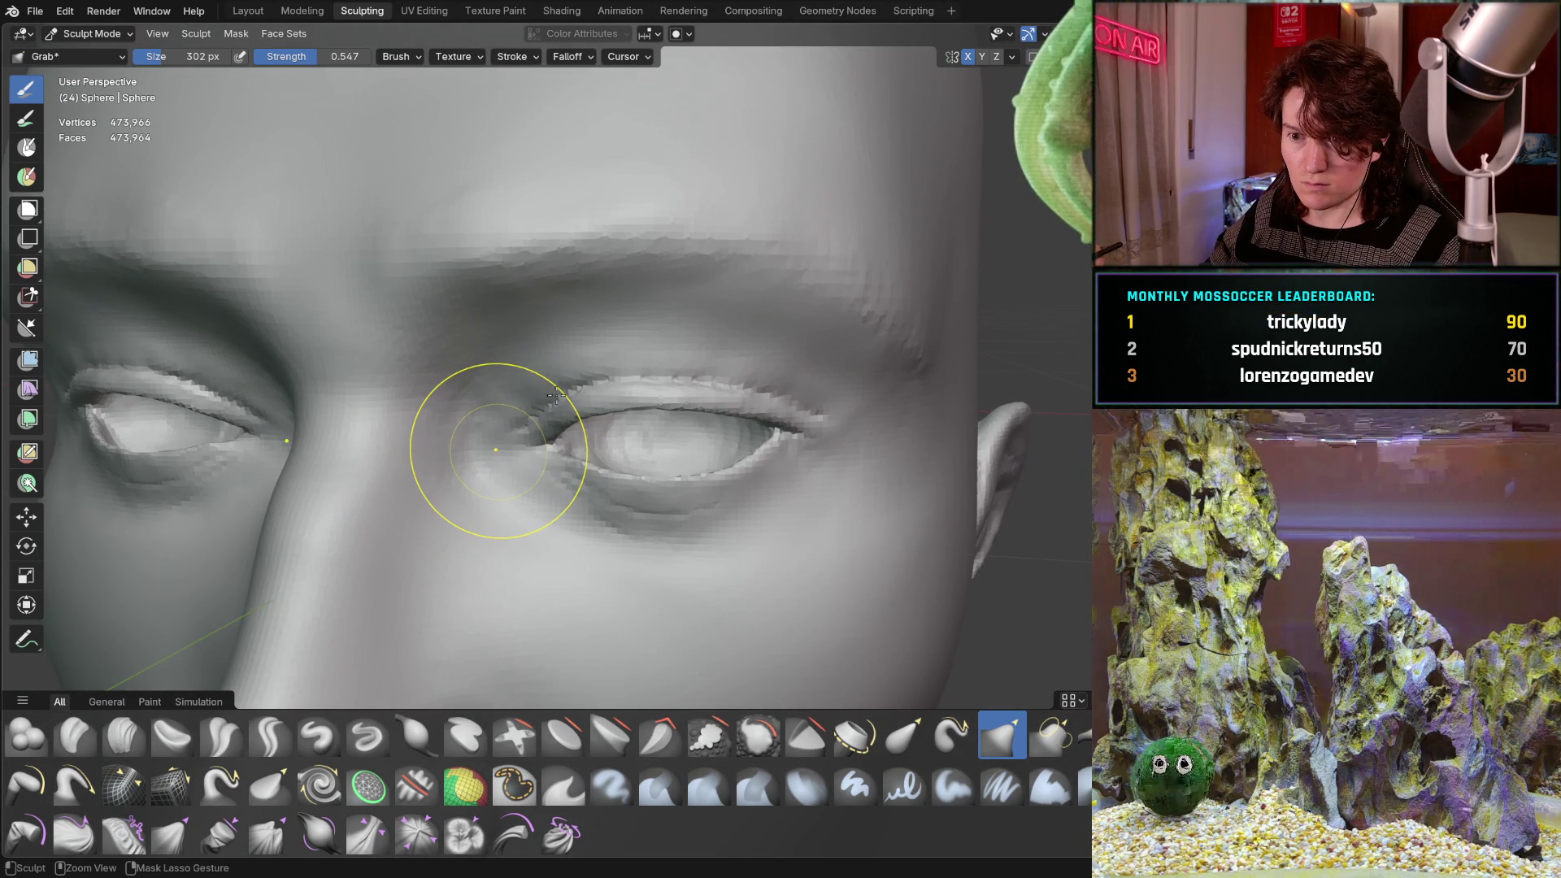
Frame a close-up of the eyelid and shrink the Grab brush to 172 px.
scroll(535, 329, down, 5)
middle_drag(535, 329, 447, 495)
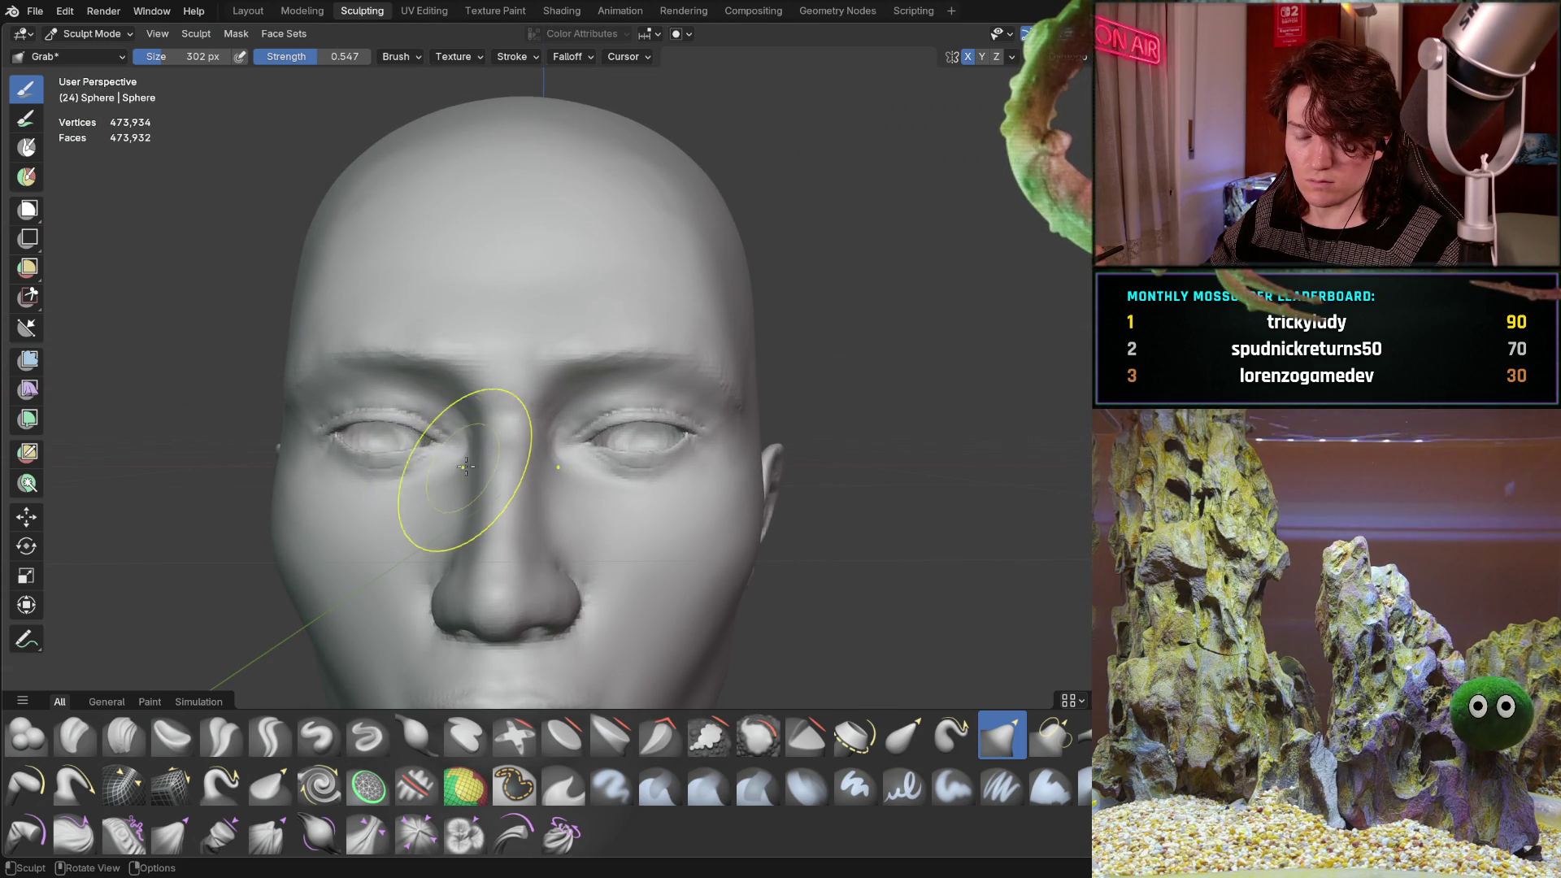
mouse_move(592, 466)
ctrl+middle_down()
mouse_move(488, 463)
mouse_move(626, 383)
ctrl+middle_up()
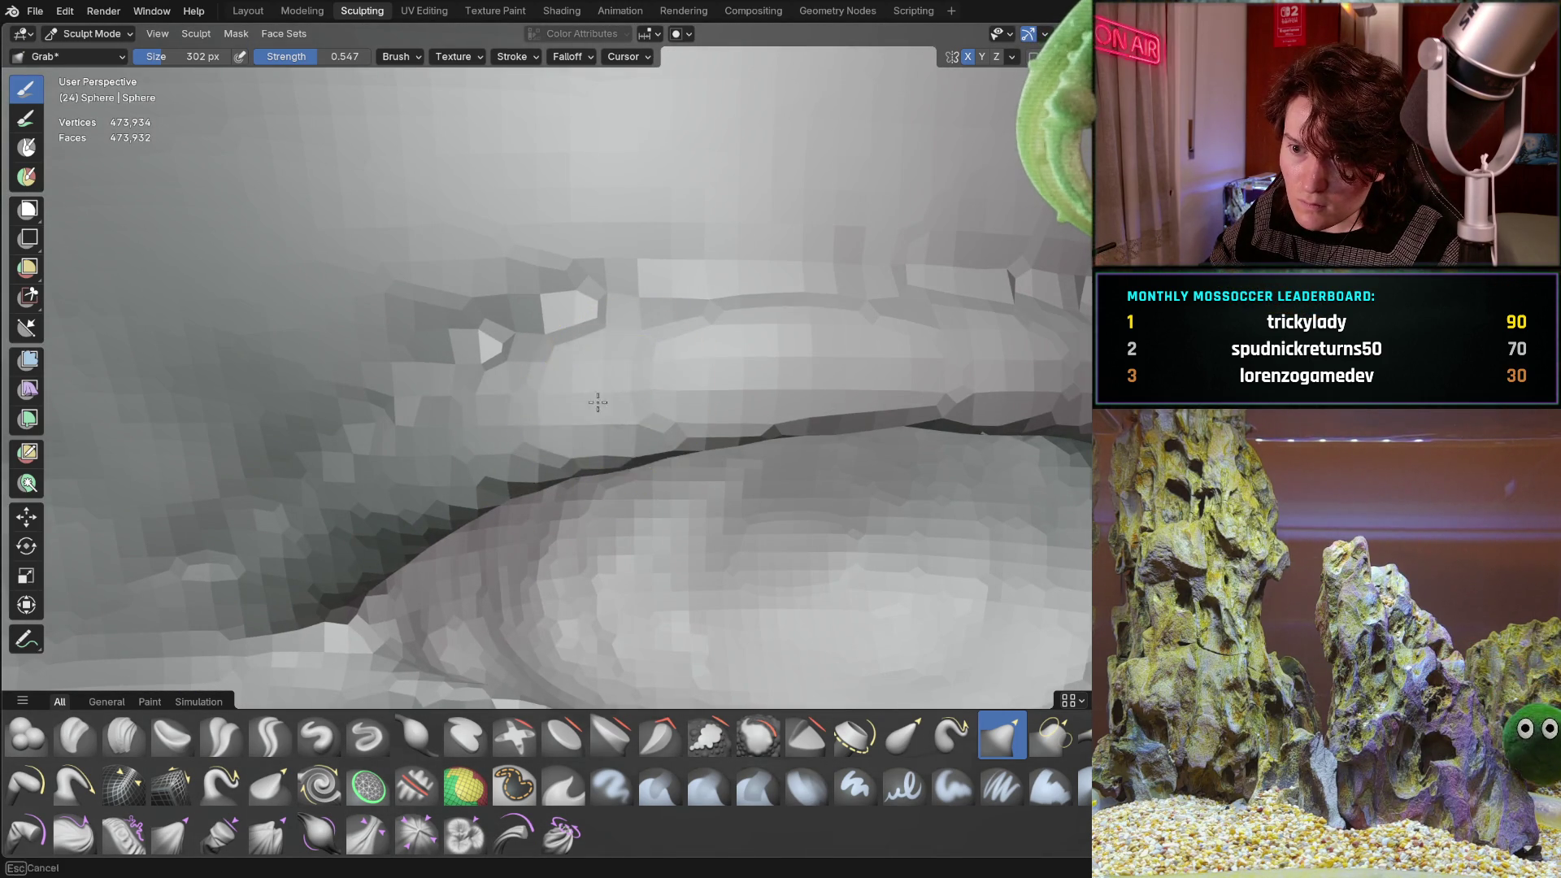
ctrl+middle_drag(392, 504, 436, 481)
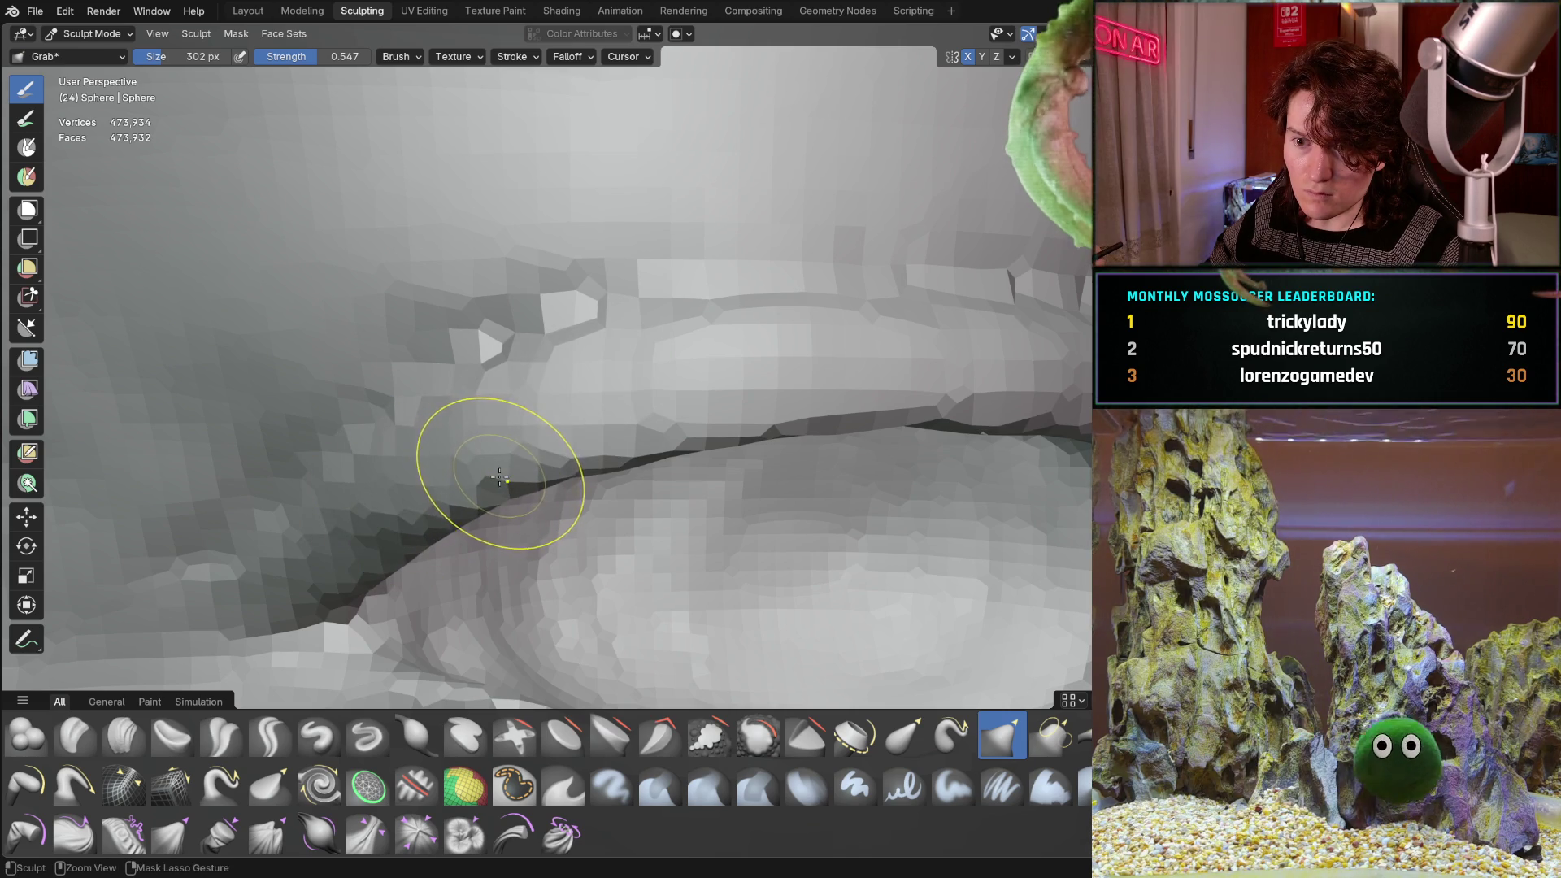
middle_drag(558, 442, 515, 446)
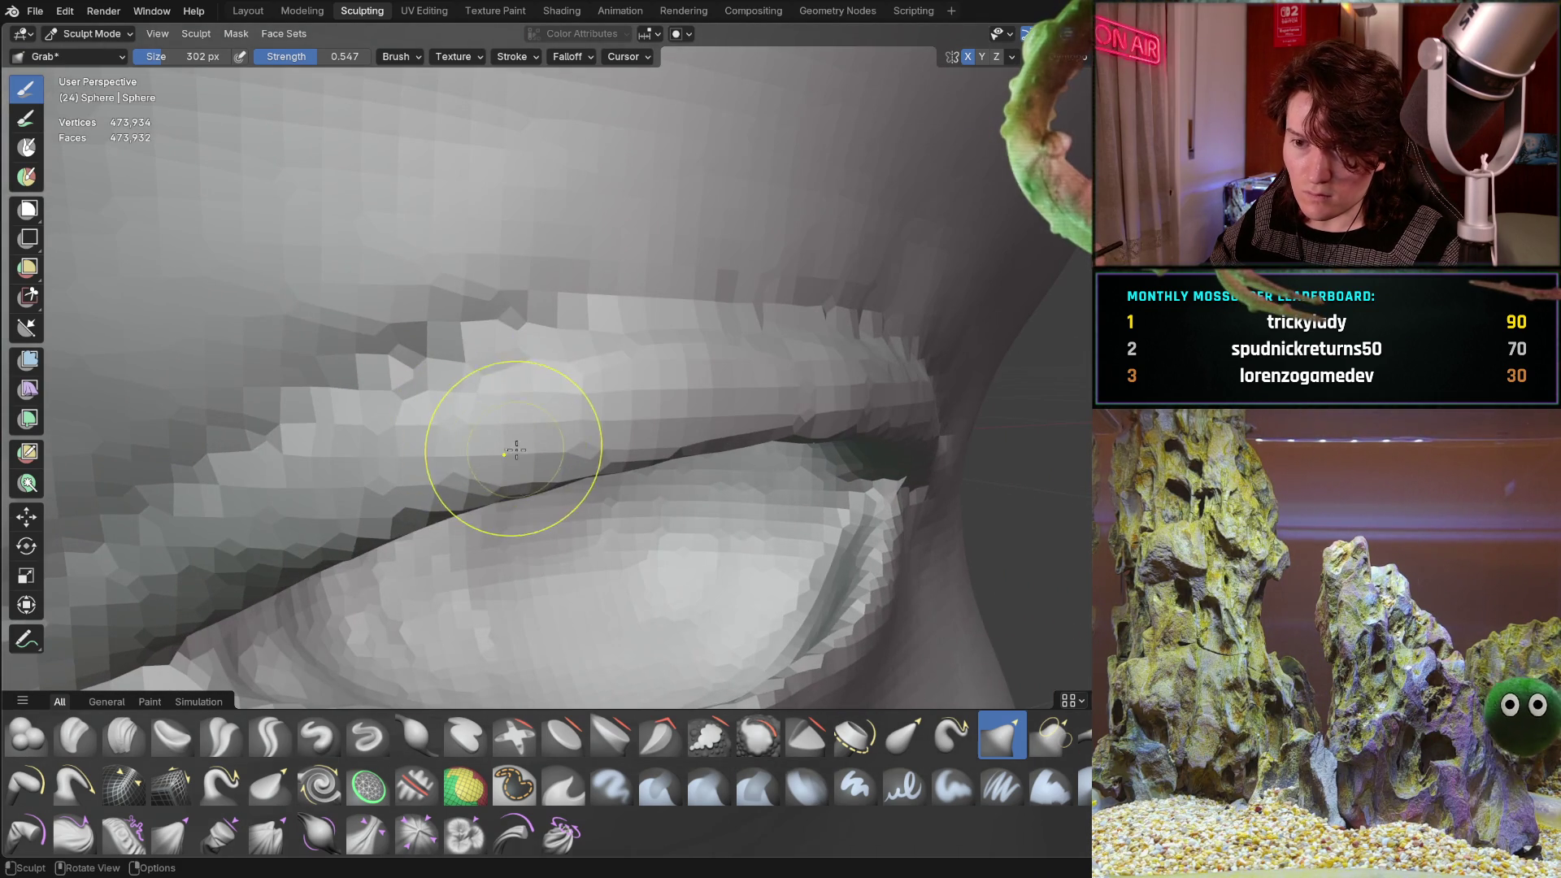
key(f)
click(499, 443)
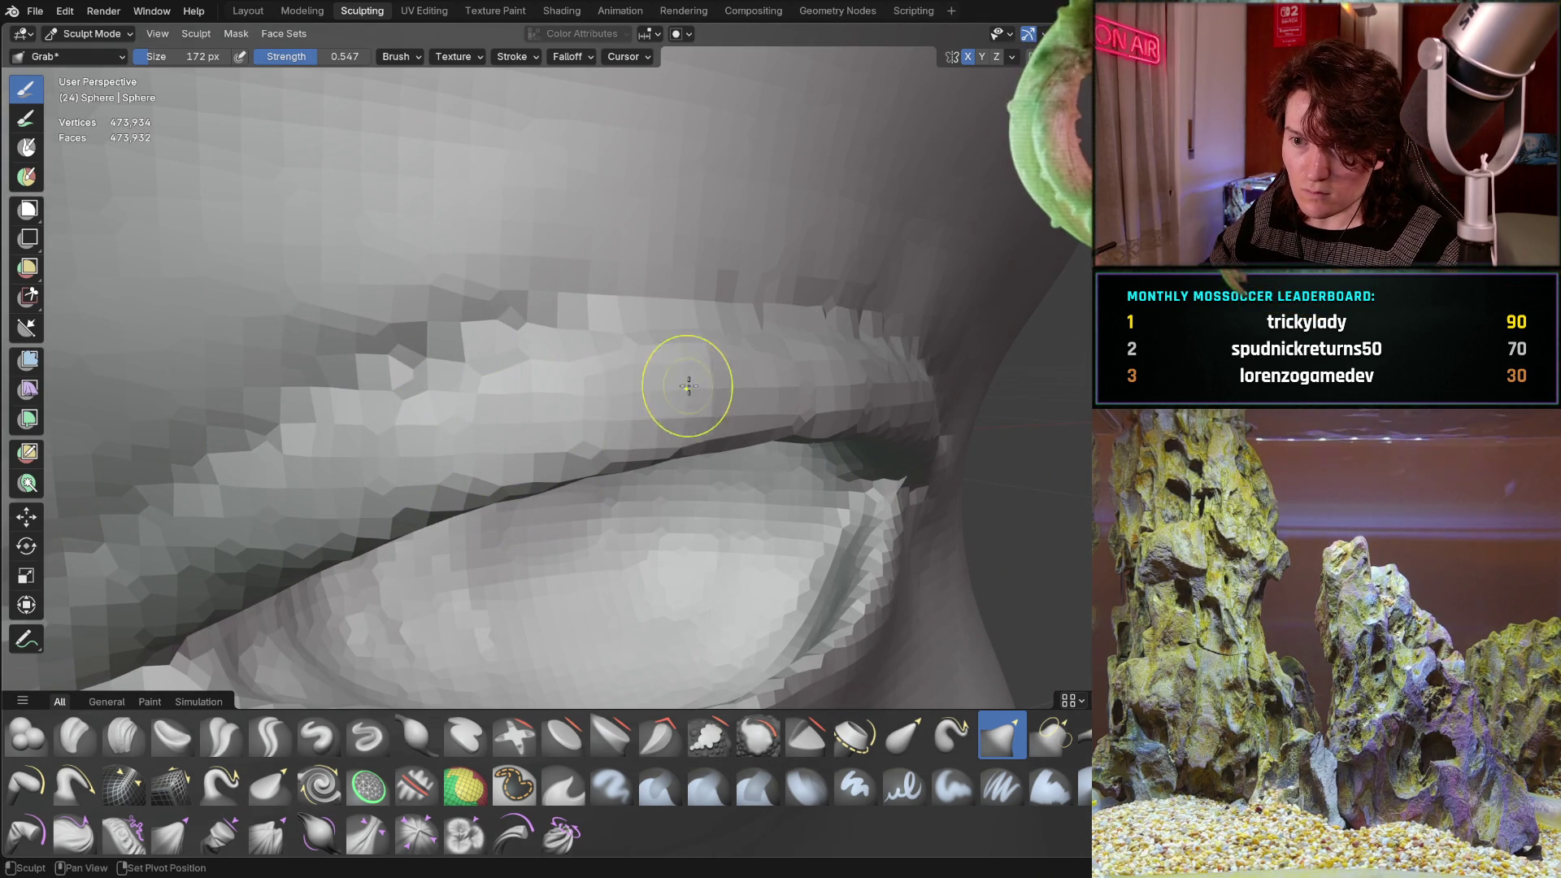
middle_drag(697, 366, 648, 393)
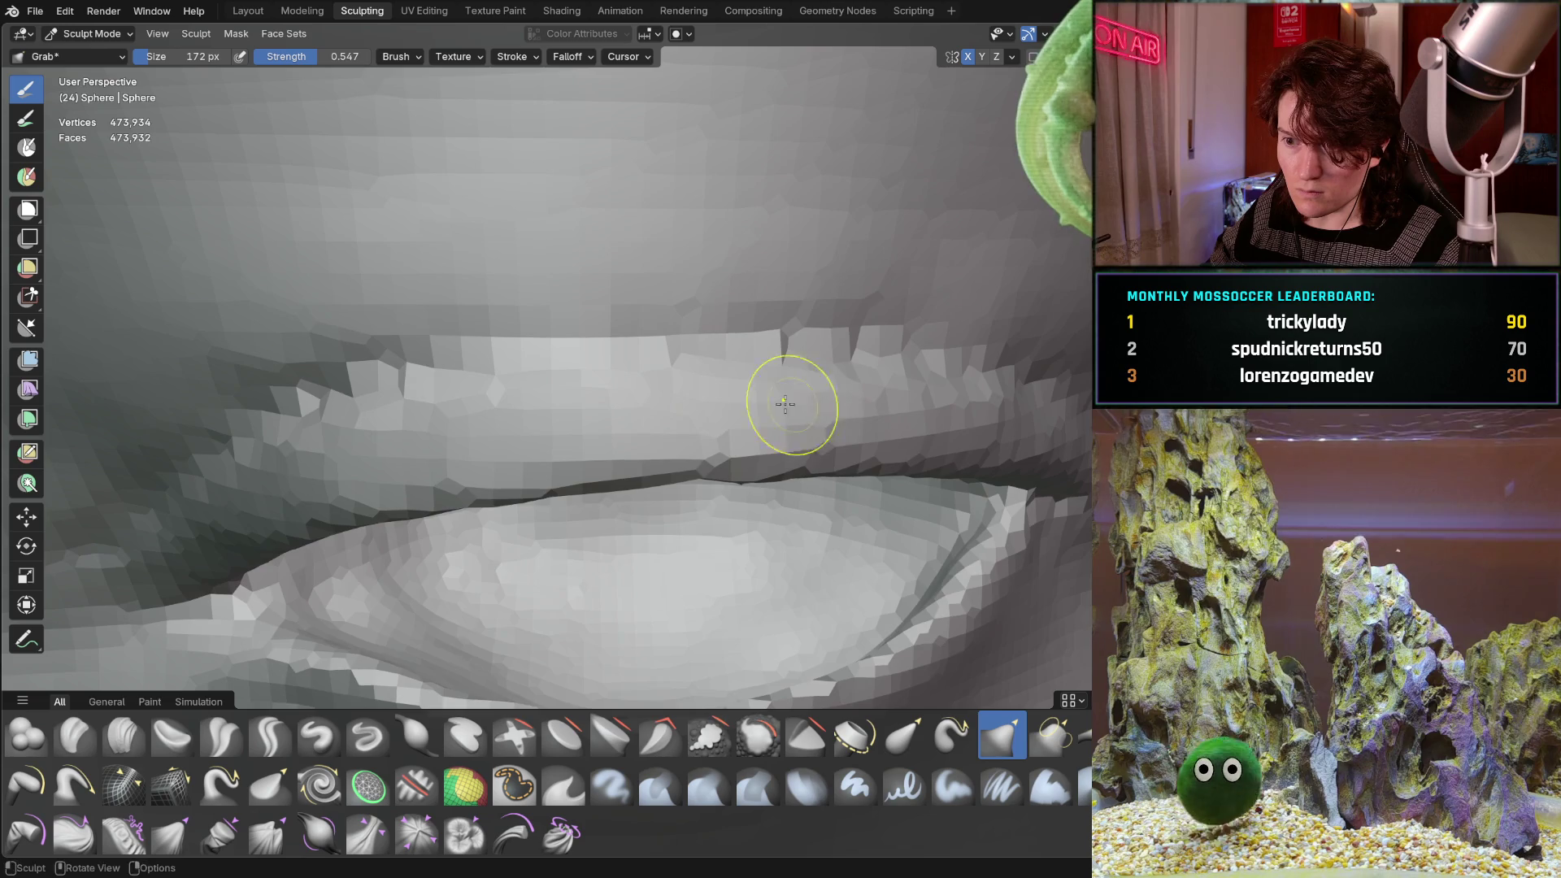
middle_drag(784, 404, 519, 401)
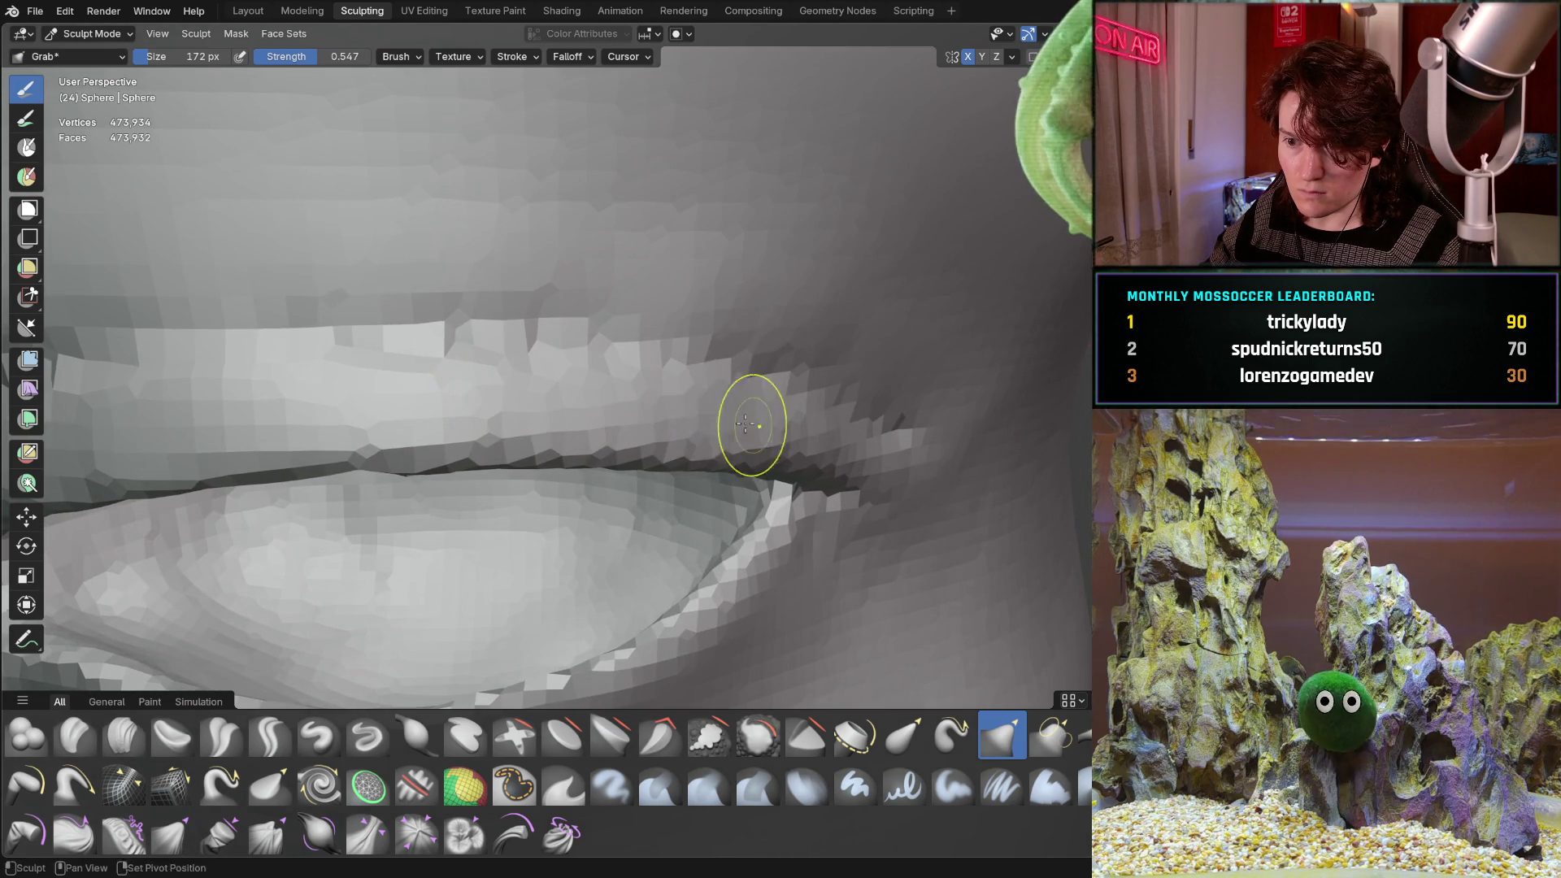
mouse_move(745, 425)
middle_down()
mouse_move(693, 371)
mouse_move(606, 363)
mouse_move(648, 408)
mouse_move(622, 410)
mouse_move(740, 387)
middle_up()
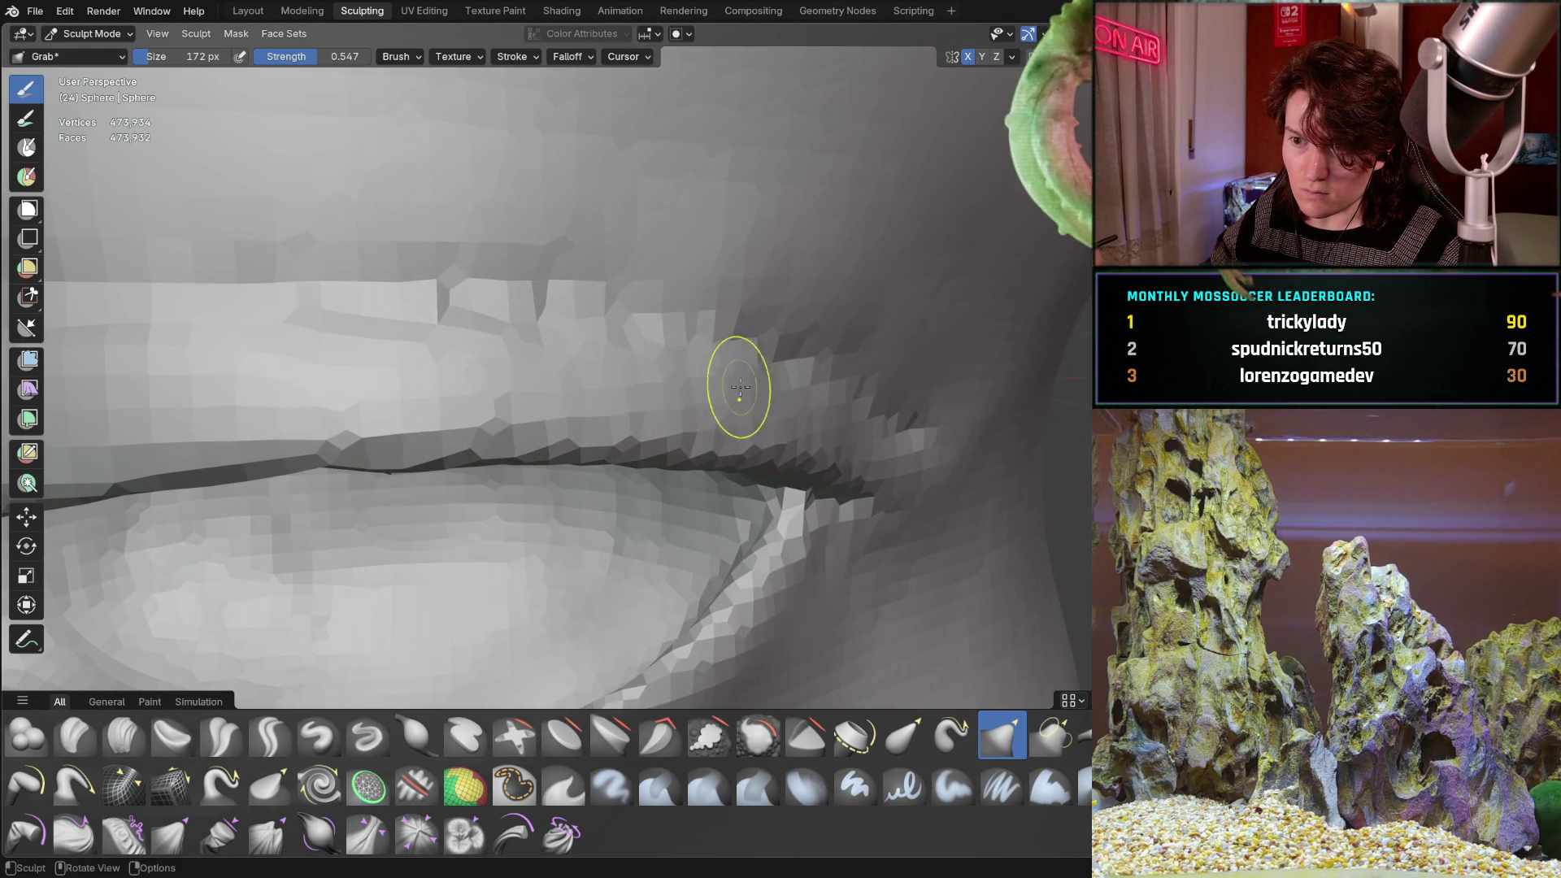
mouse_move(342, 389)
middle_down()
mouse_move(663, 374)
mouse_move(451, 379)
mouse_move(684, 338)
middle_up()
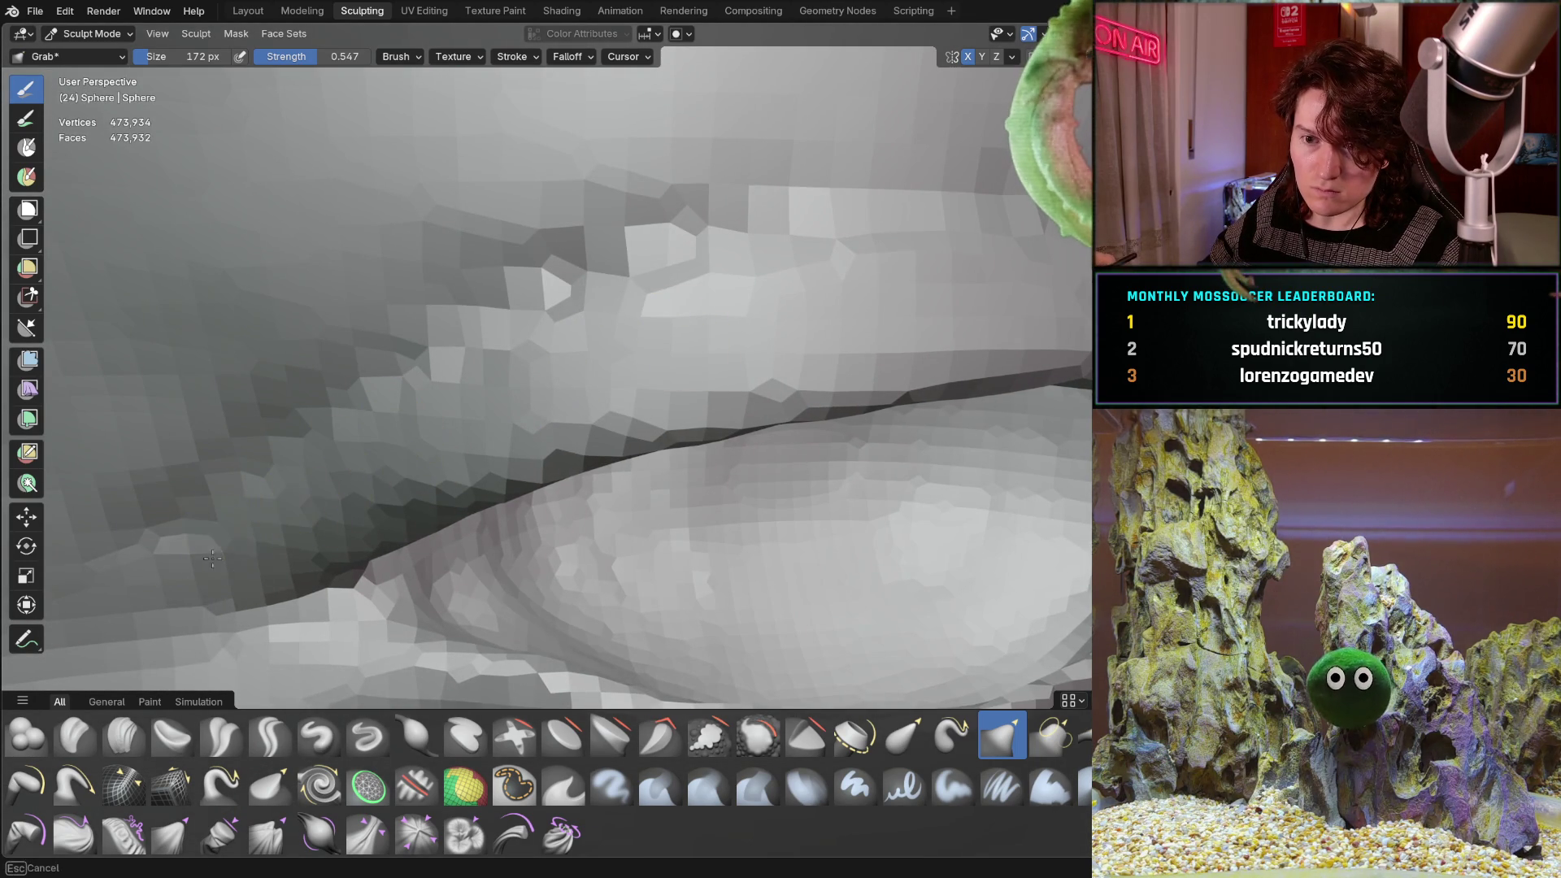
scroll(581, 328, down, 10)
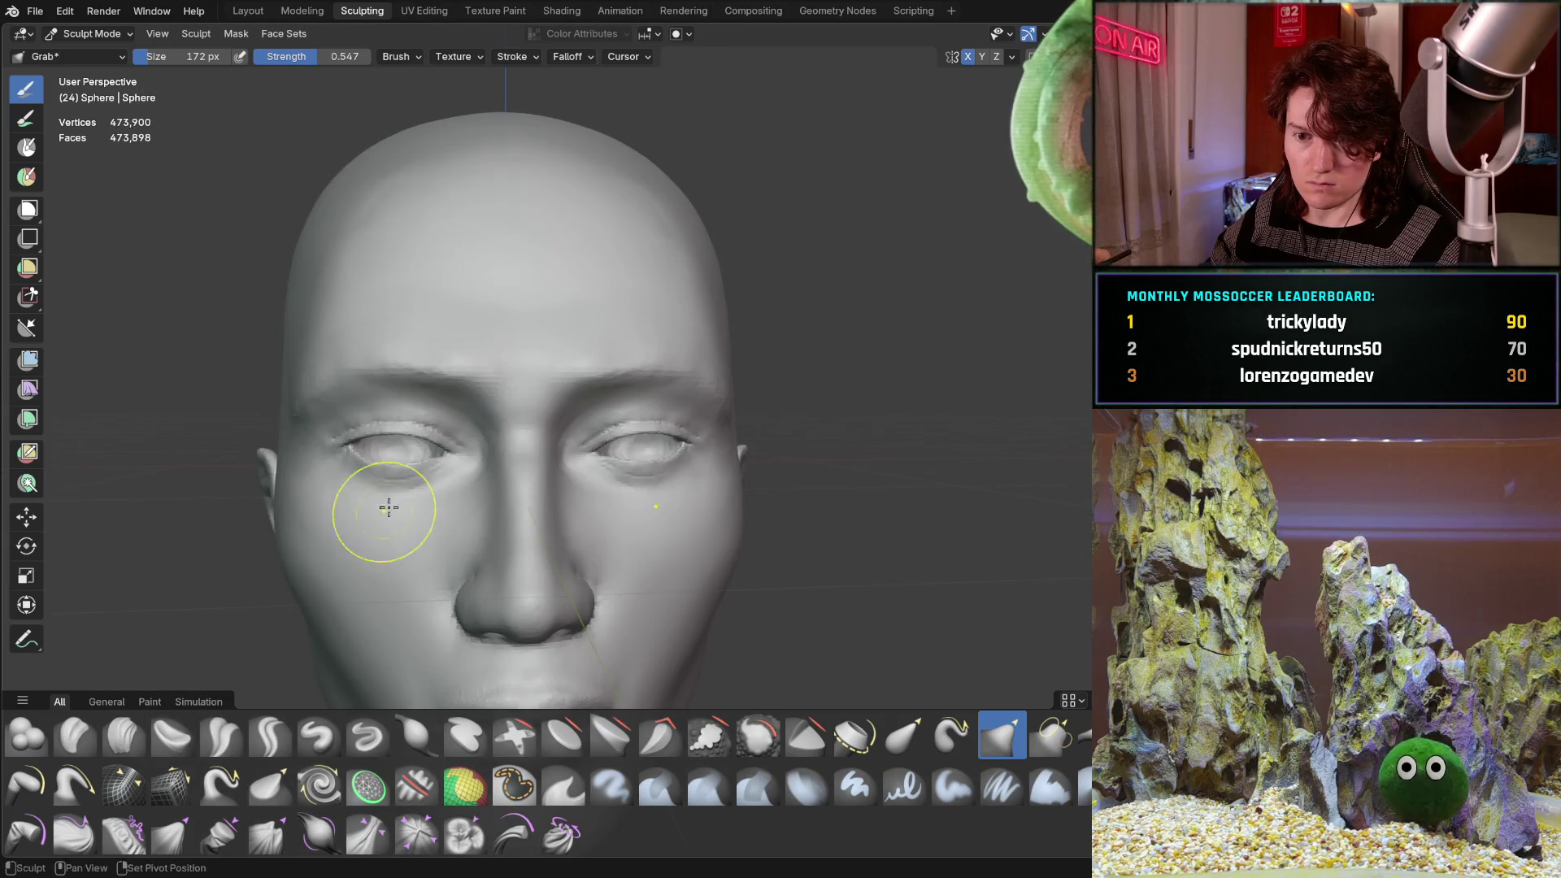
middle_drag(425, 442, 411, 450)
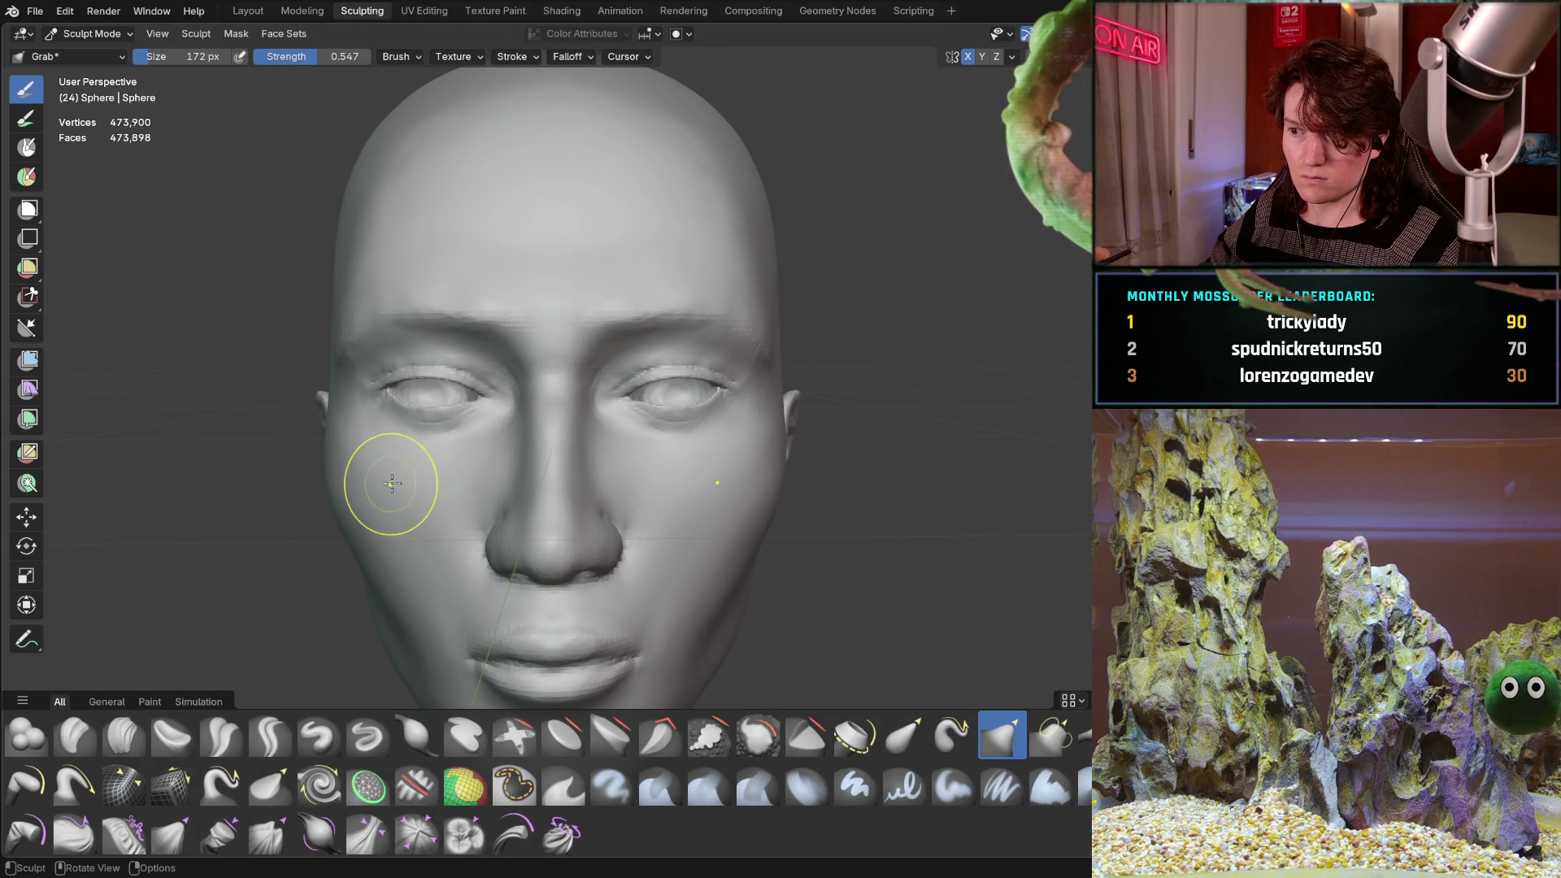
scroll(504, 407, up, 3)
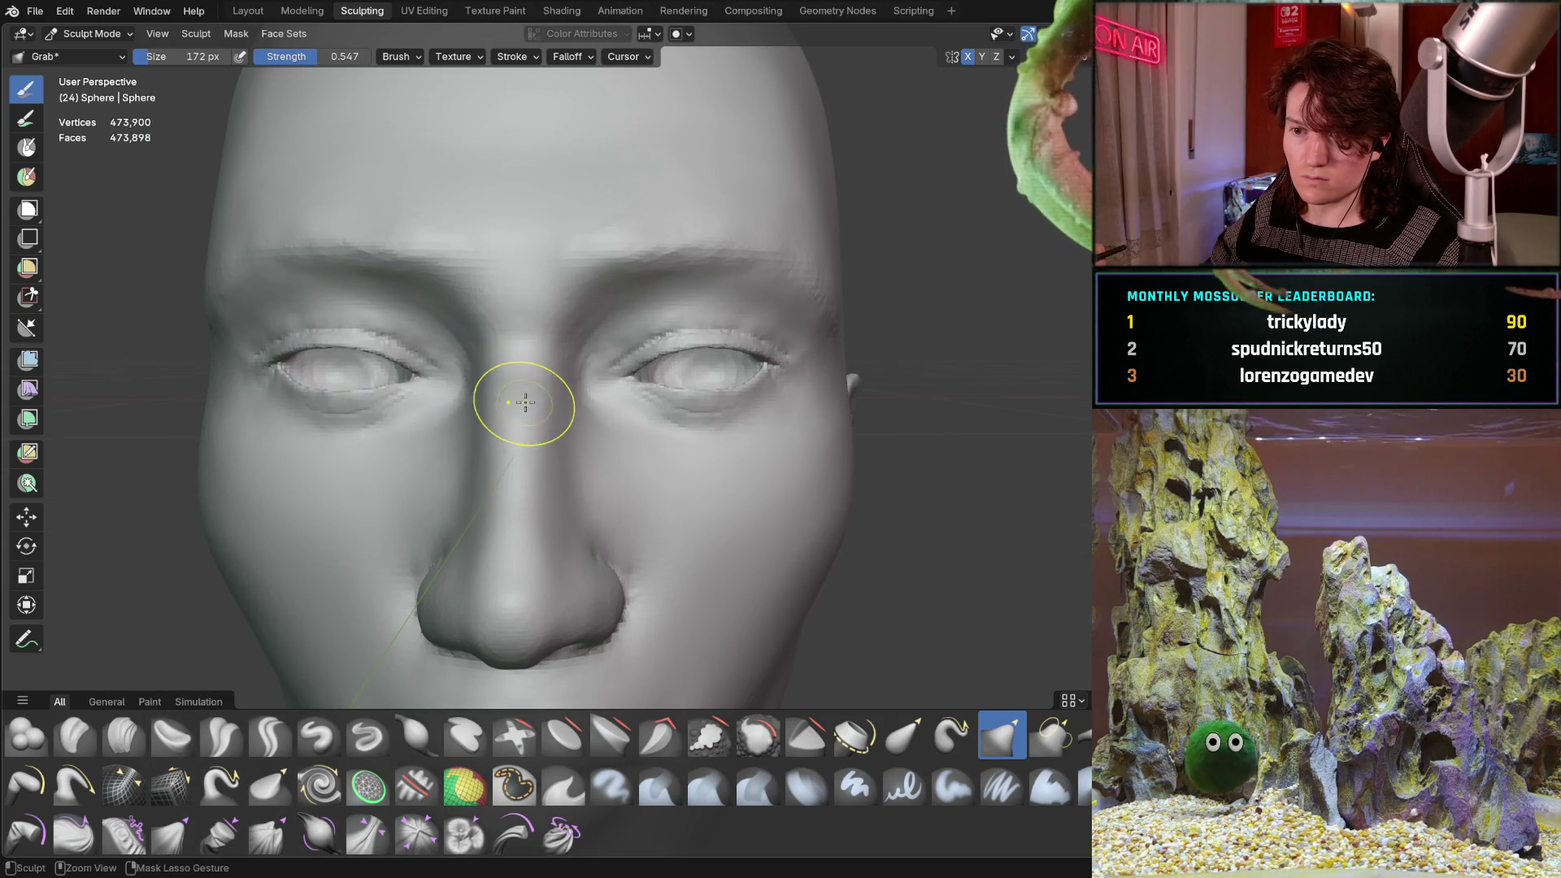
scroll(562, 350, up, 5)
scroll(465, 458, up, 2)
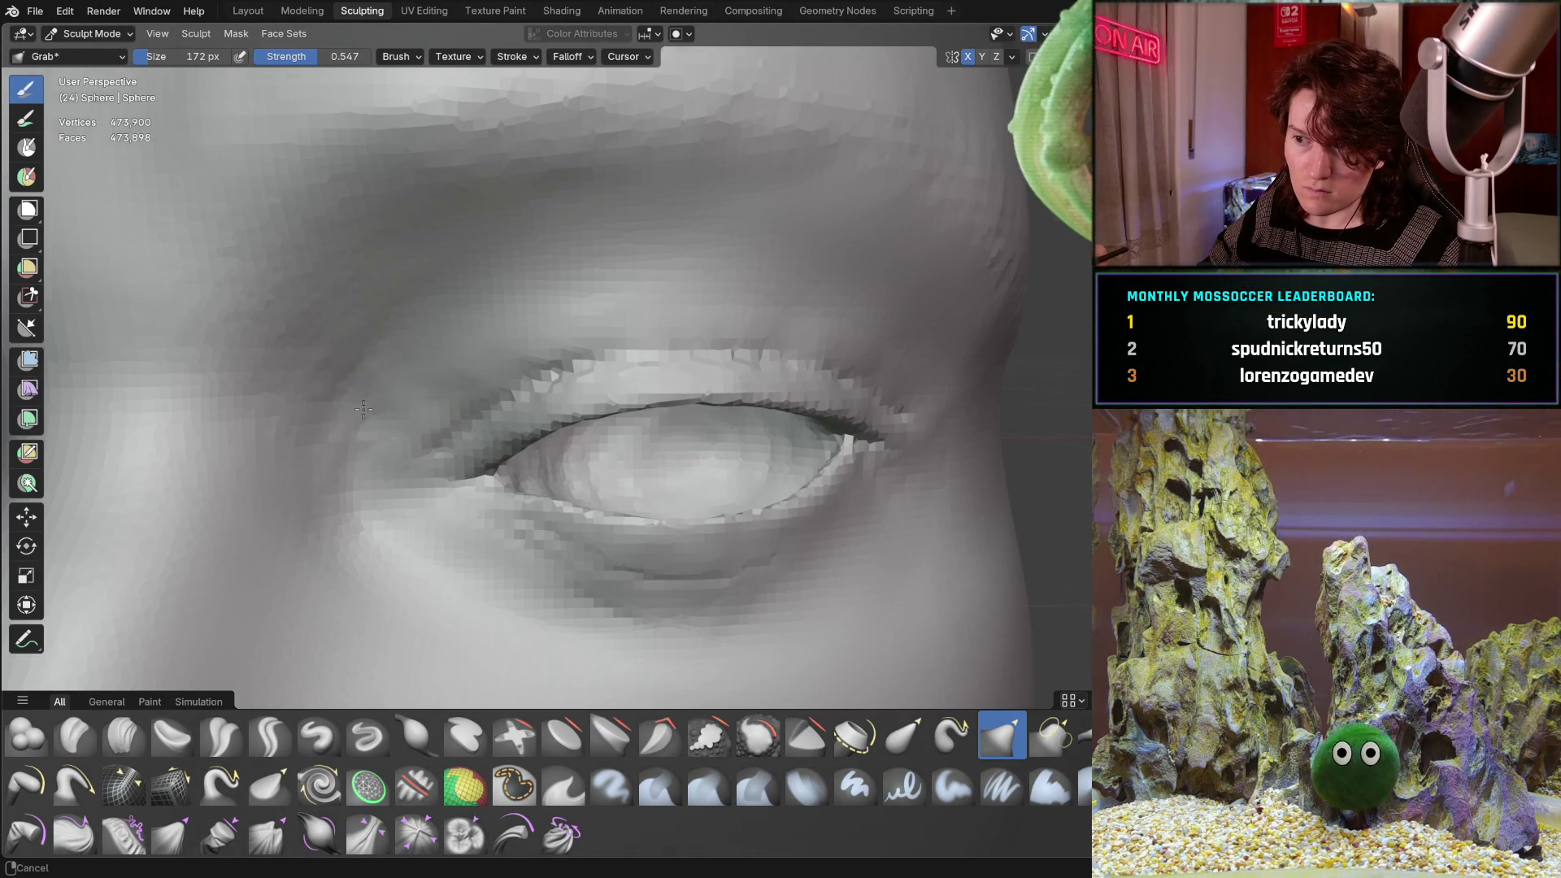
scroll(364, 409, up, 2)
shift+middle_drag(381, 306, 409, 362)
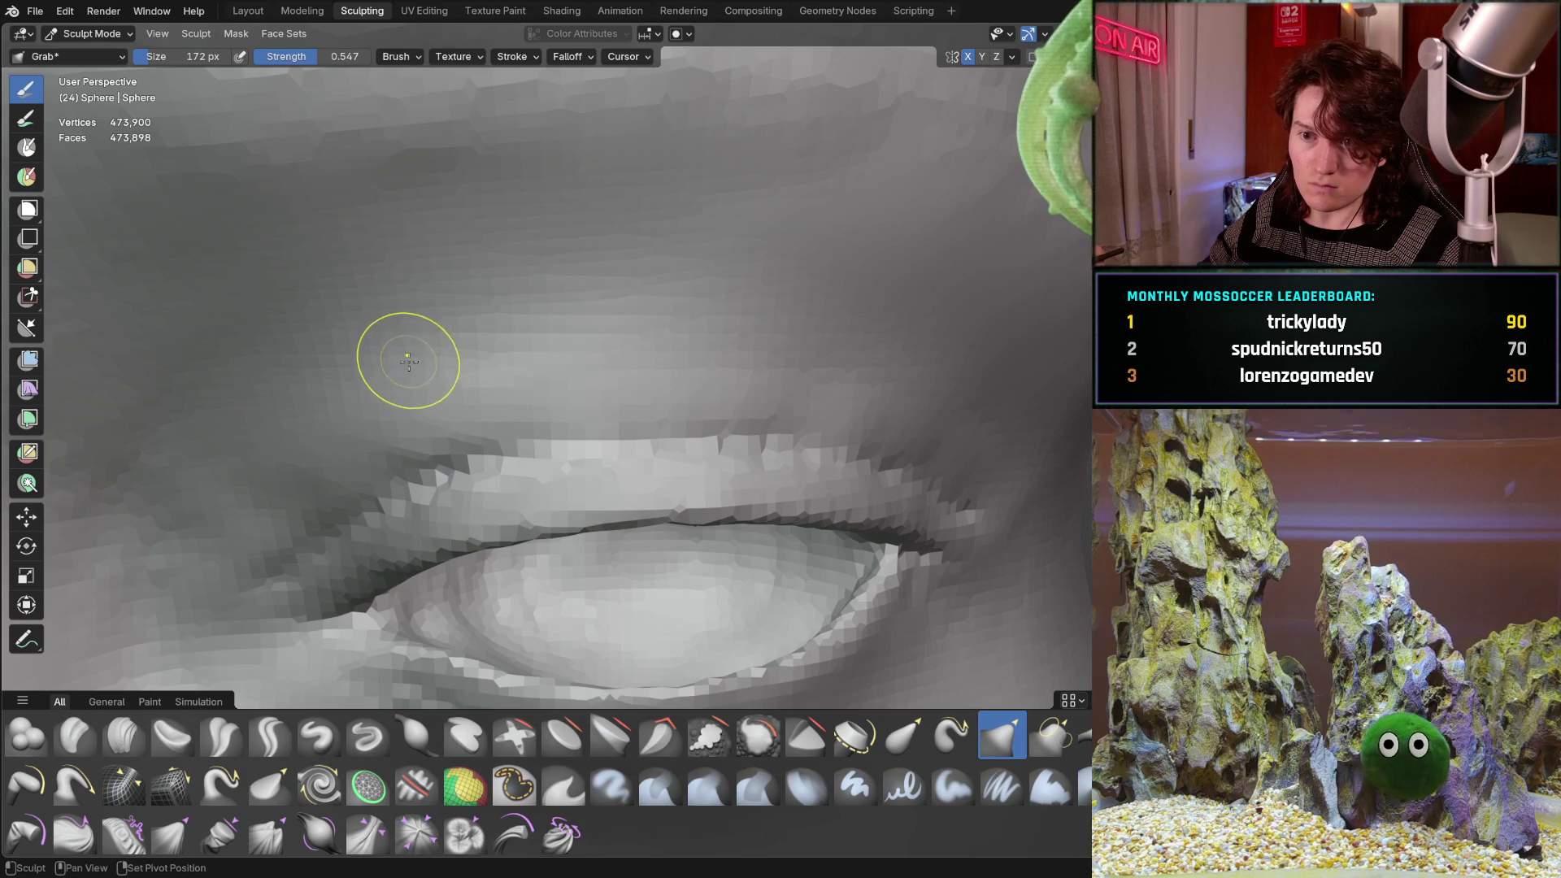
middle_drag(702, 292, 693, 420)
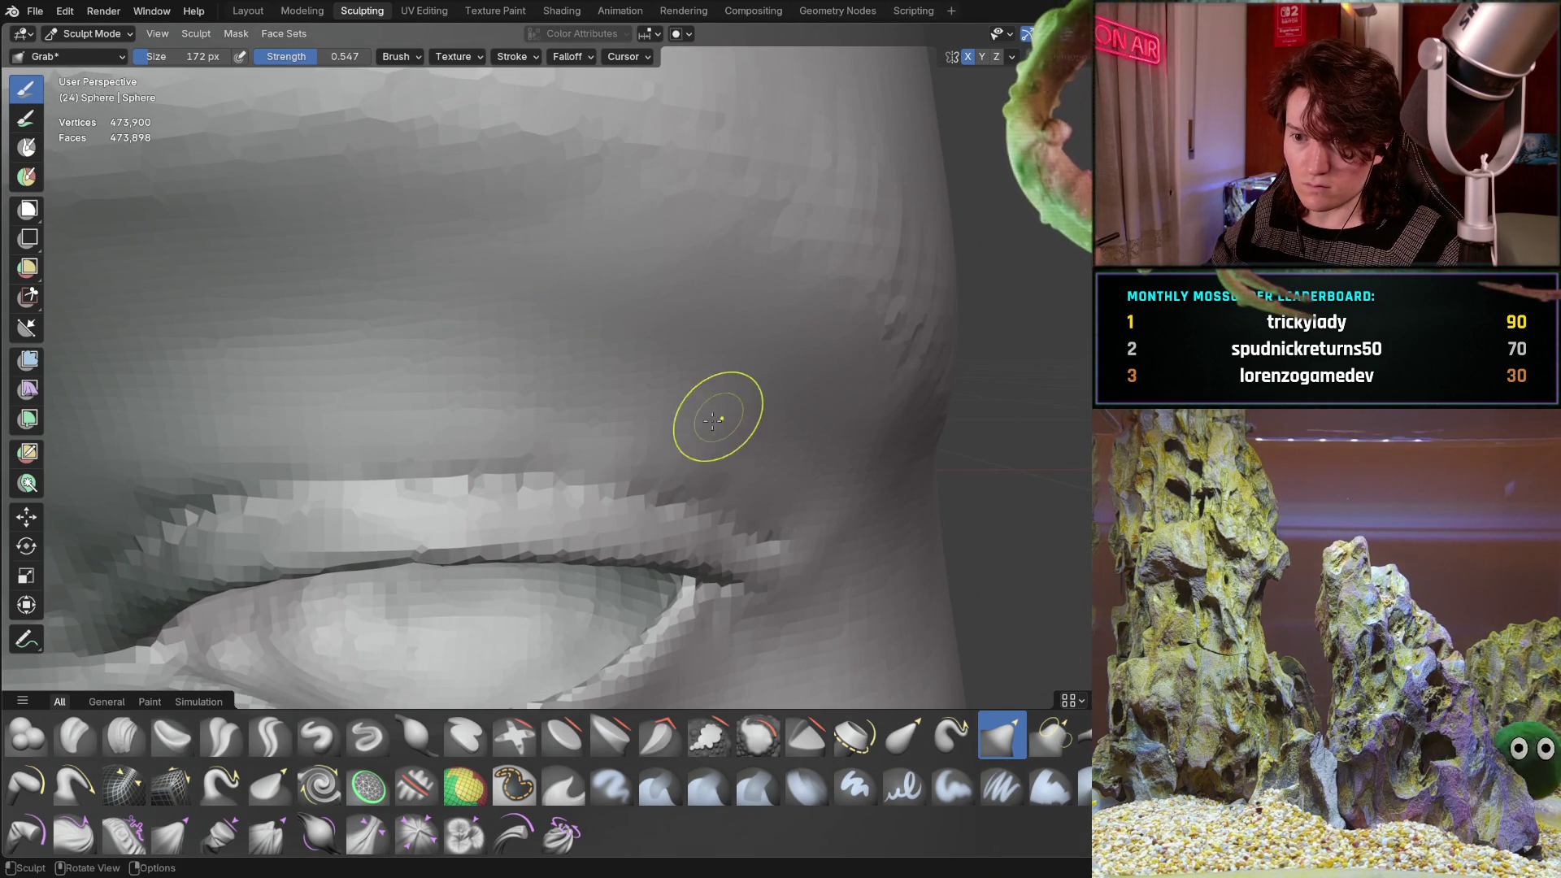
mouse_move(514, 396)
middle_down()
mouse_move(291, 342)
mouse_move(199, 456)
mouse_move(540, 279)
mouse_move(483, 348)
middle_up()
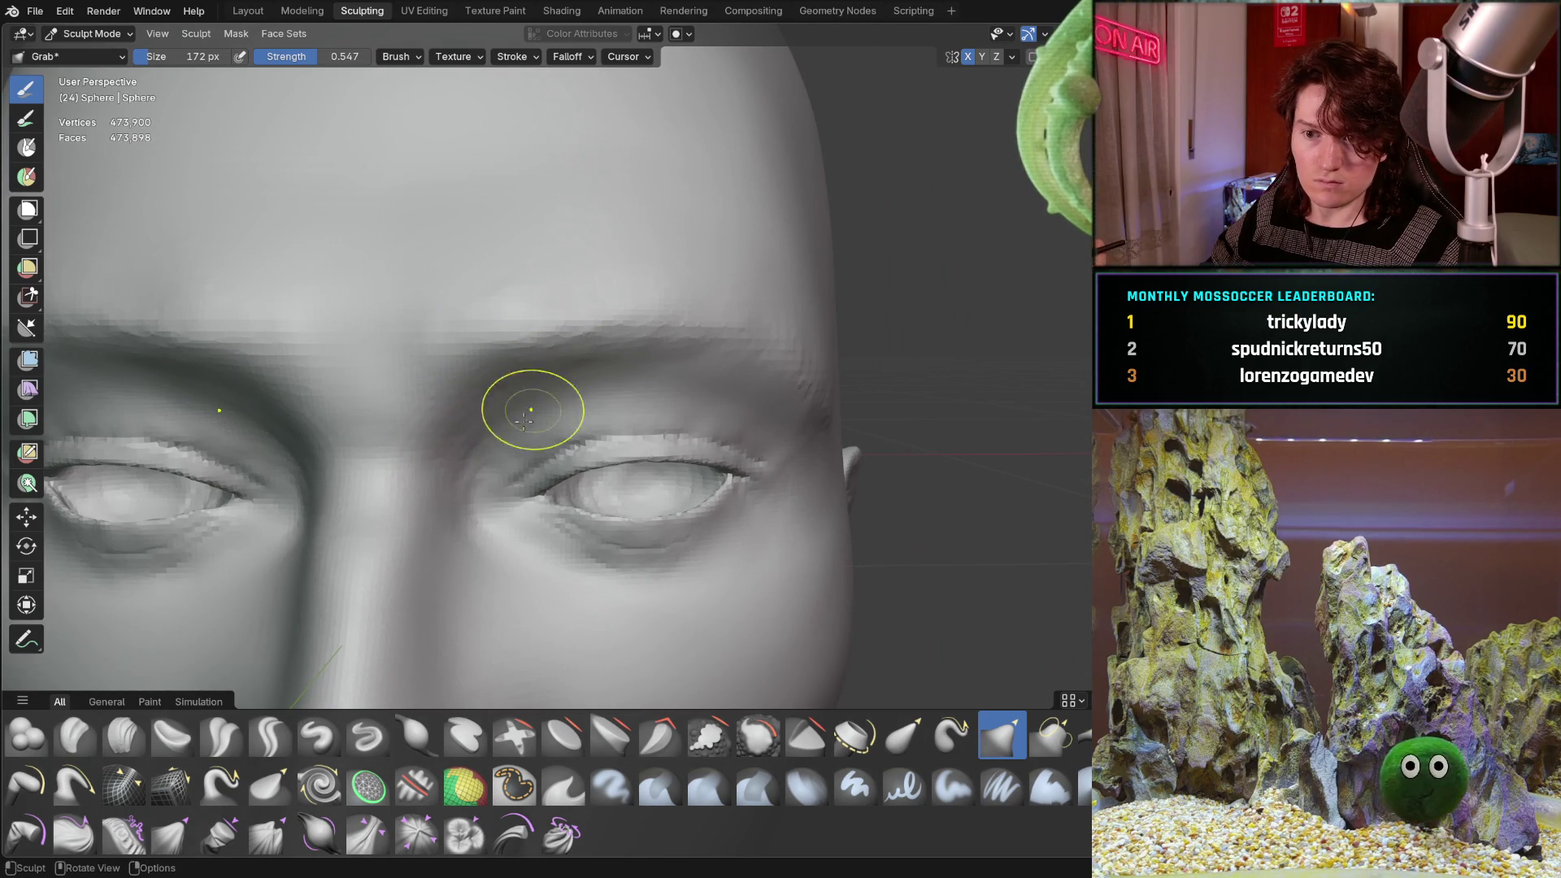
scroll(524, 420, up, 4)
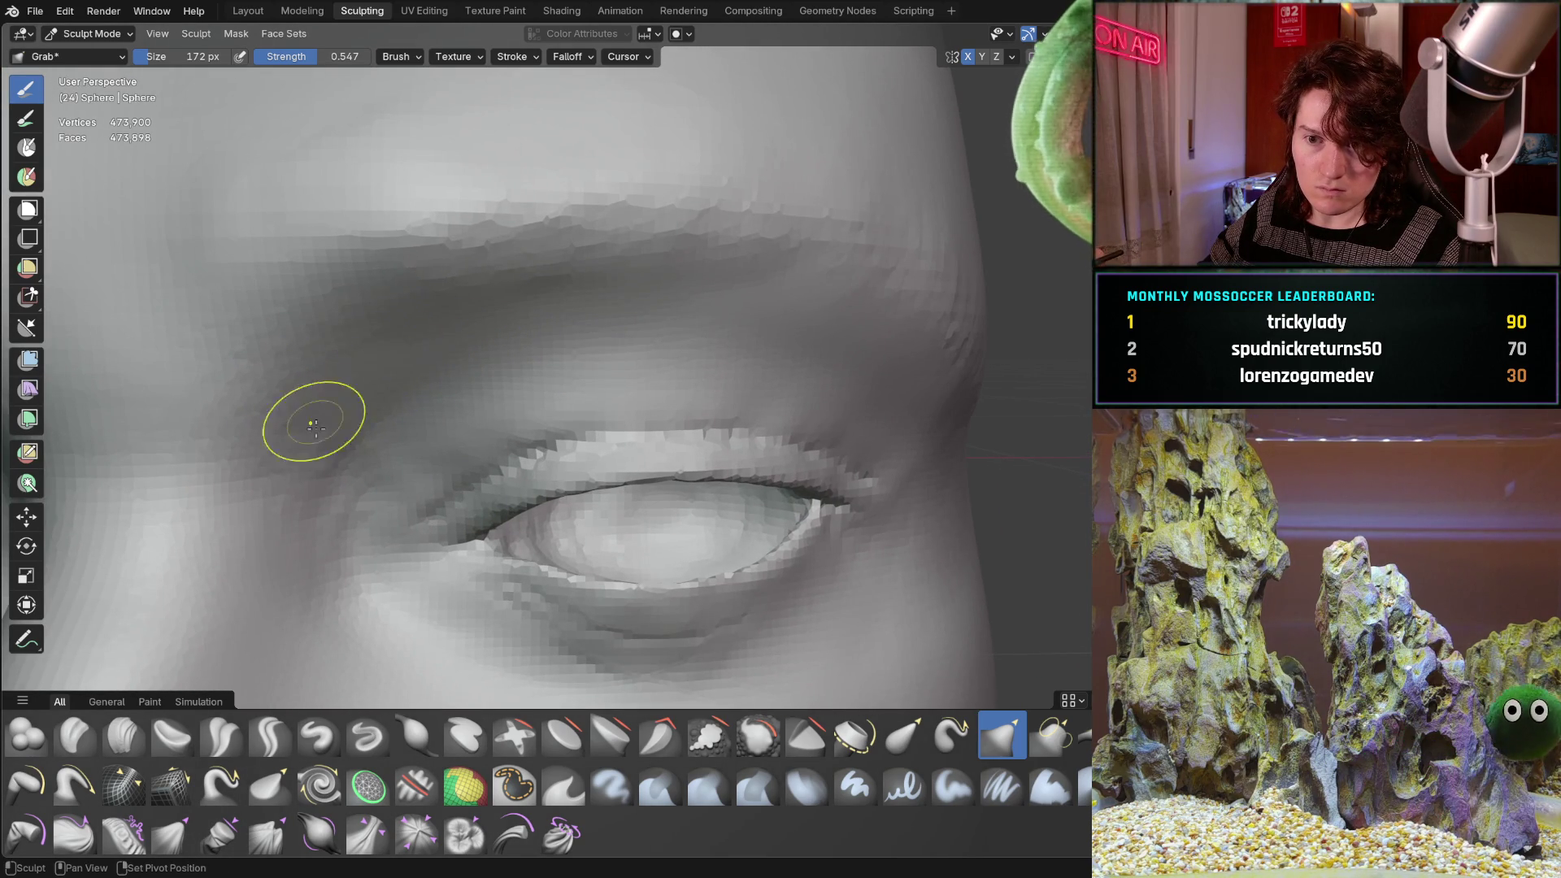
mouse_move(595, 259)
ctrl+middle_down()
mouse_move(279, 523)
mouse_move(269, 700)
ctrl+middle_up()
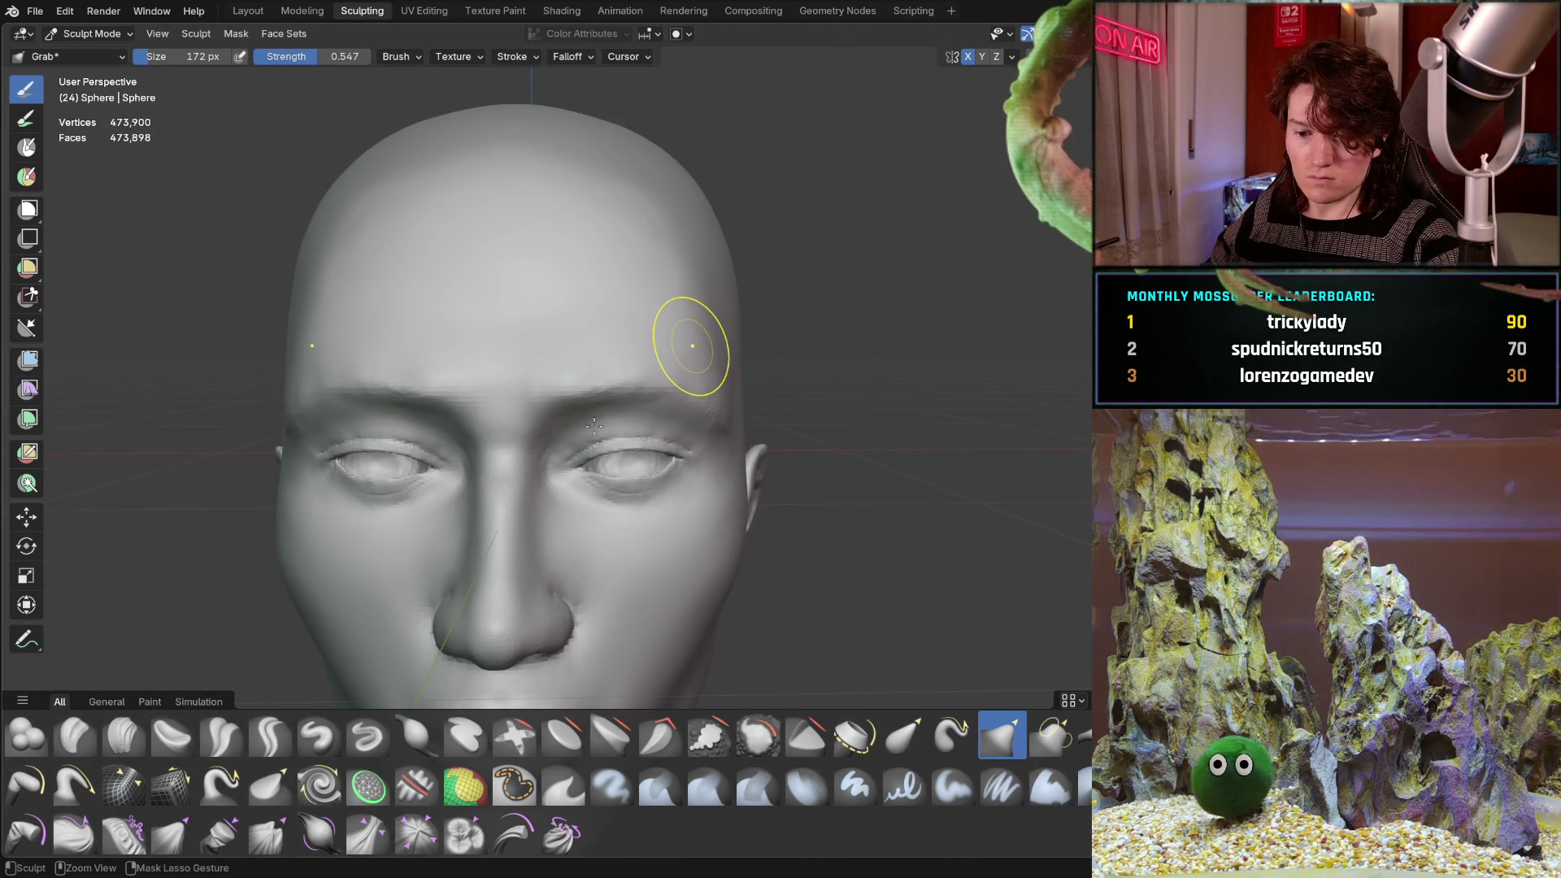
mouse_move(529, 453)
middle_down()
mouse_move(568, 456)
mouse_move(515, 546)
mouse_move(617, 448)
mouse_move(610, 470)
middle_up()
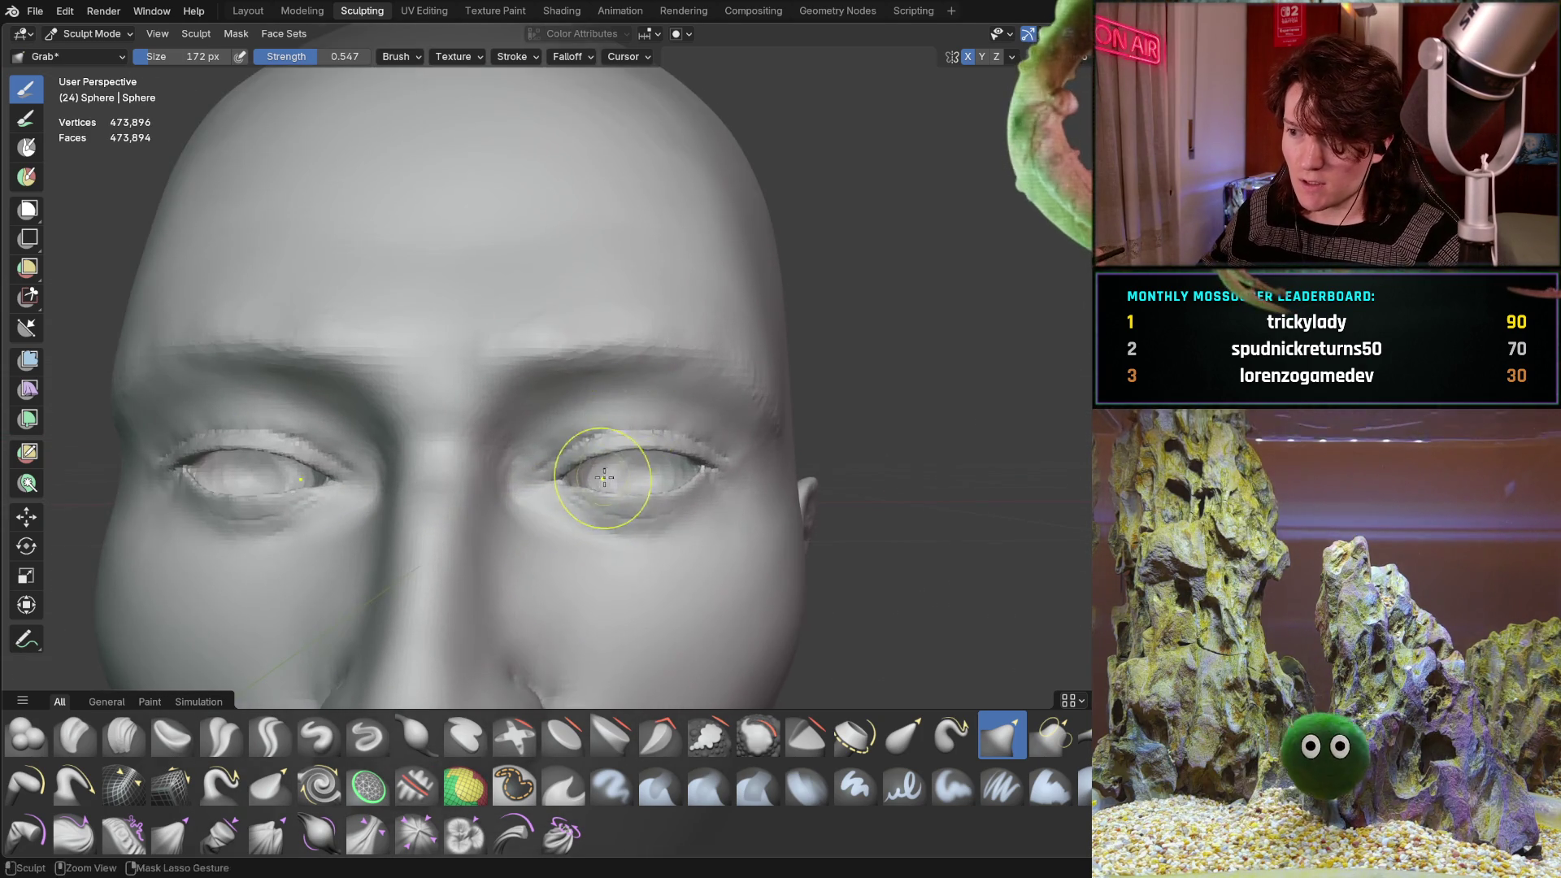
scroll(593, 488, up, 4)
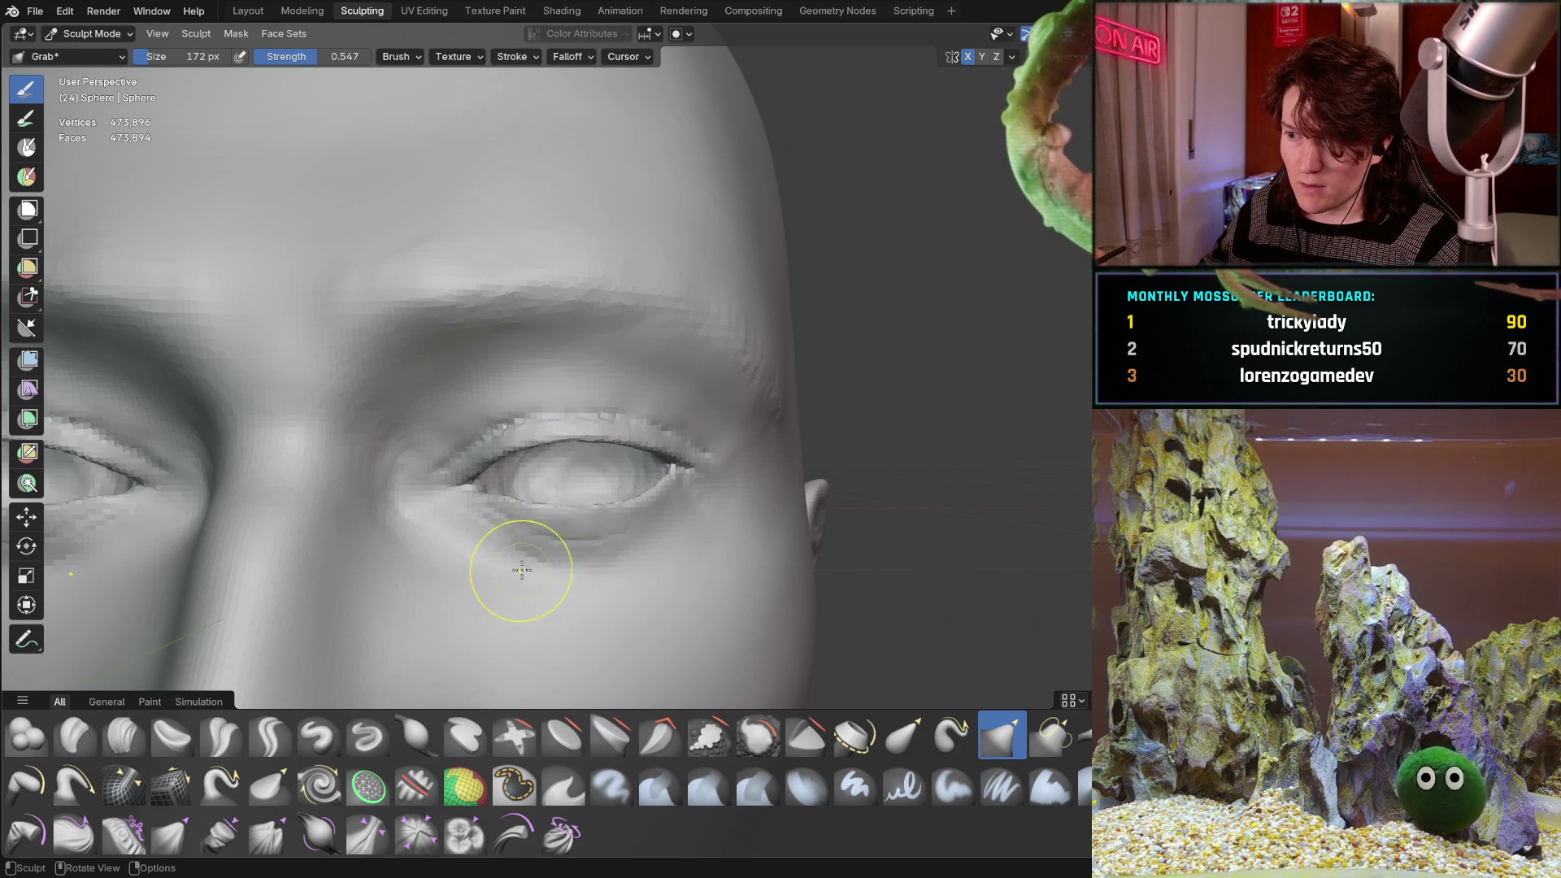
scroll(522, 570, up, 2)
mouse_move(568, 453)
ctrl+middle_down()
mouse_move(569, 436)
mouse_move(477, 589)
ctrl+middle_up()
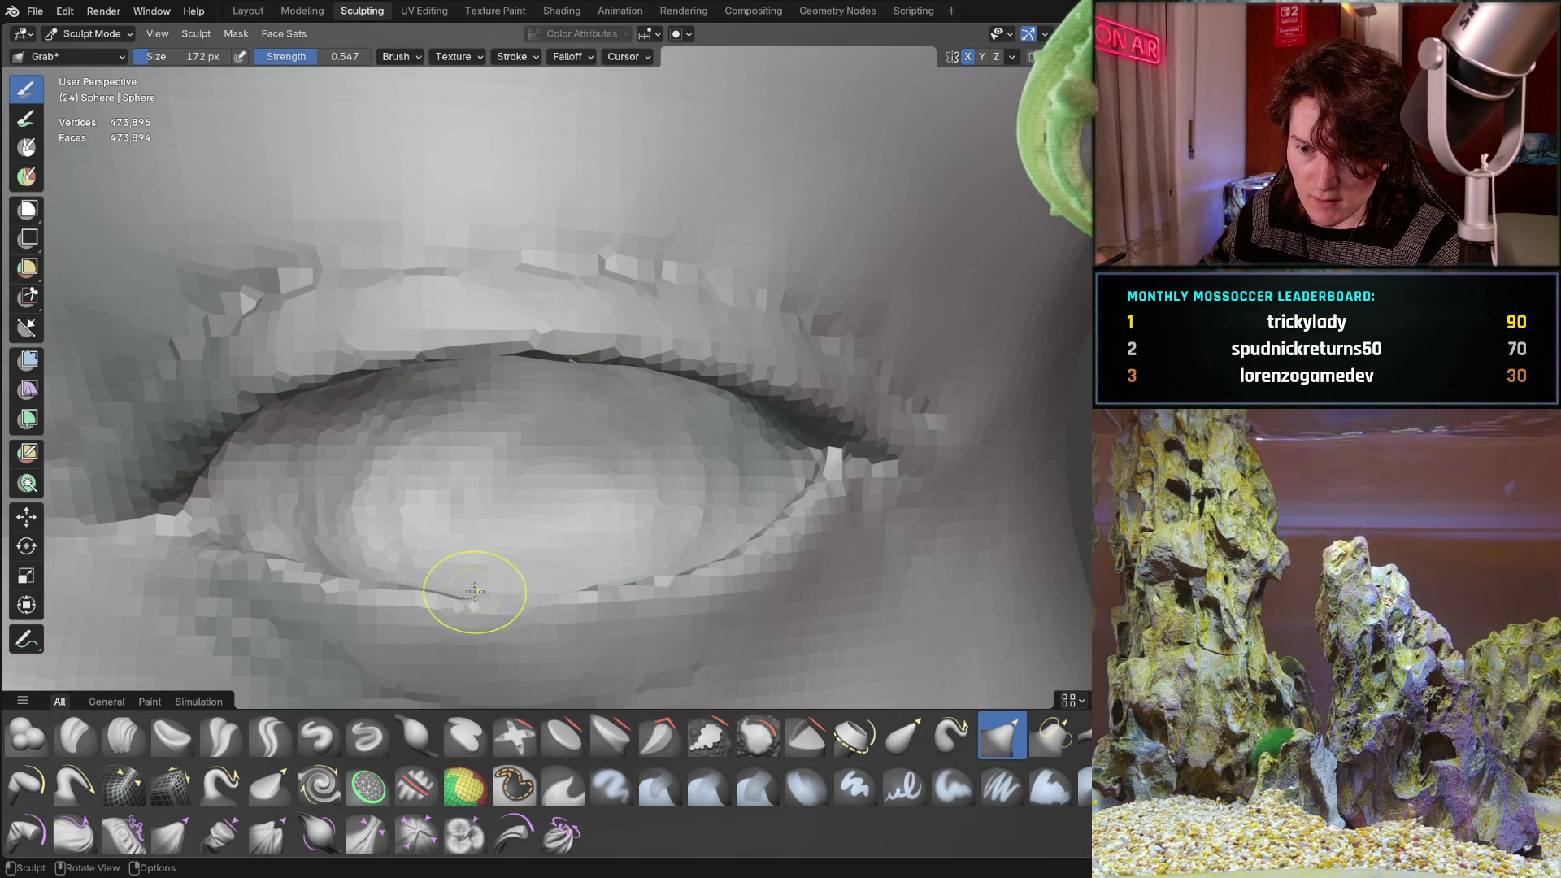
ctrl+middle_drag(470, 594, 482, 592)
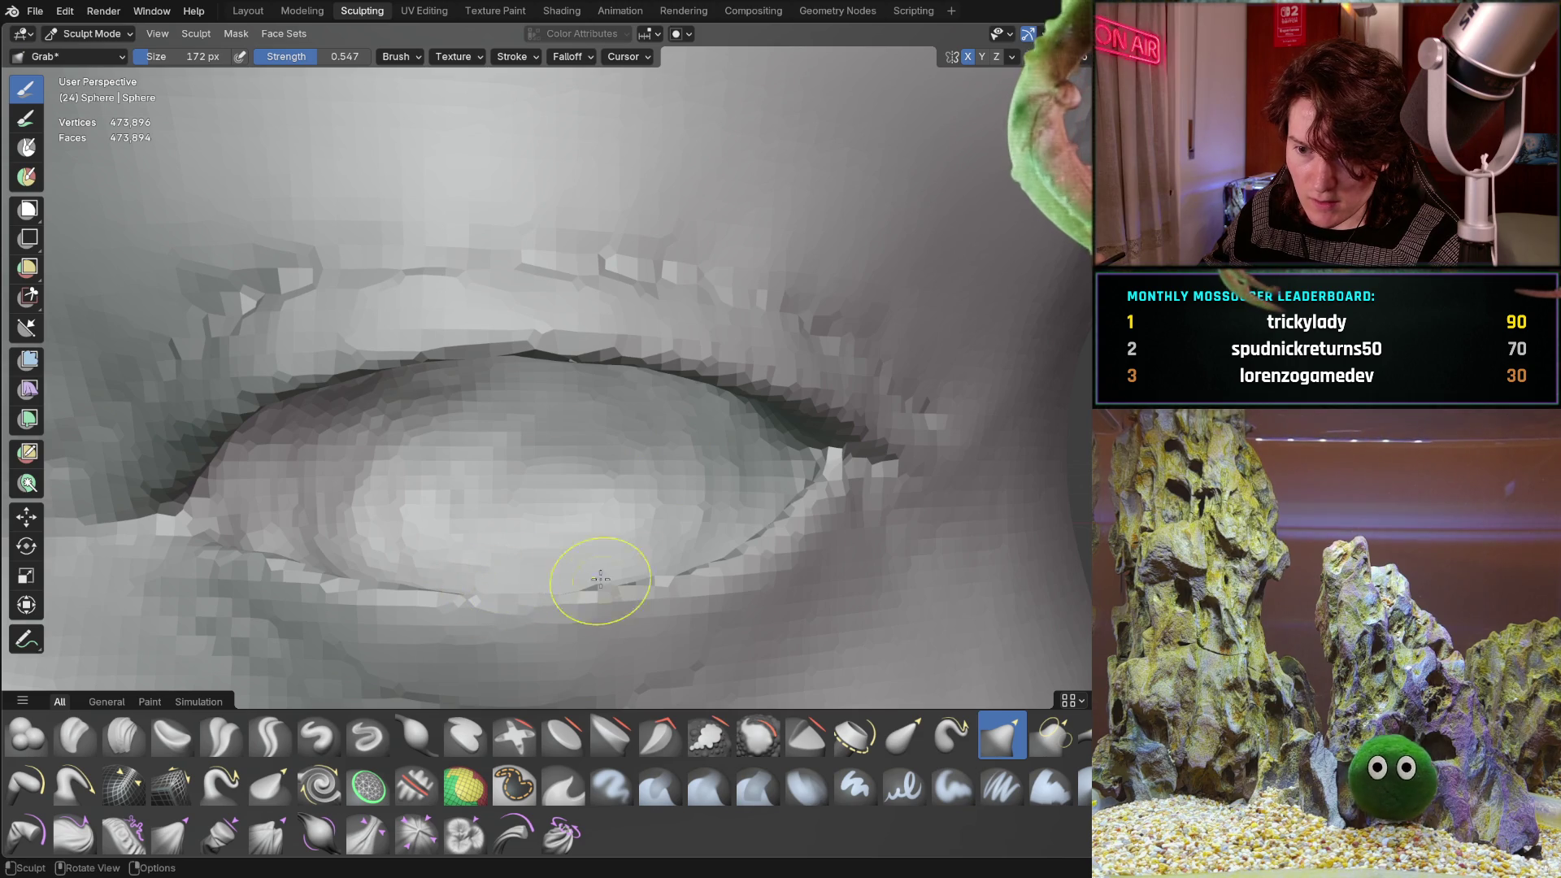
ctrl+middle_drag(598, 587, 635, 568)
scroll(676, 465, down, 3)
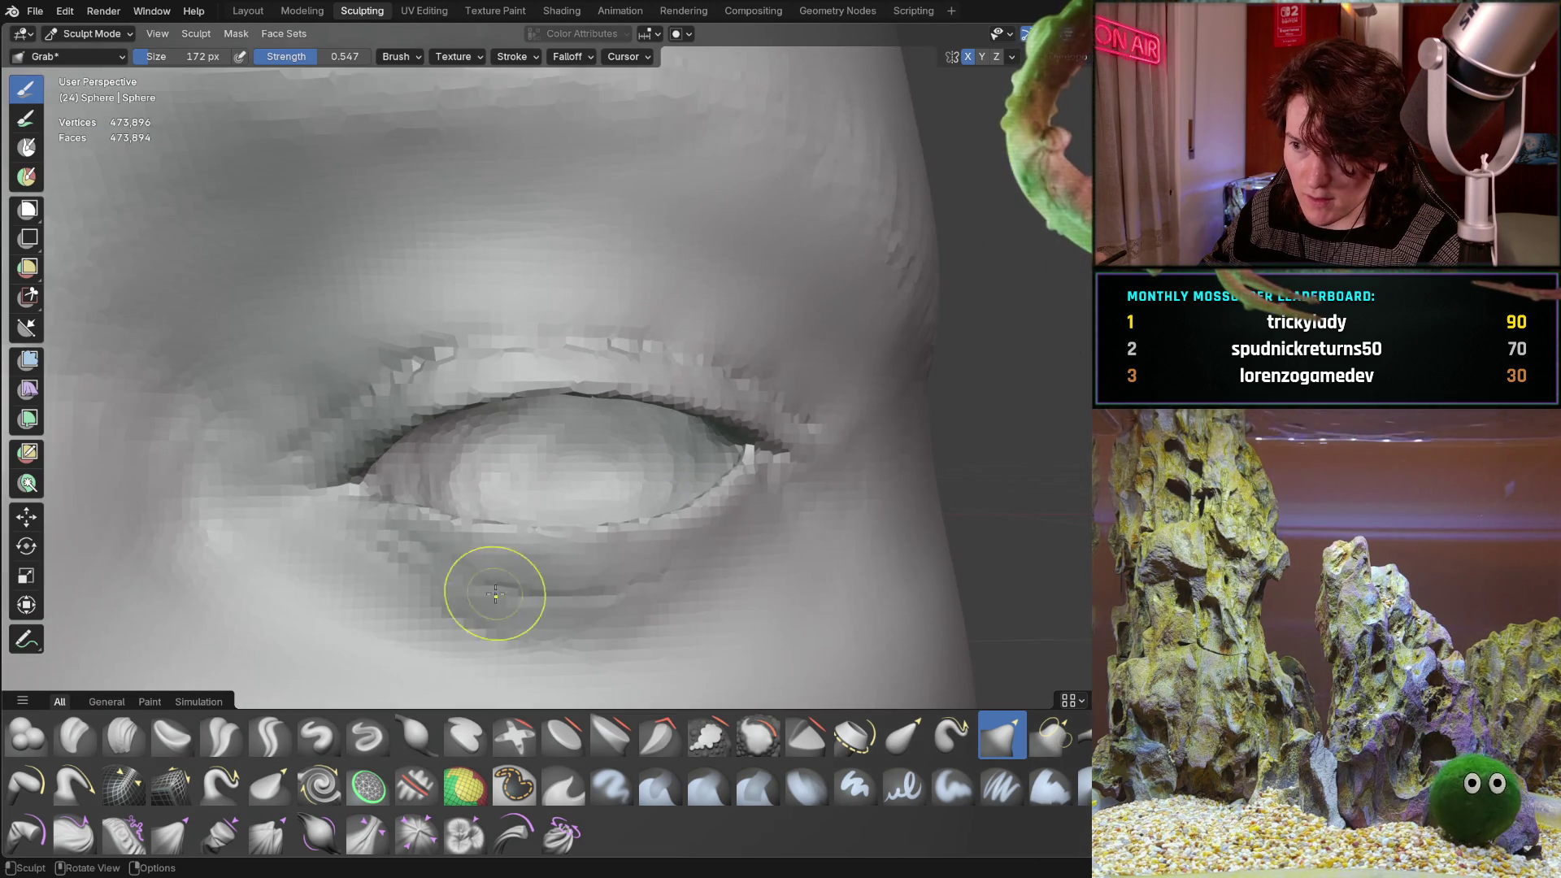
ctrl+middle_drag(495, 592, 517, 507)
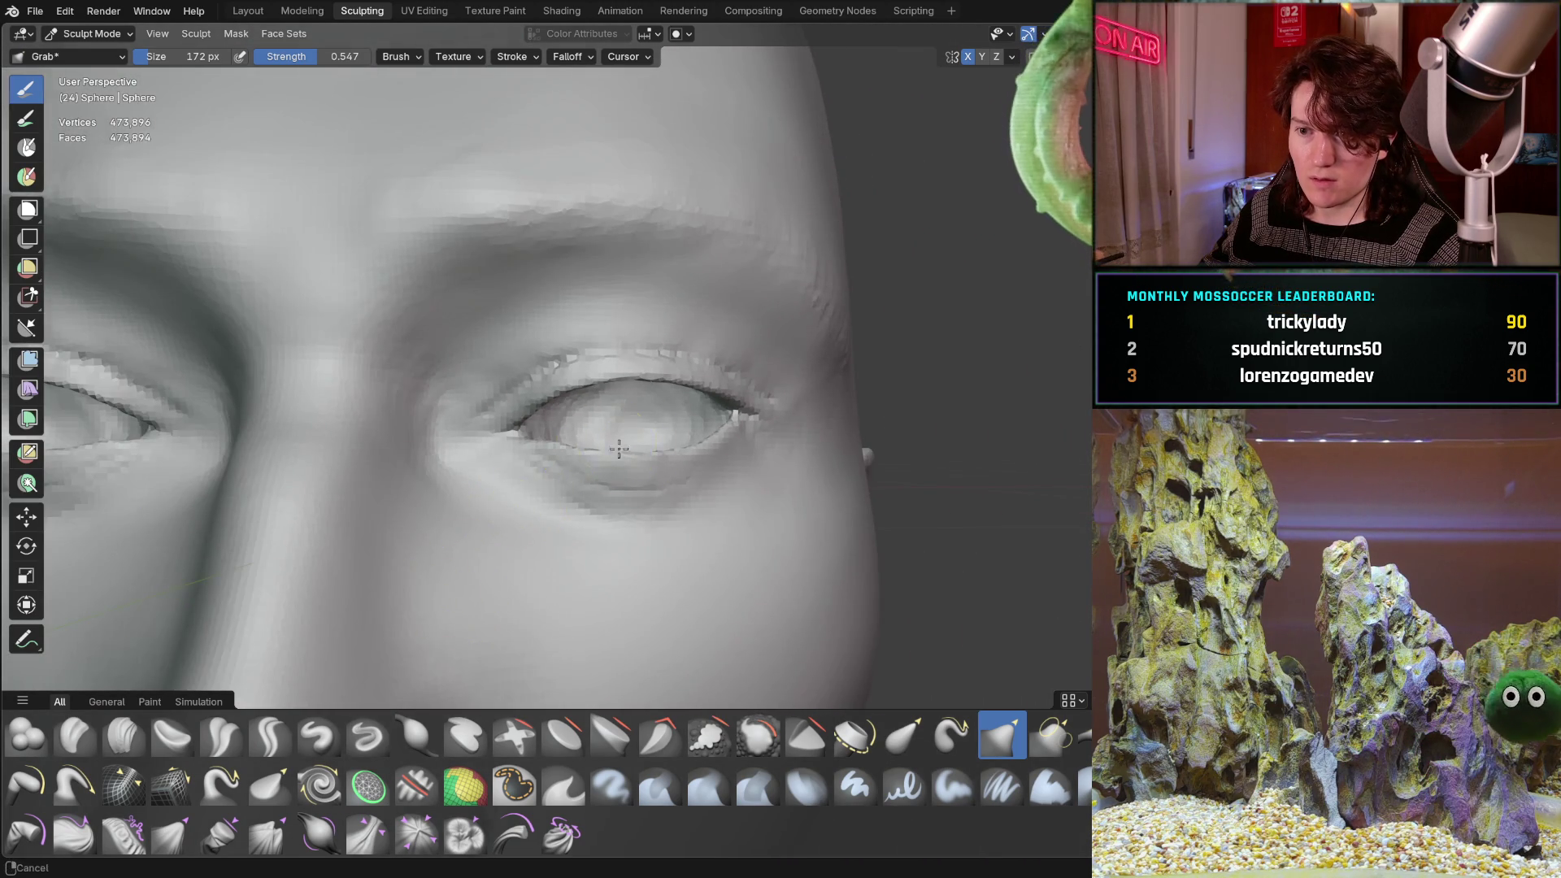
mouse_move(619, 448)
ctrl+middle_down()
mouse_move(513, 500)
mouse_move(697, 401)
mouse_move(555, 486)
mouse_move(593, 415)
mouse_move(610, 443)
mouse_move(425, 436)
mouse_move(614, 429)
ctrl+middle_up()
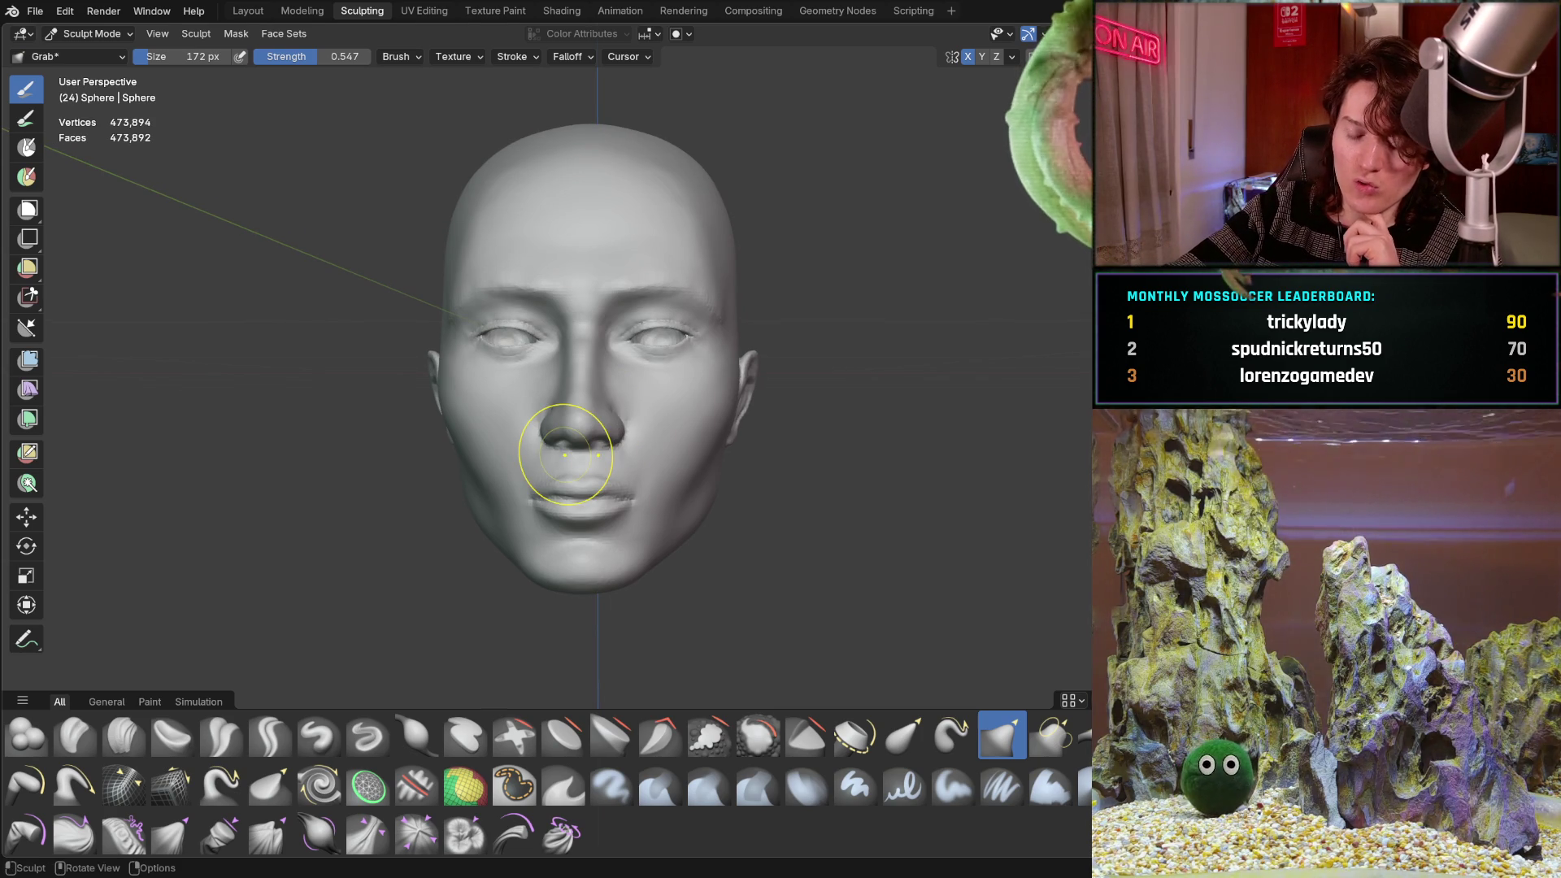
Open Blender's File menu in the top bar.
click(36, 12)
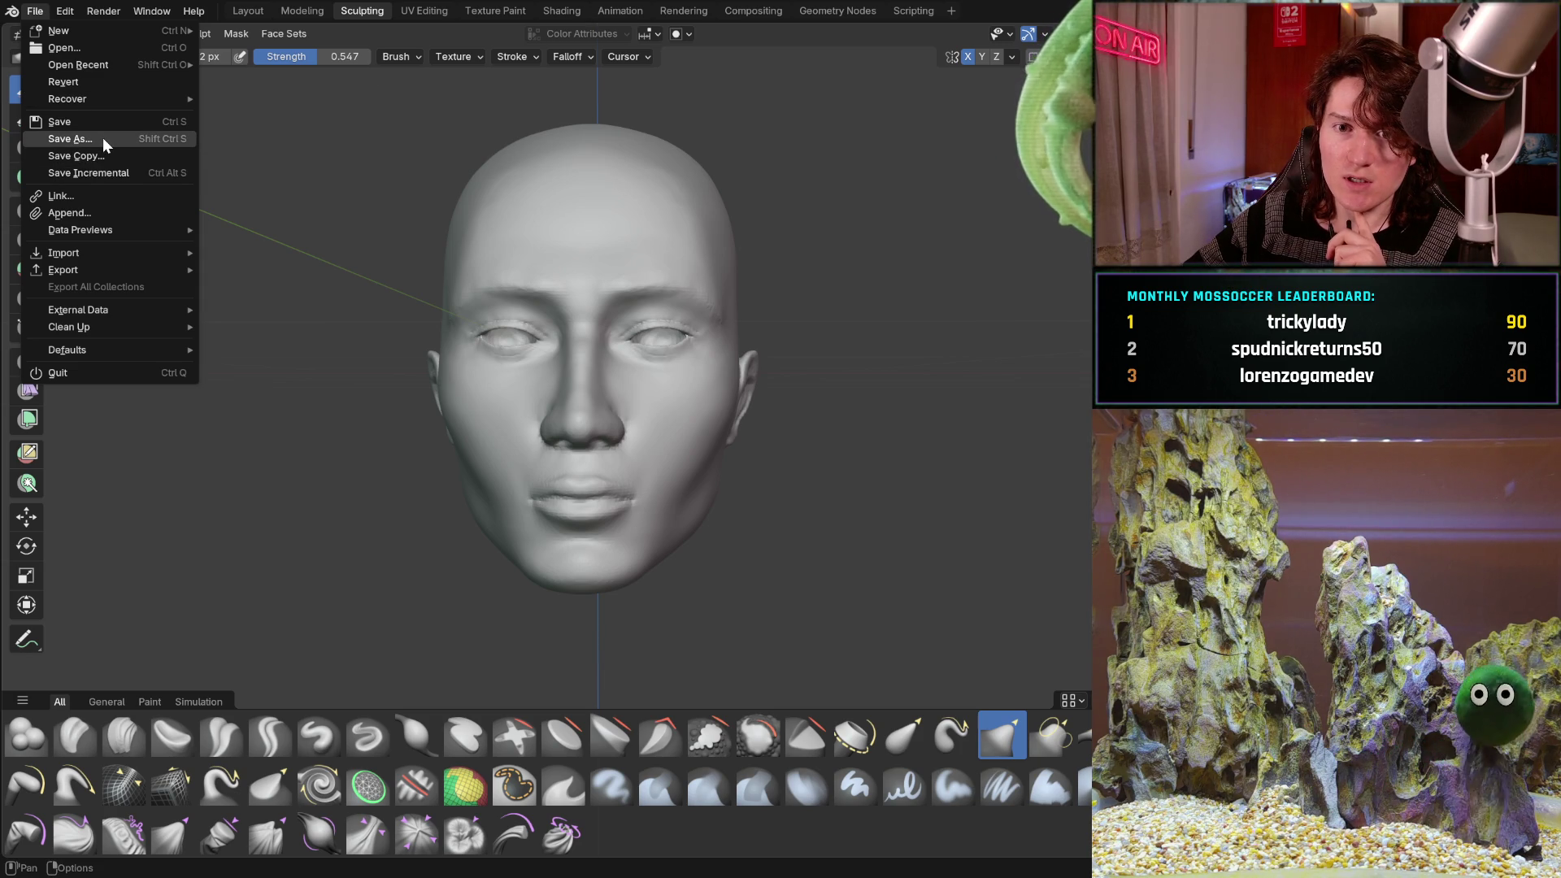
Close the File menu without choosing any option.
key(Escape)
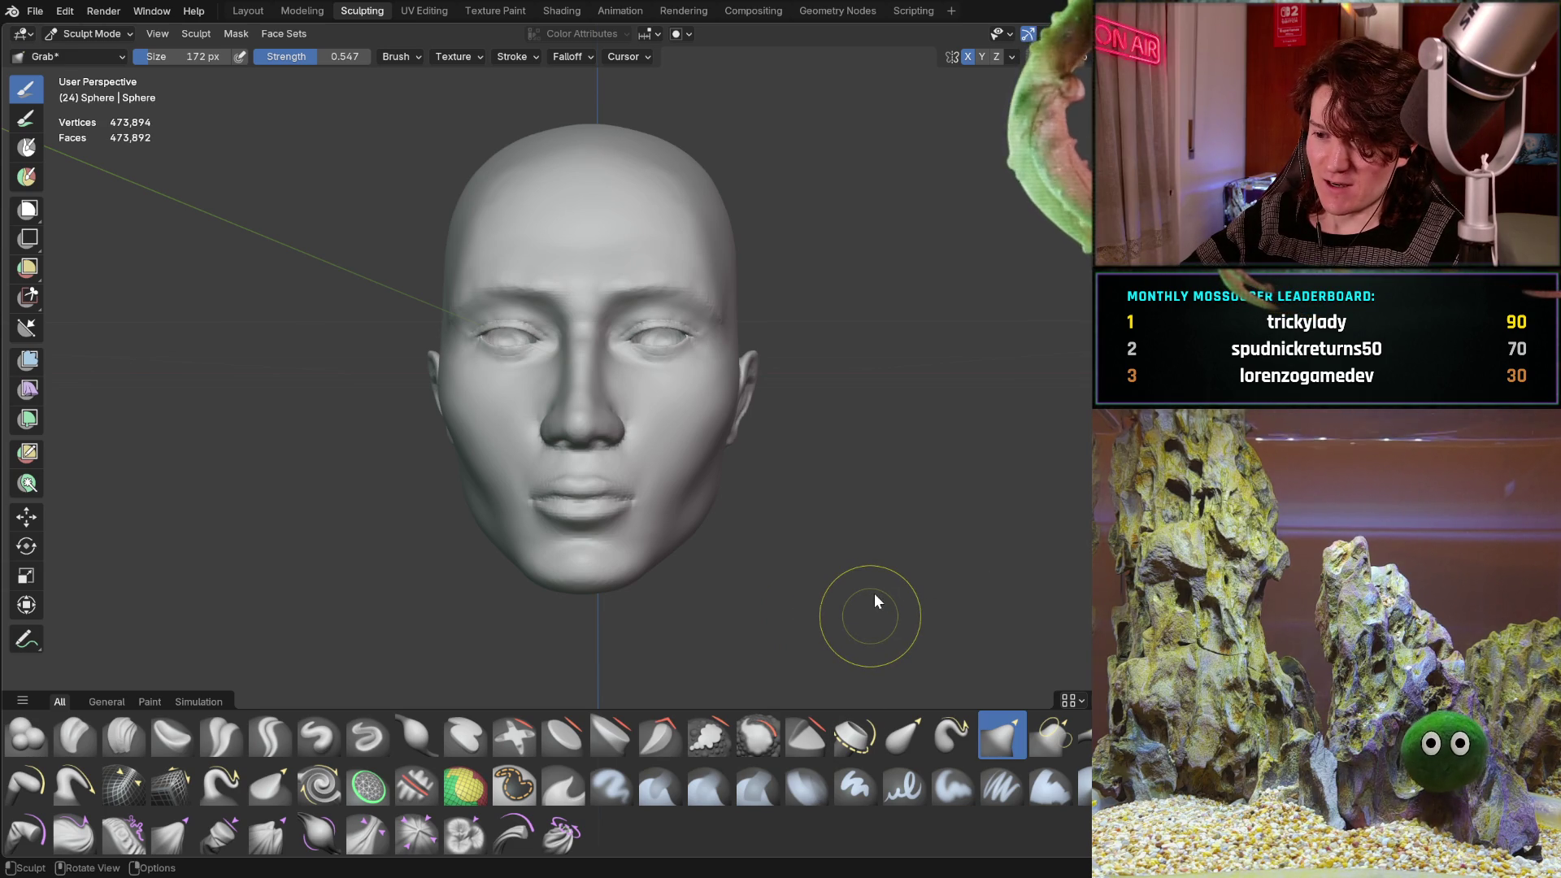
Save the sculpt as Main_character_1.blend and turn the head to face the viewer.
key(ctrl+s)
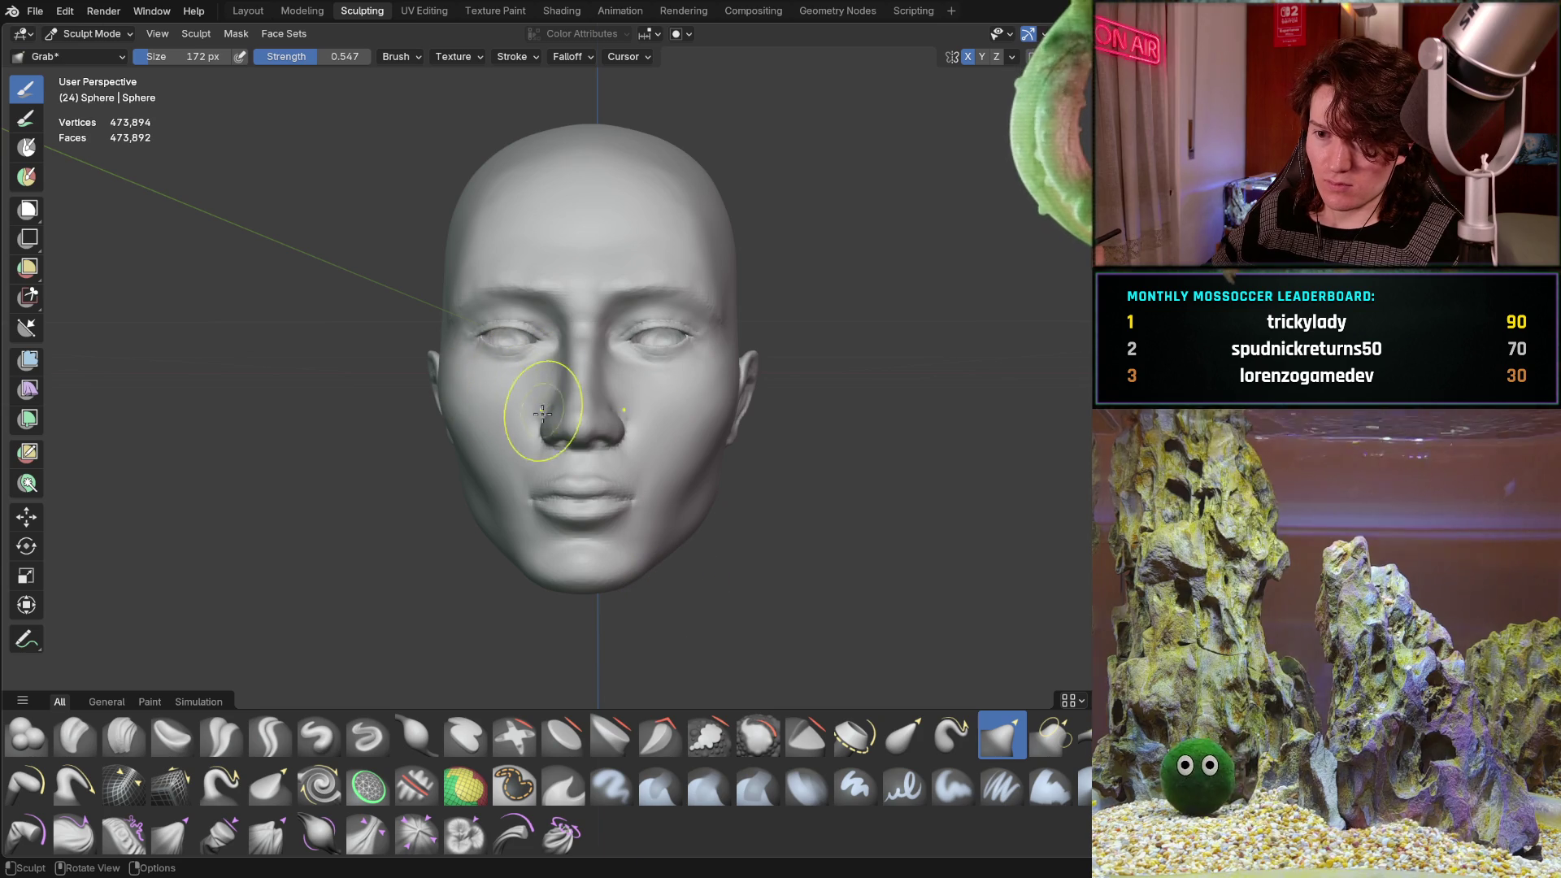
middle_drag(562, 447, 616, 406)
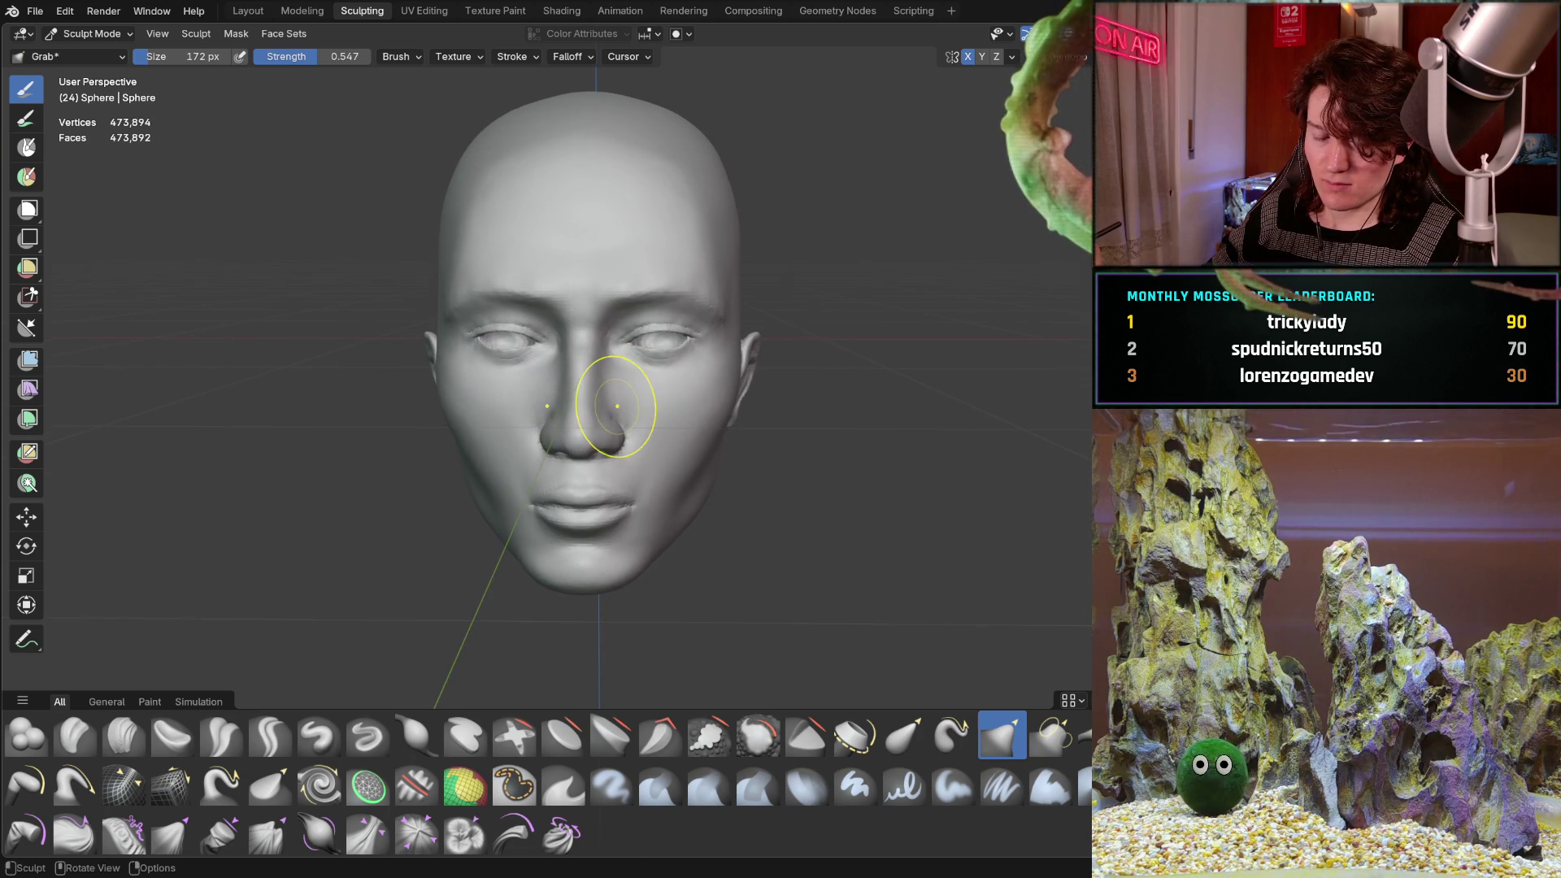
mouse_move(574, 546)
middle_down()
mouse_move(564, 582)
mouse_move(541, 547)
middle_up()
Set the brush radius to 298 px and save the file again.
key(f)
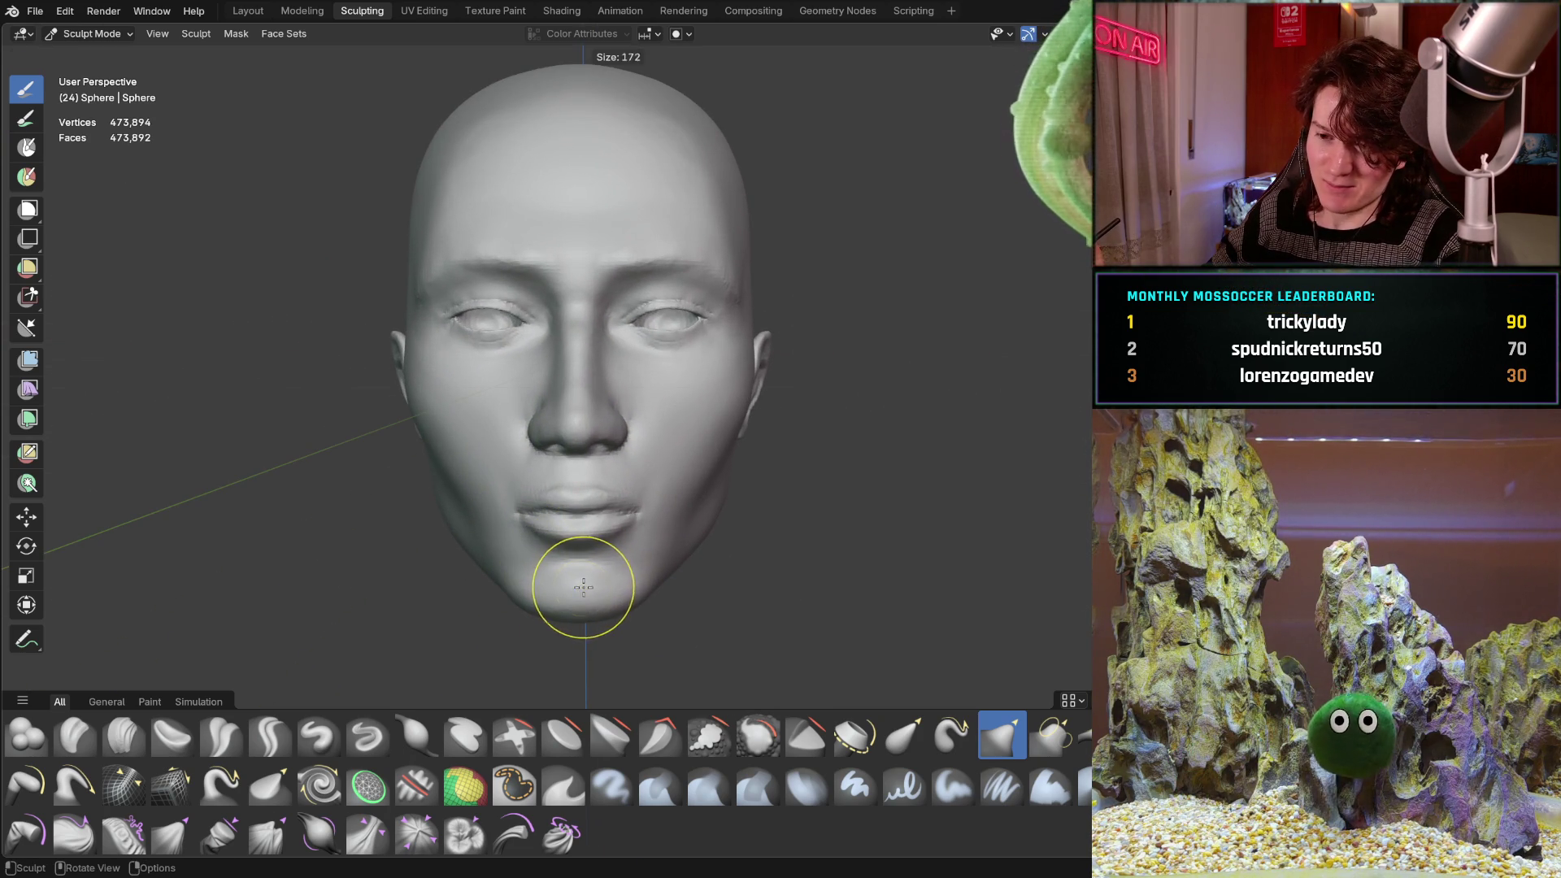
click(574, 619)
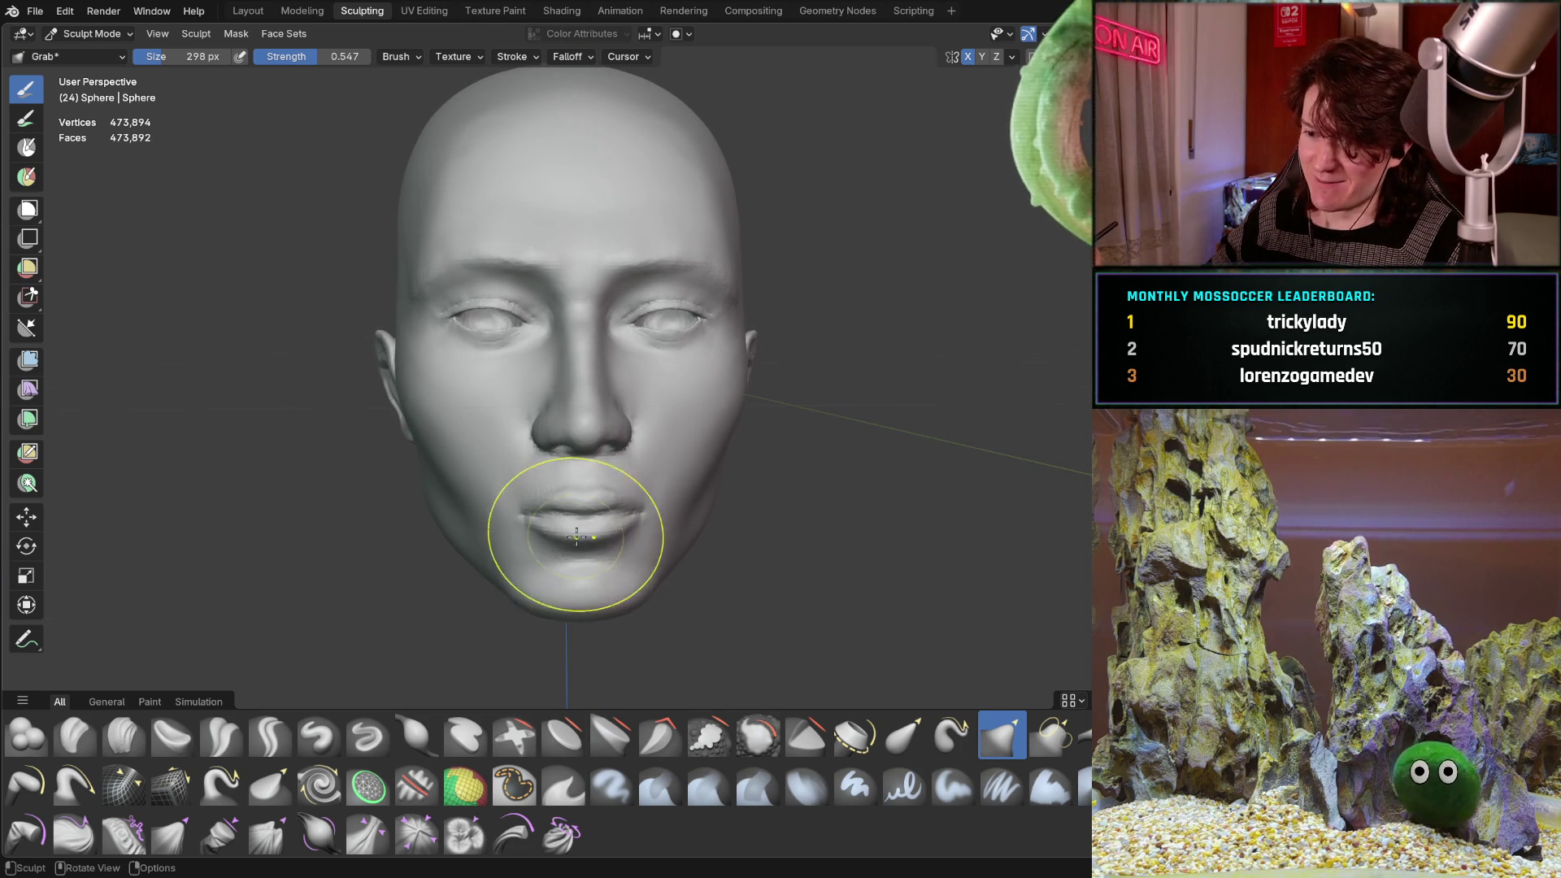
mouse_move(575, 540)
middle_down()
mouse_move(697, 531)
mouse_move(680, 412)
mouse_move(662, 478)
mouse_move(650, 418)
mouse_move(690, 412)
mouse_move(711, 361)
middle_up()
key(ctrl+s)
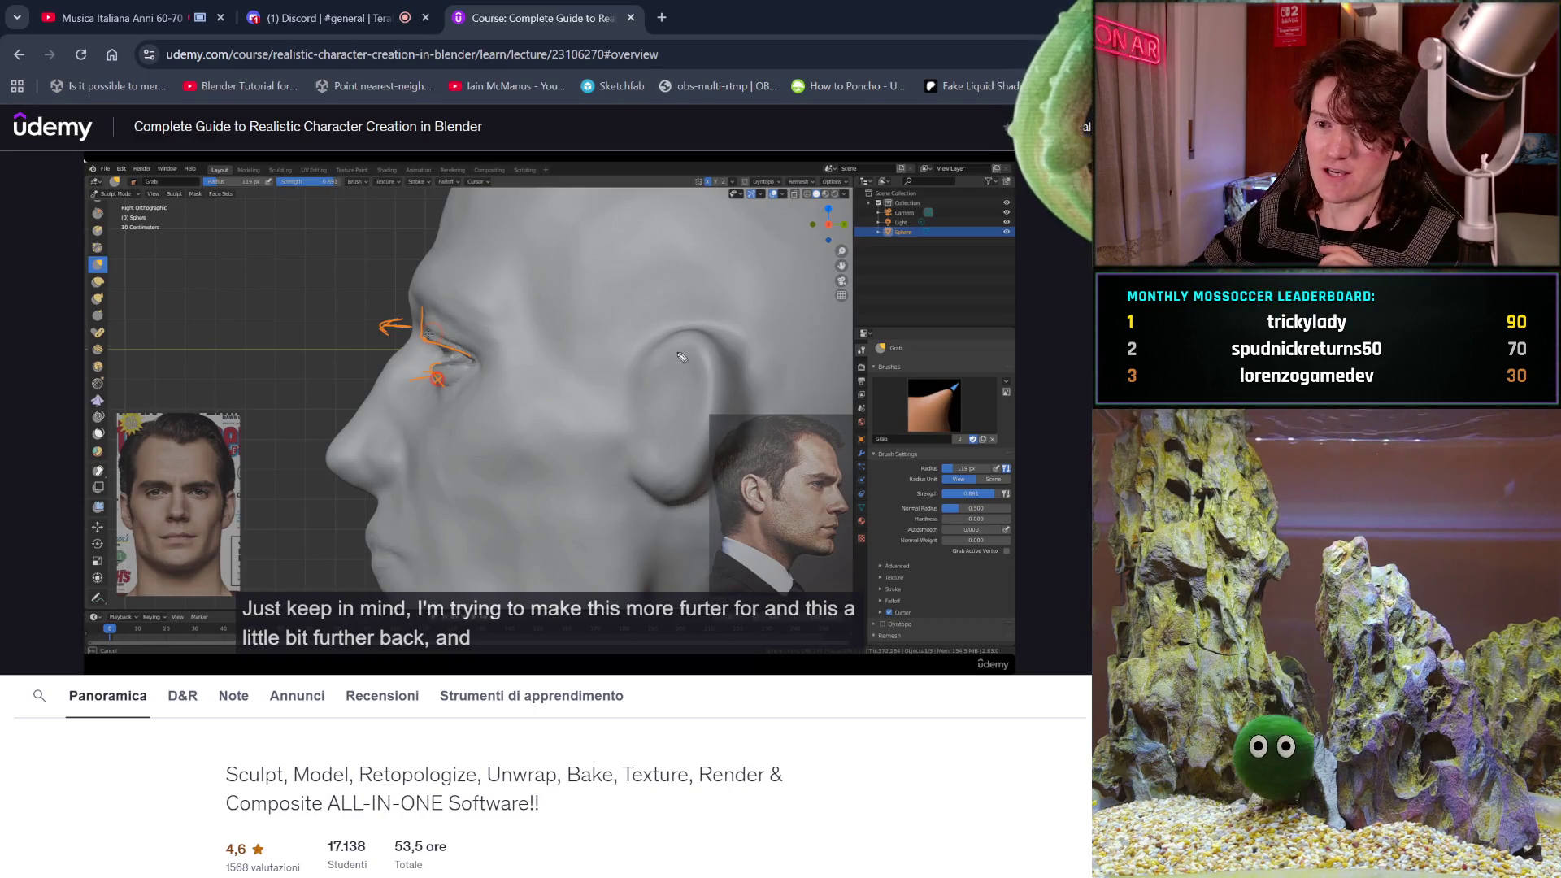
Switch to the Discord #general browser tab.
click(364, 12)
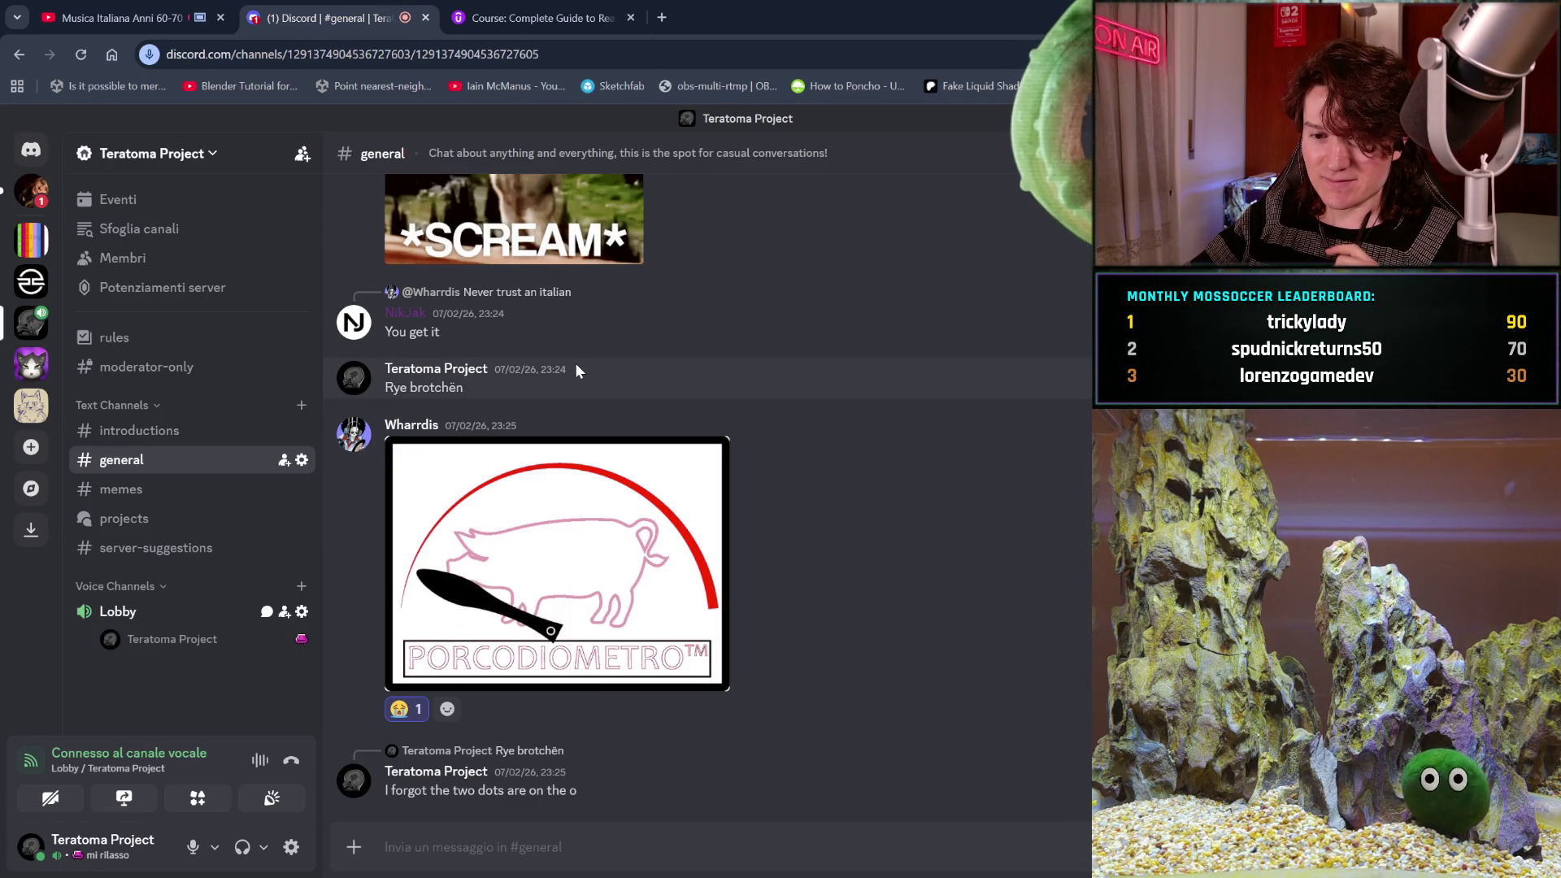
Open the friend's direct messages and follow the shared facebook.com reel link via Visit Site.
click(33, 199)
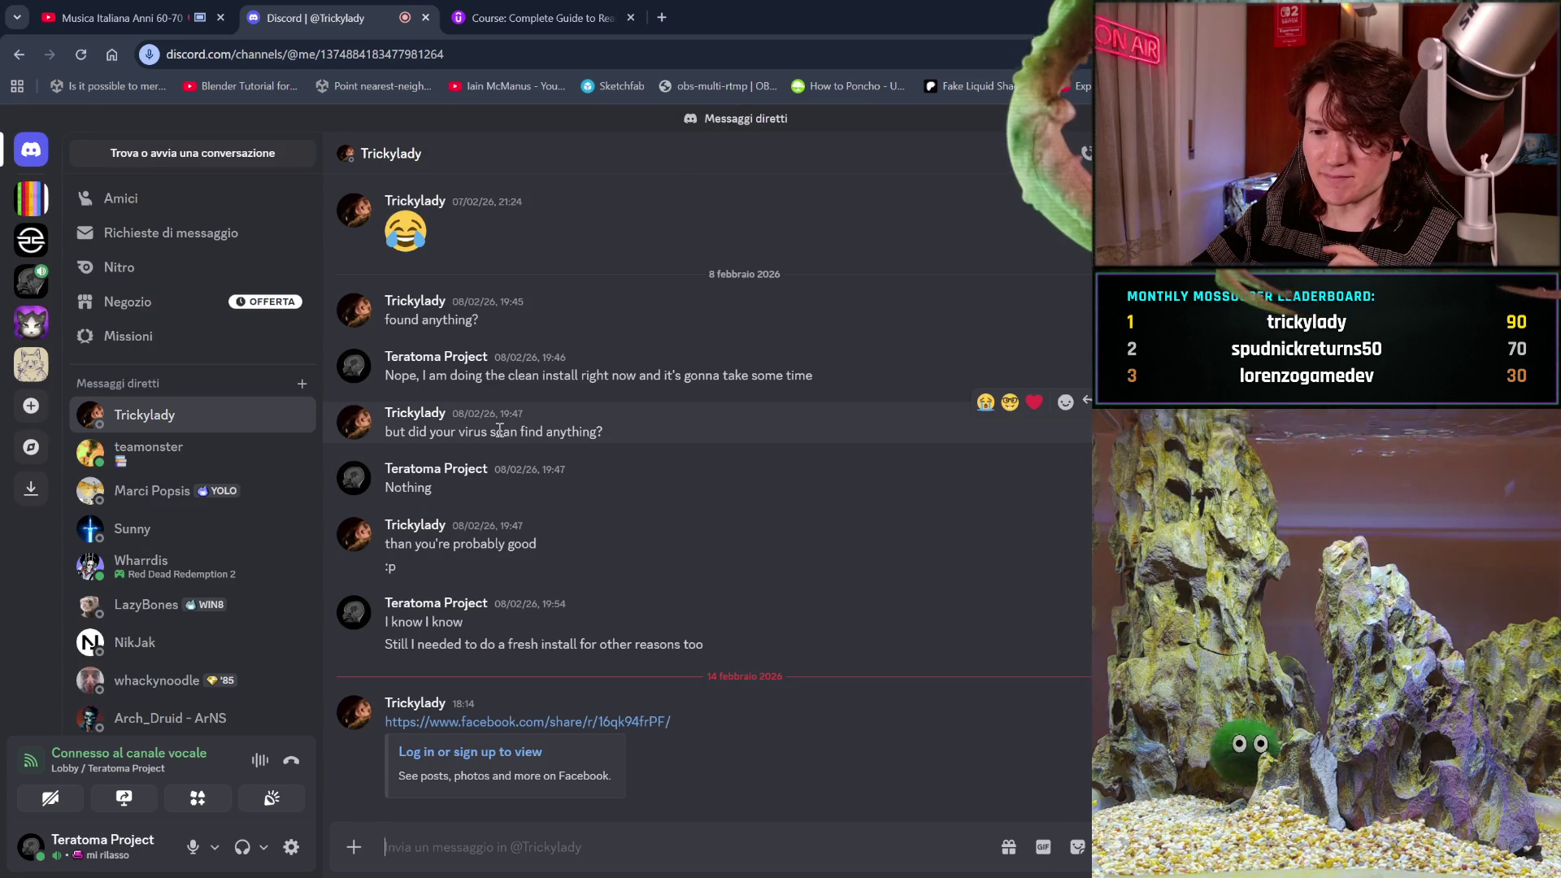
click(530, 726)
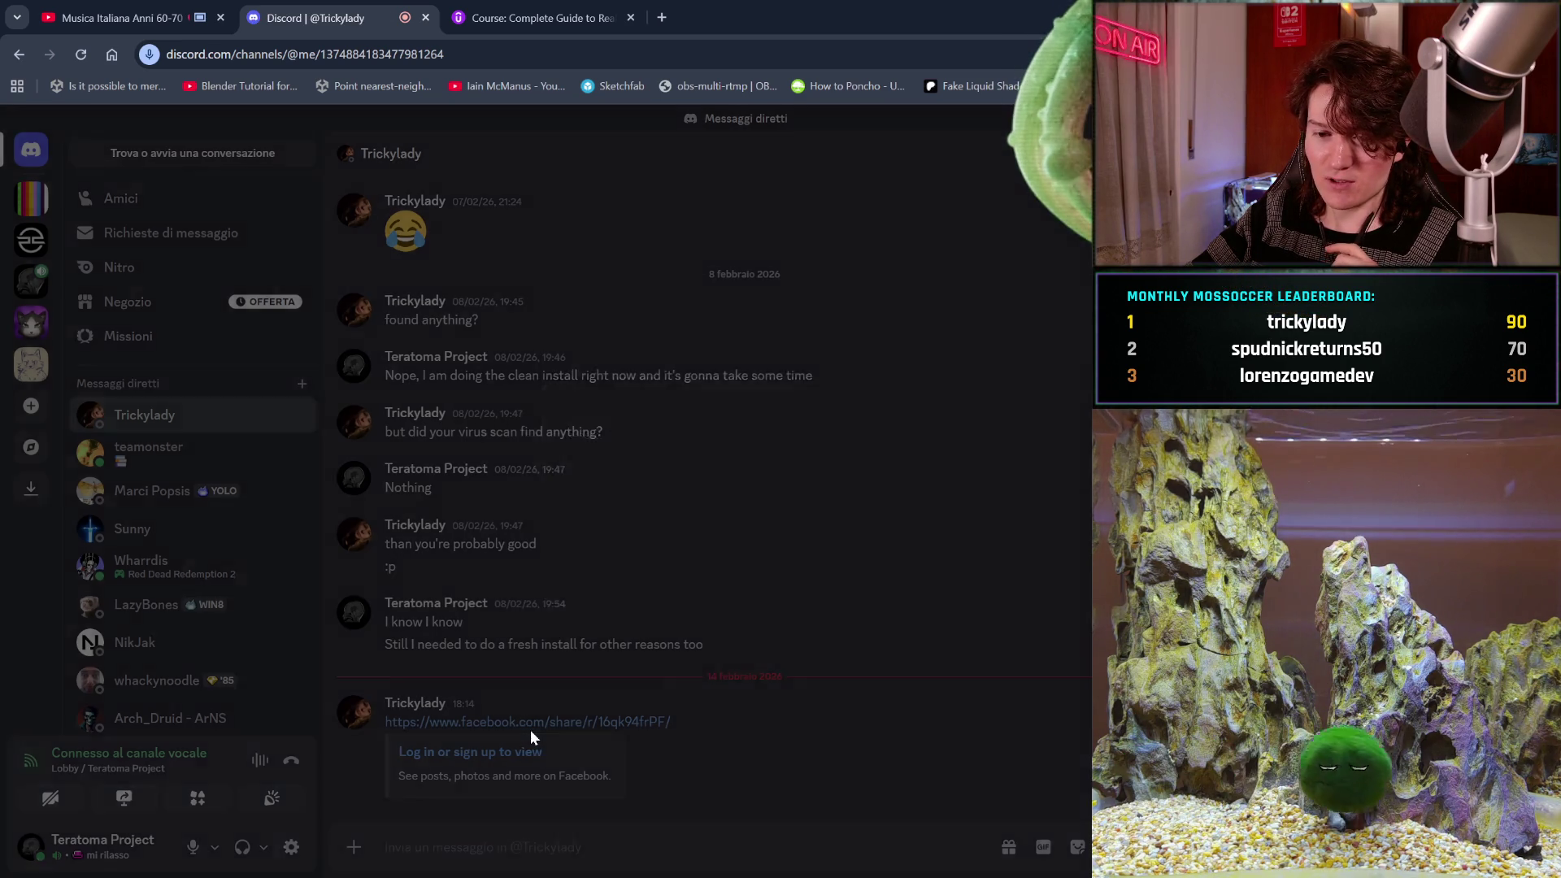
click(843, 582)
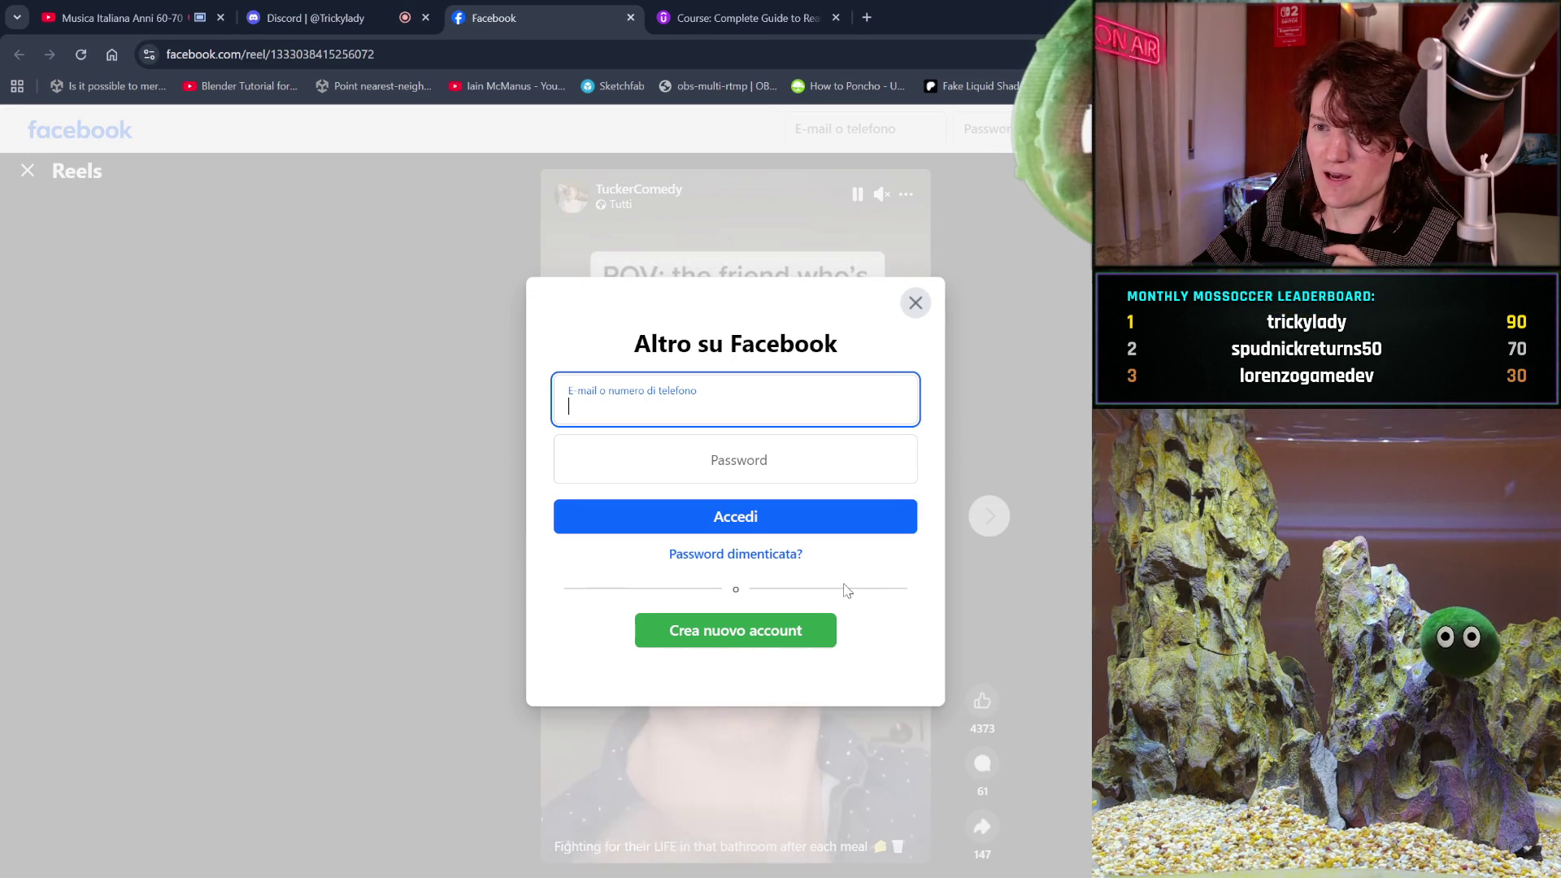
Dismiss Facebook's login popup, unmute the reel and reload the page.
click(917, 285)
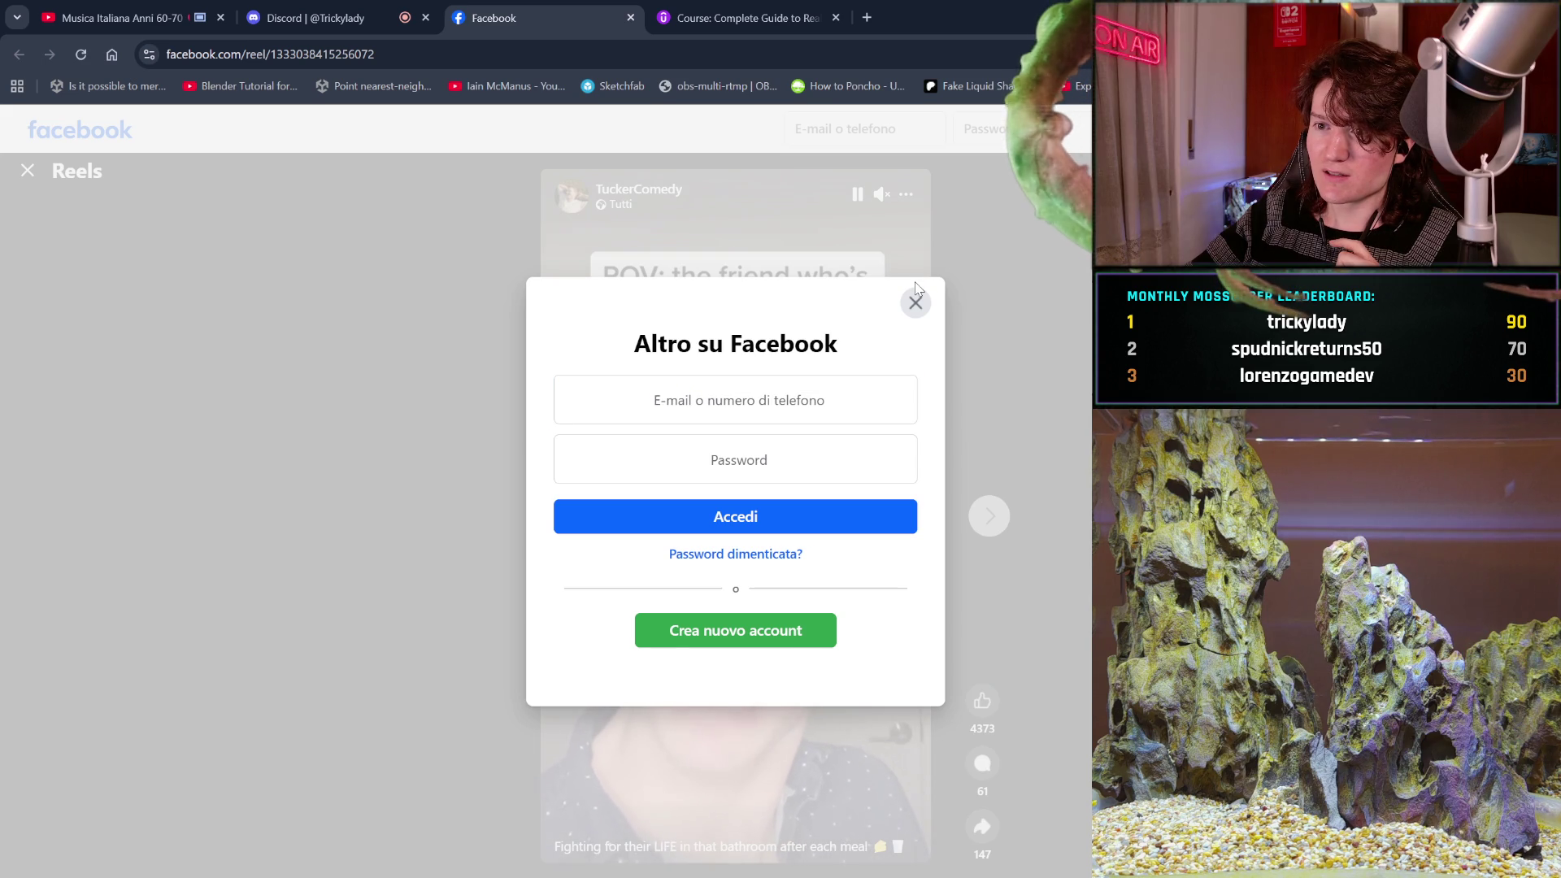
click(914, 303)
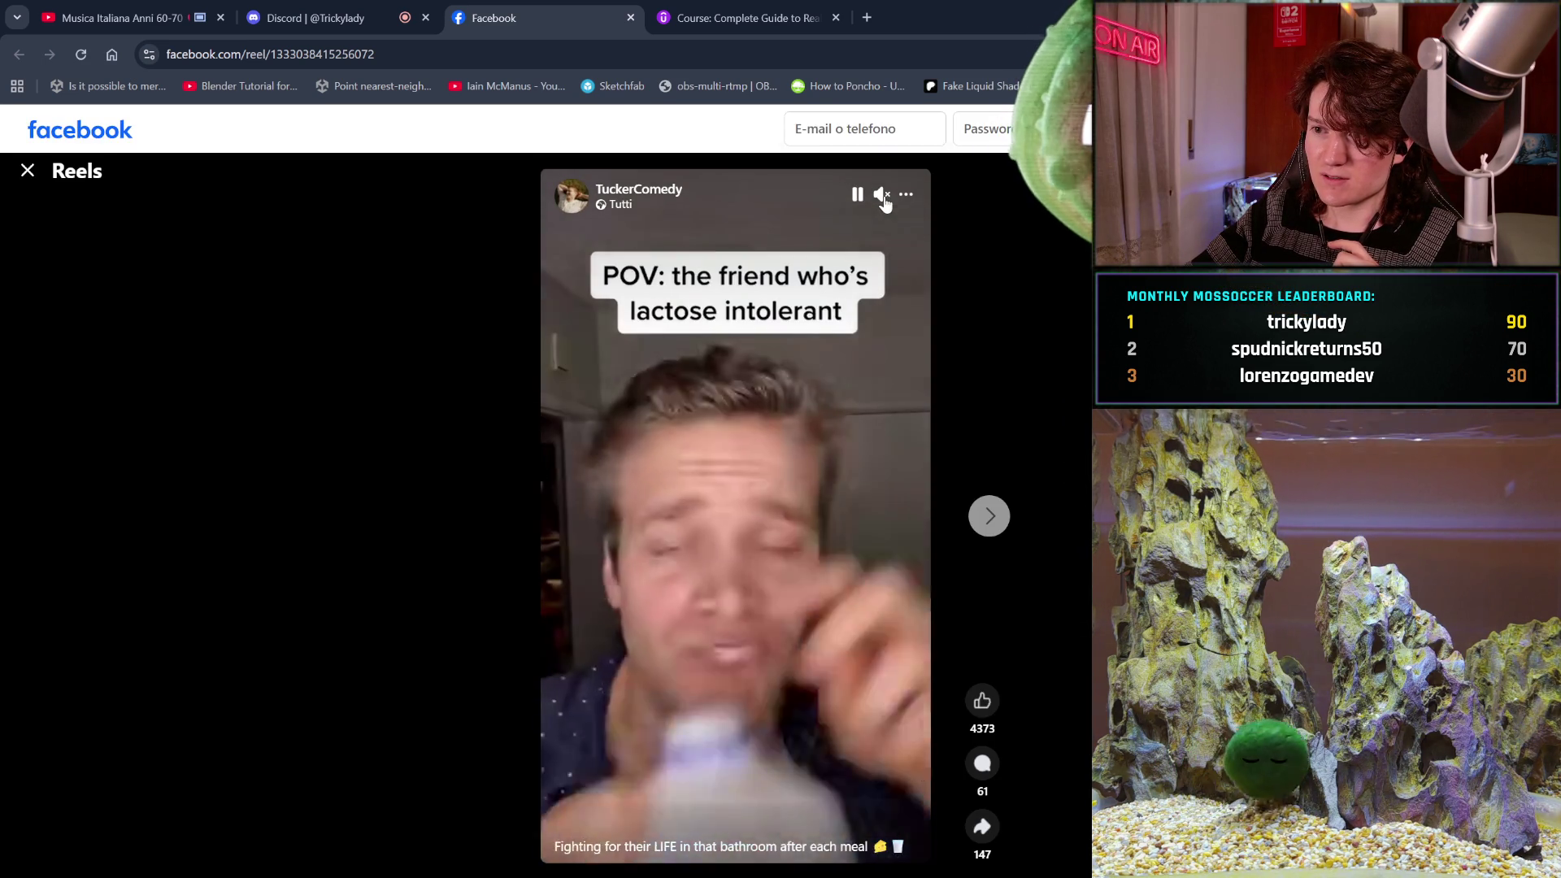
click(883, 197)
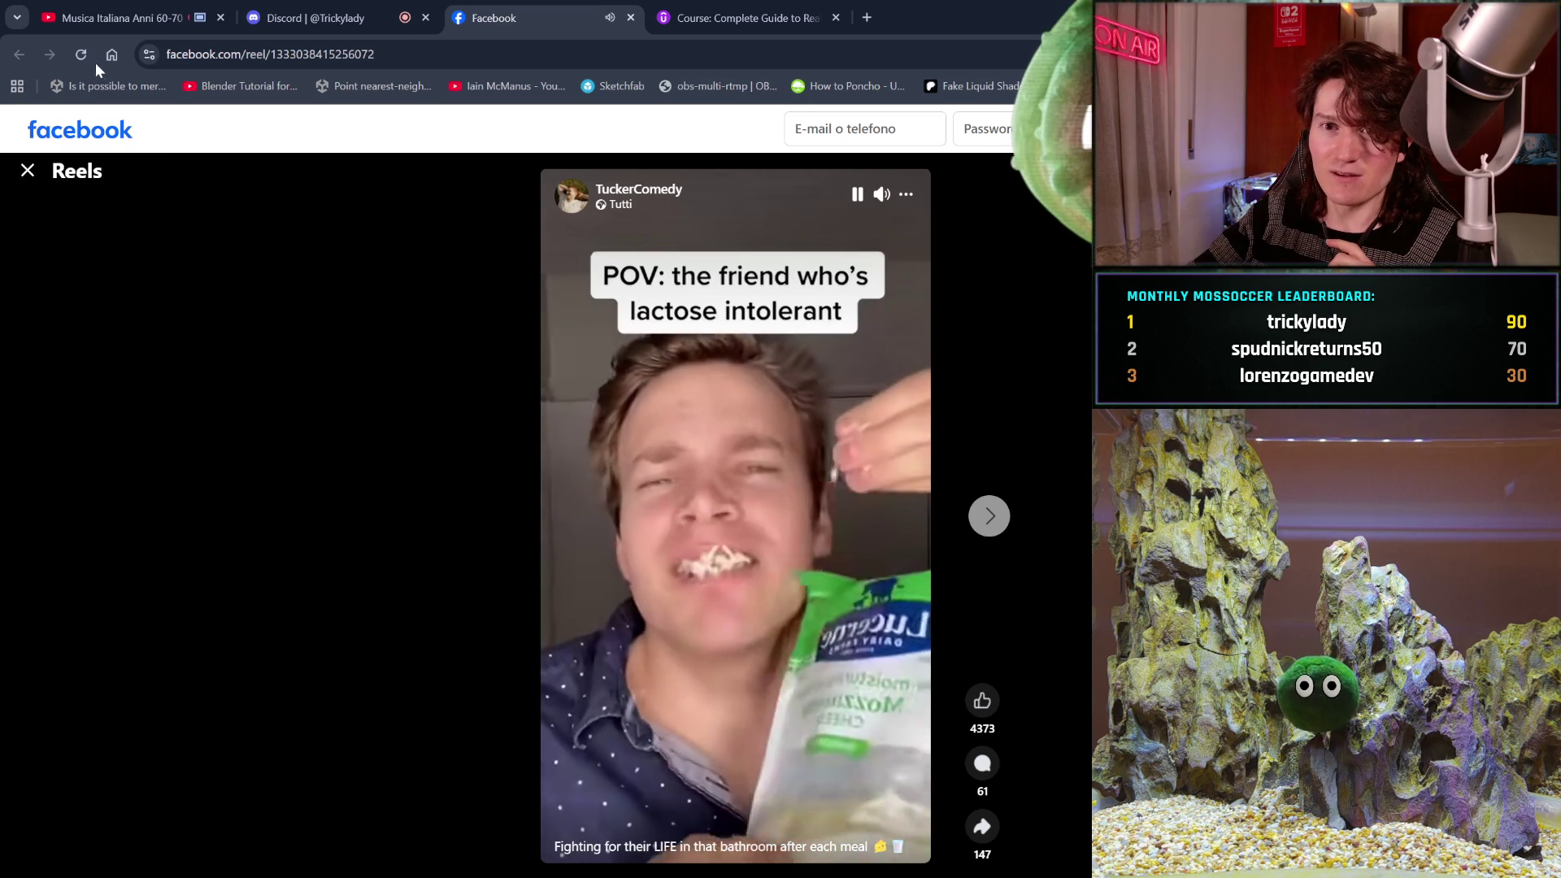
click(87, 60)
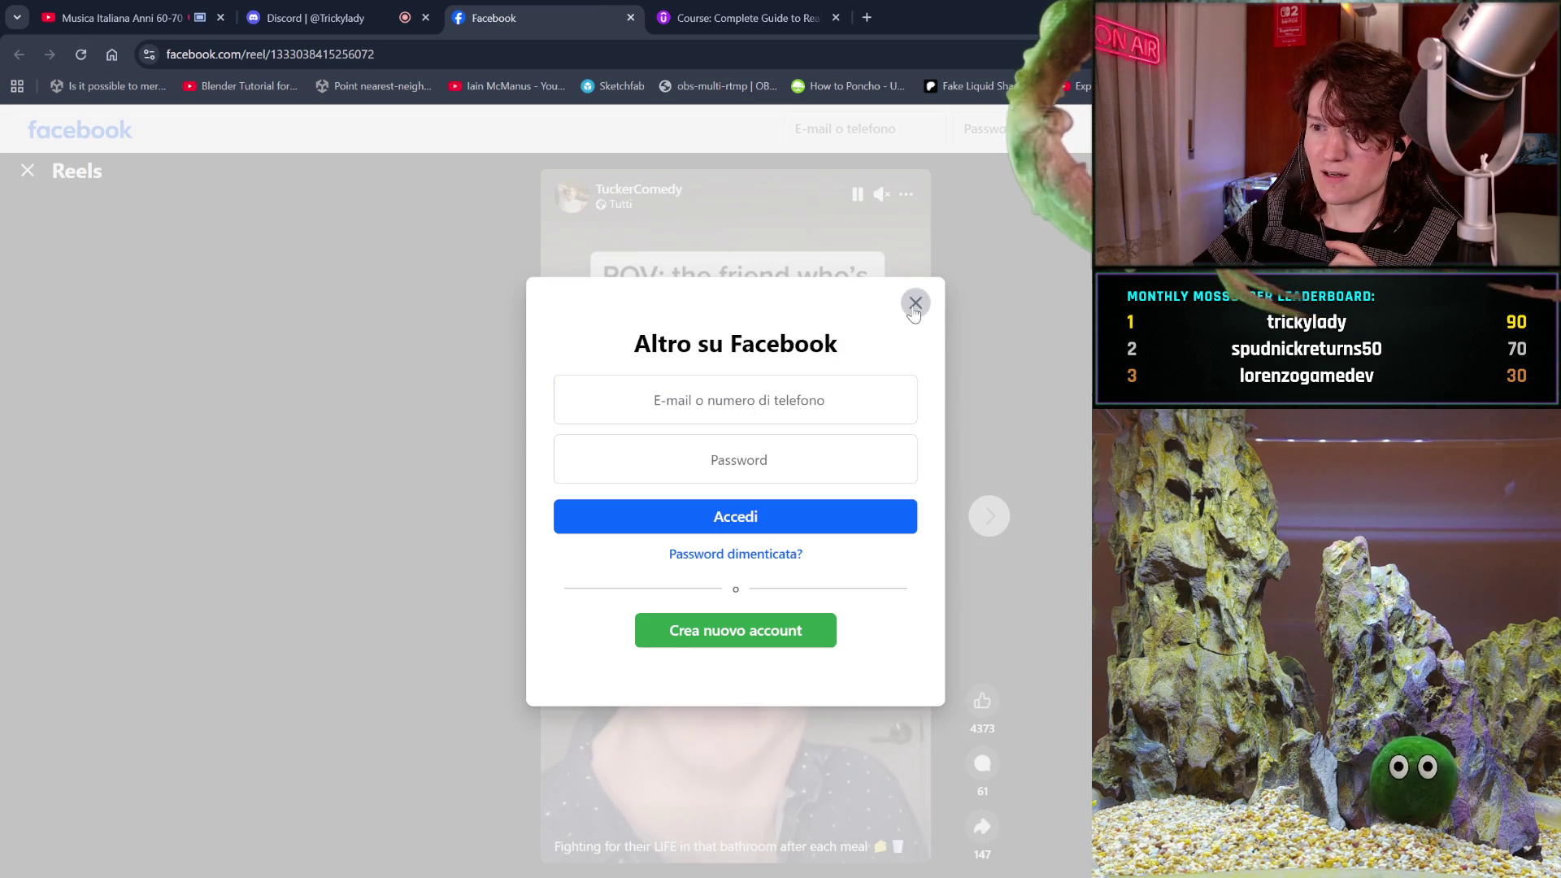
click(914, 303)
Watch the reel with sound on, pause it, then close the Facebook tab.
click(858, 194)
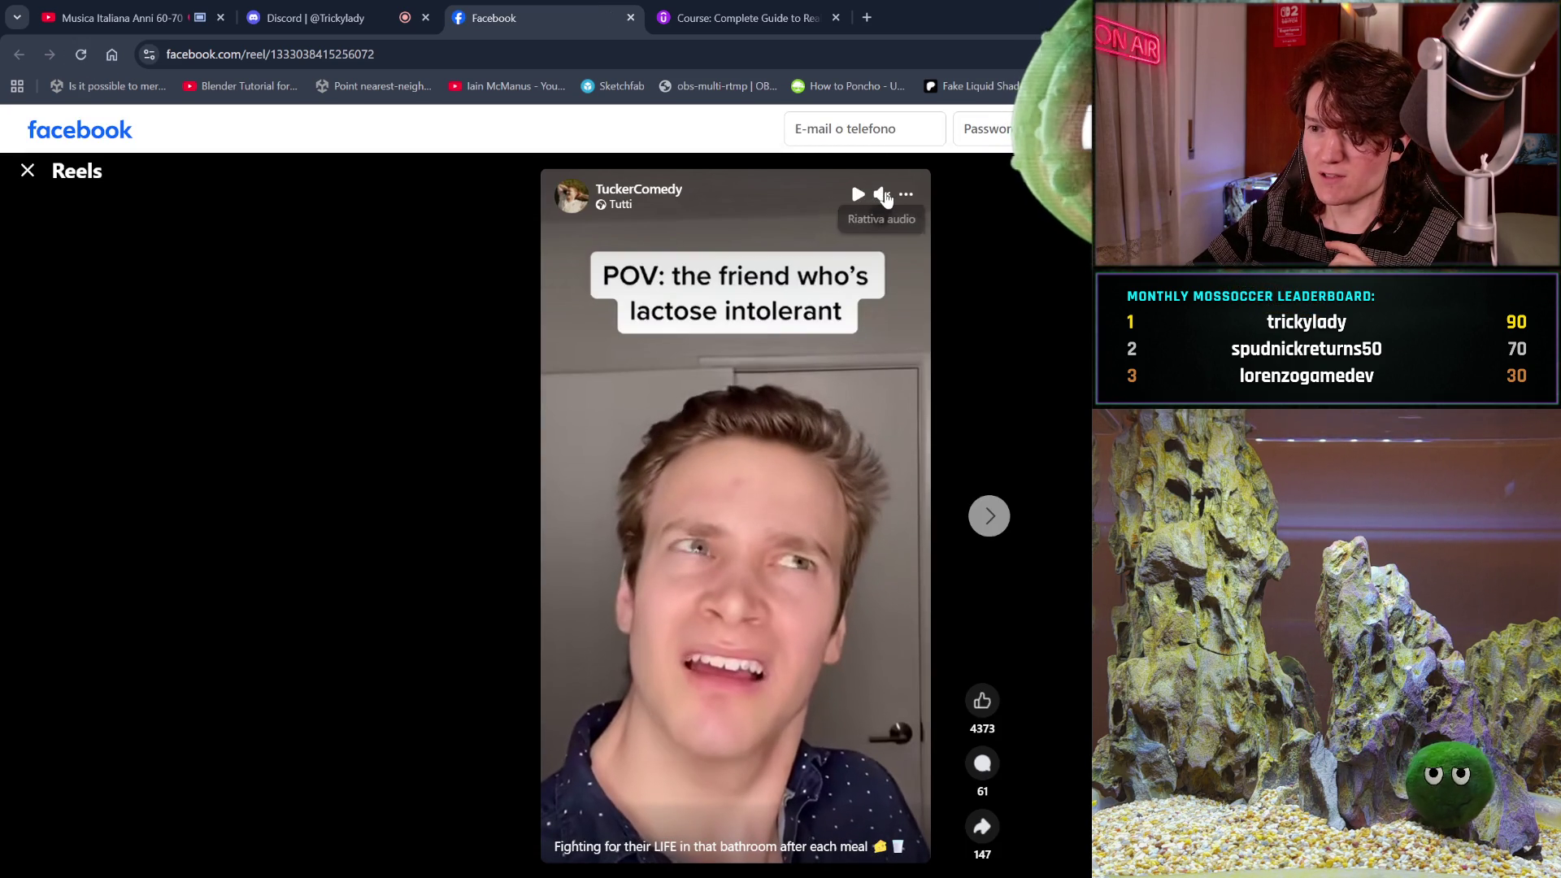
click(884, 196)
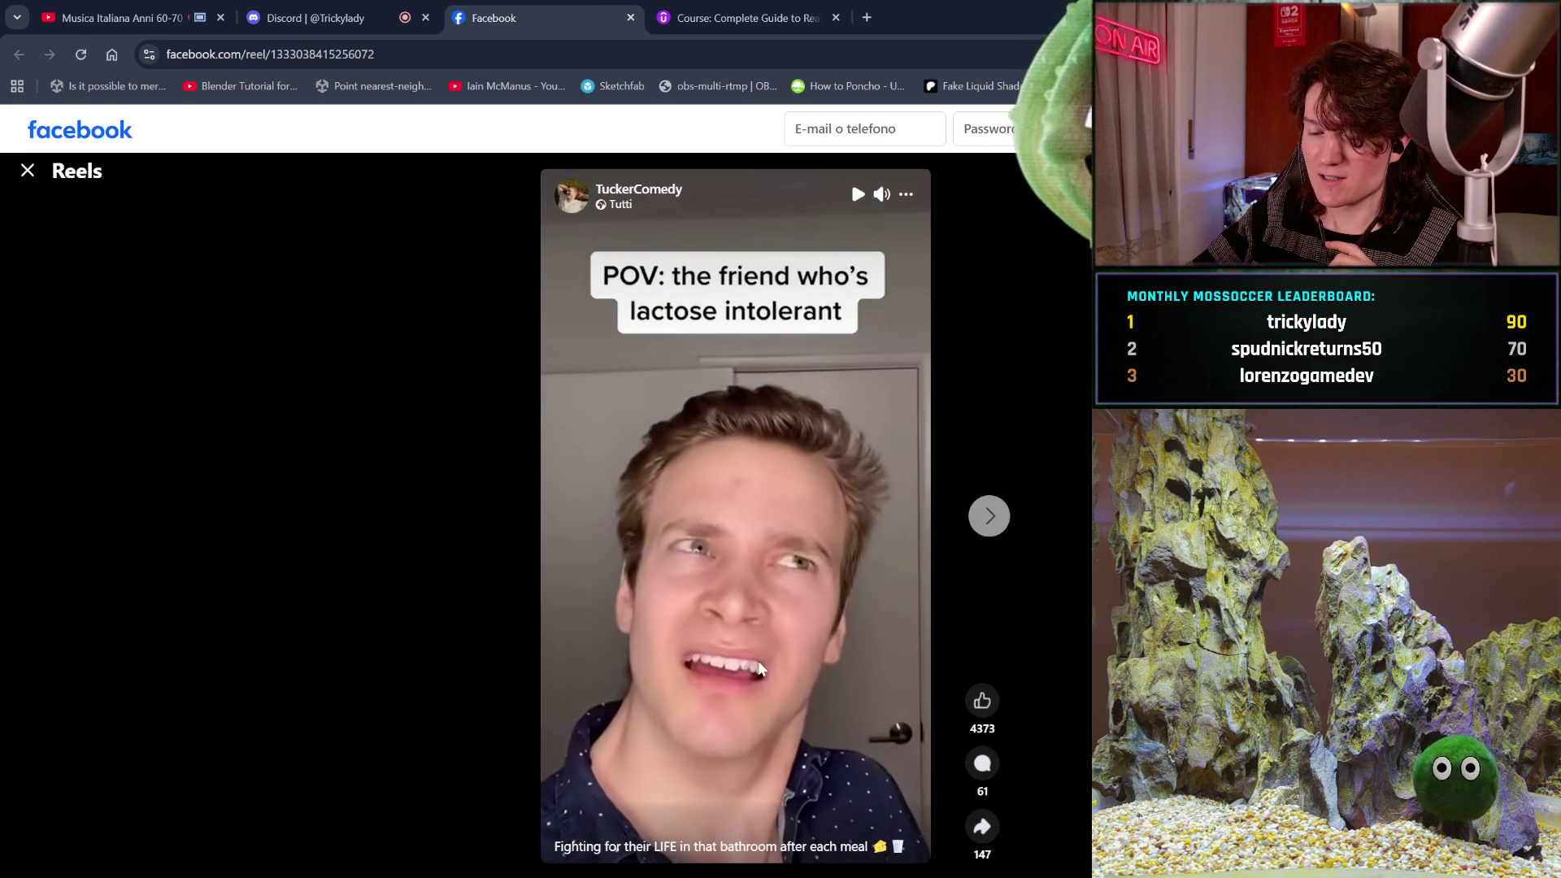
click(905, 196)
click(909, 197)
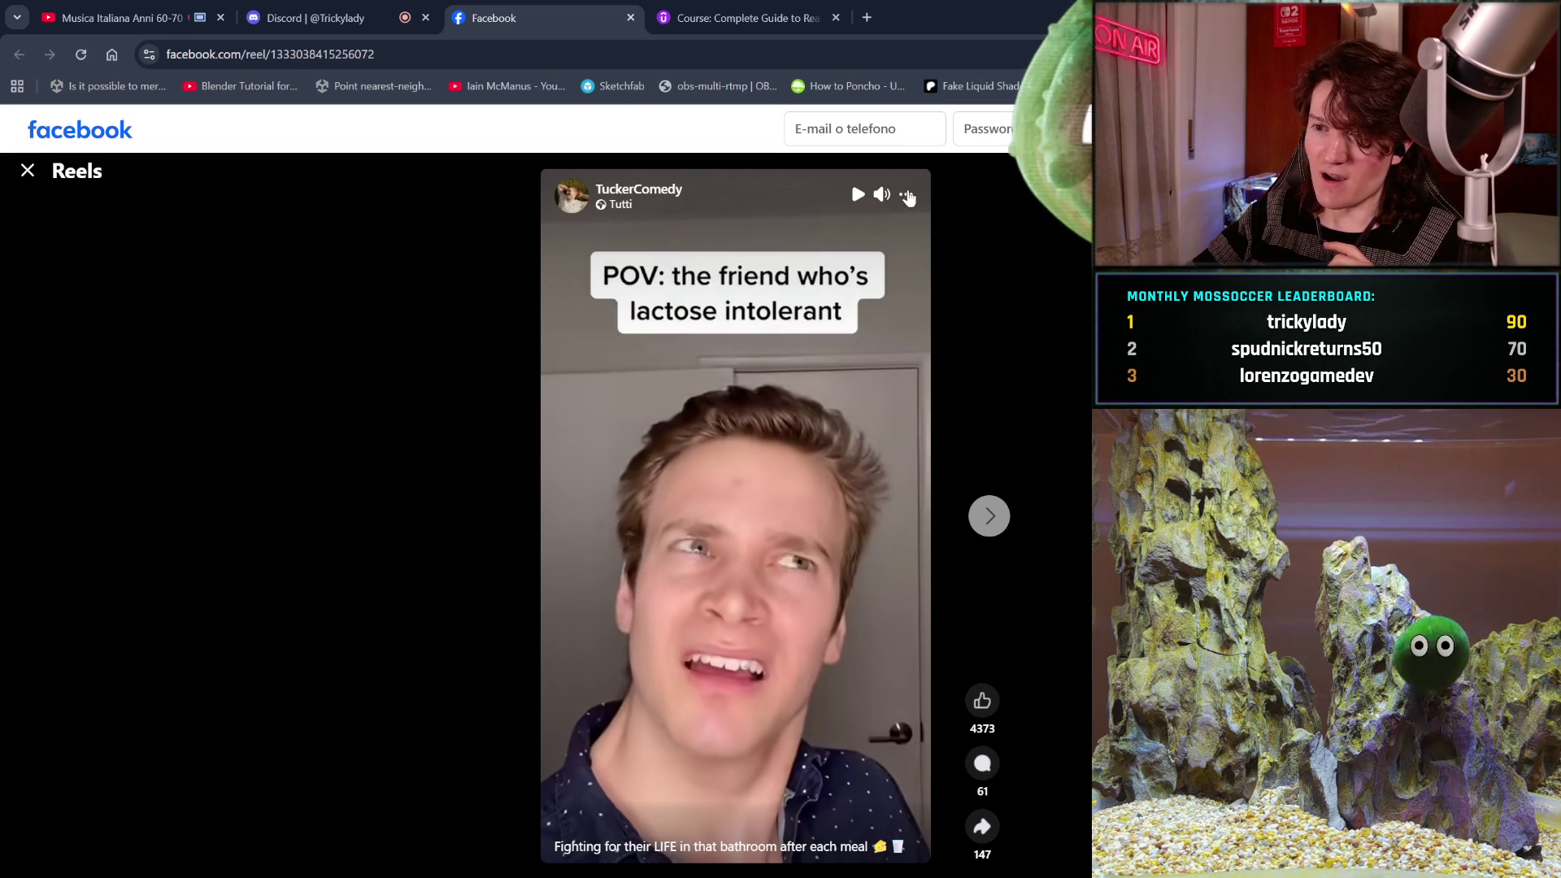
click(856, 195)
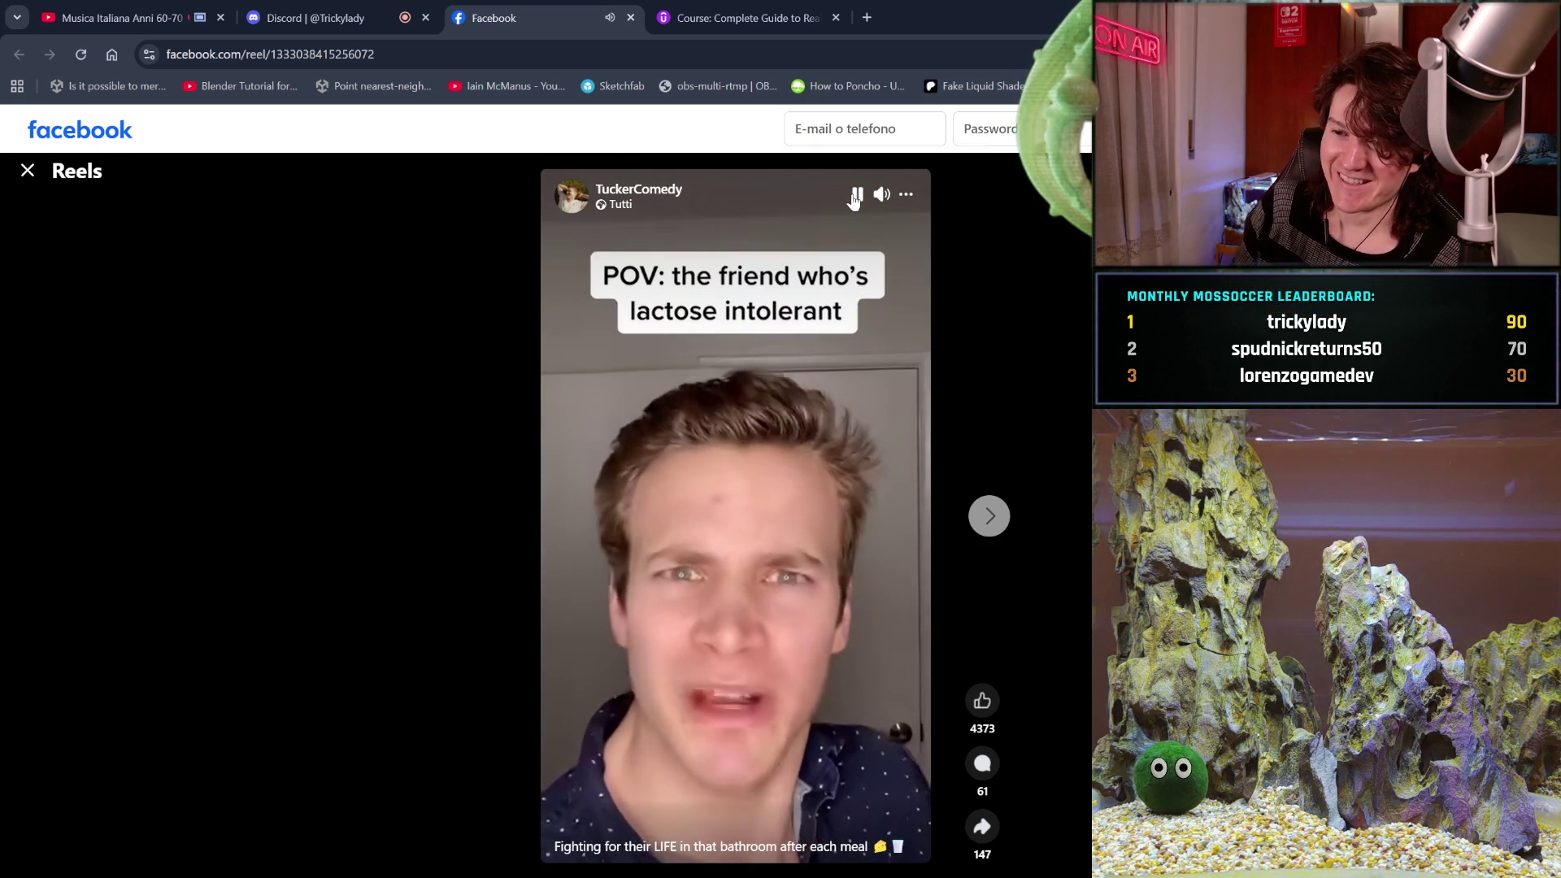
click(854, 201)
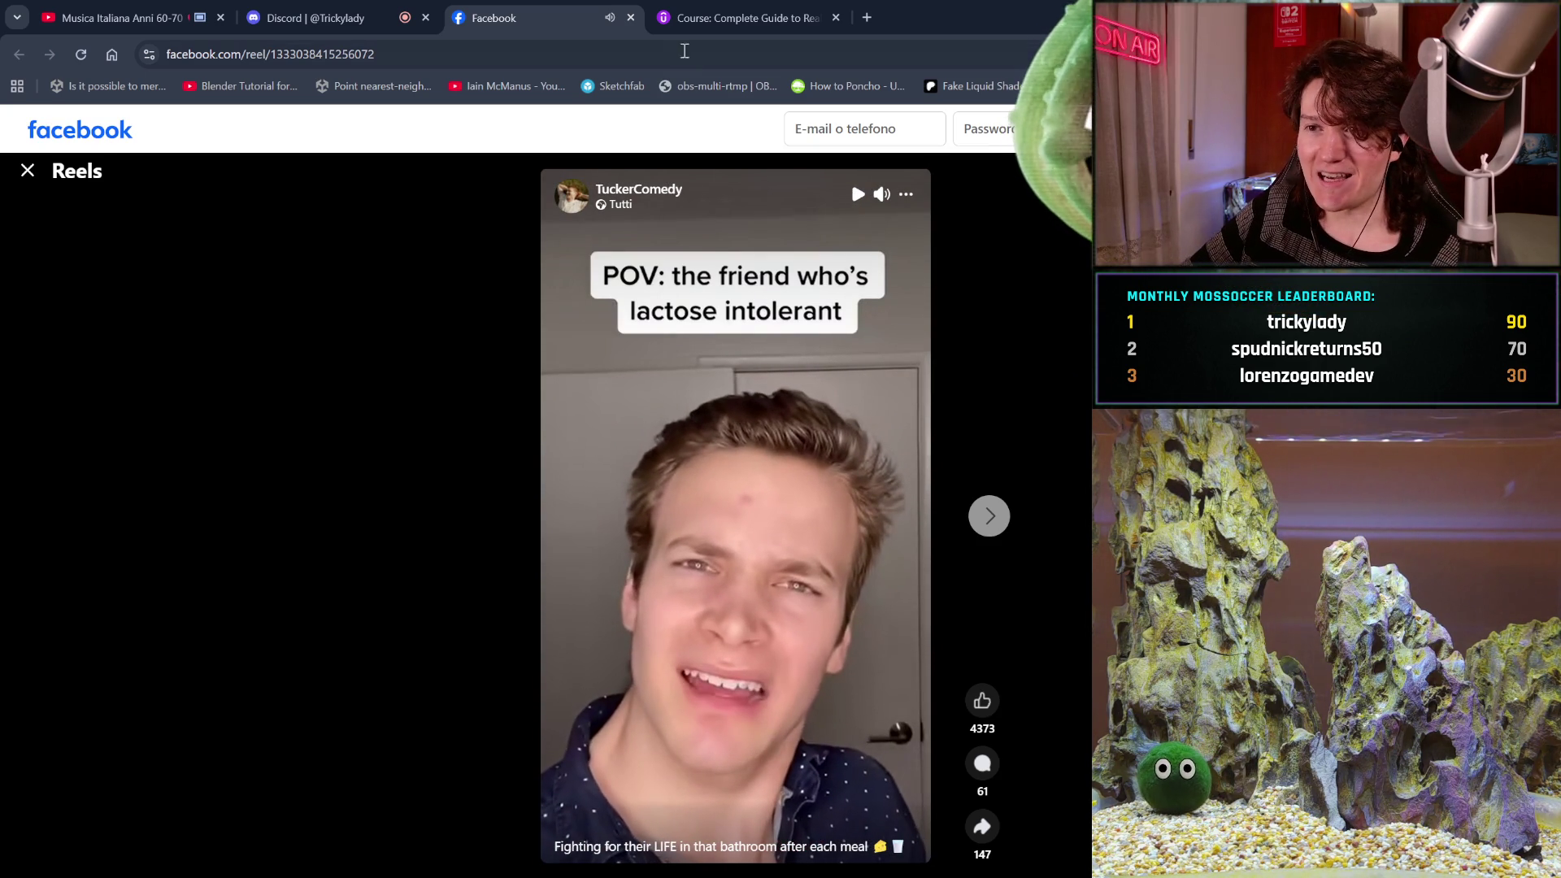
click(631, 18)
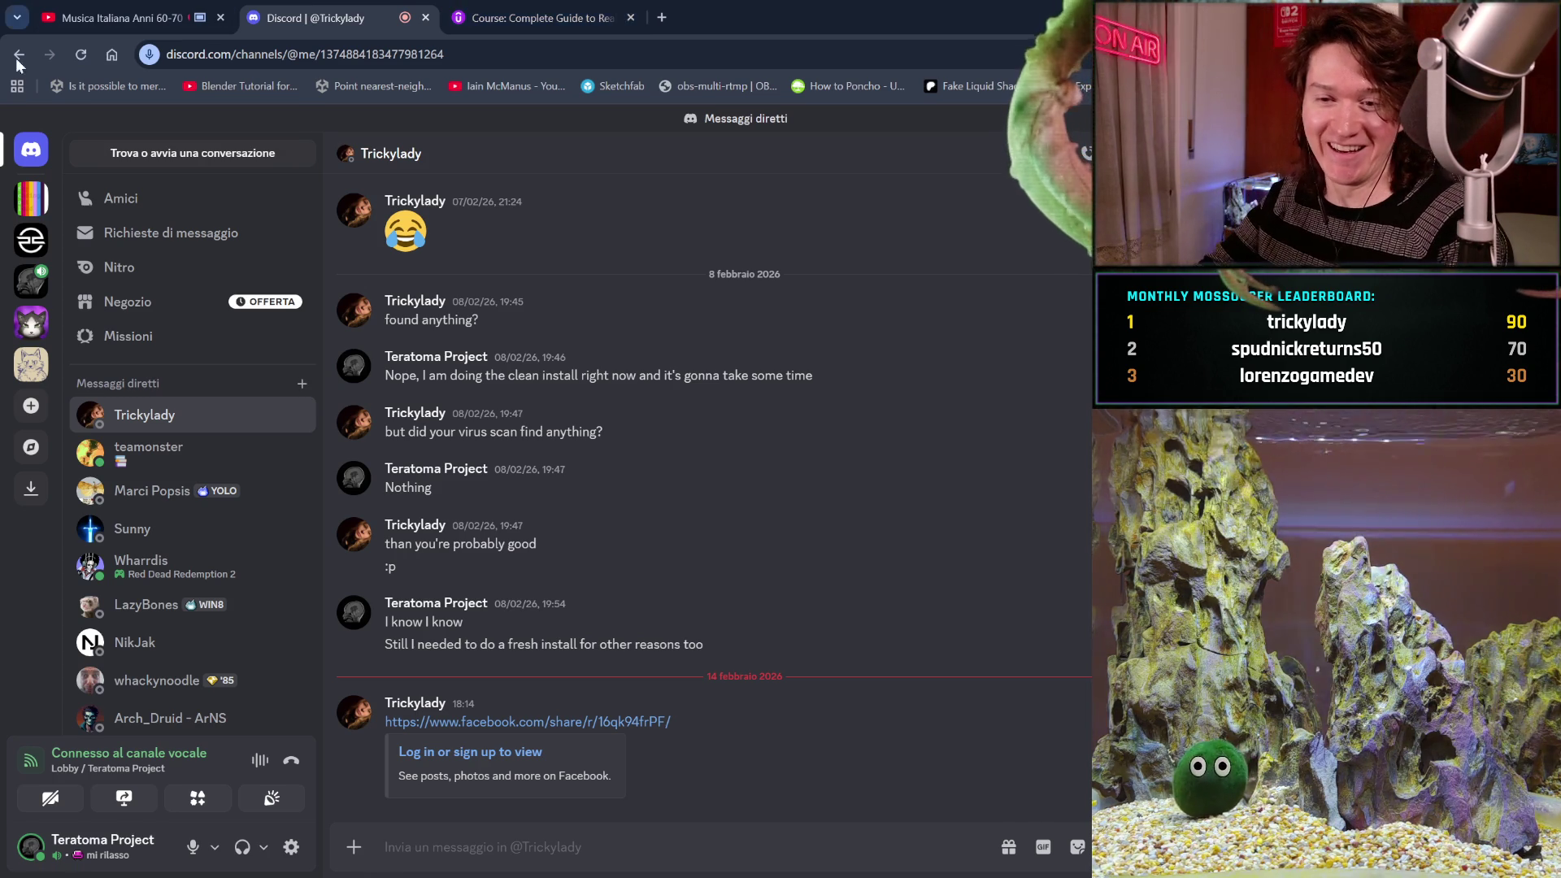
Open the project server's #general channel in Discord.
click(32, 281)
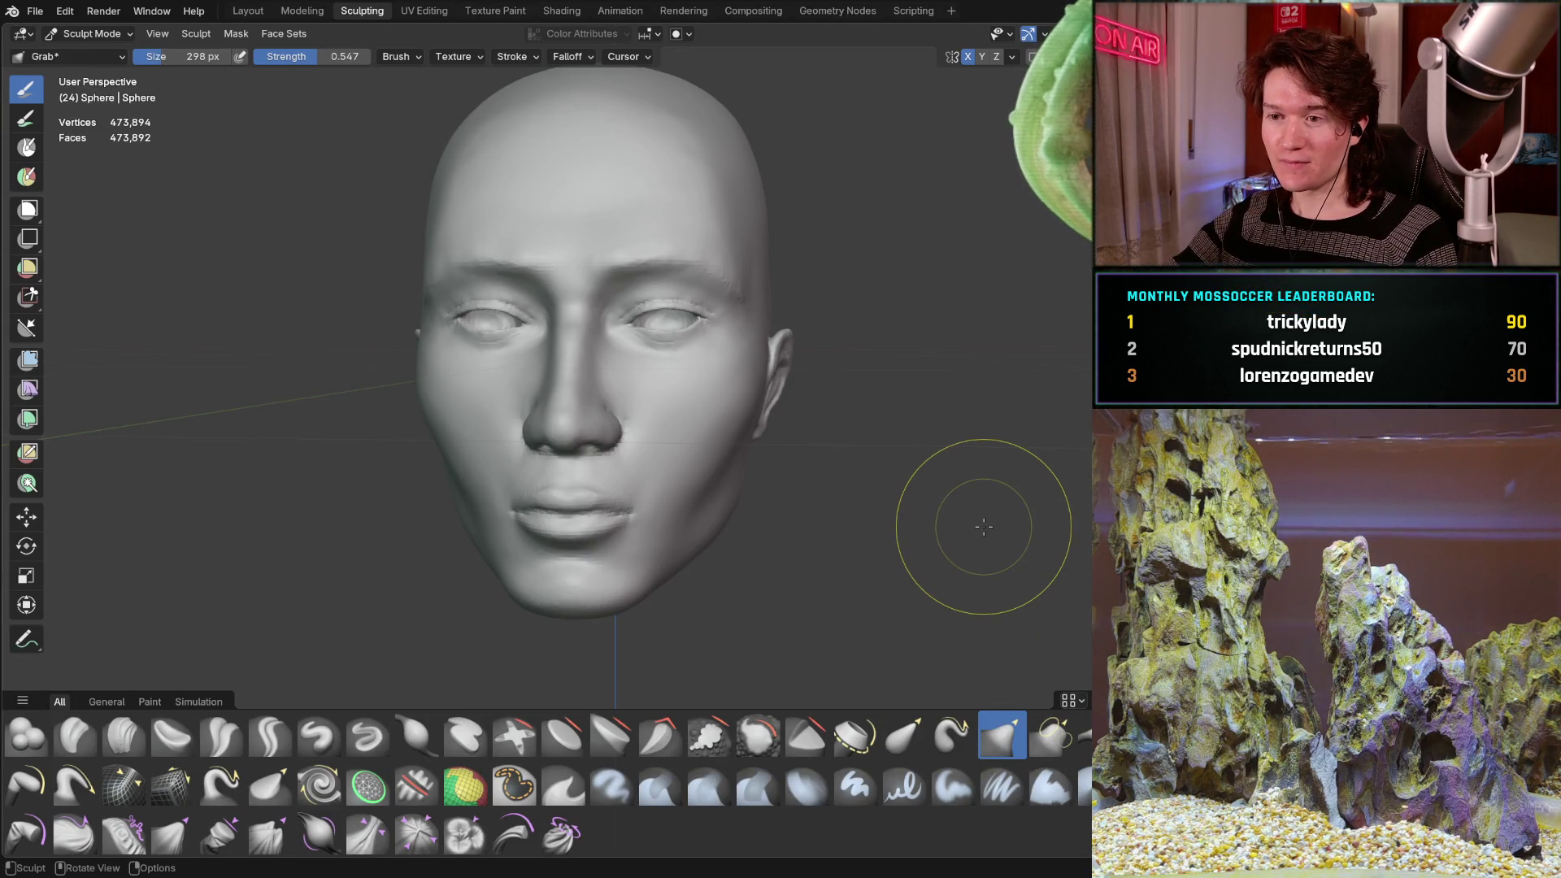
Orbit the head to a near-frontal view and zoom in on the eye's inner corner.
key(KP_4)
key(KP_4)
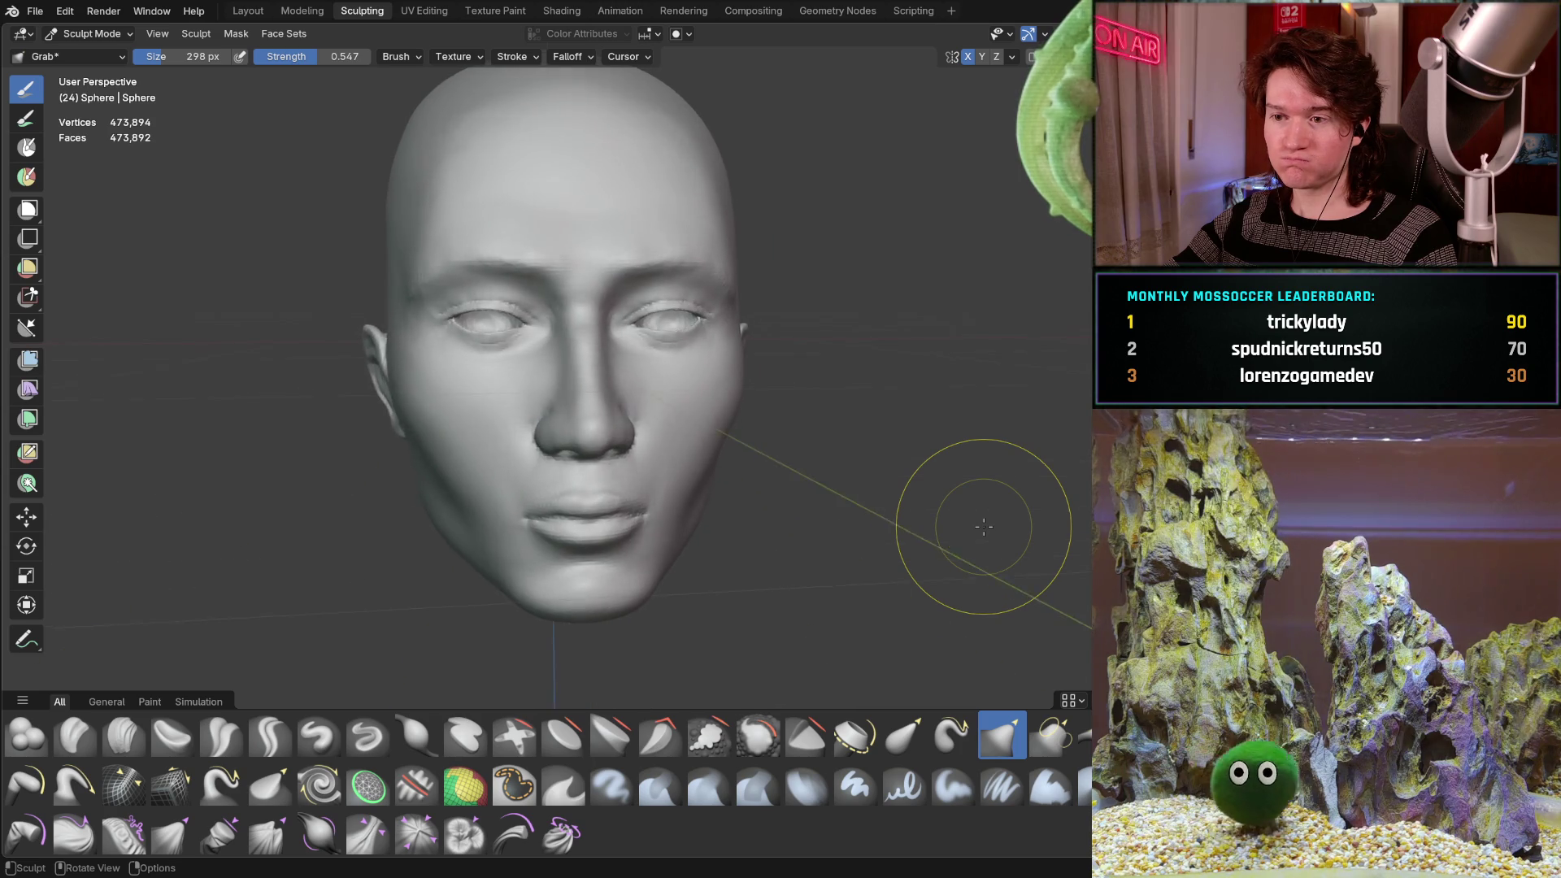
key(KP_6)
key(KP_6)
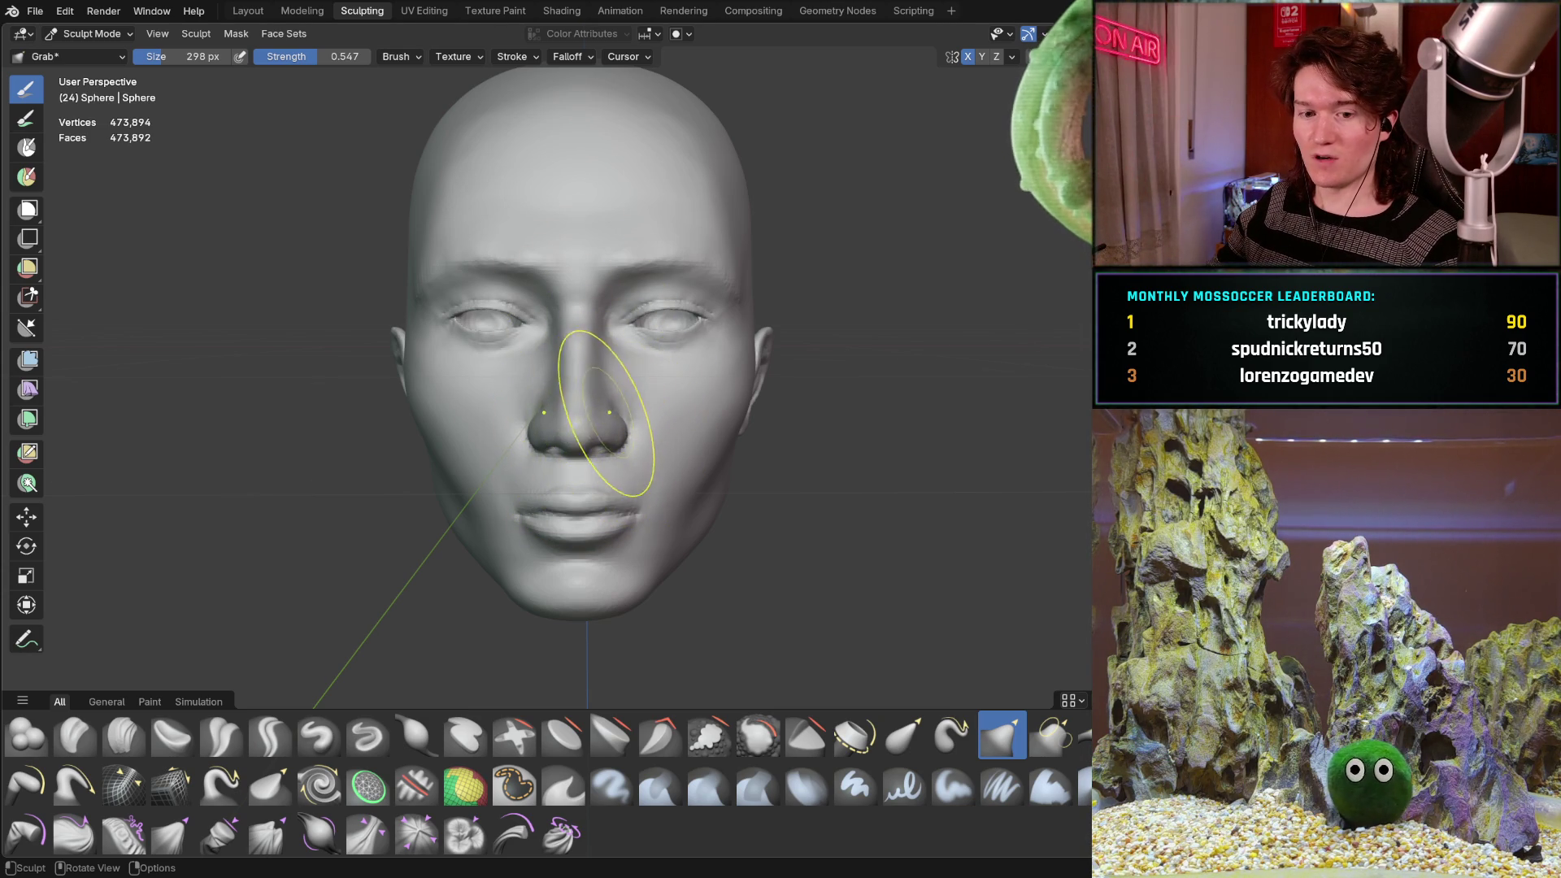
mouse_move(606, 413)
middle_down()
mouse_move(611, 436)
mouse_move(584, 438)
mouse_move(608, 433)
middle_up()
mouse_move(617, 417)
middle_down()
mouse_move(645, 447)
mouse_move(635, 457)
mouse_move(638, 444)
middle_up()
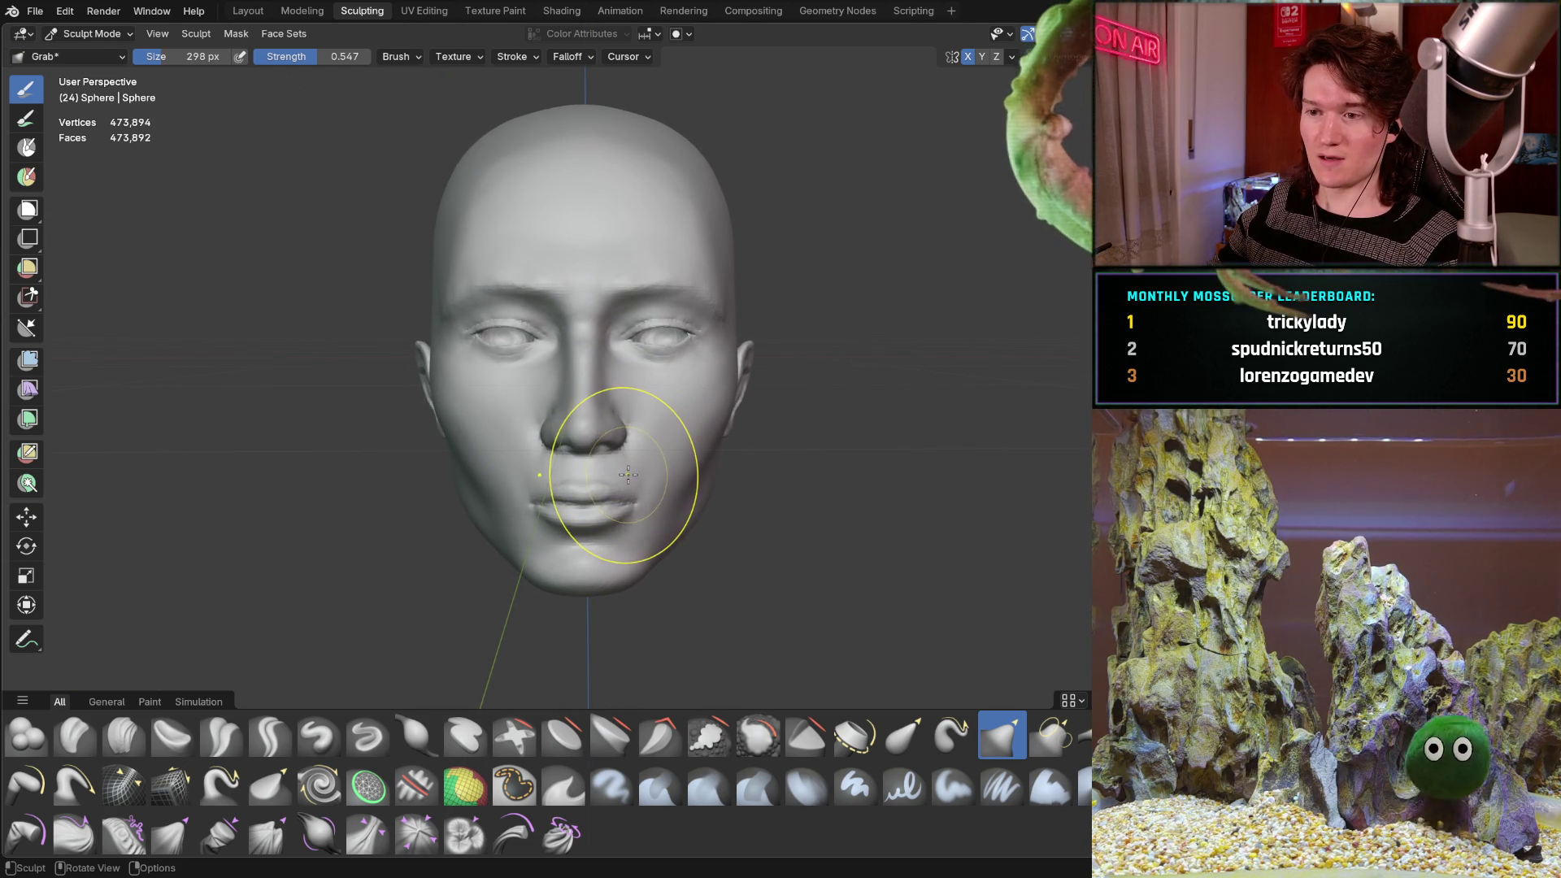
mouse_move(627, 484)
middle_down()
mouse_move(608, 396)
mouse_move(652, 252)
mouse_move(600, 464)
mouse_move(613, 374)
mouse_move(582, 411)
middle_up()
scroll(627, 339, up, 6)
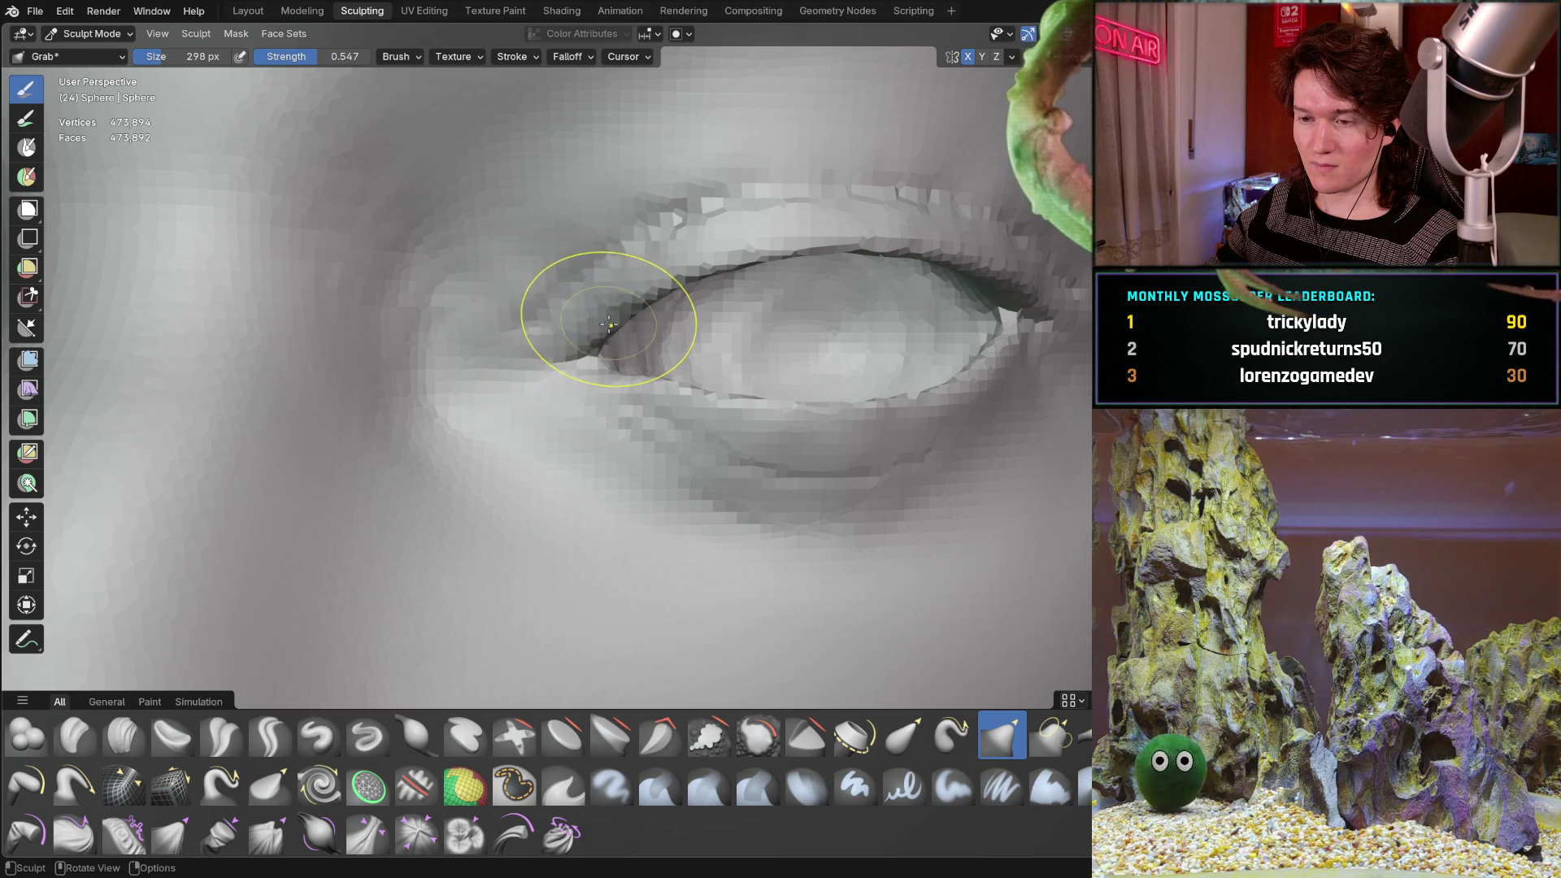
Grab the inner eye corner slightly downward, then zoom back out to the whole face.
mouse_move(610, 296)
mouse_down()
mouse_move(627, 366)
mouse_move(596, 367)
mouse_up()
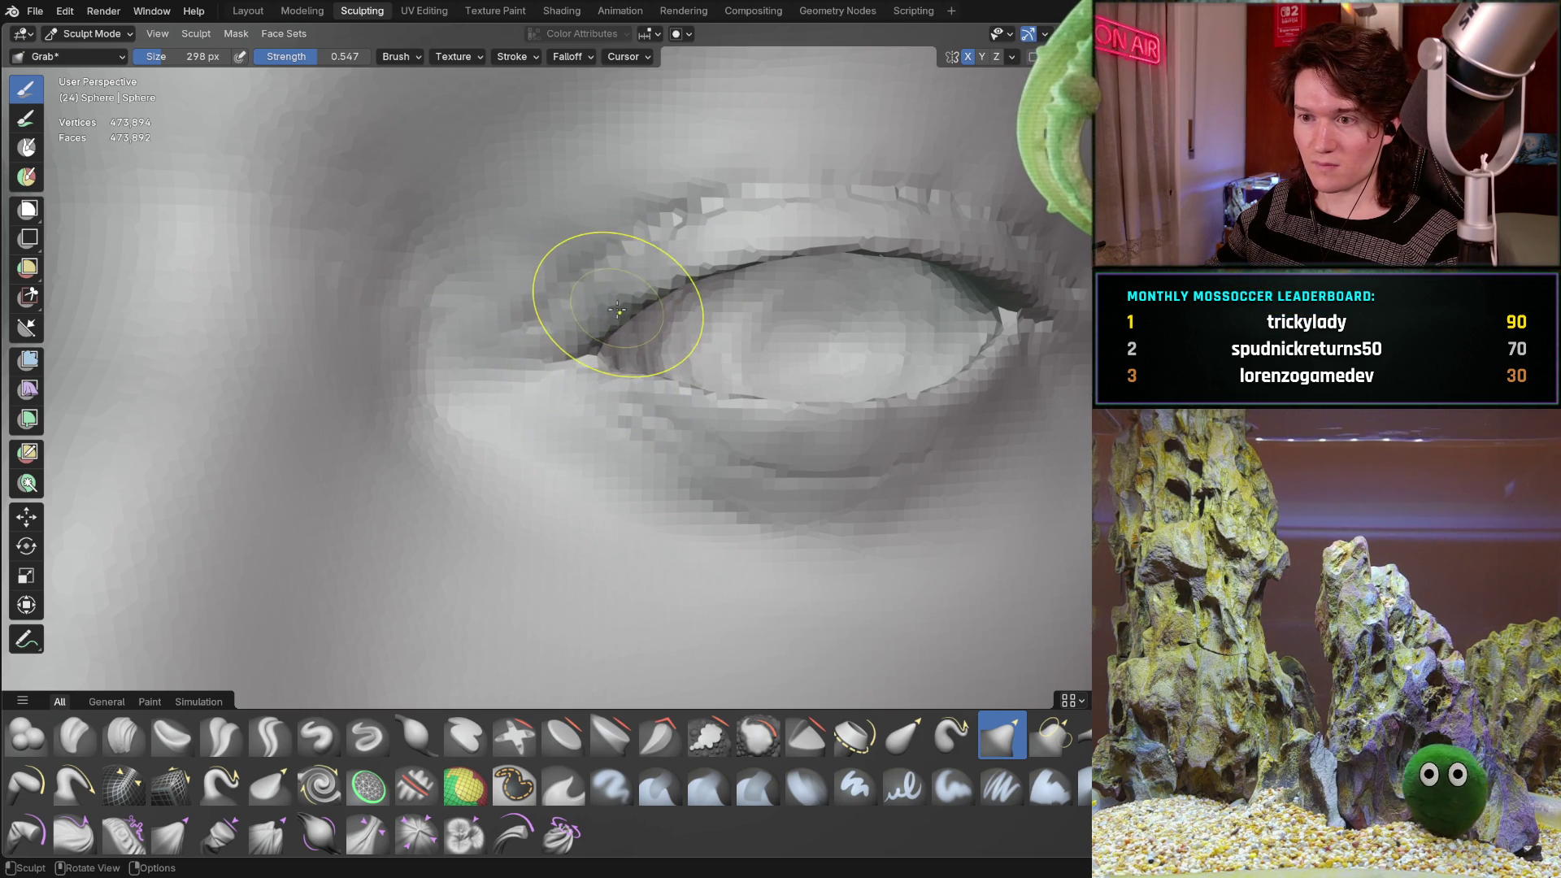
ctrl+middle_drag(606, 383, 656, 297)
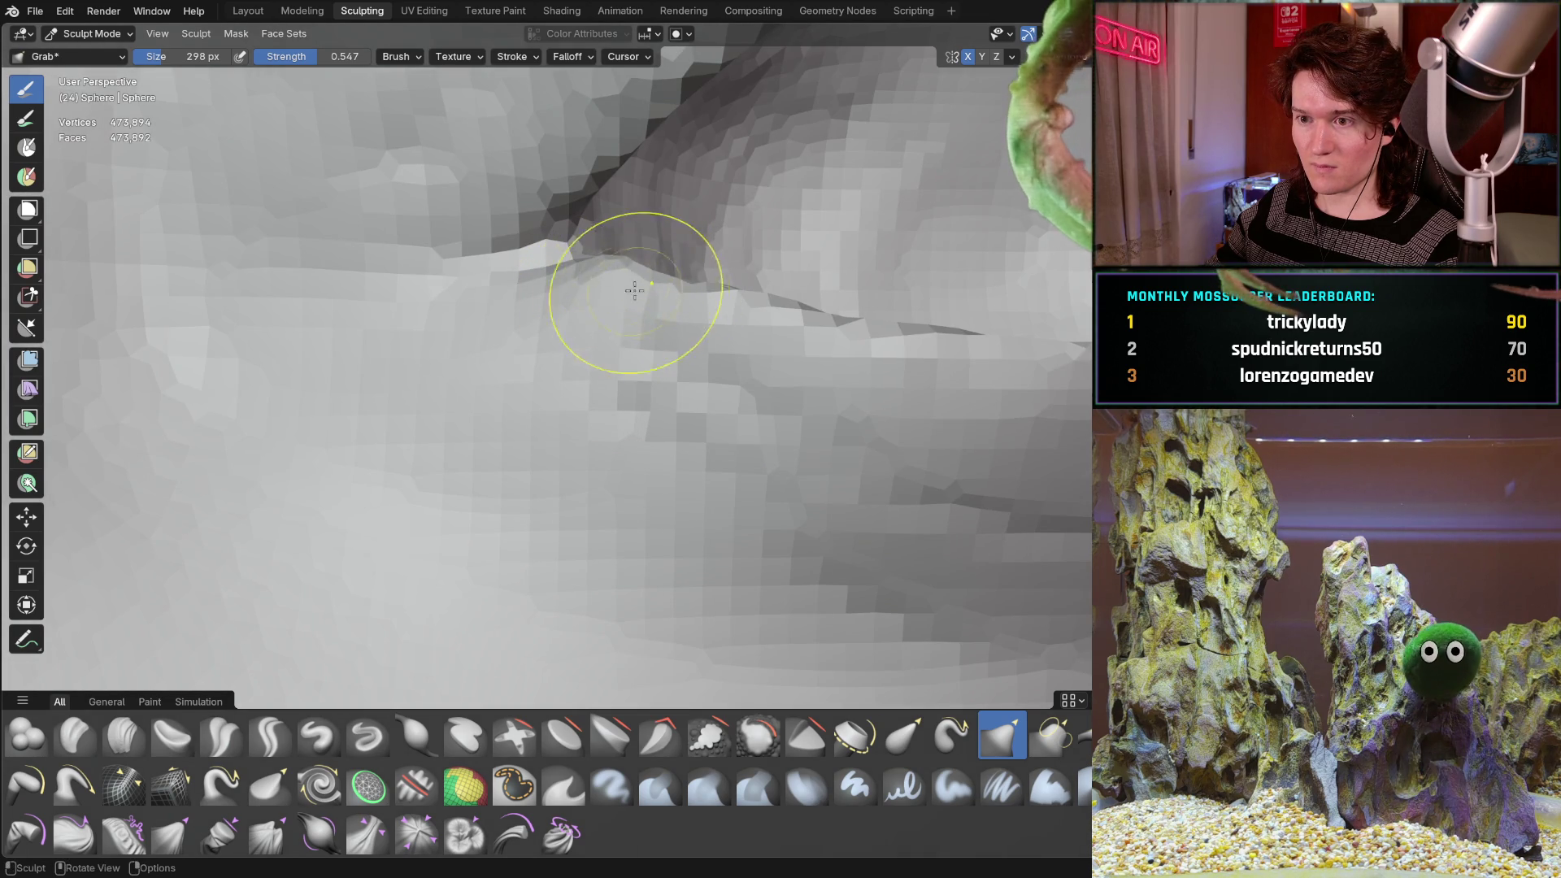
mouse_move(711, 293)
ctrl+middle_down()
mouse_move(617, 349)
mouse_move(593, 338)
mouse_move(531, 369)
mouse_move(488, 431)
mouse_move(510, 411)
mouse_move(406, 504)
ctrl+middle_up()
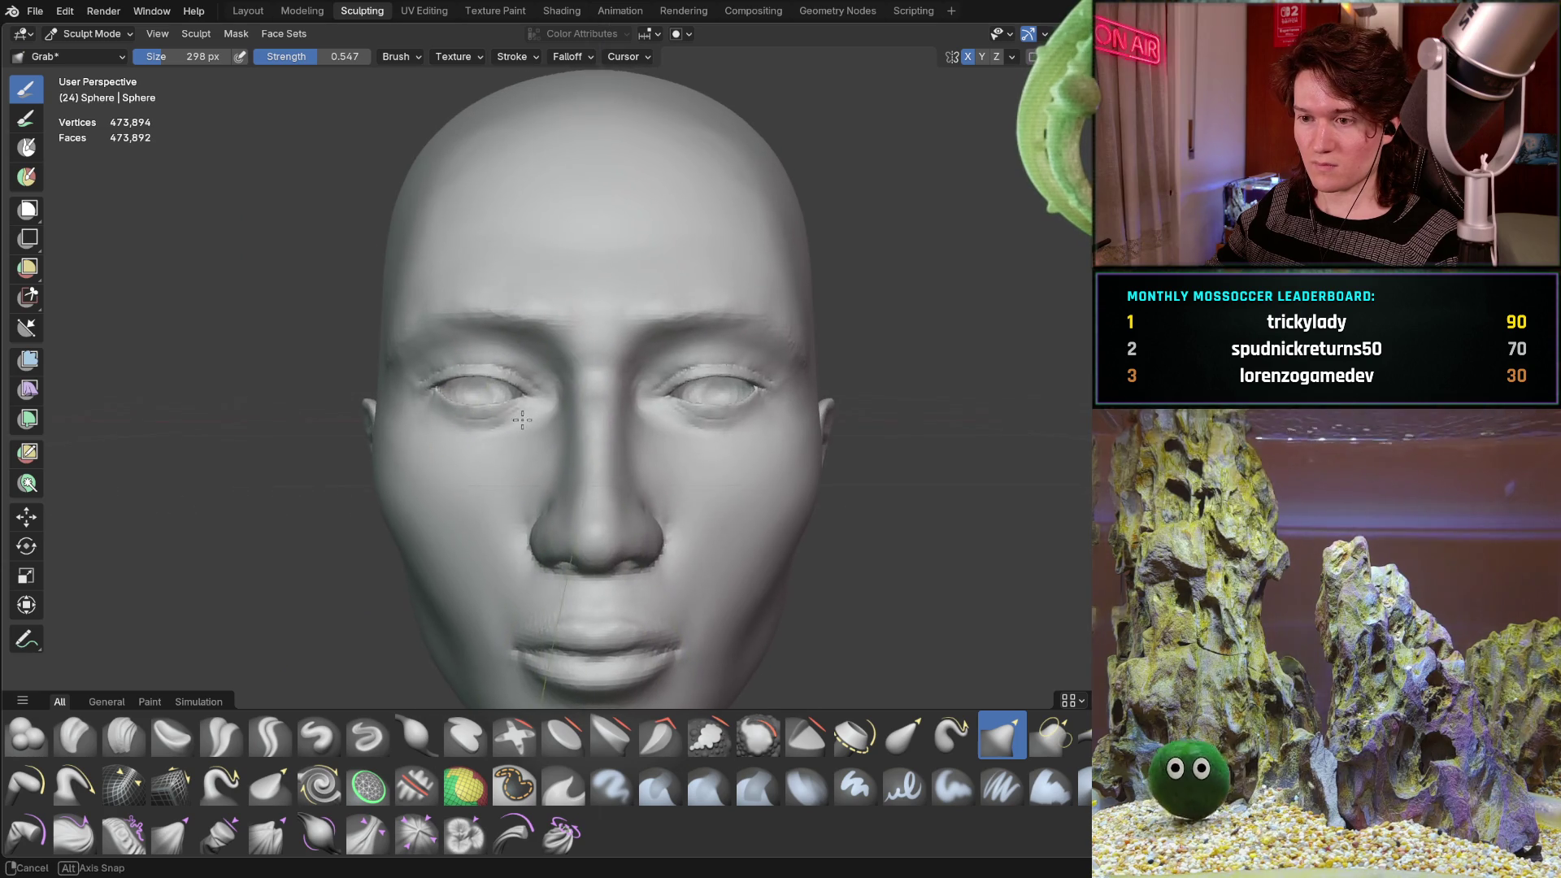
Check the head from a few angles and save it to Main_character_1.blend.
scroll(376, 540, down, 3)
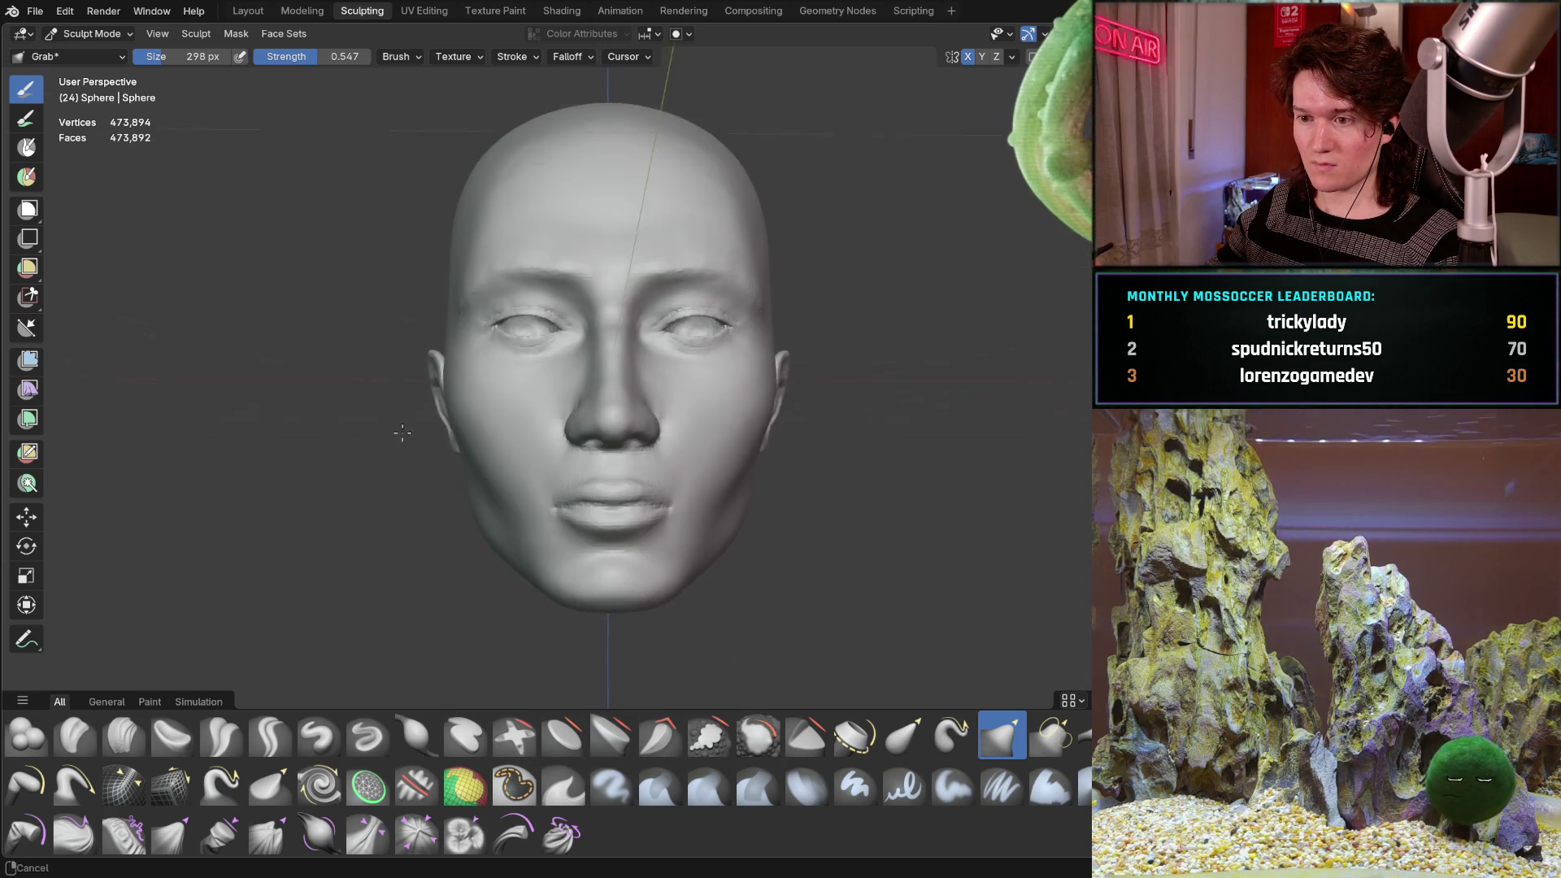
mouse_move(399, 439)
middle_down()
mouse_move(410, 464)
mouse_move(418, 425)
mouse_move(436, 447)
mouse_move(499, 427)
mouse_move(603, 345)
mouse_move(637, 470)
mouse_move(612, 382)
middle_up()
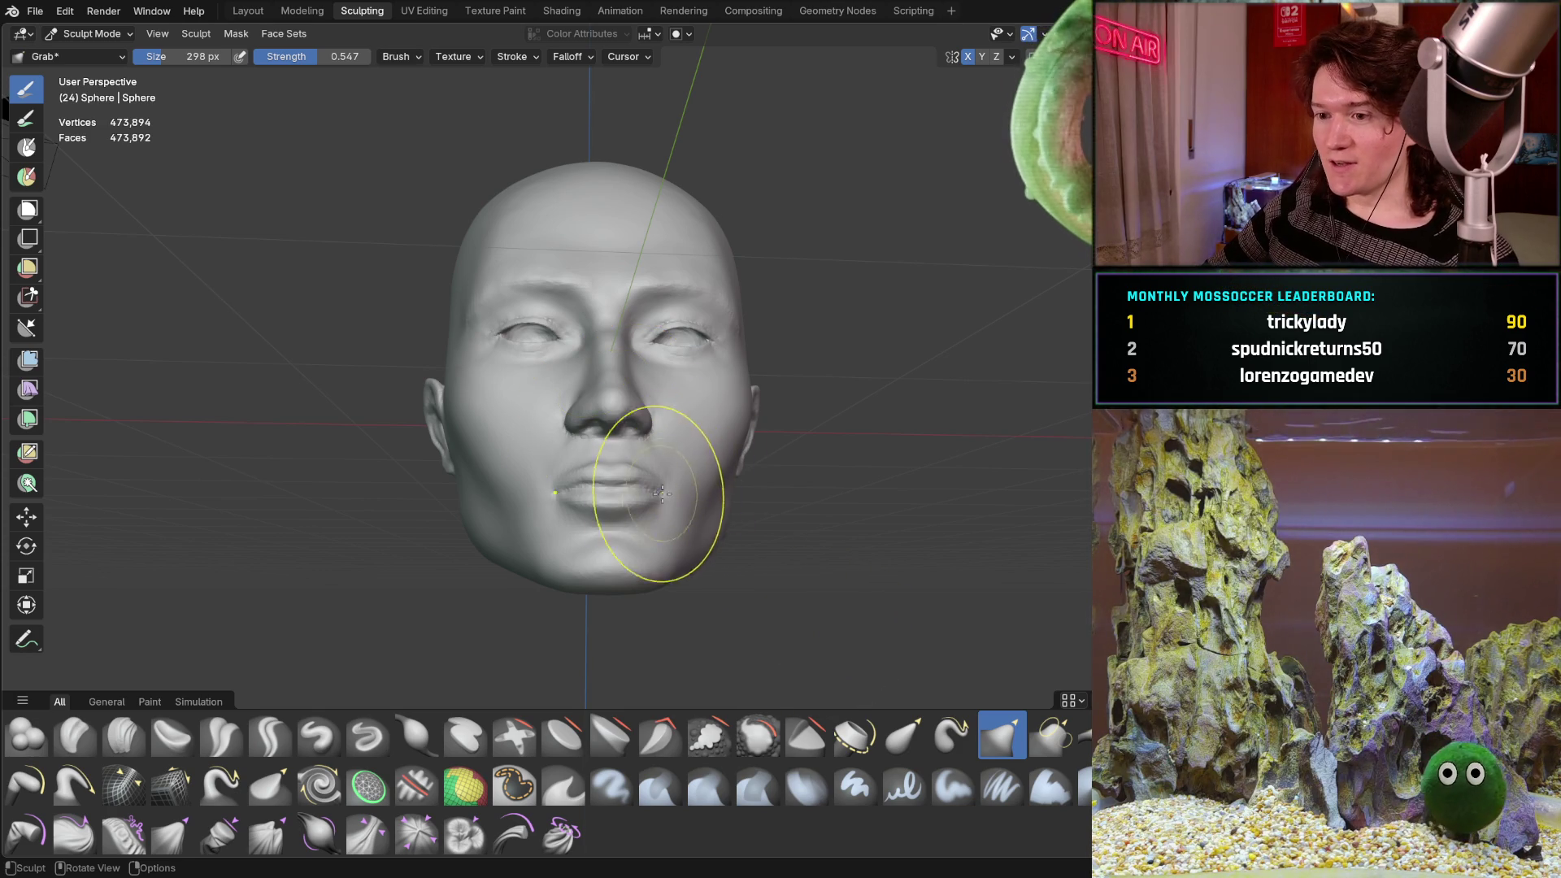
middle_drag(792, 511, 793, 510)
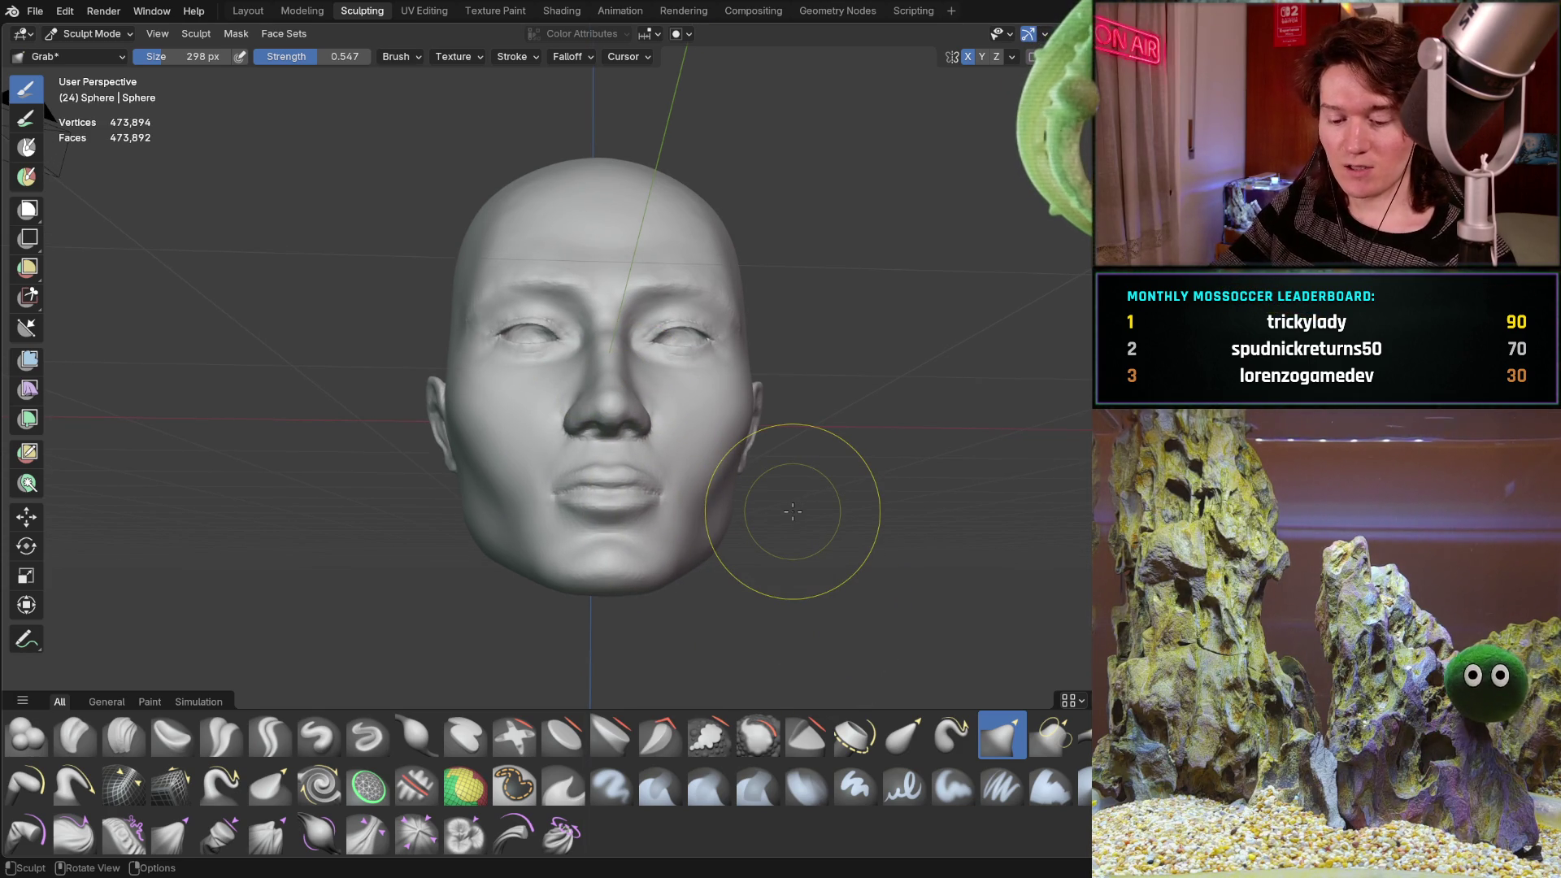
key(ctrl+s)
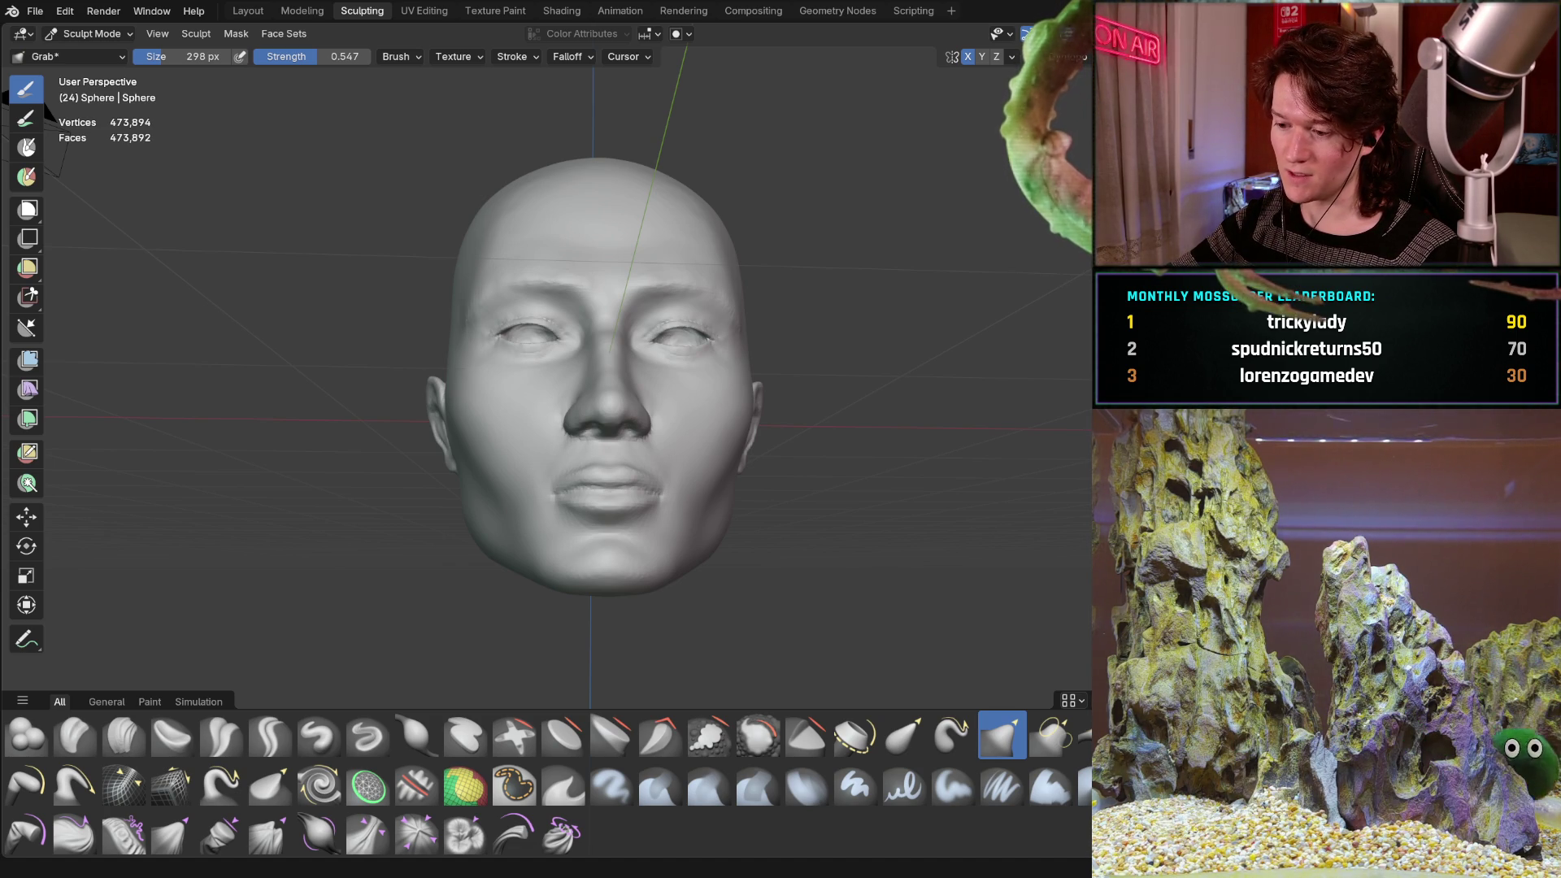
Switch to Chrome, load Twitch in a new tab, and open the followed channel's stream.
key(alt+Tab)
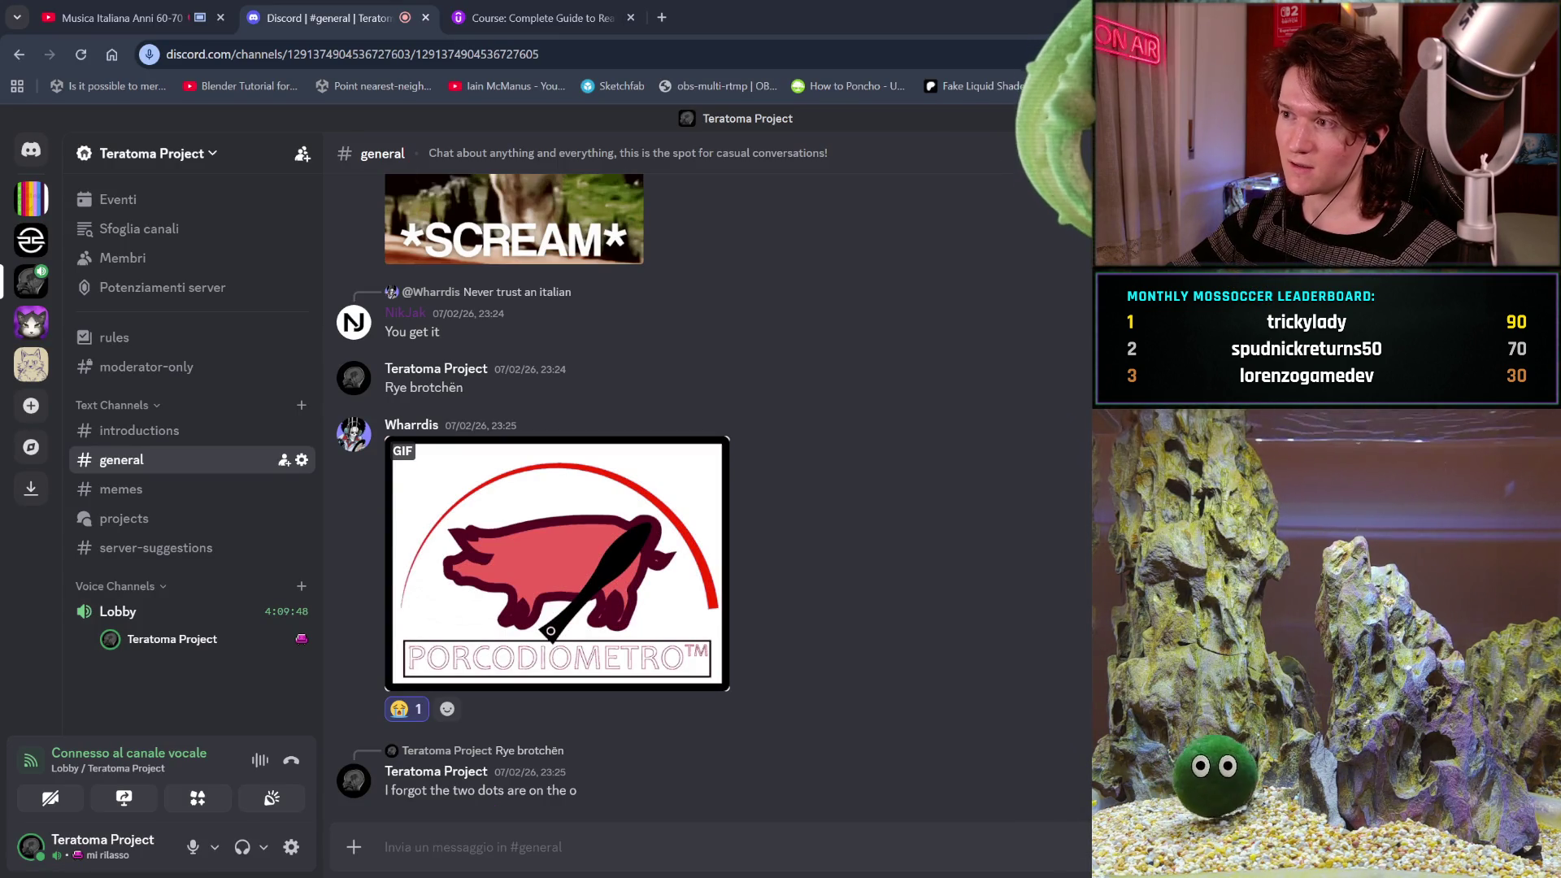
click(656, 17)
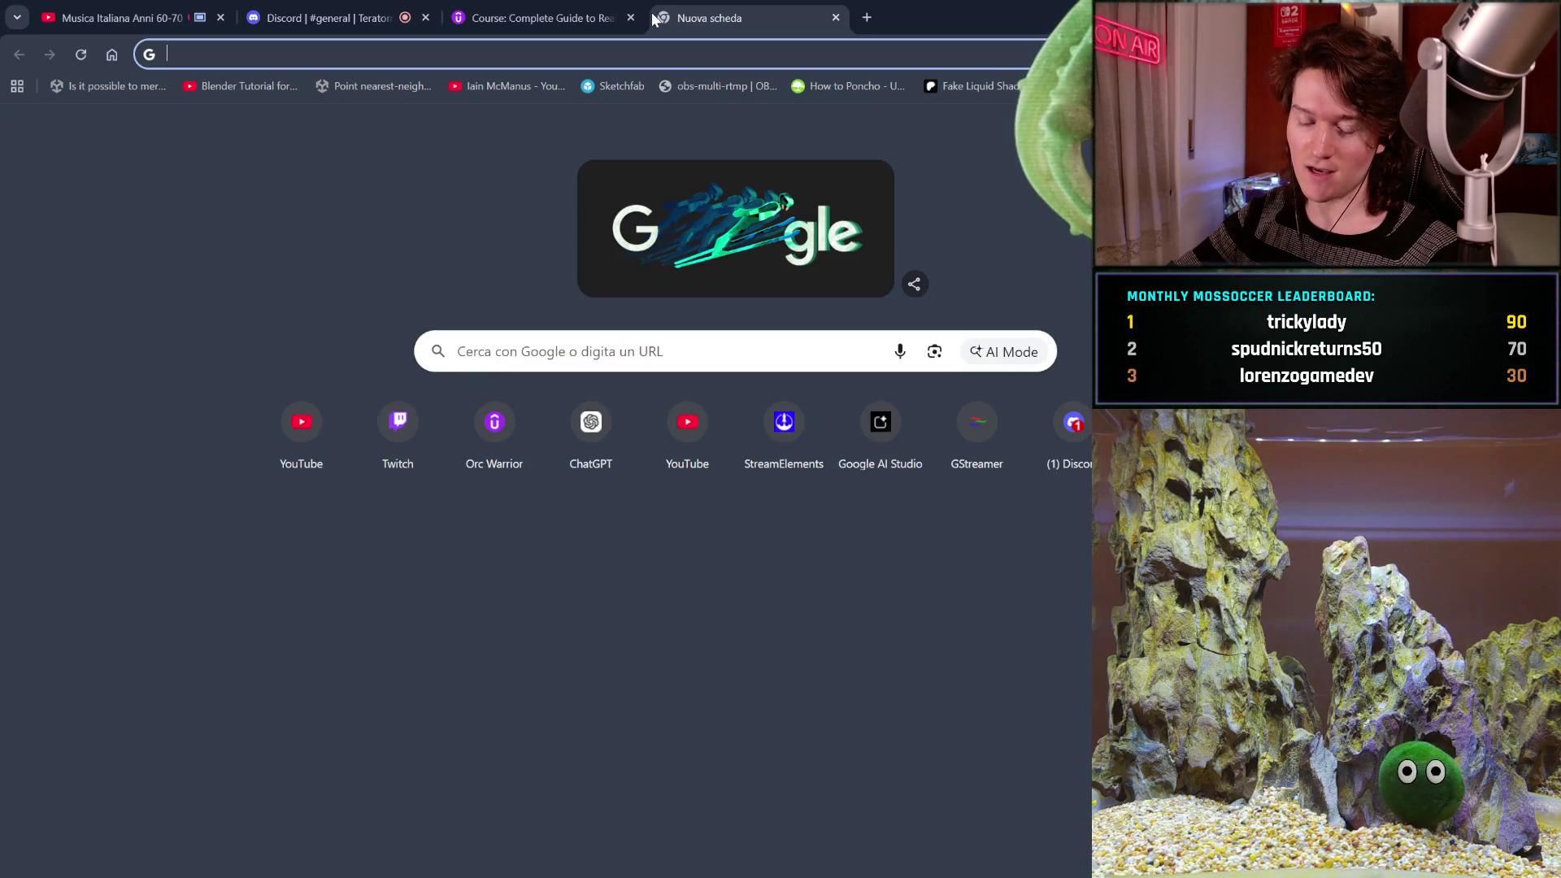
text(TW)
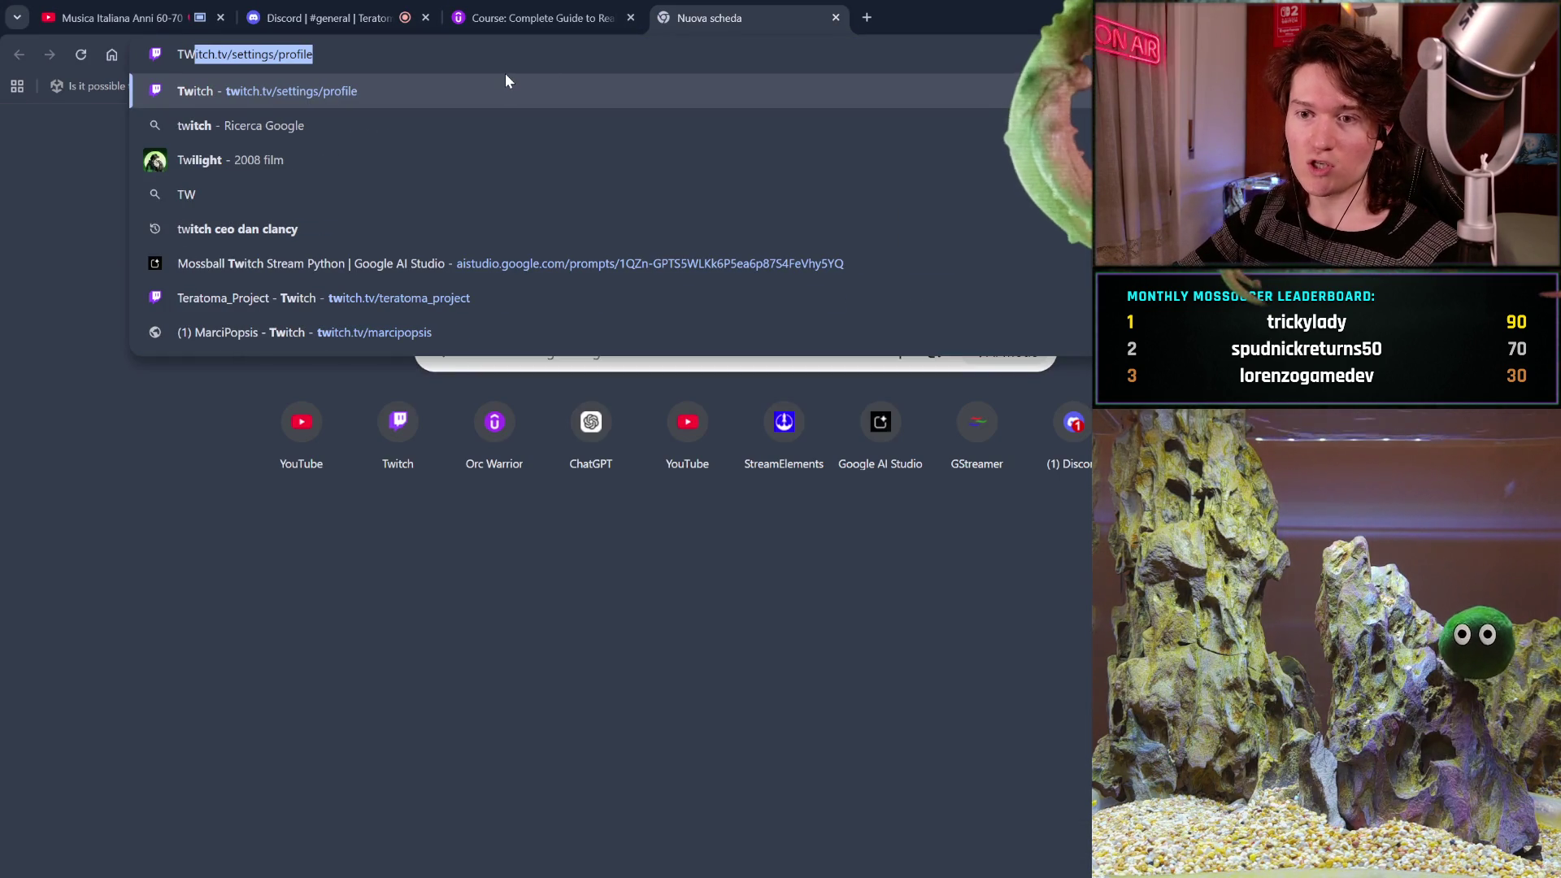
key(Return)
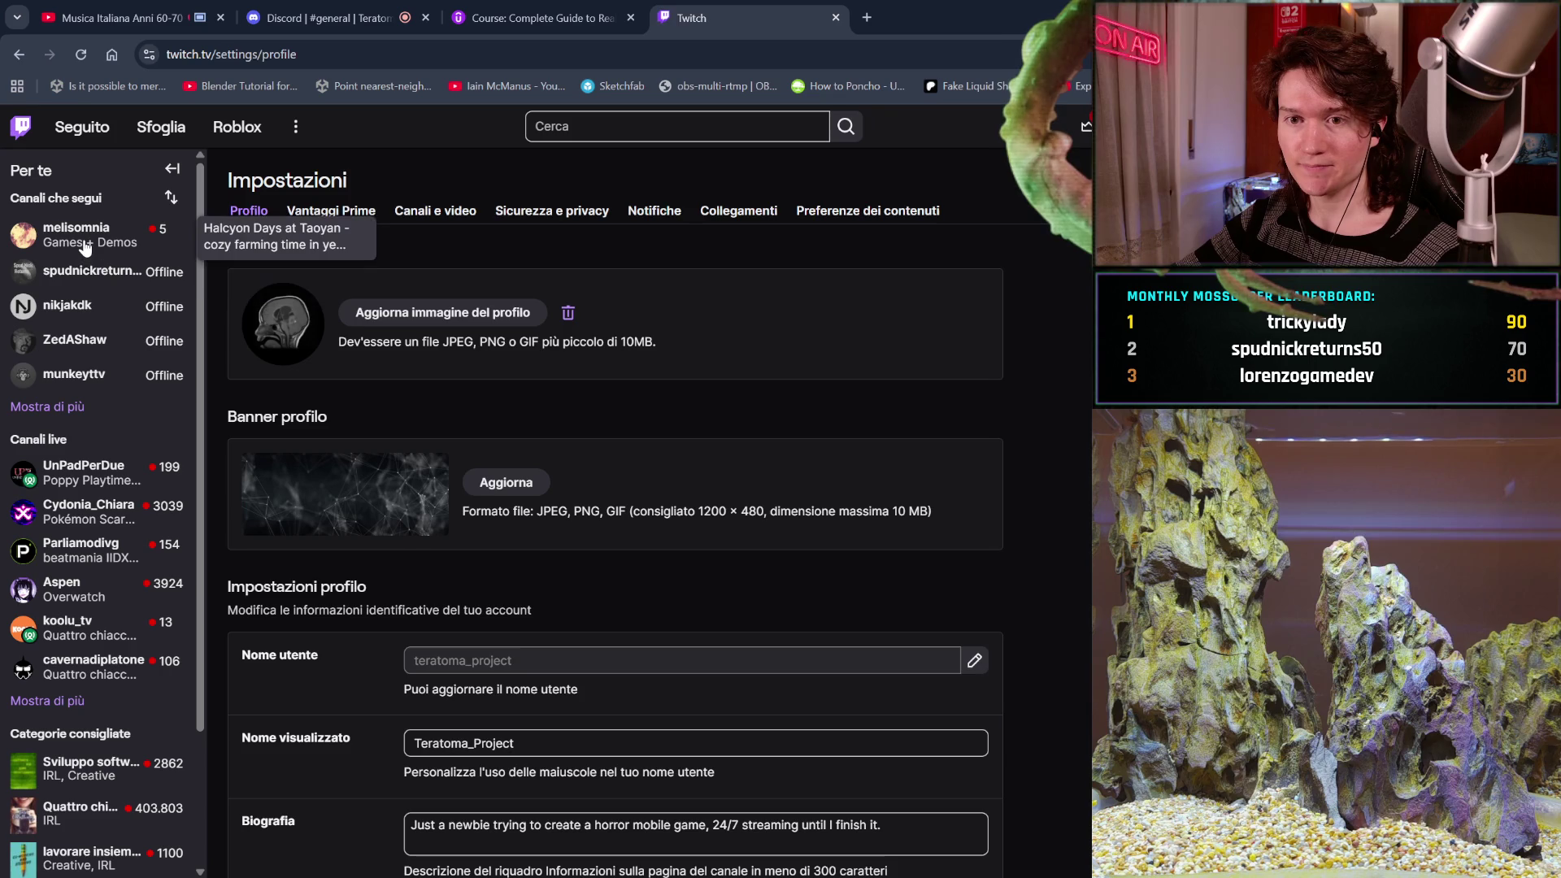
click(85, 240)
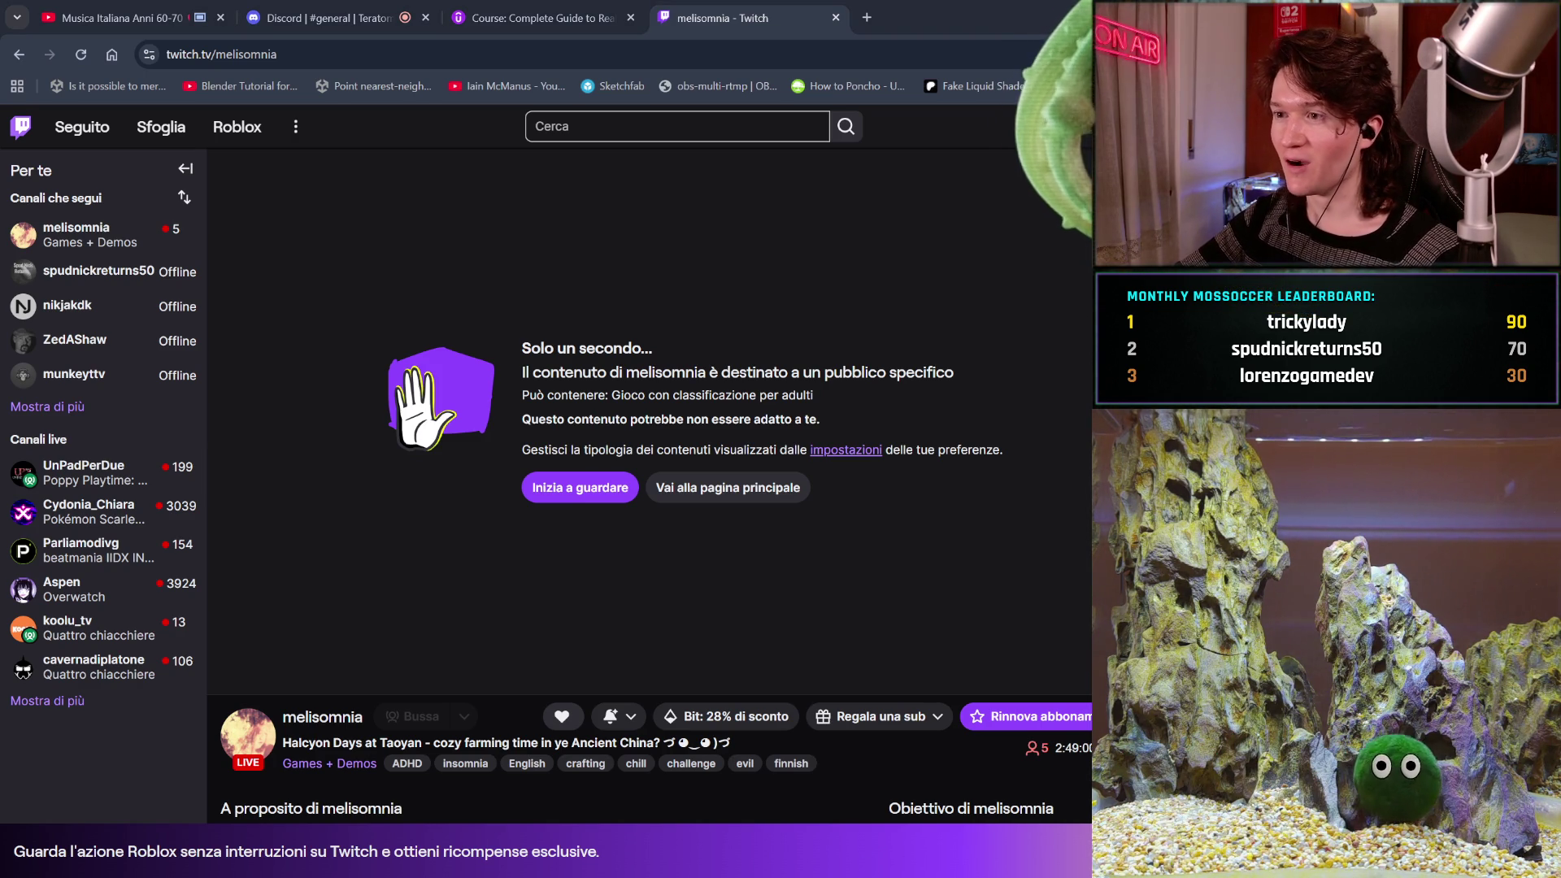
Accept the mature-audience warning with 'Inizia a guardare' so the stream plays.
click(587, 496)
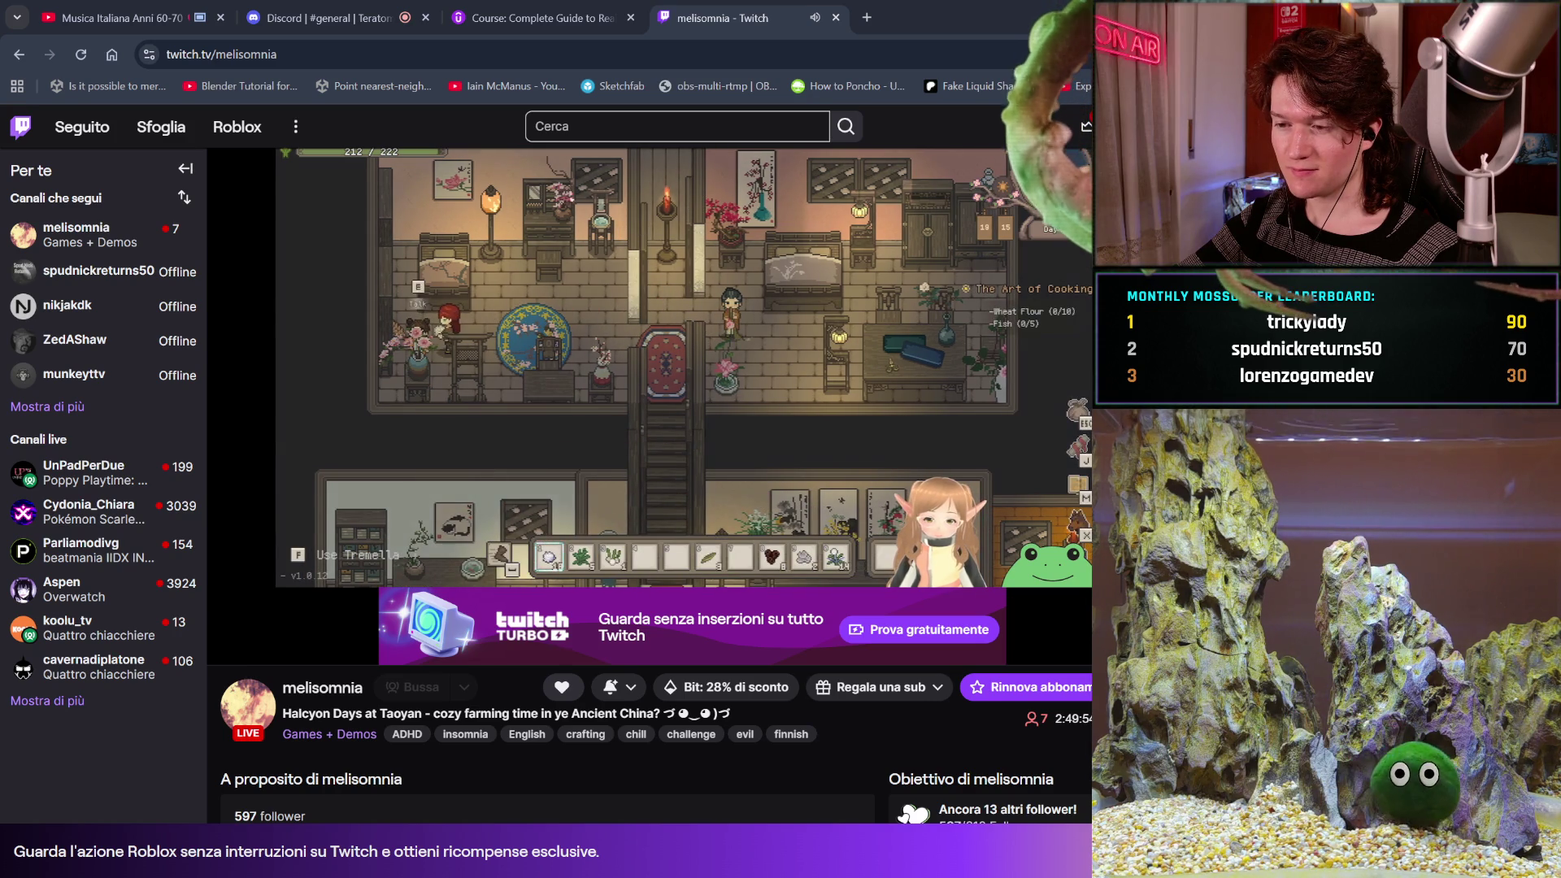
Scroll down the channel page and select the Hydrate tile in Sound Alerts.
scroll(930, 418, down, 8)
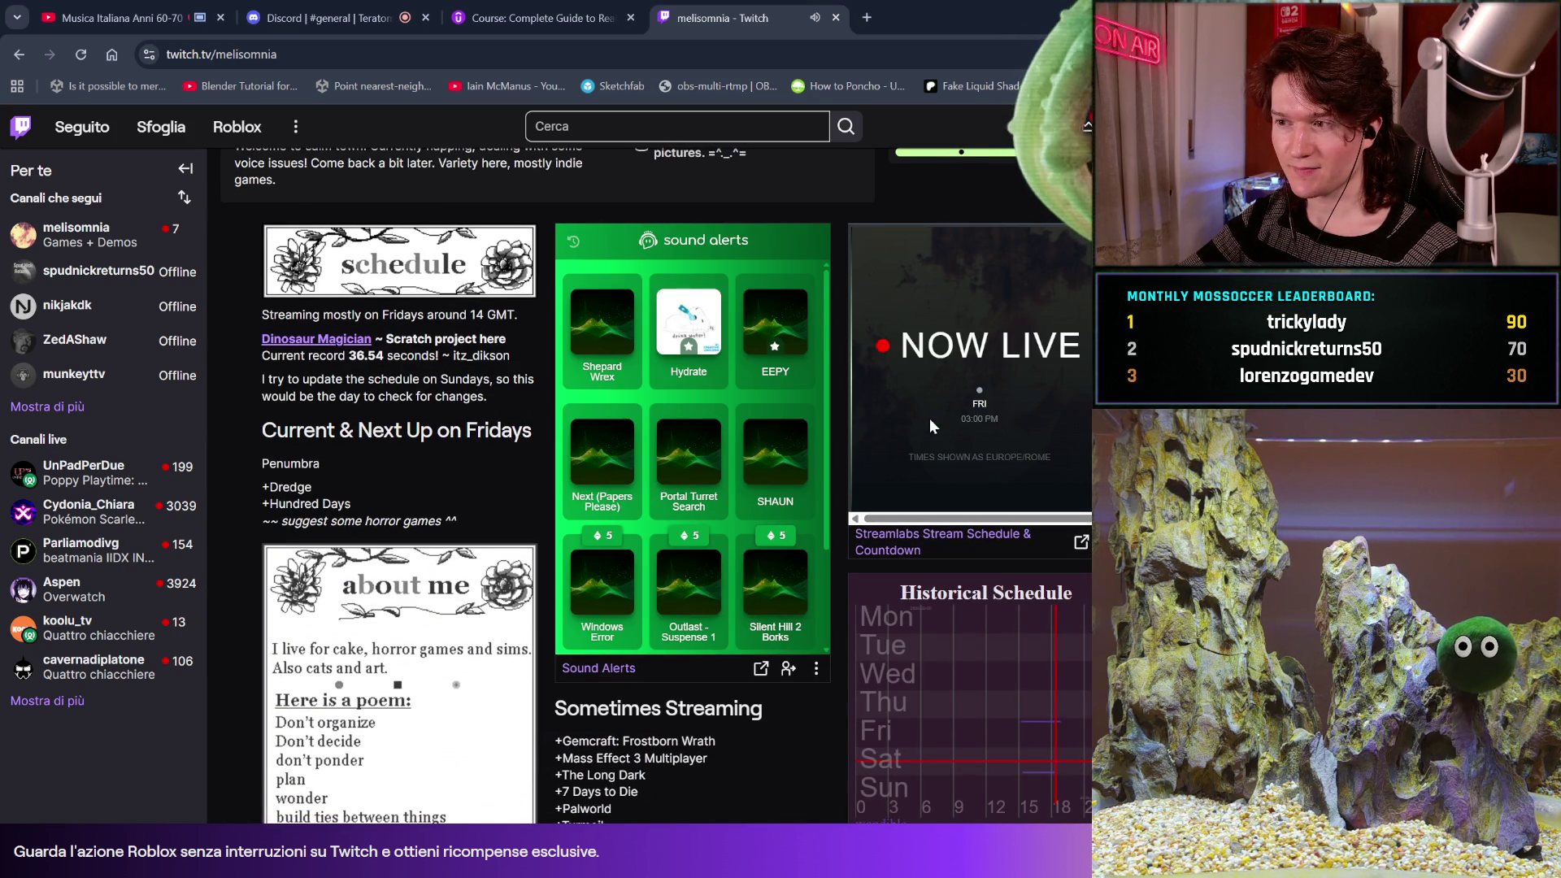
scroll(930, 418, up, 9)
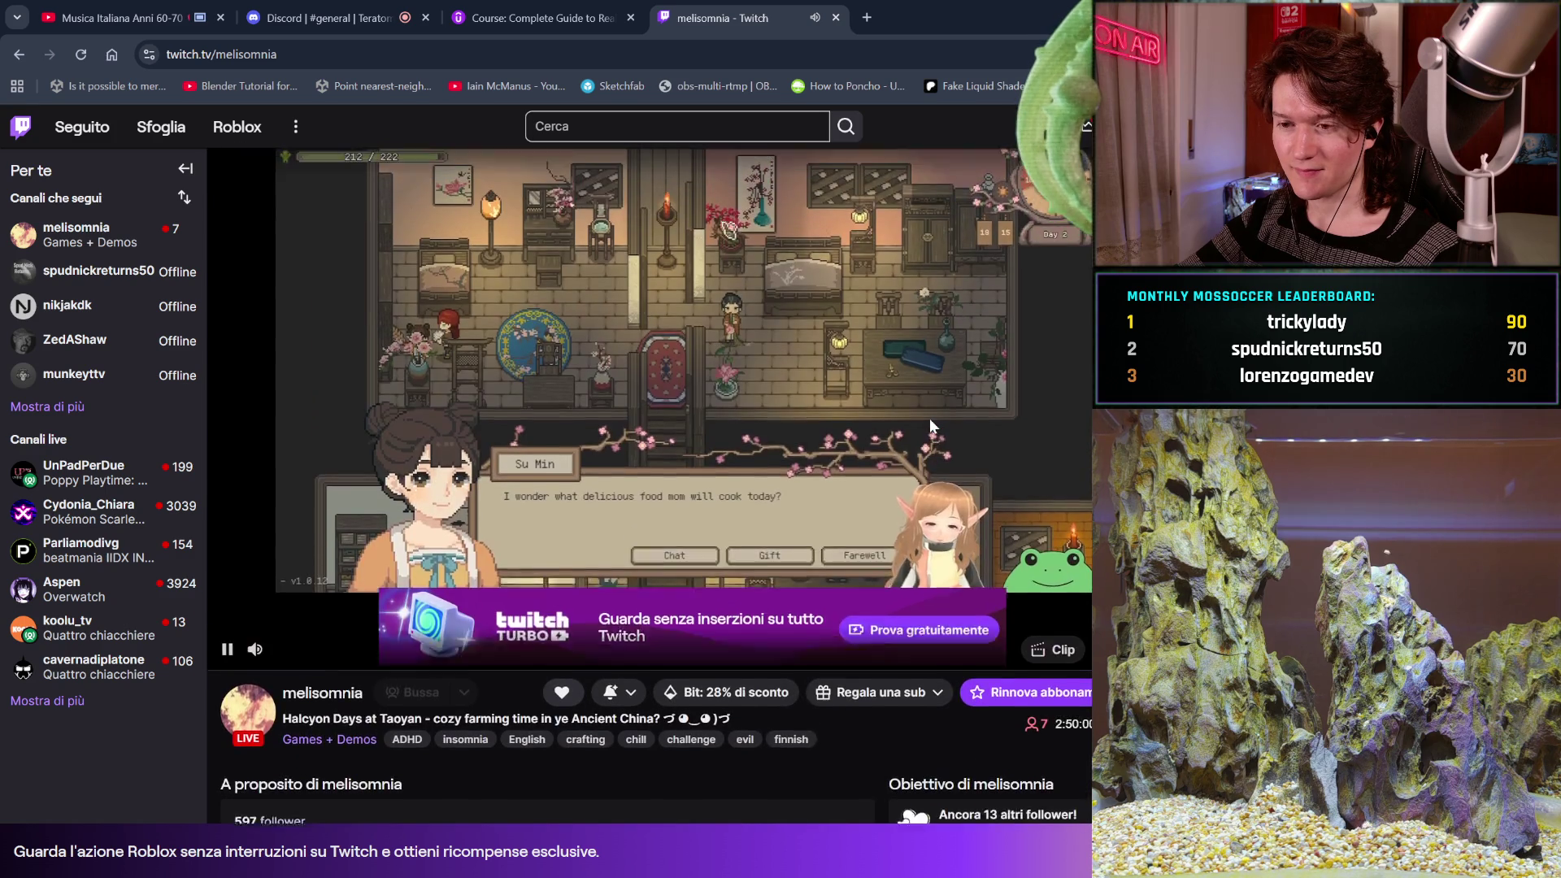
scroll(929, 418, down, 4)
scroll(929, 418, down, 2)
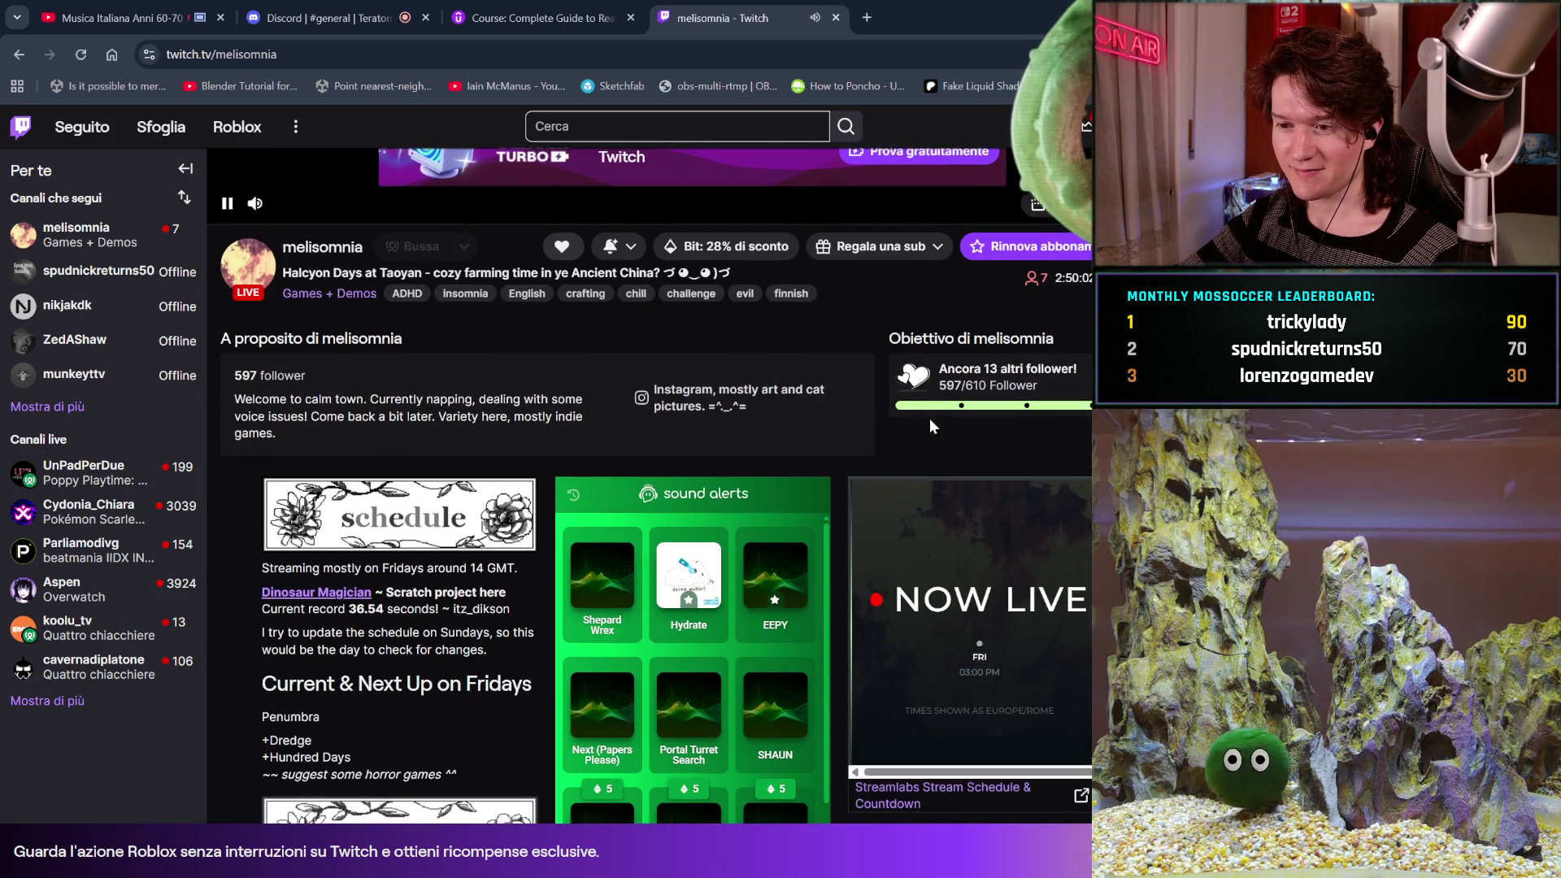
click(688, 583)
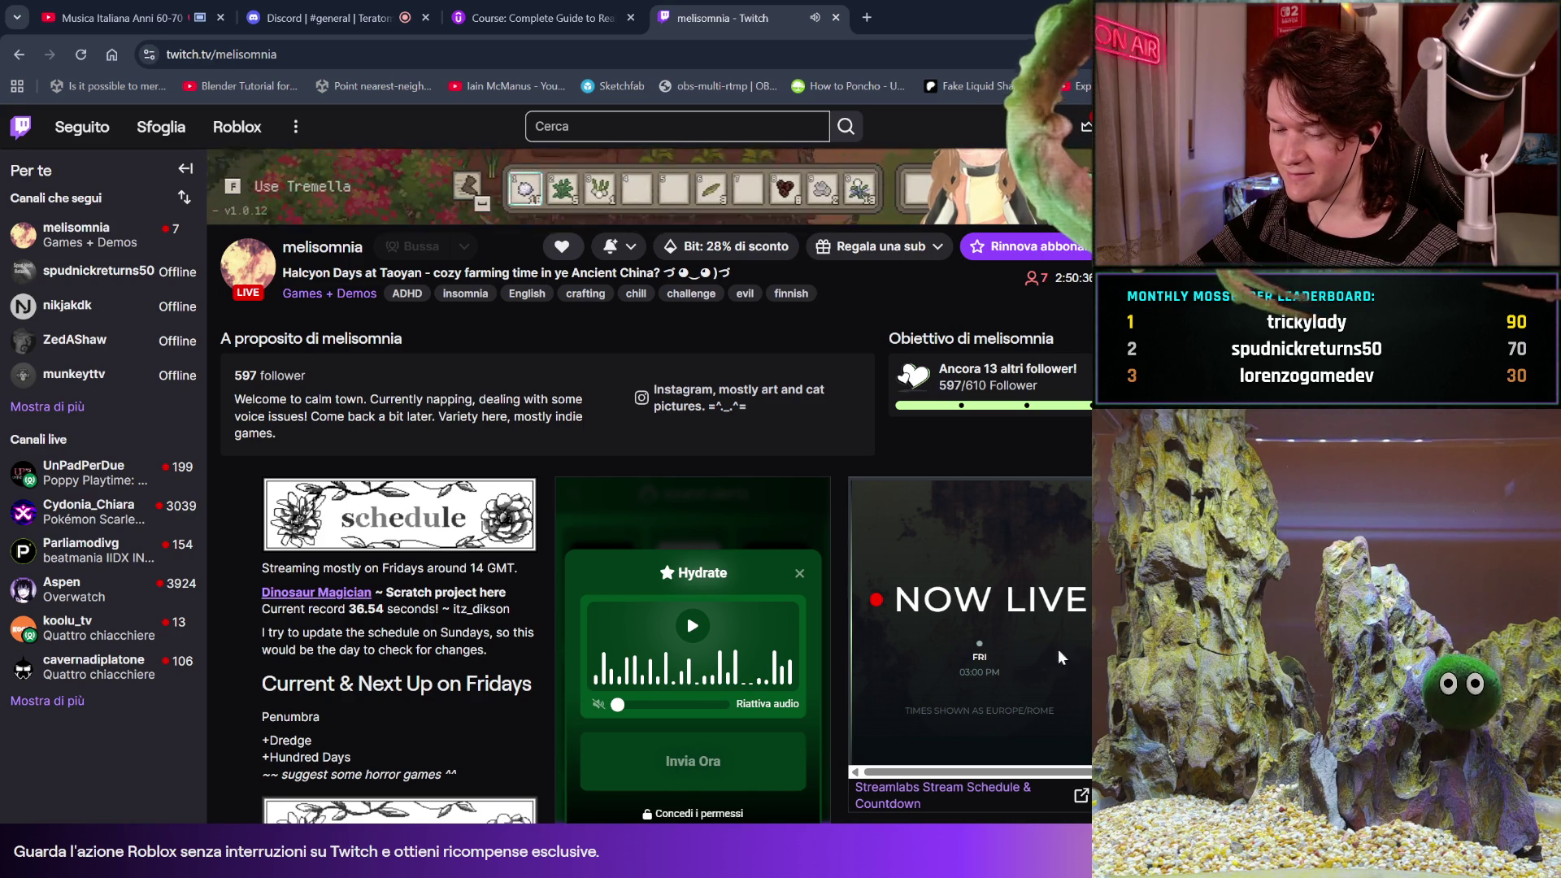
Grant the Sound Alerts extension its permissions via Concedi i permessi and Concedi.
click(691, 628)
scroll(691, 732, down, 1)
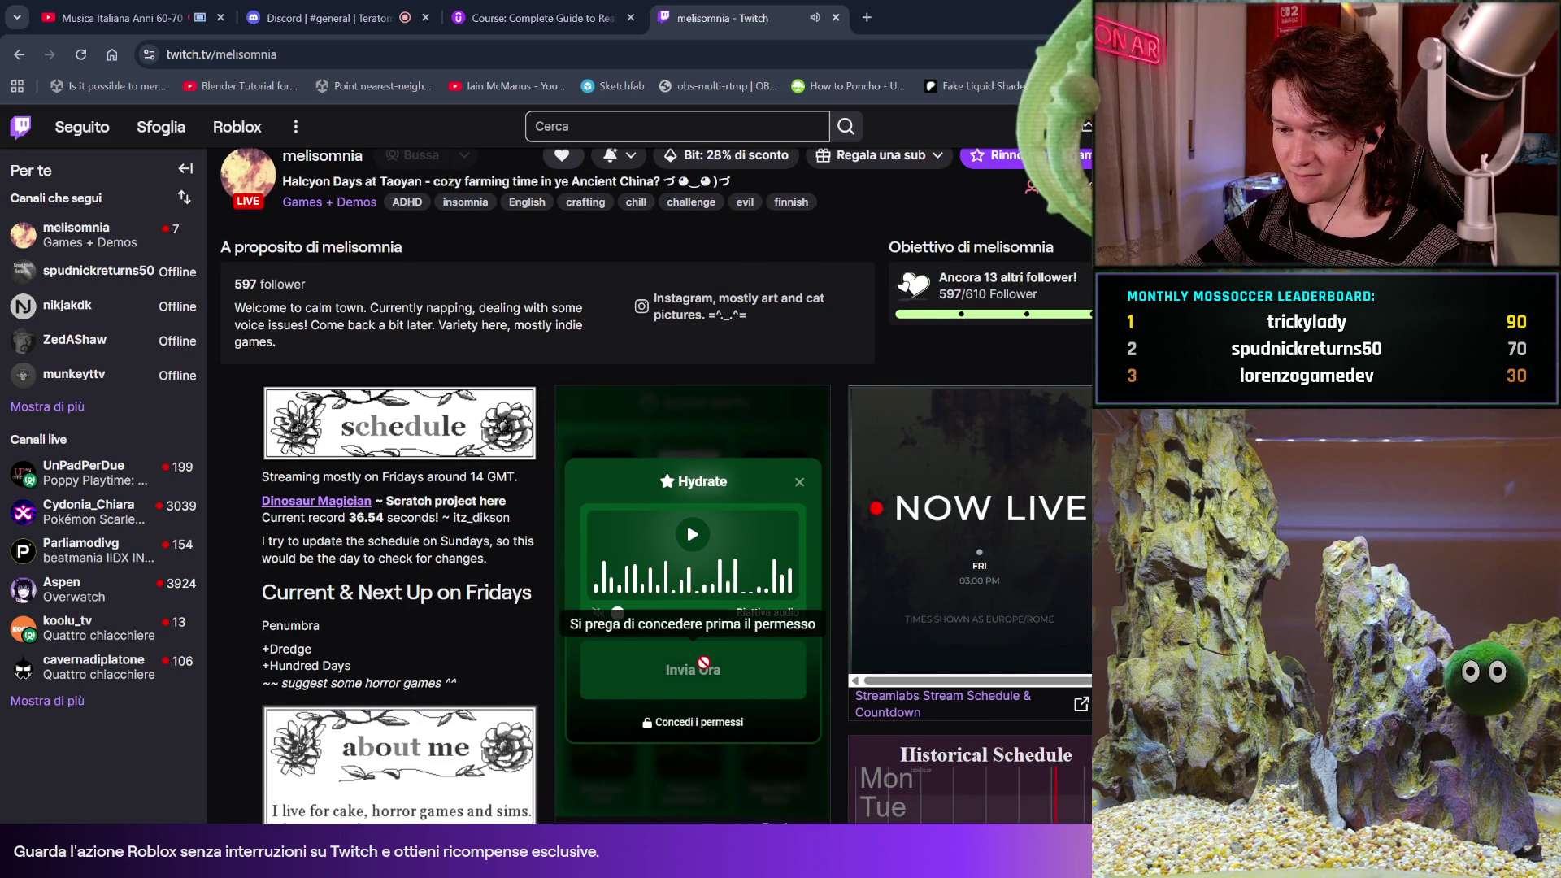
click(662, 725)
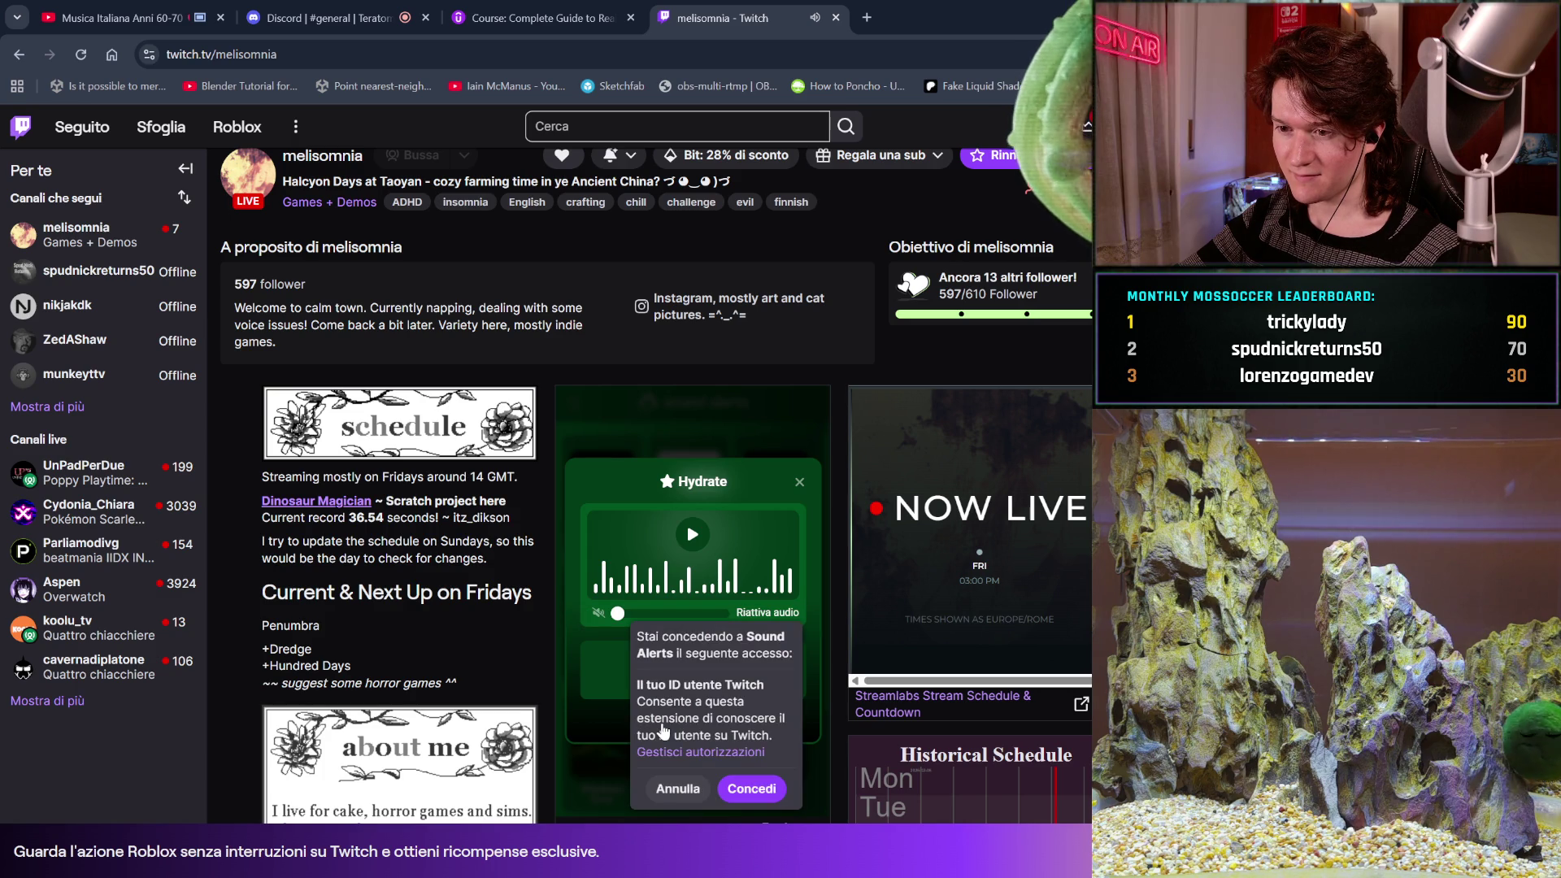
click(743, 793)
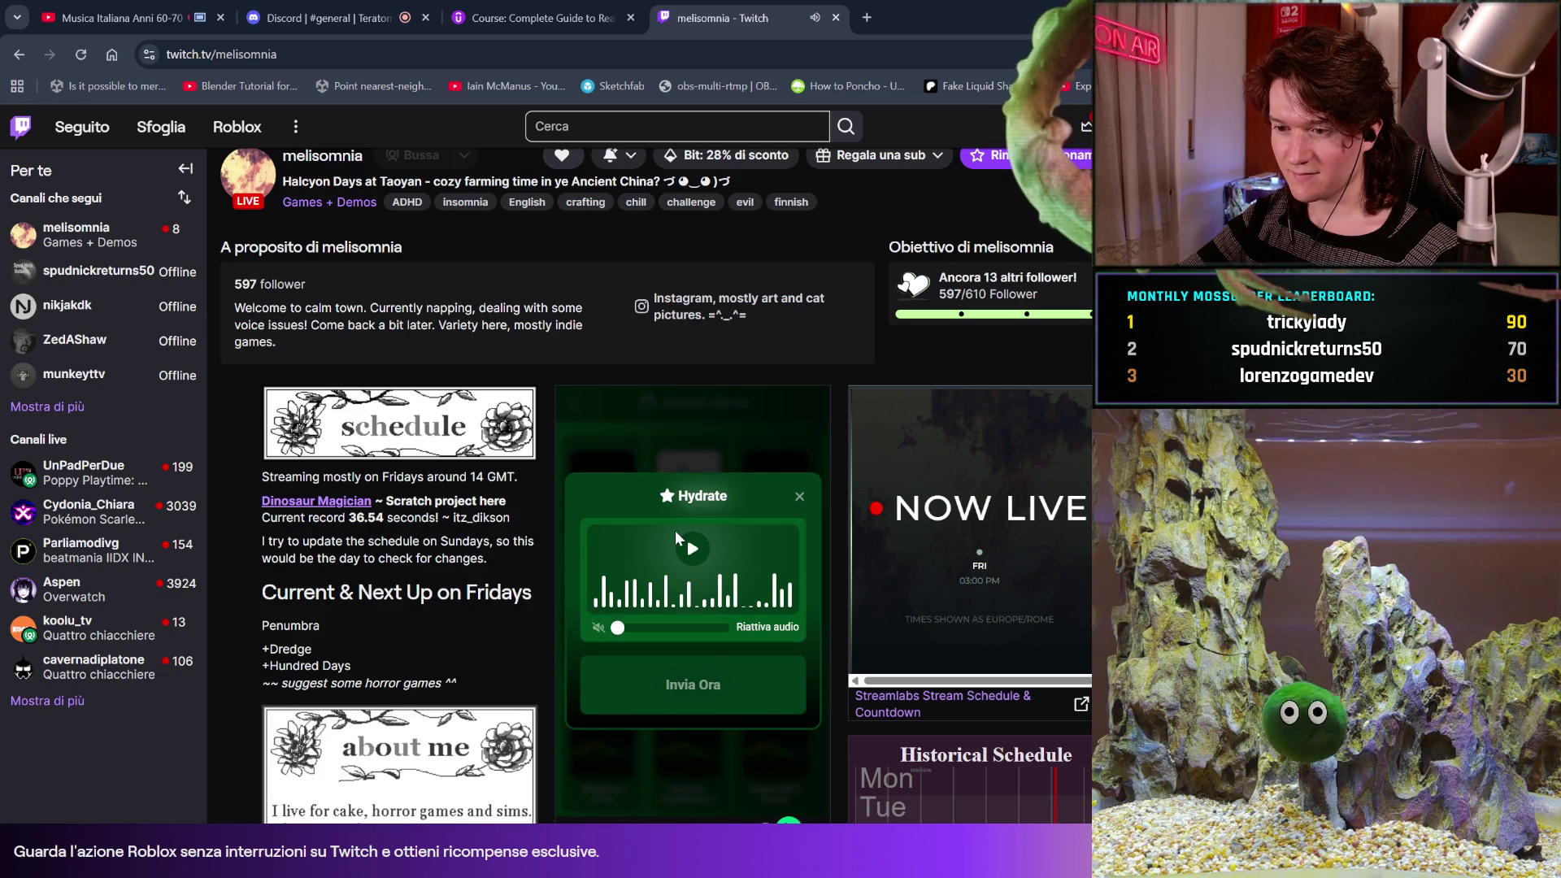
Play the Hydrate preview twice at an adjusted volume, then close the popup.
click(694, 555)
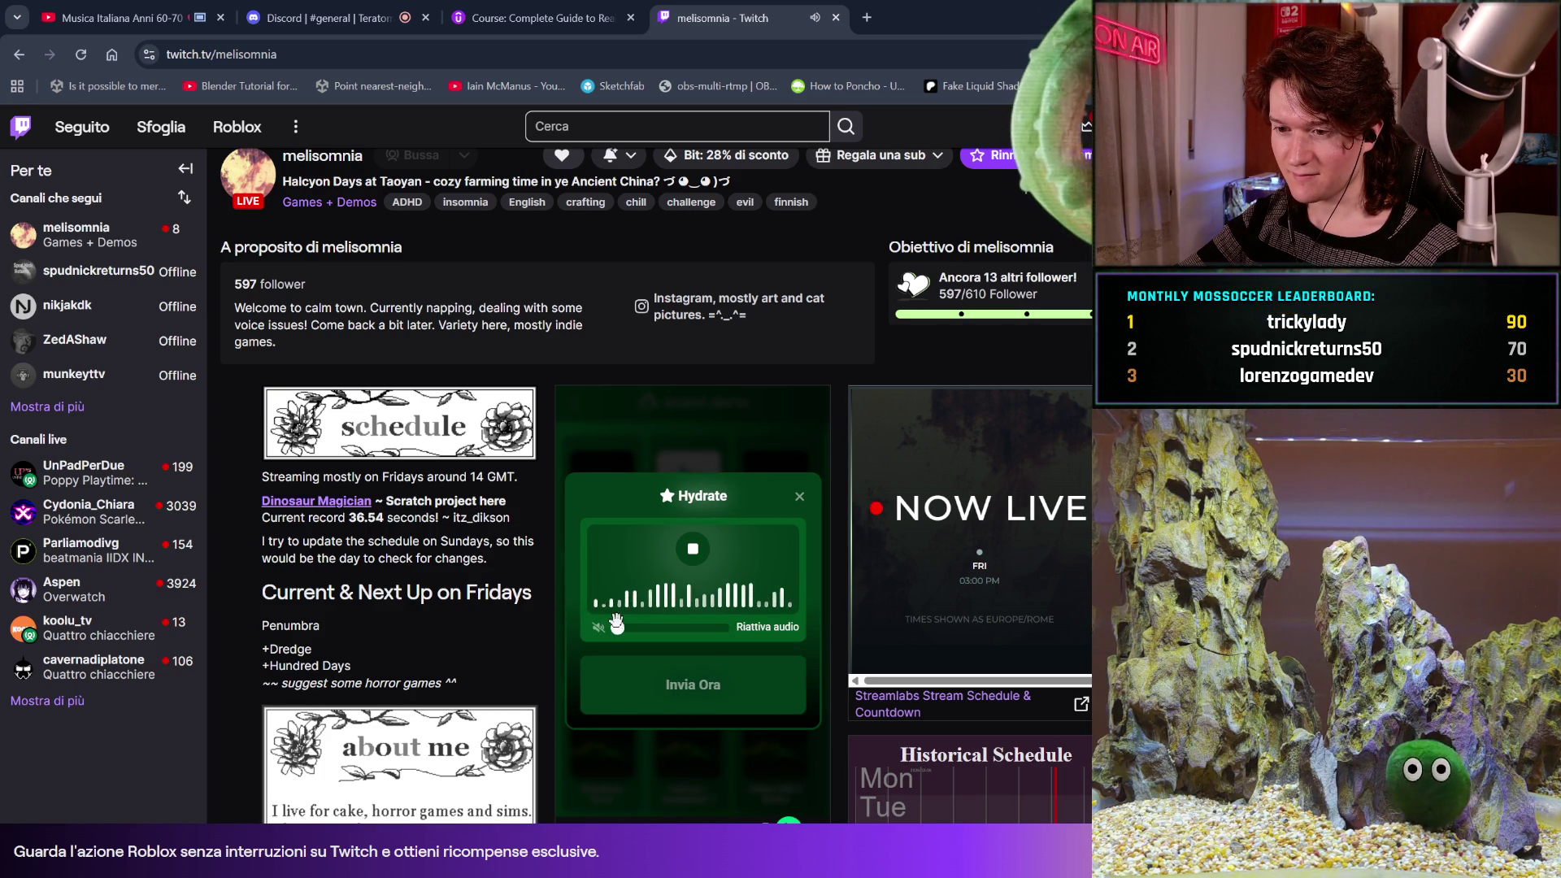
click(663, 628)
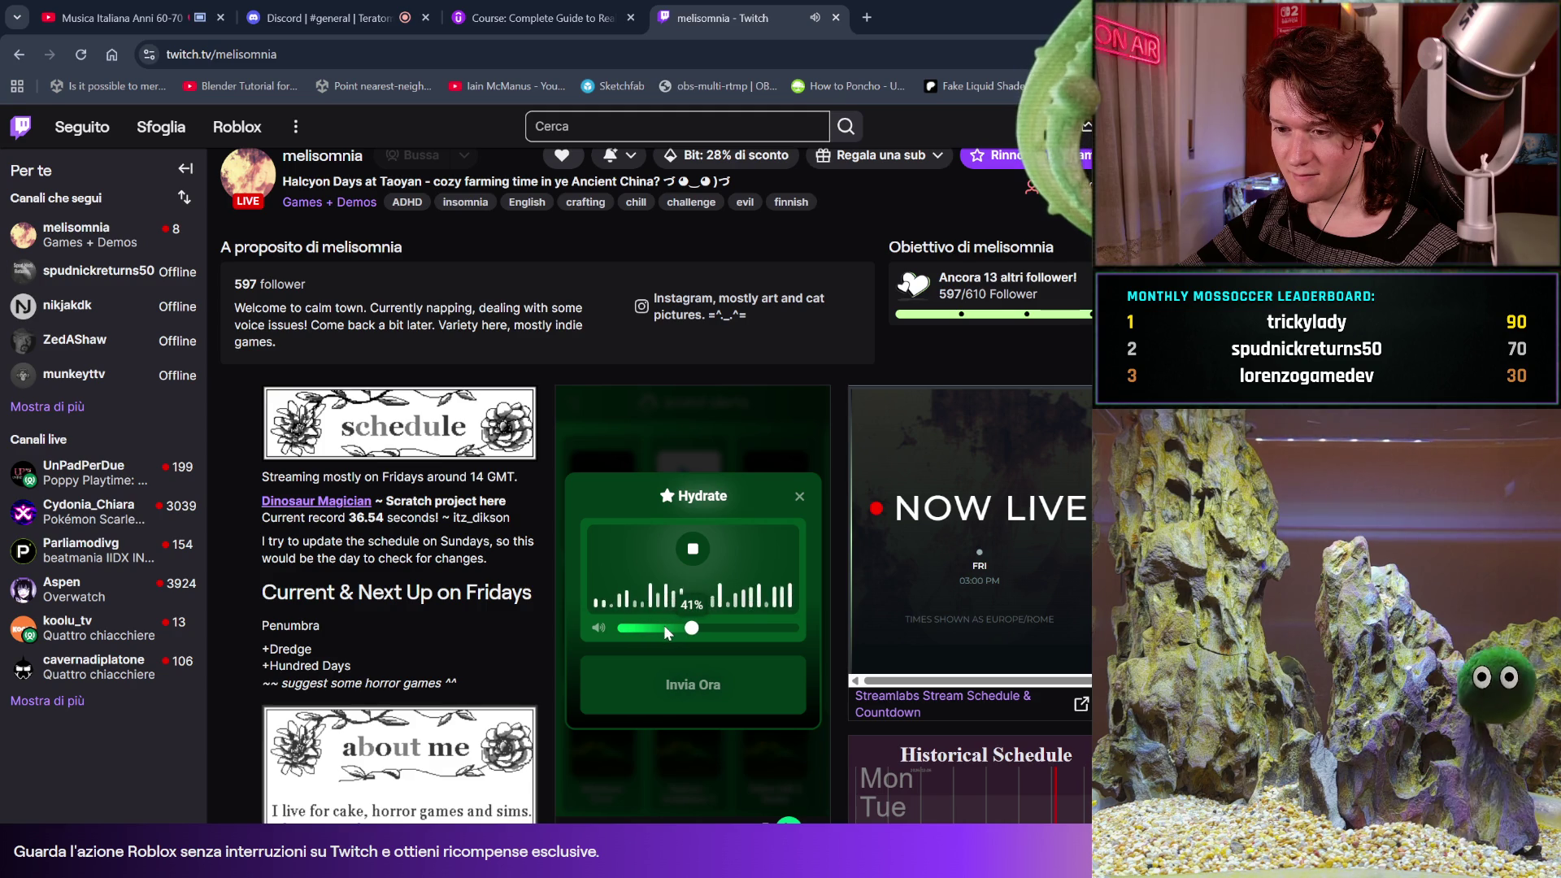
click(693, 565)
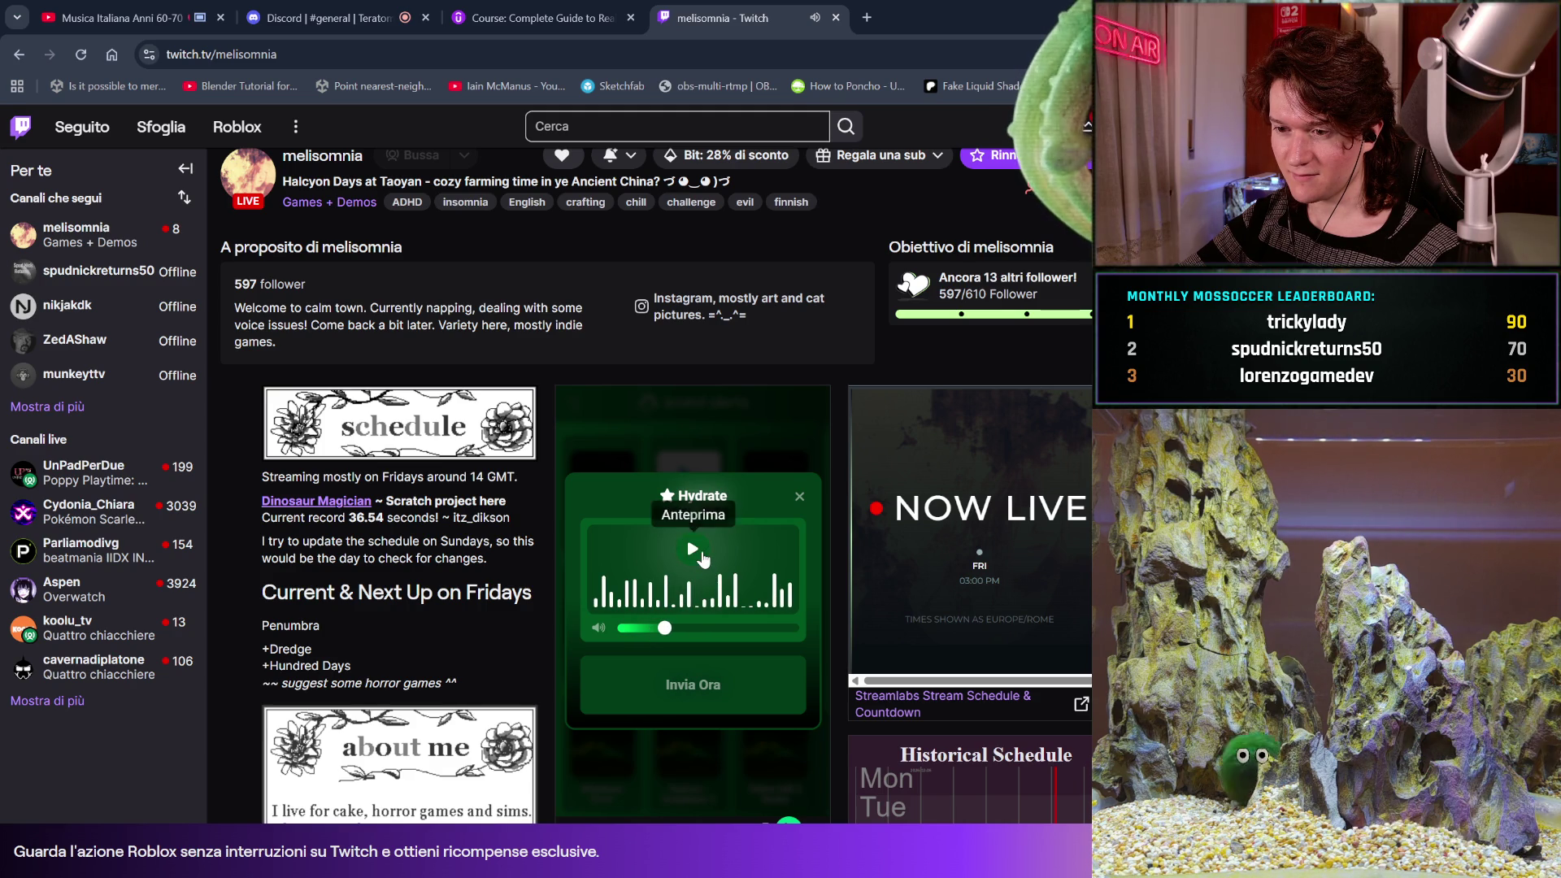
click(670, 628)
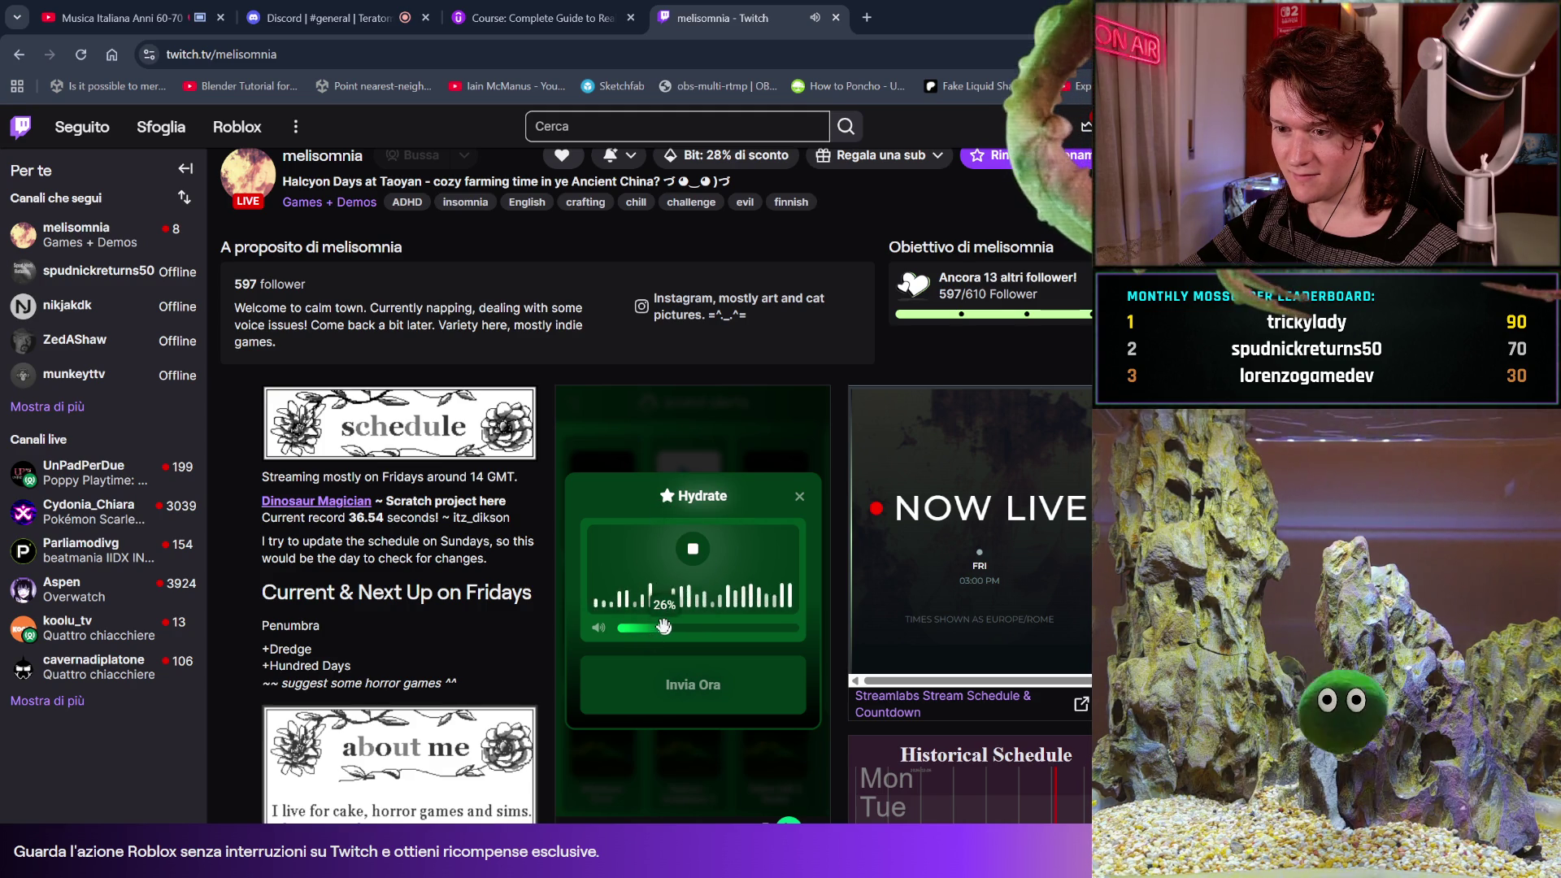
click(801, 496)
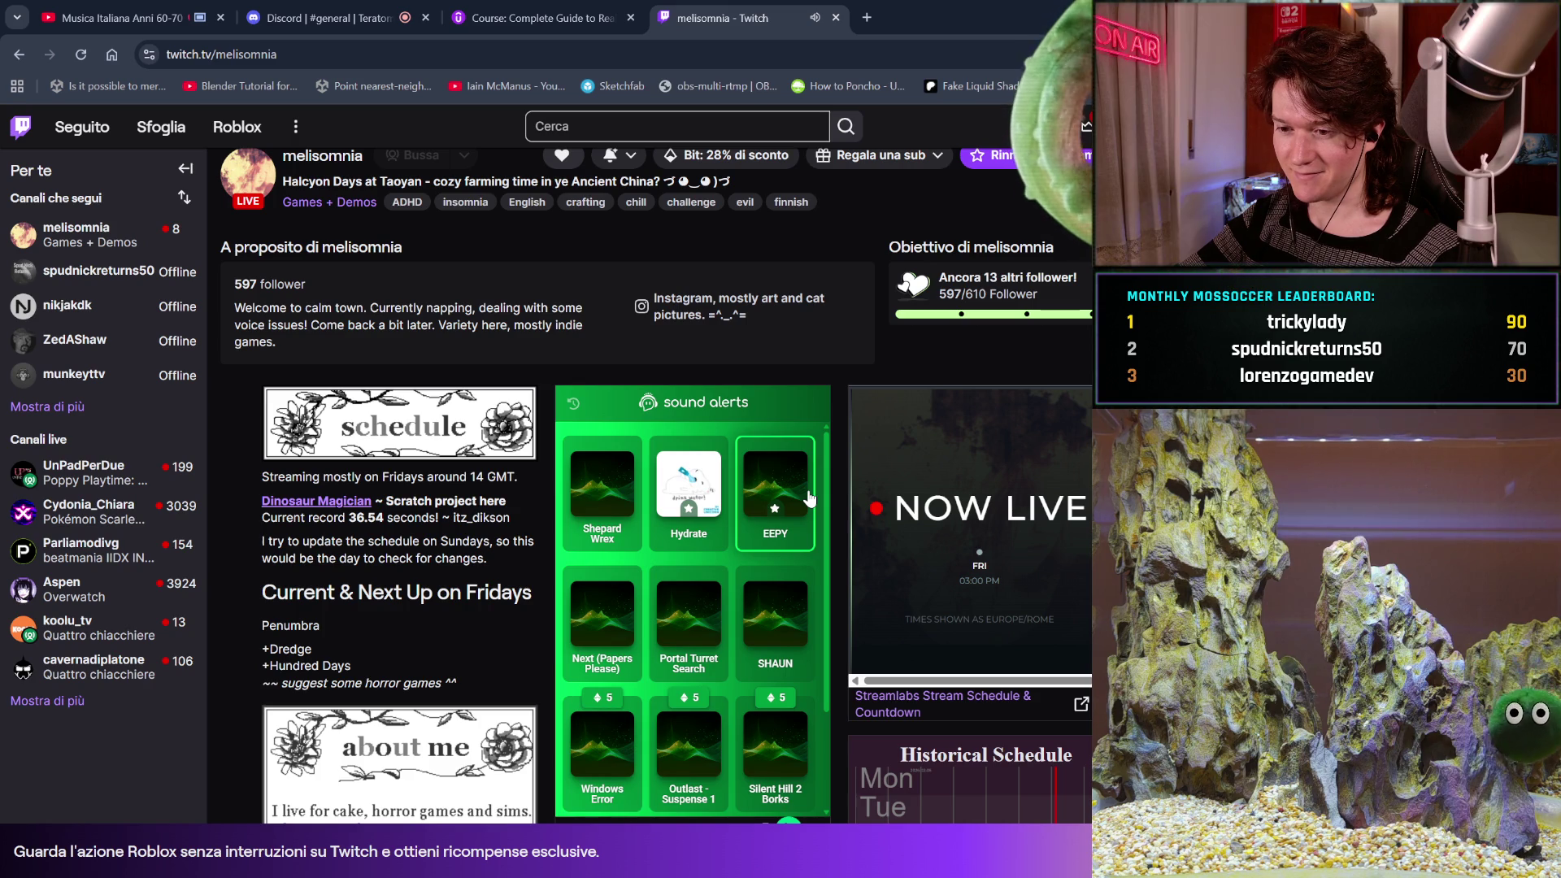
Scroll the sound alerts grid, then back up to the live stream player.
scroll(809, 498, down, 1)
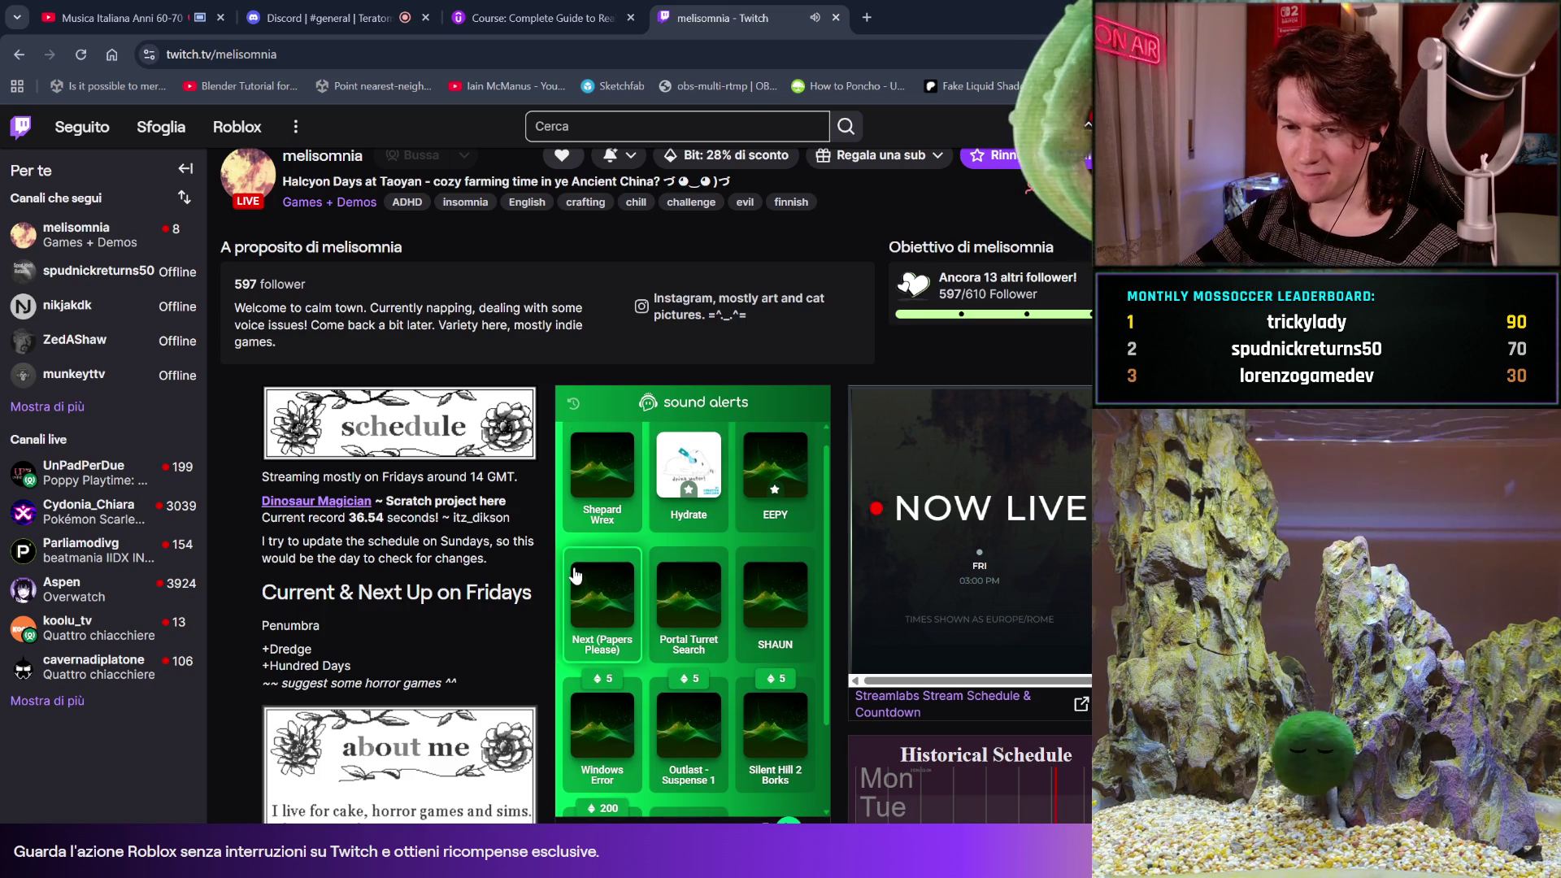
scroll(575, 576, up, 1)
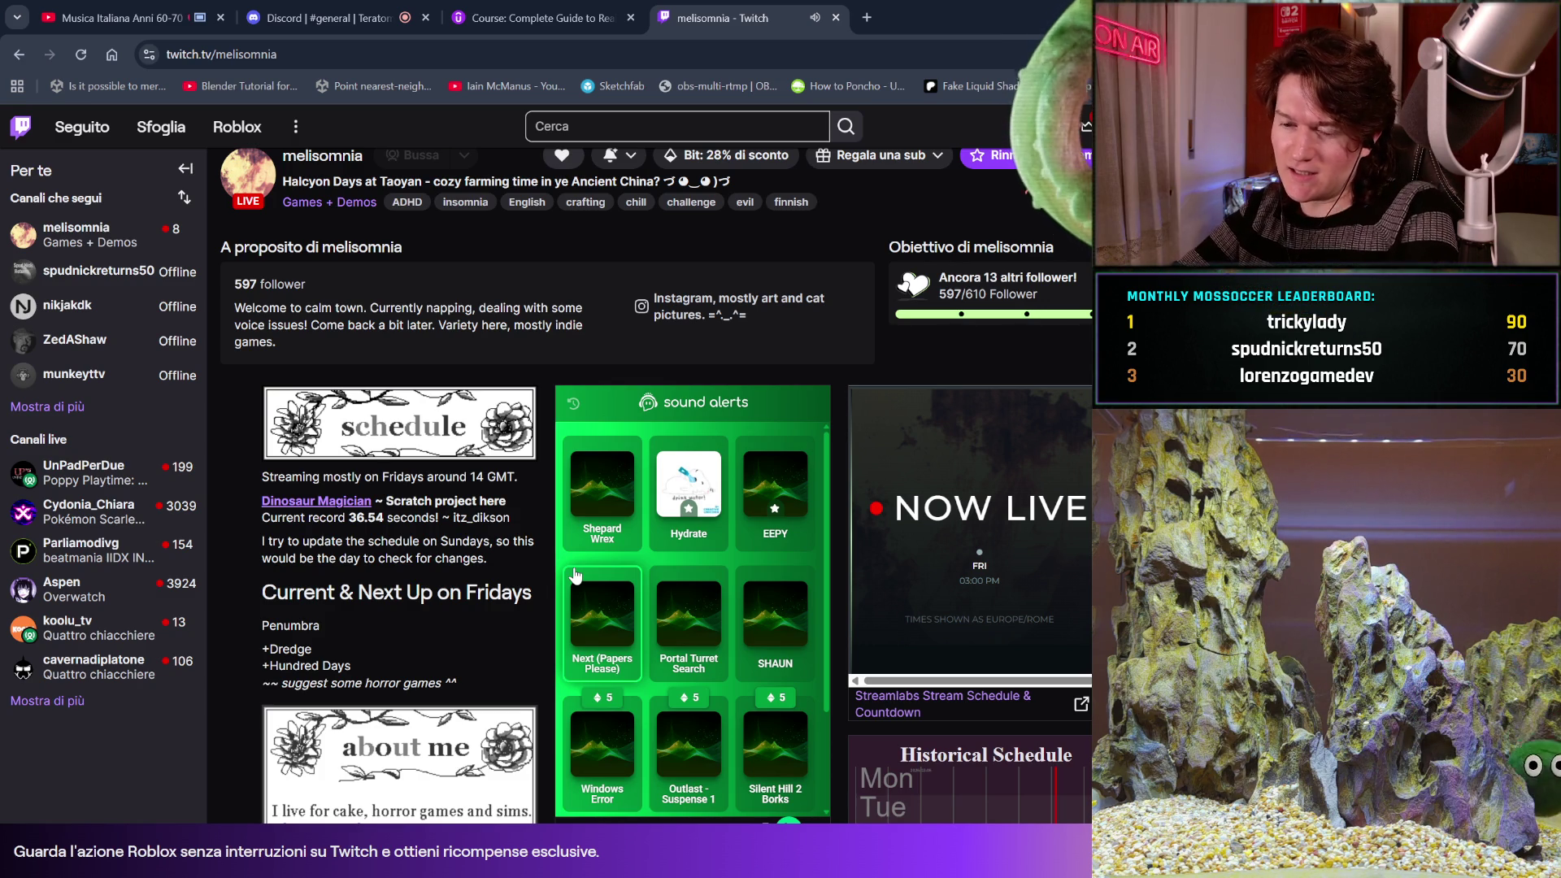
scroll(760, 331, up, 7)
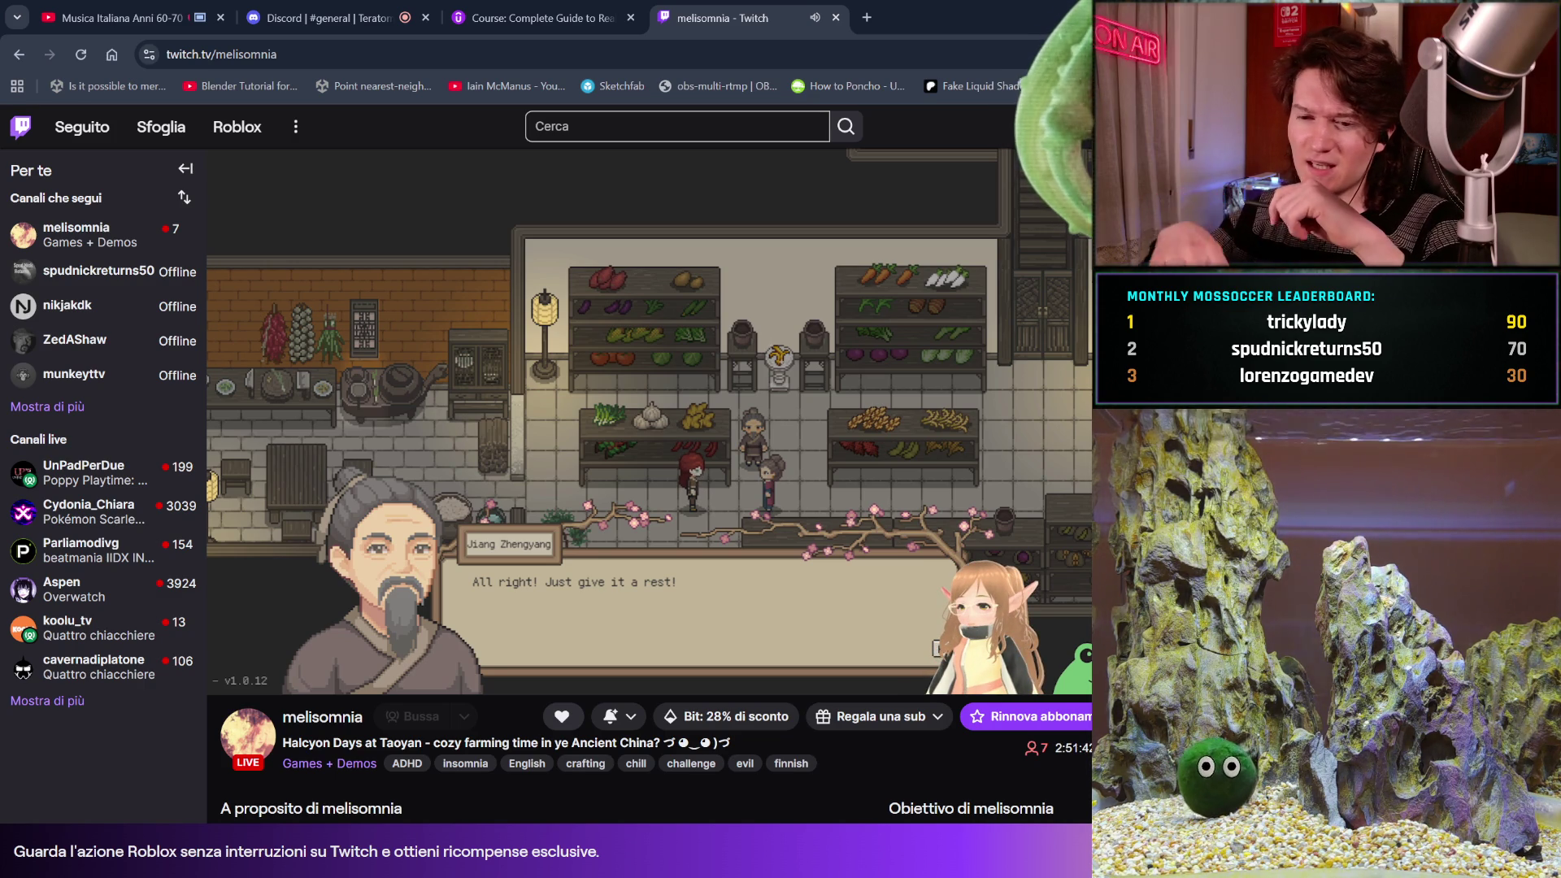
mouse_move(257, 674)
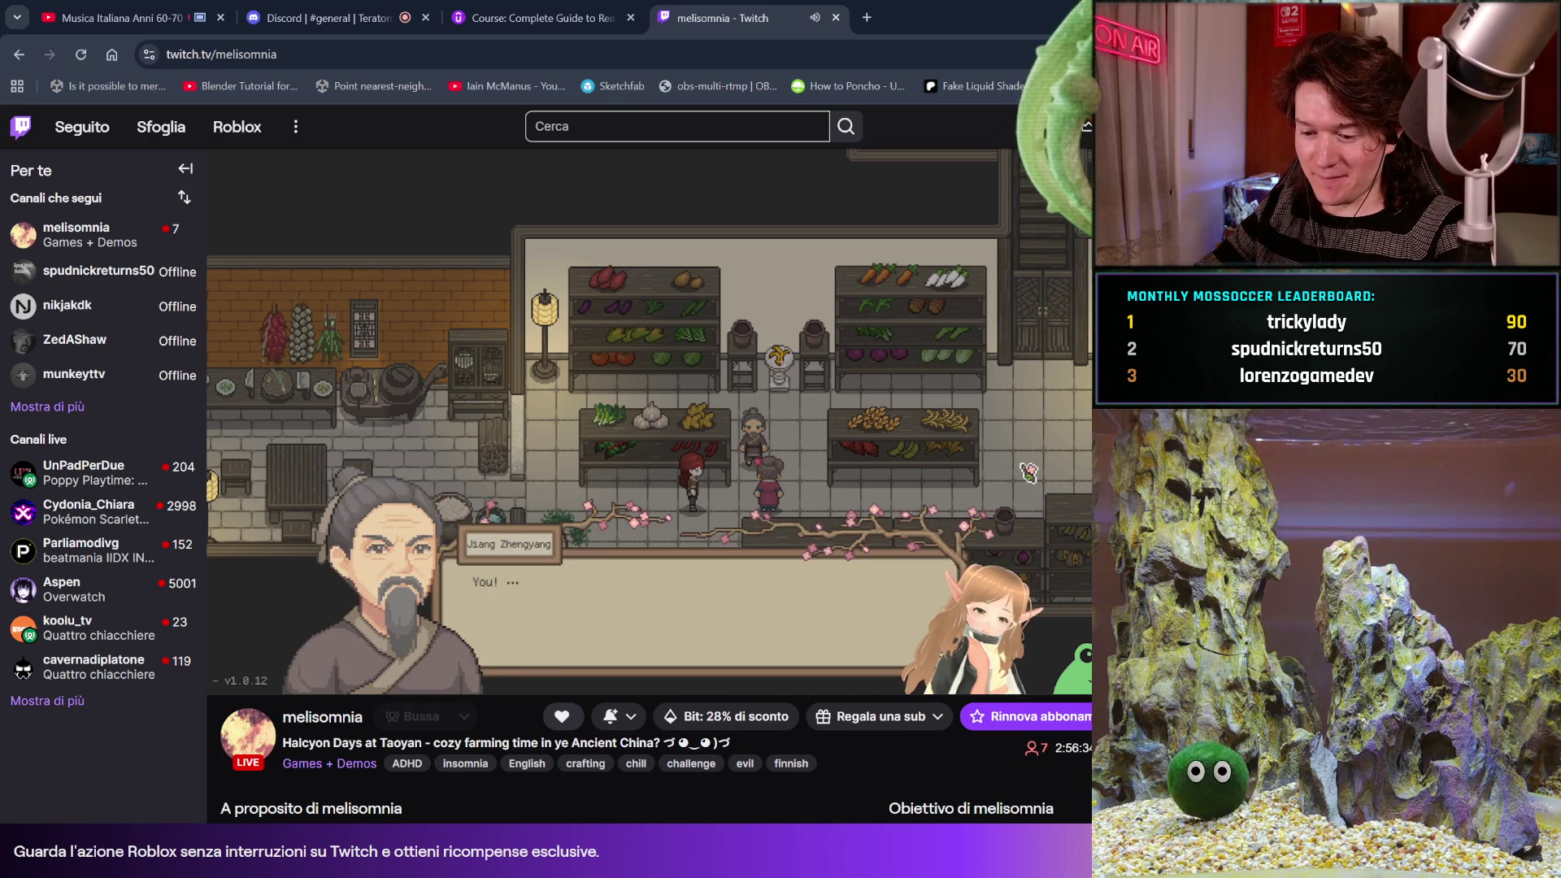
Send the chat message and confirm 'Invia comunque' on the flagged-message warning.
key(Return)
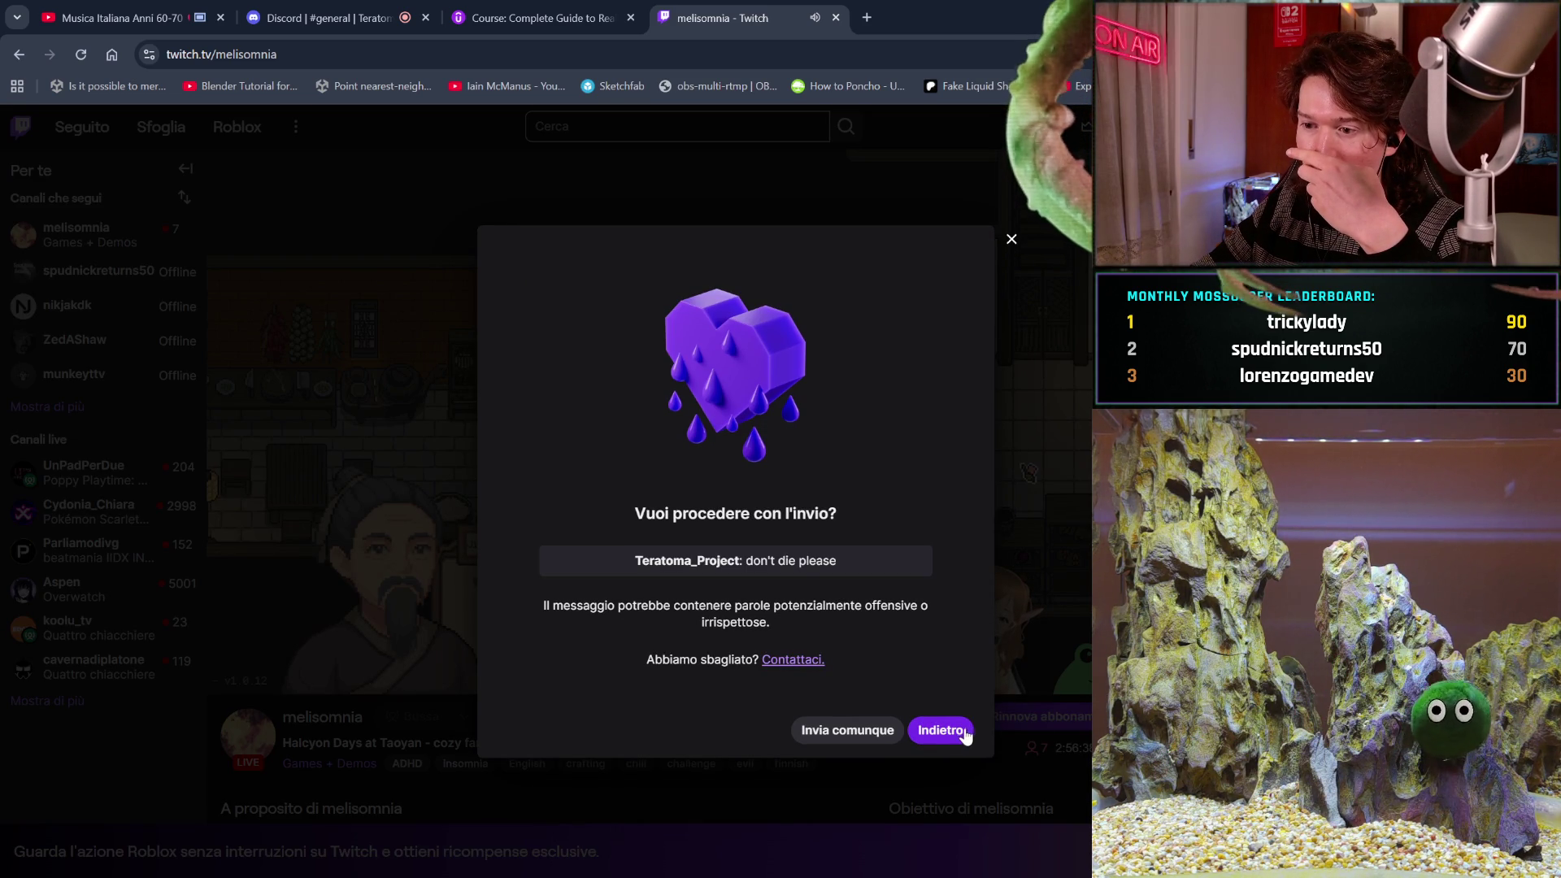
click(891, 734)
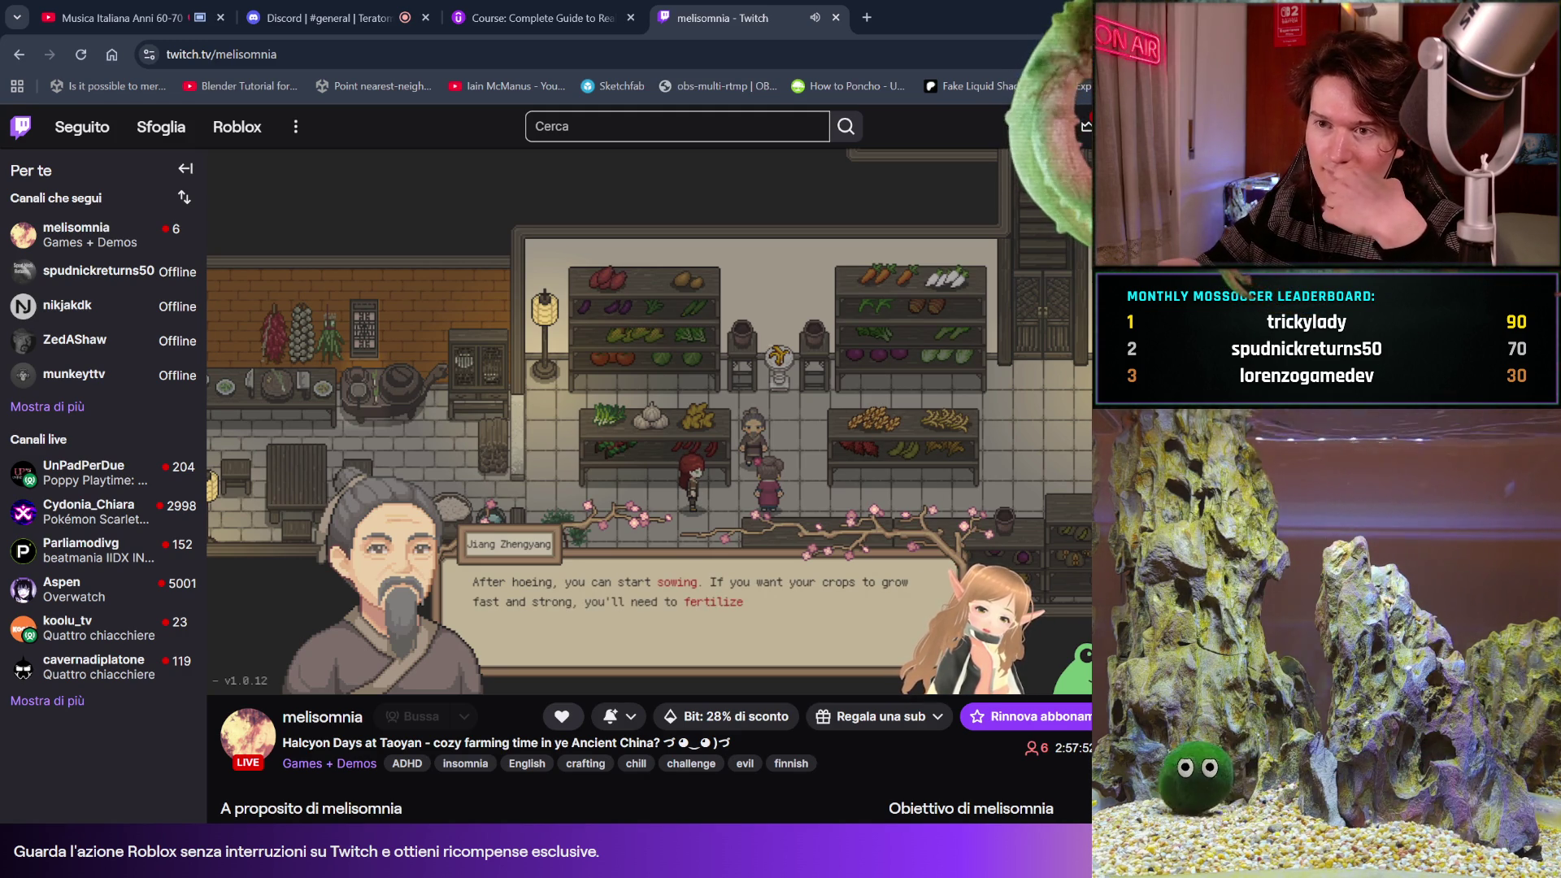
mouse_move(956, 569)
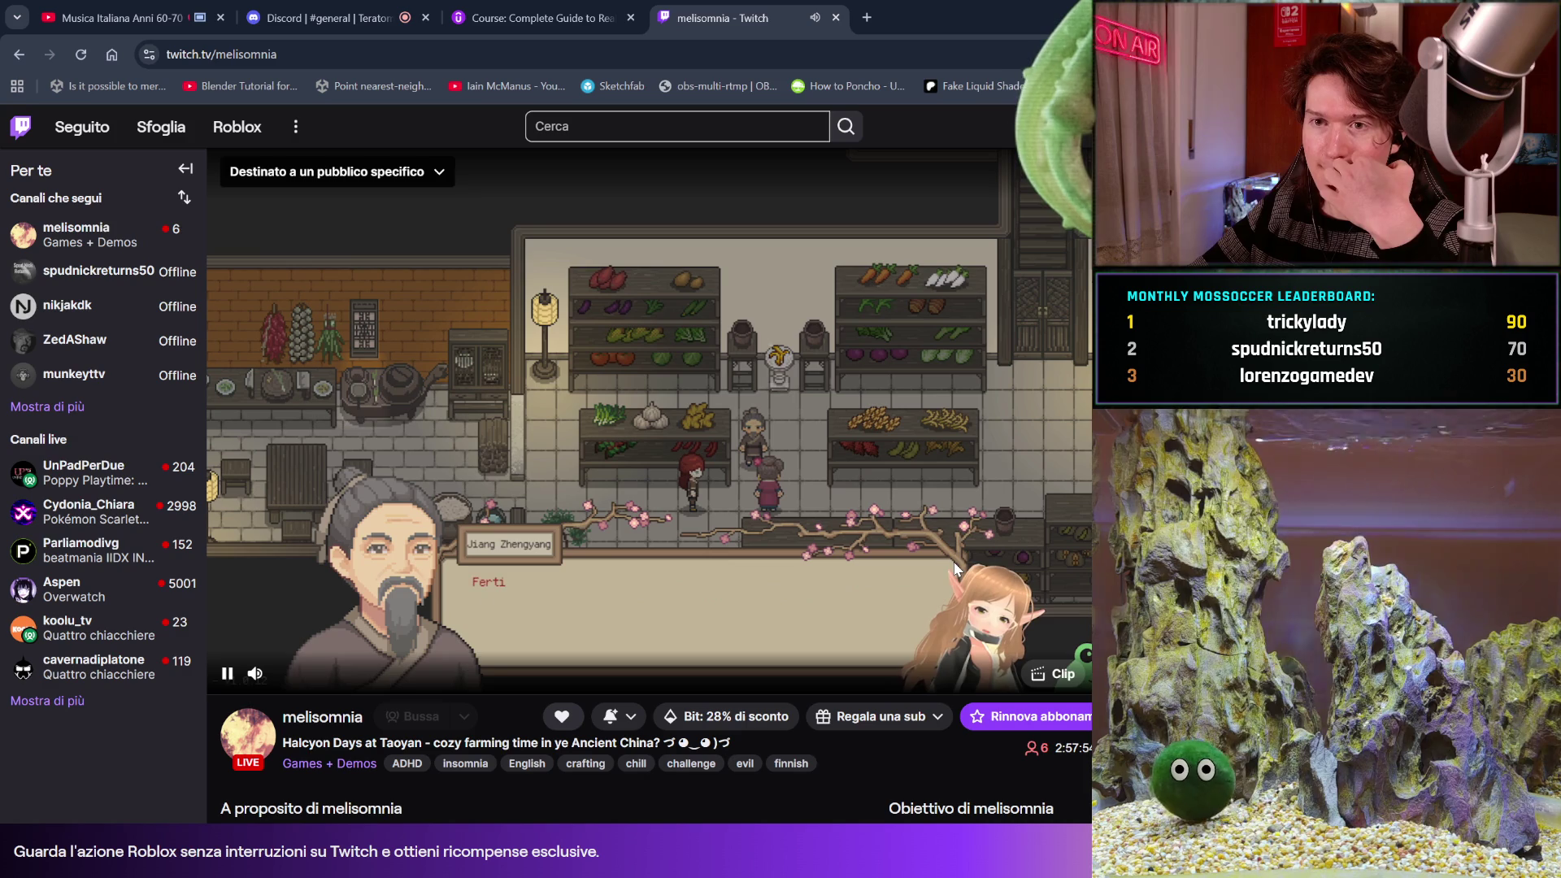
Switch to the 'Course: Complete Guide' Udemy lecture tab.
click(626, 9)
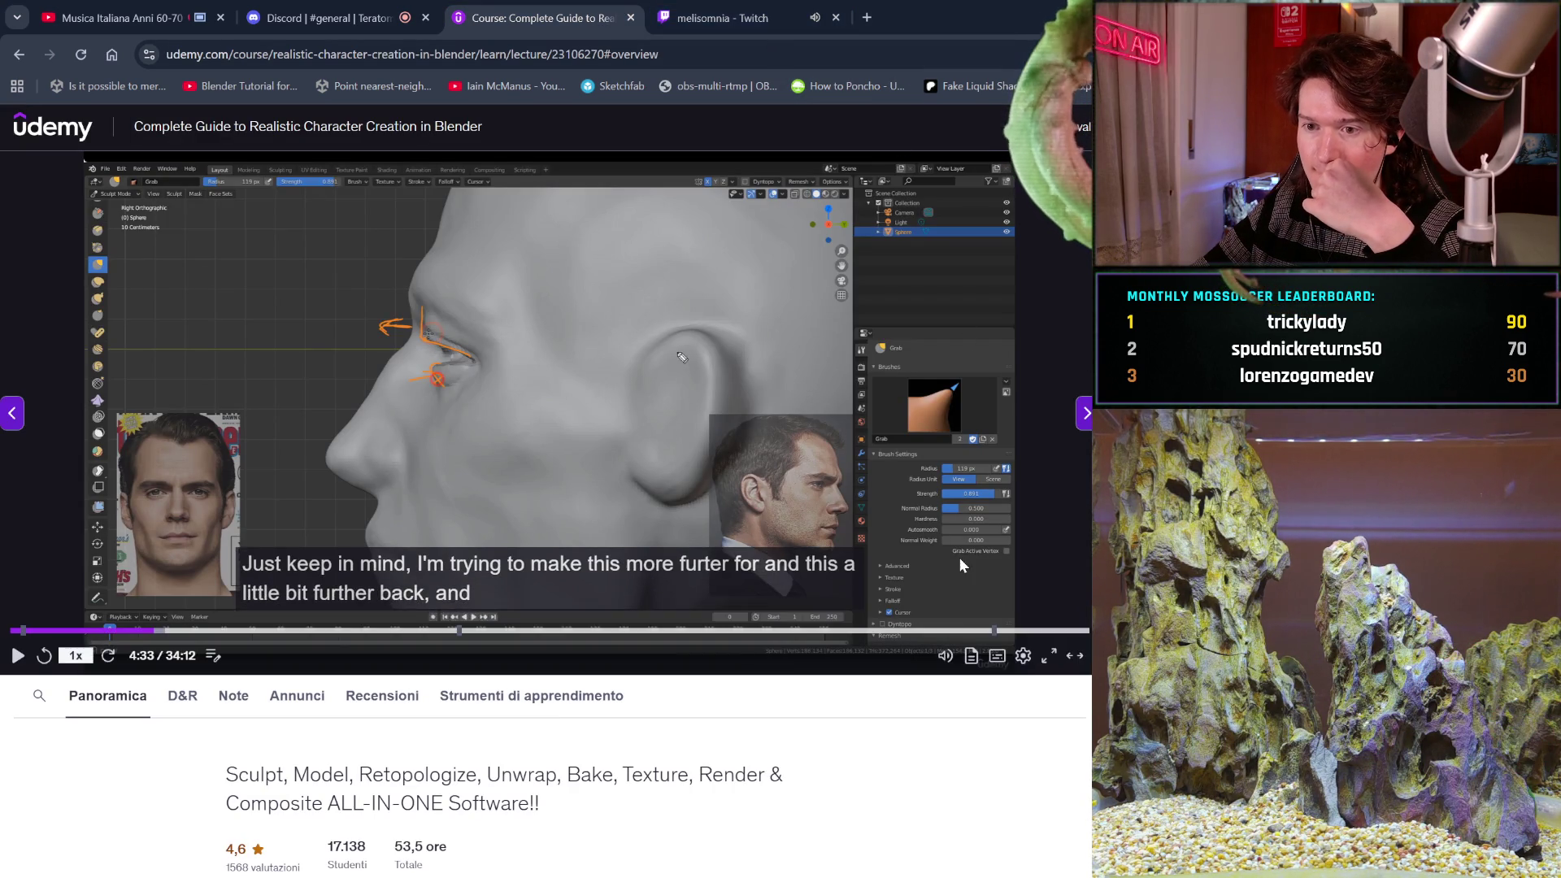
Return to the Blender head sculpt and orbit to inspect its left profile and ear.
key(alt+Tab)
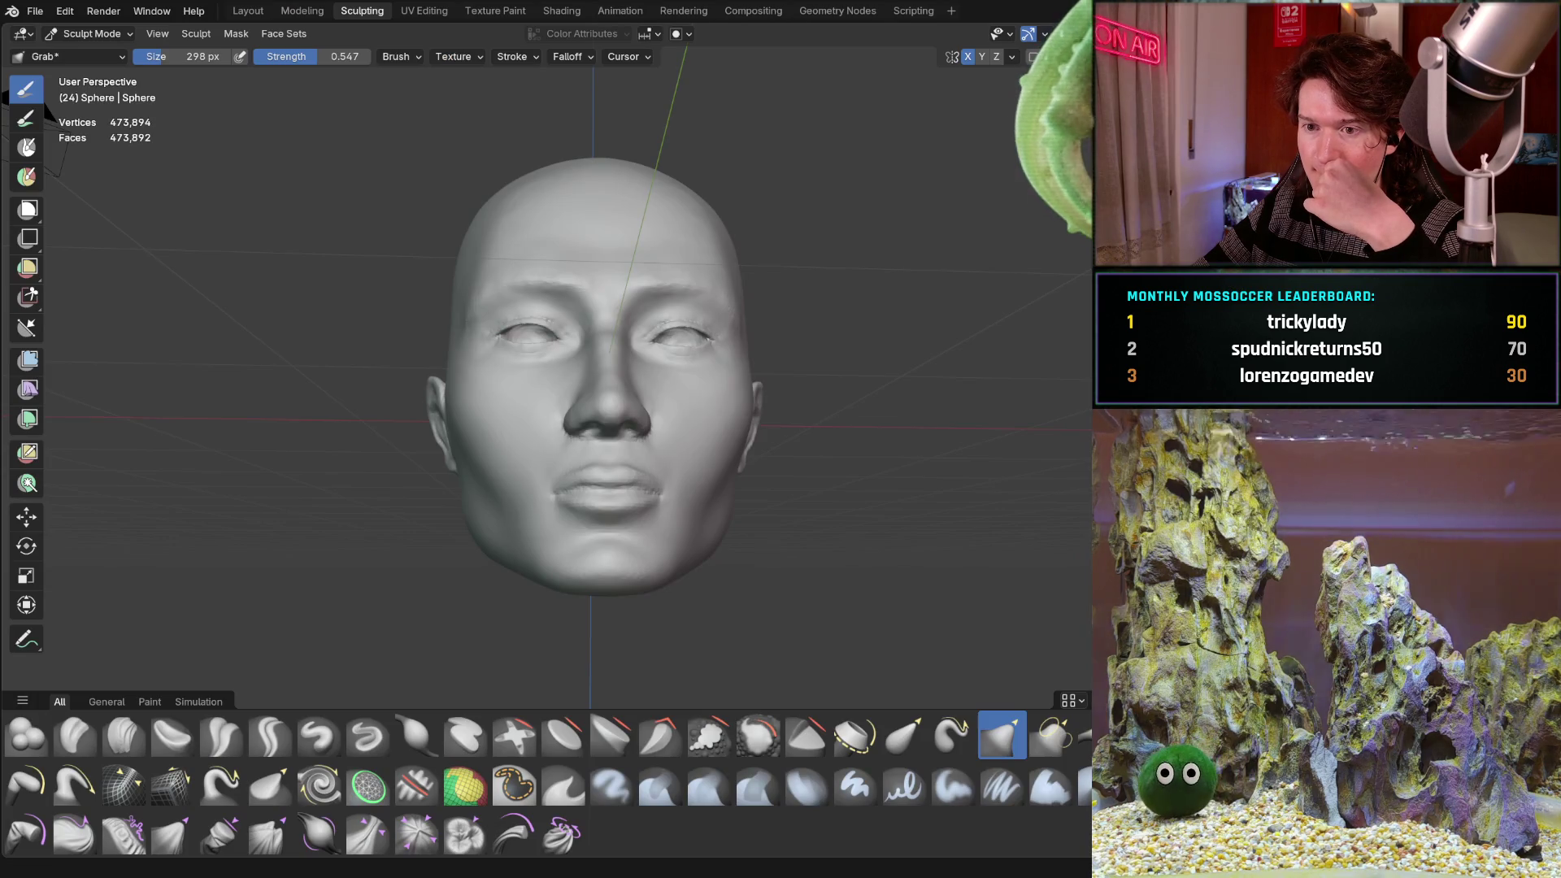
mouse_move(870, 463)
middle_down()
mouse_move(888, 460)
mouse_move(870, 463)
middle_up()
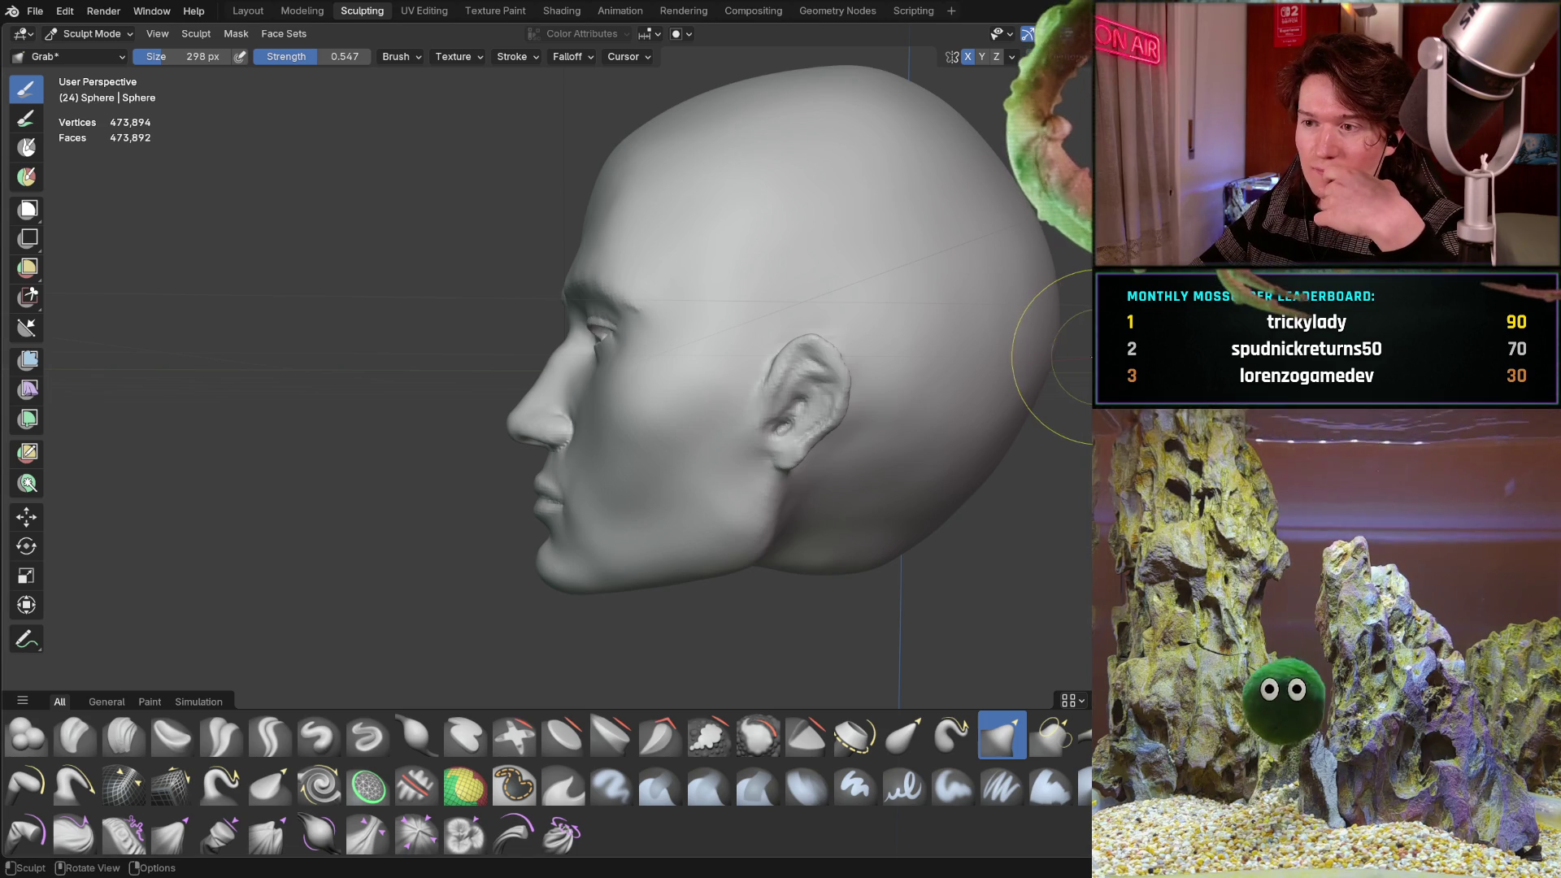
middle_drag(1092, 356, 1089, 356)
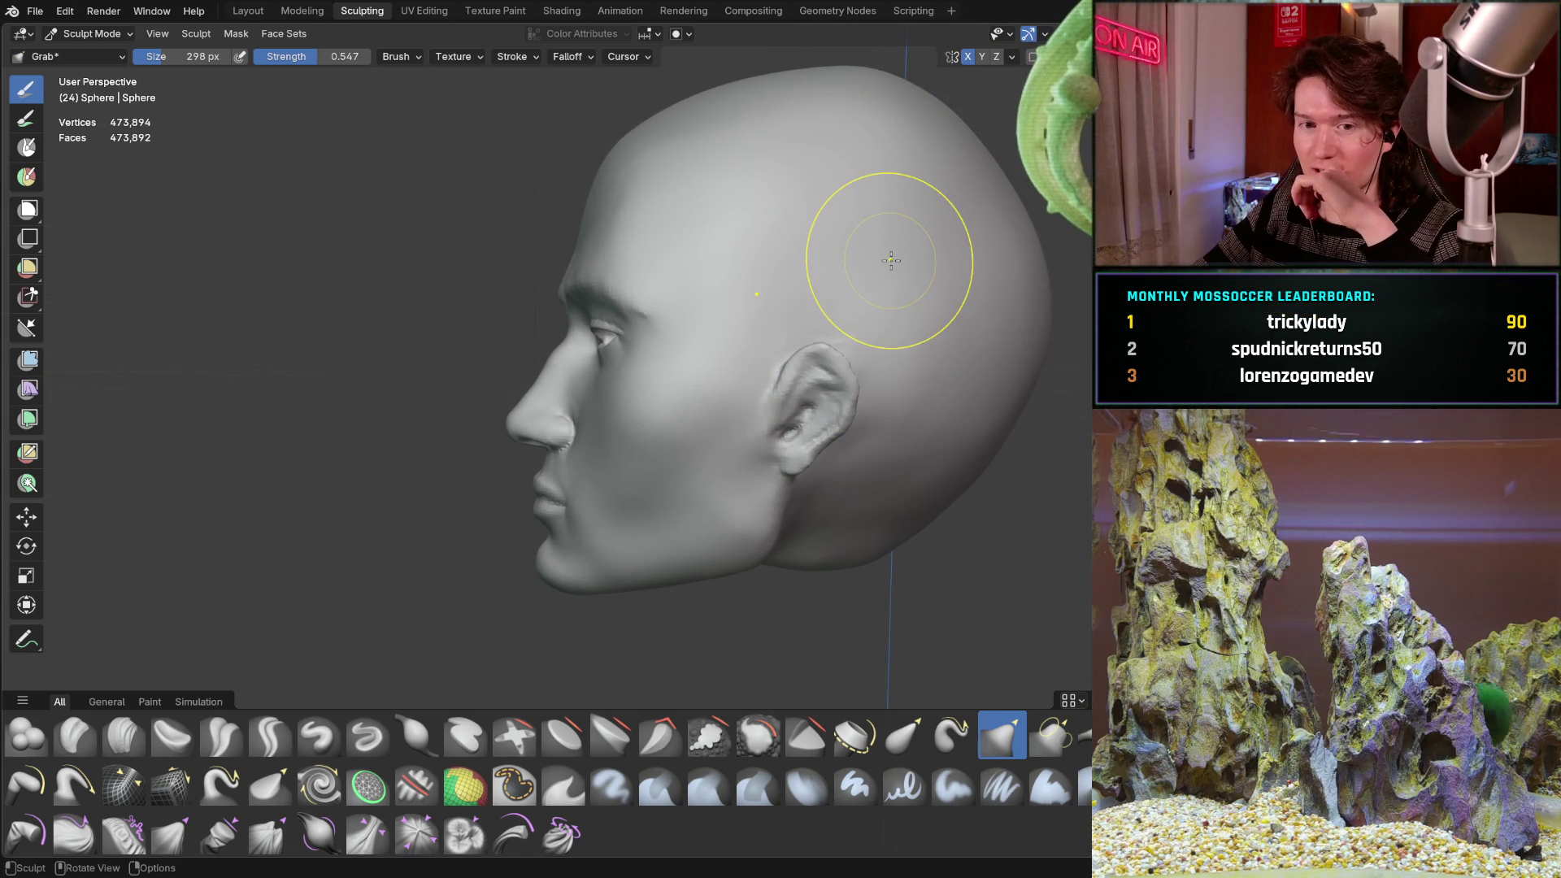
Cycle numpad views between side, front and three-quarter angles, tilting slightly to check the face.
key(ctrl+KP_3)
key(KP_3)
key(KP_1)
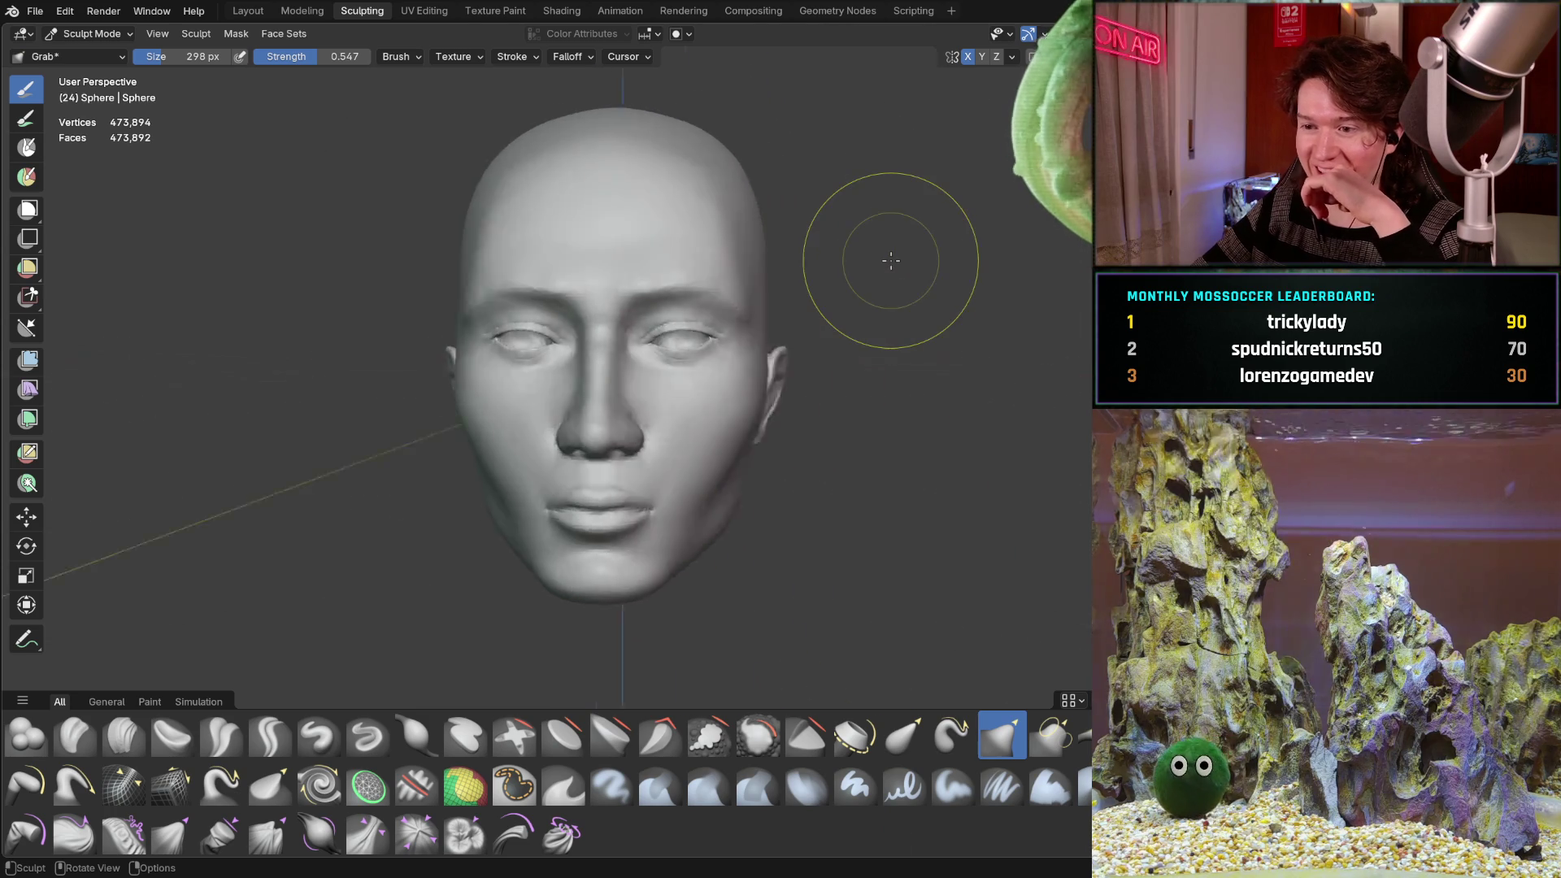
key(KP_6)
key(KP_6)
key(KP_6)
key(KP_1)
key(KP_6)
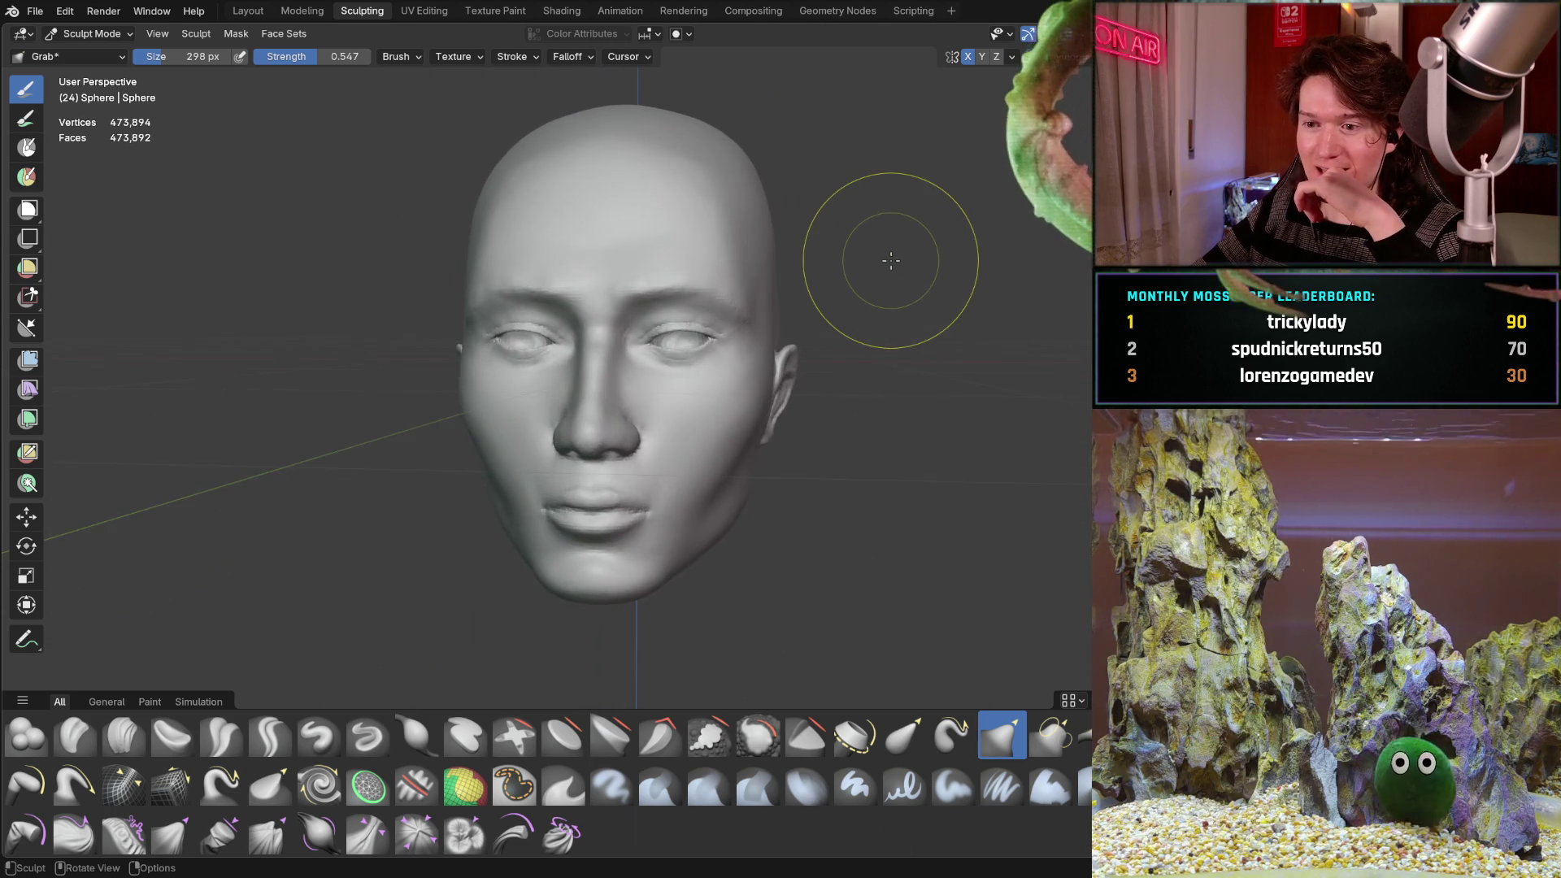
key(KP_6)
key(KP_6)
key(KP_6)
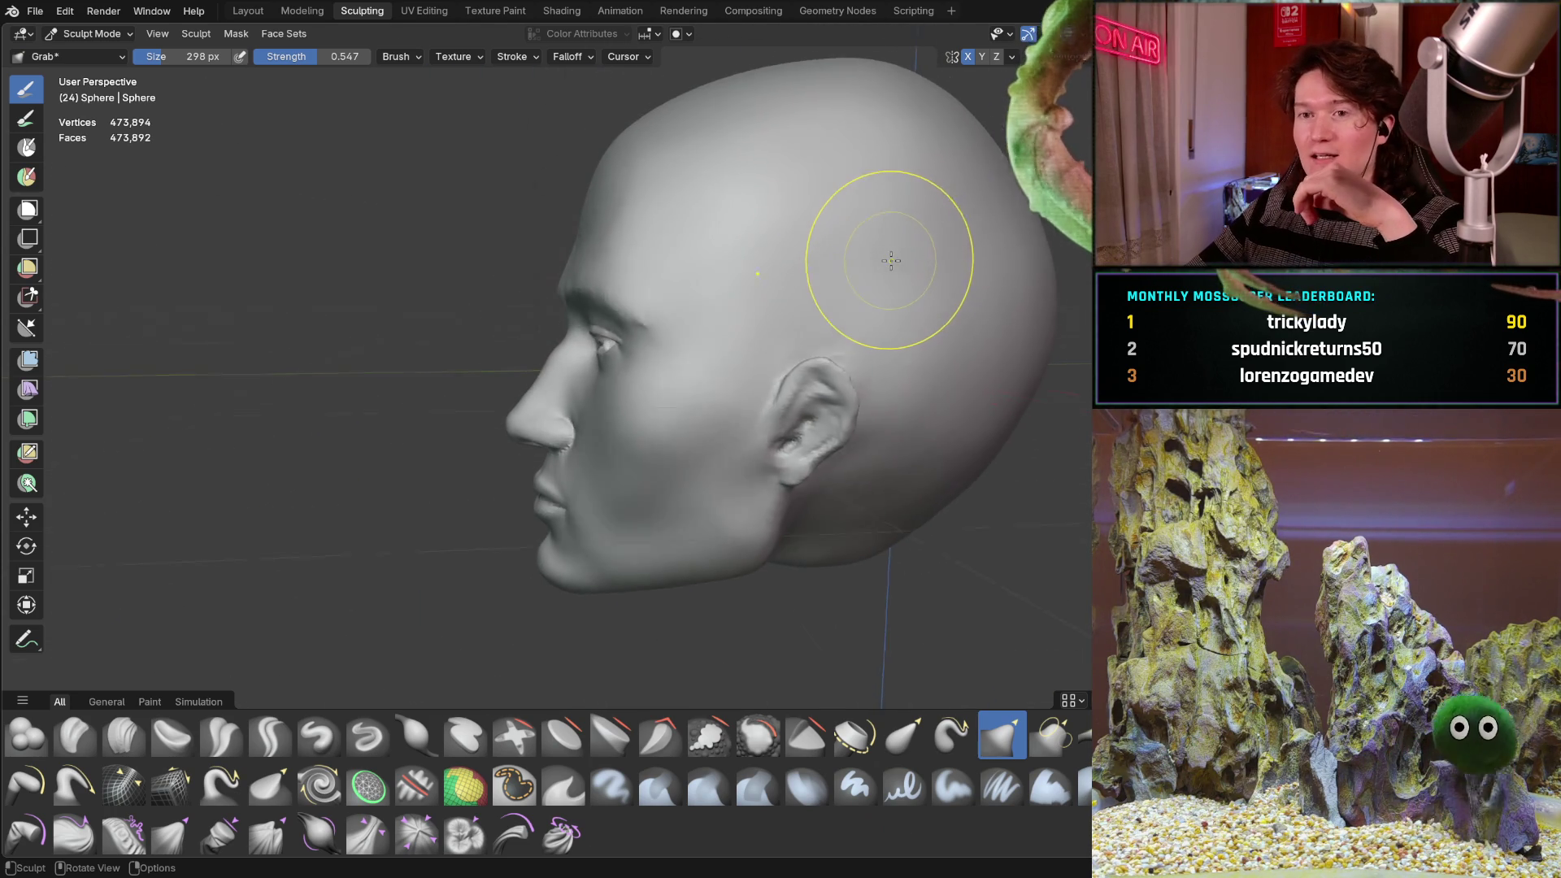
key(KP_1)
key(KP_8)
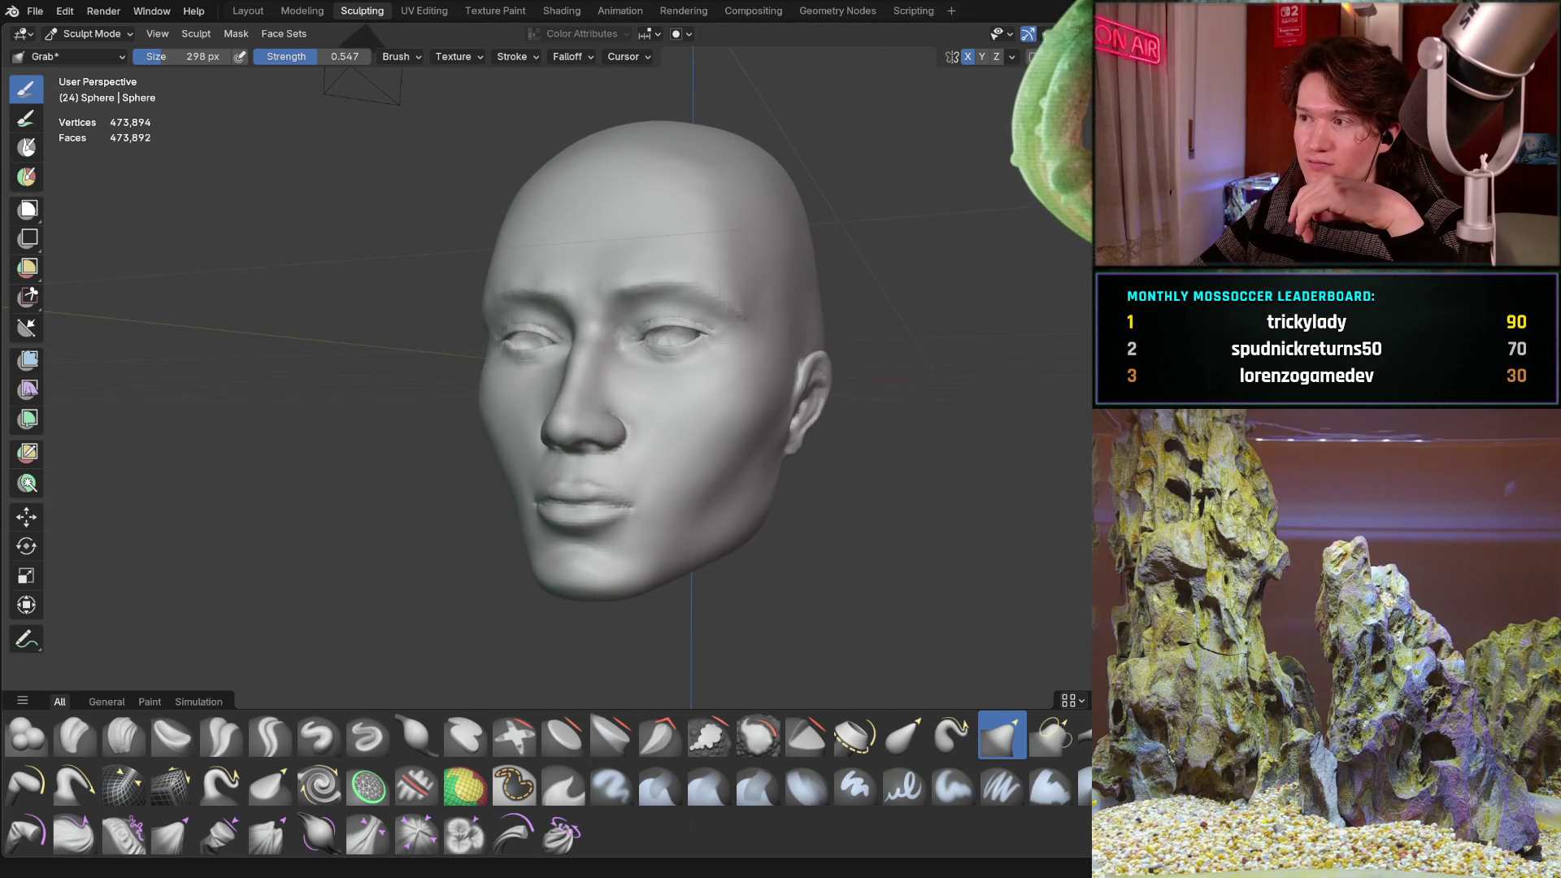